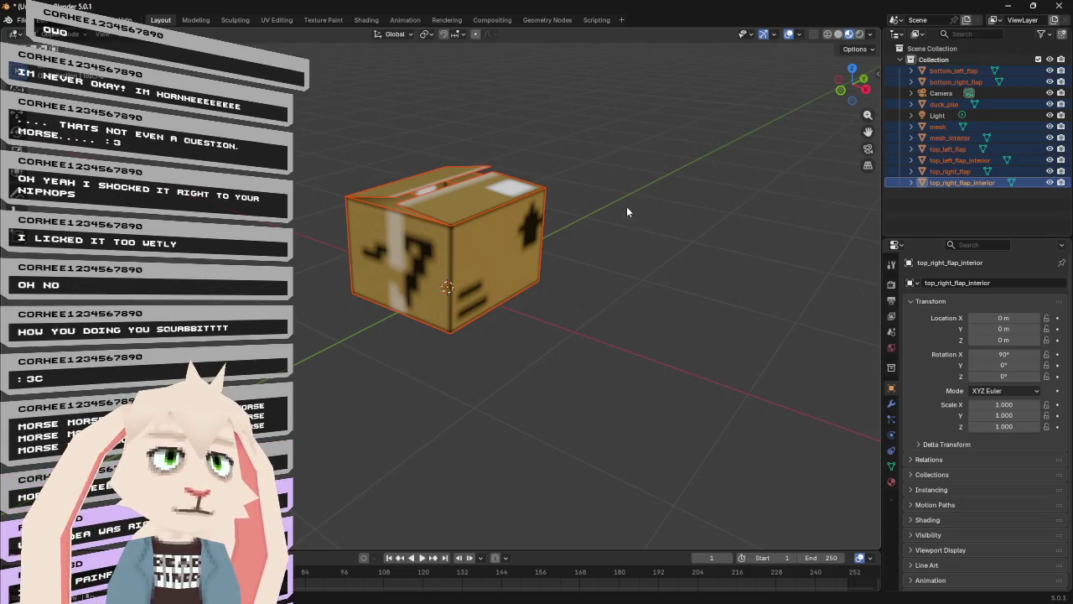
# - Select top_right_flap_interior and enter Edit Mode on it
pyautogui.moveTo(613, 144)
pyautogui.mouseDown()
pyautogui.moveTo(564, 142)
pyautogui.moveTo(580, 188)
pyautogui.moveTo(701, 126)
pyautogui.mouseUp()
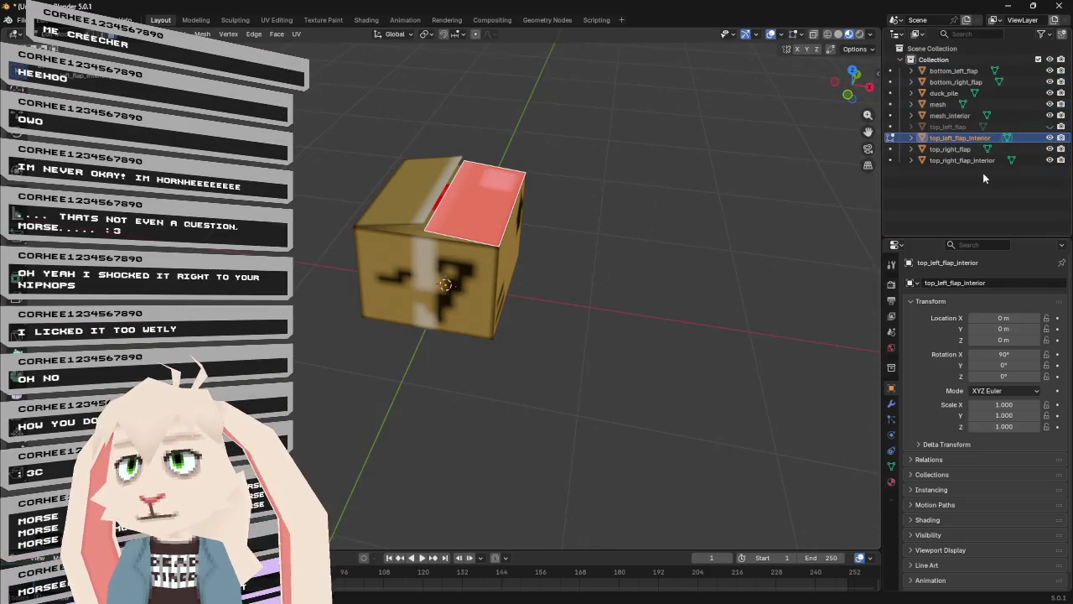
pyautogui.click(970, 159)
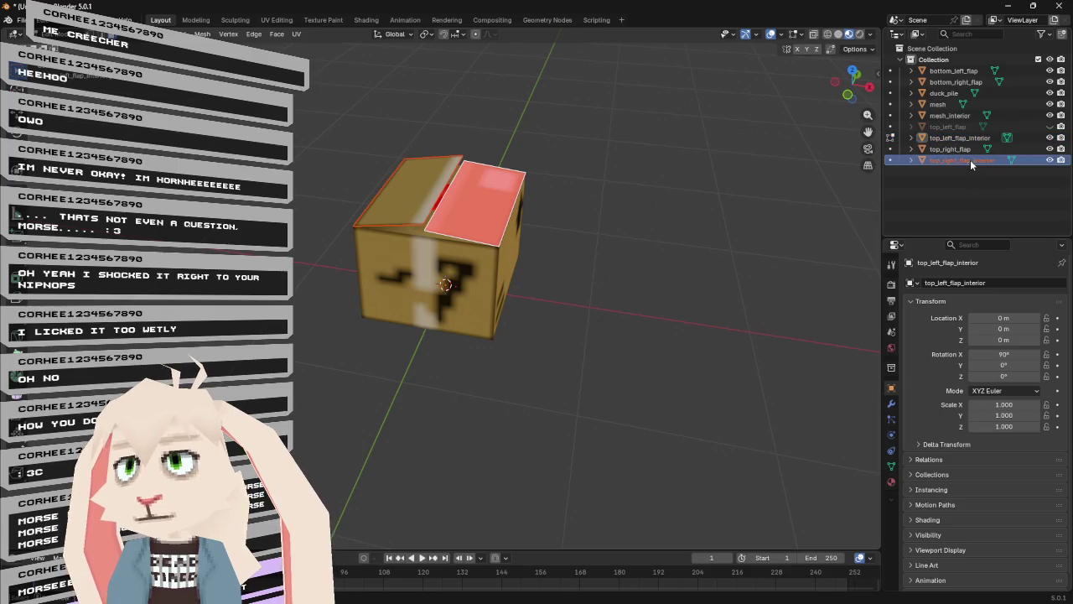
pyautogui.press('Tab')
pyautogui.click(414, 175)
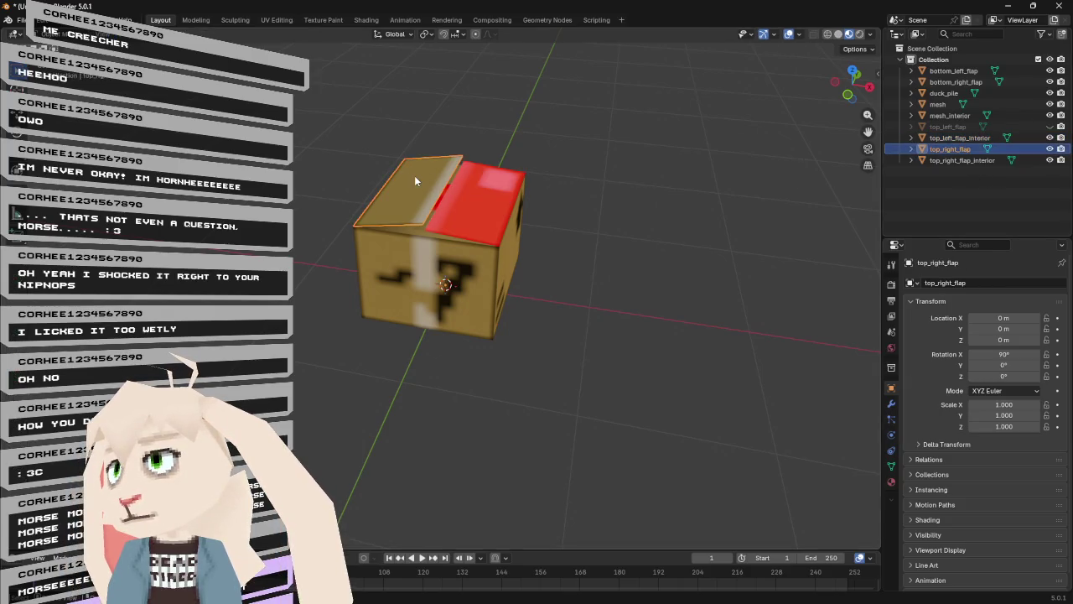
pyautogui.click(975, 160)
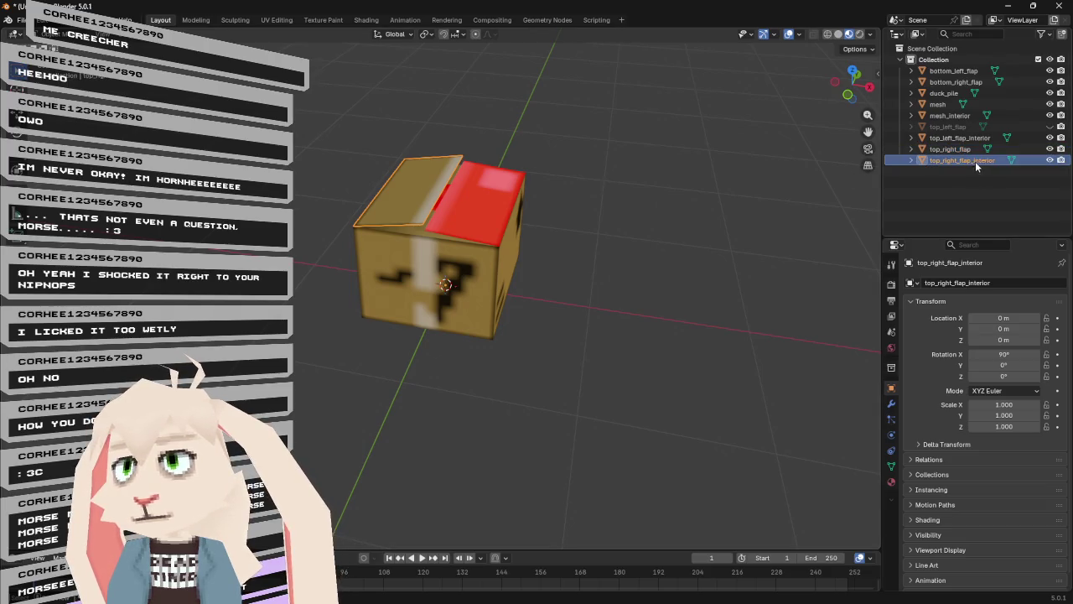
pyautogui.press('Tab')
# - Flip the interior face's normals, then toggle top_right_flap's visibility off and on
pyautogui.click(406, 184)
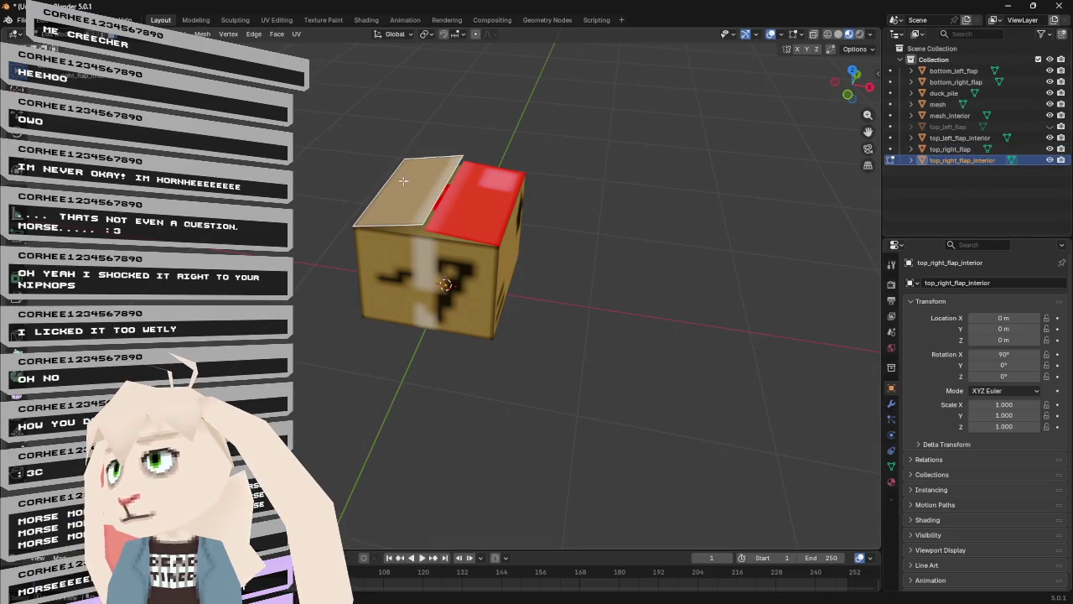
pyautogui.click(225, 37)
pyautogui.moveTo(202, 35)
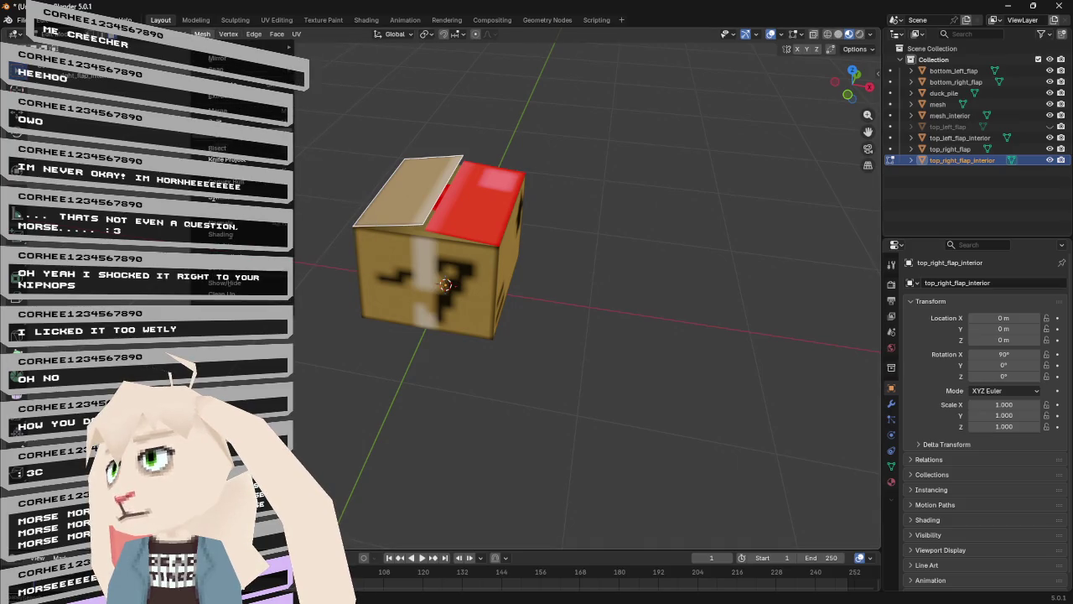
pyautogui.moveTo(248, 224)
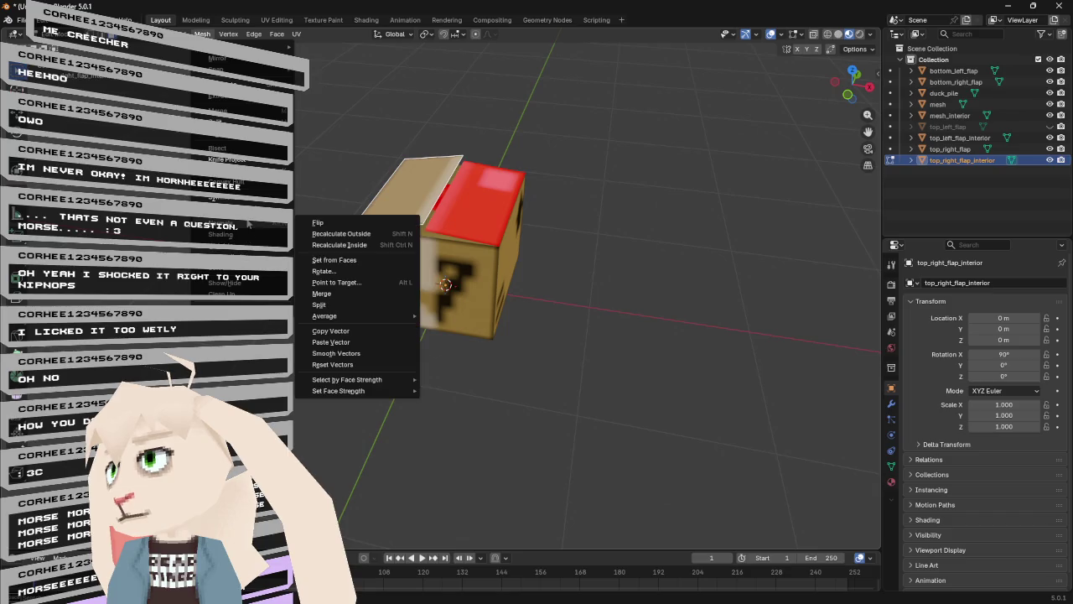
pyautogui.click(367, 220)
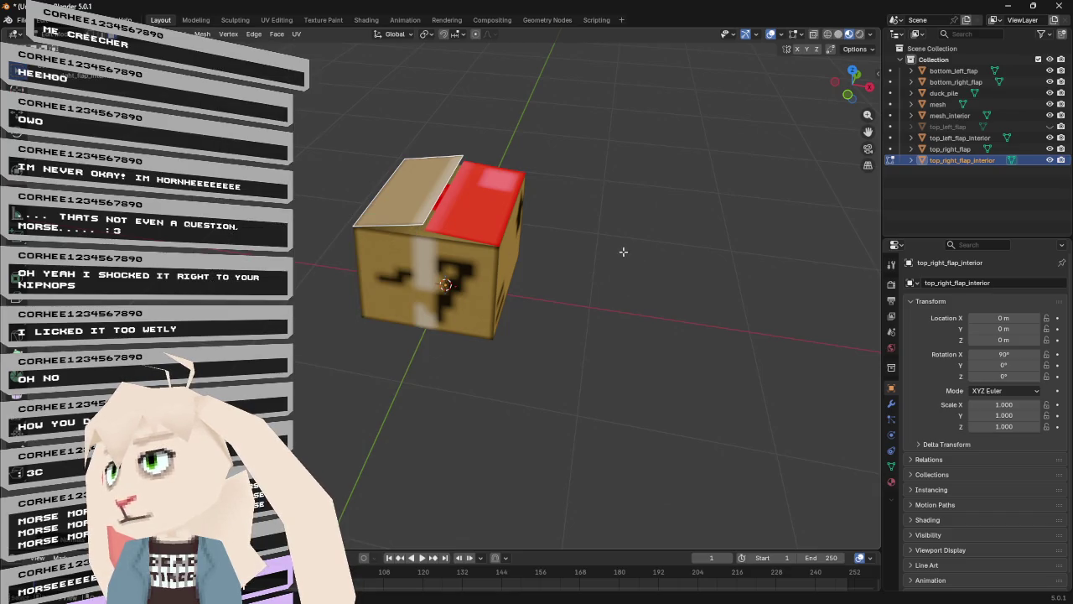
pyautogui.click(1049, 148)
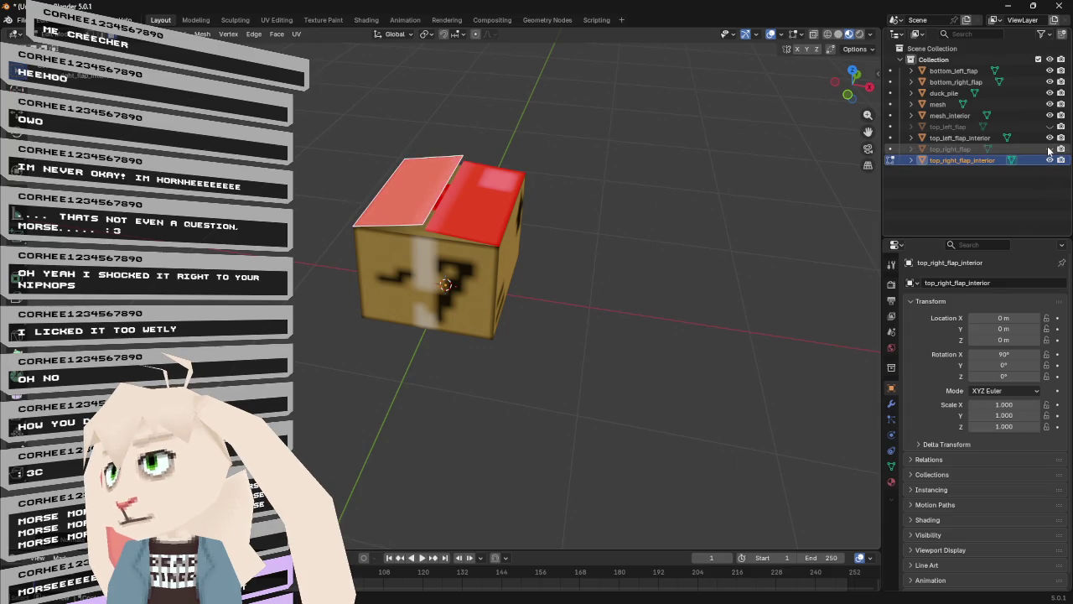
pyautogui.click(1049, 148)
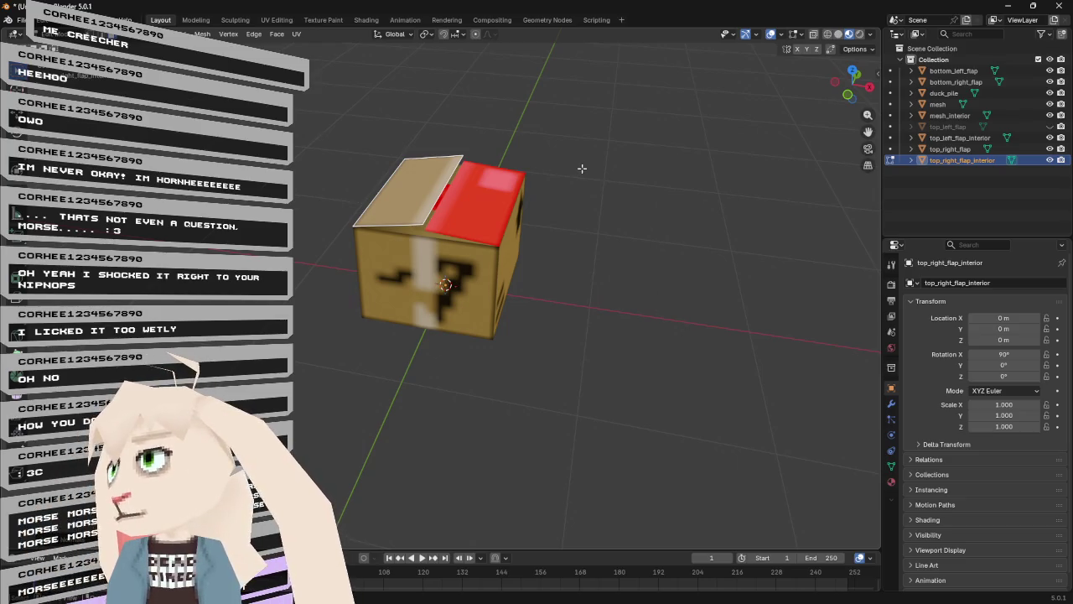
pyautogui.moveTo(599, 160)
pyautogui.mouseDown()
pyautogui.moveTo(614, 85)
pyautogui.moveTo(618, 165)
pyautogui.moveTo(578, 162)
pyautogui.mouseUp()
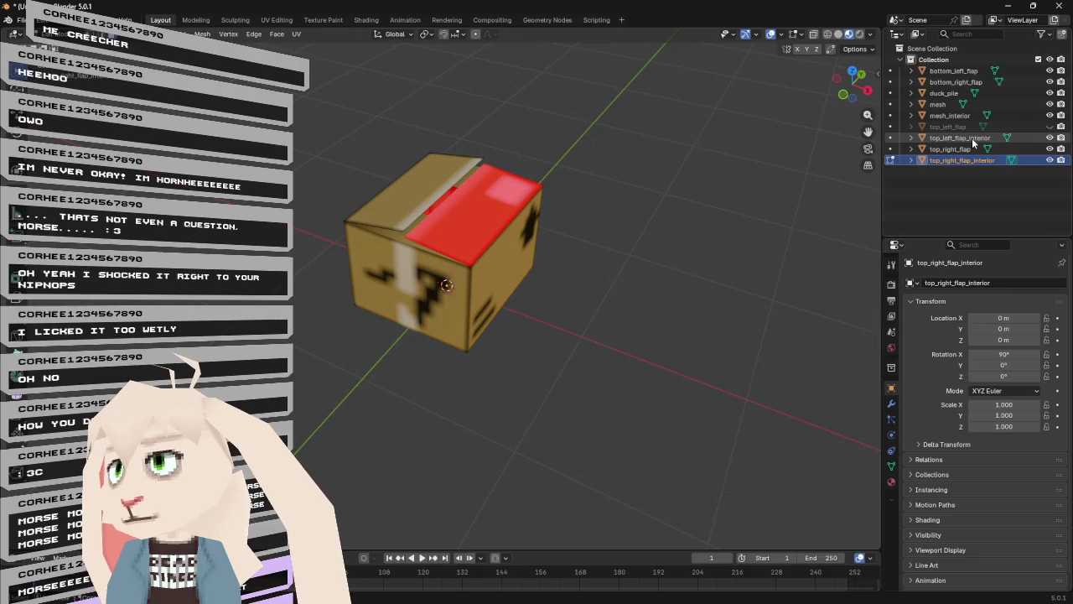
# - Unhide top_left_flap and select it together with top_left_flap_interior
pyautogui.click(1049, 126)
pyautogui.click(936, 127)
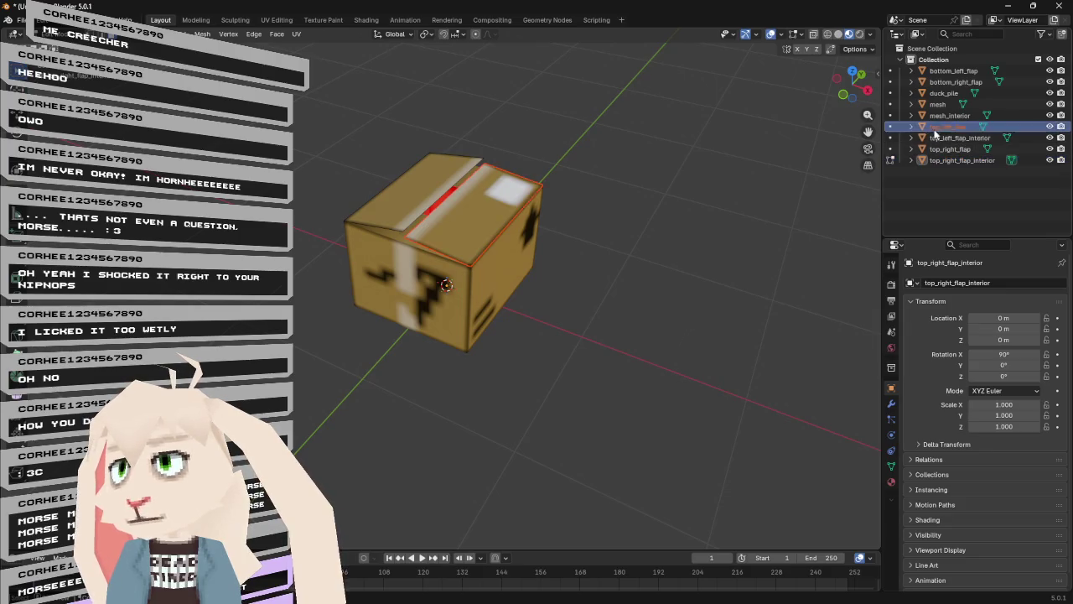
pyautogui.keyDown('ctrl'); pyautogui.click(939, 138); pyautogui.keyUp('ctrl')
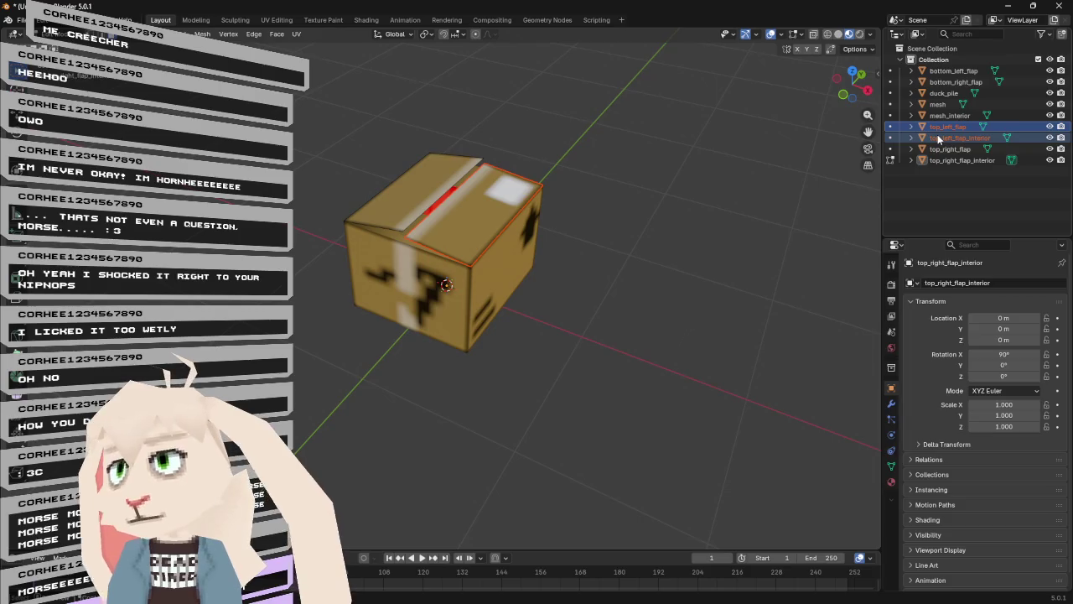
pyautogui.rightClick(939, 139)
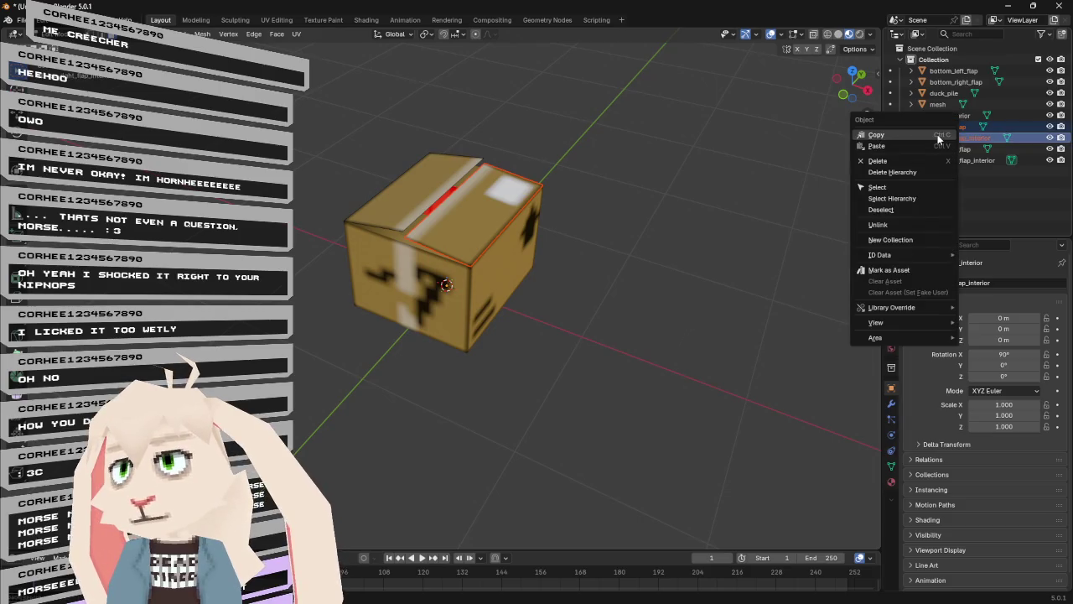
pyautogui.click(614, 140)
pyautogui.press('Tab')
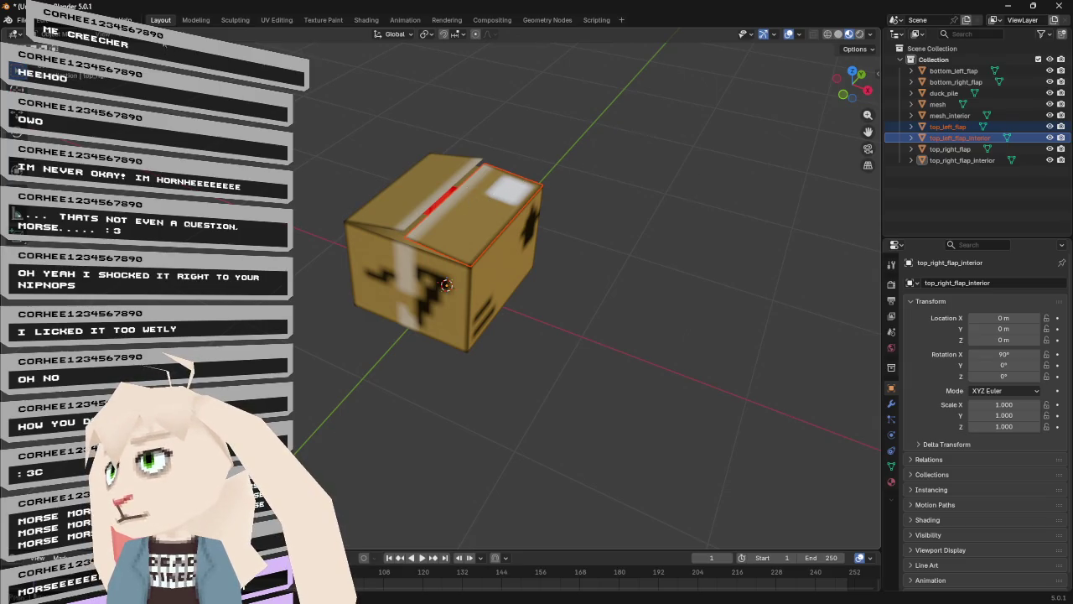
# - Join top_left_flap_interior into top_left_flap, with top_left_flap as the active object
pyautogui.rightClick(214, 46)
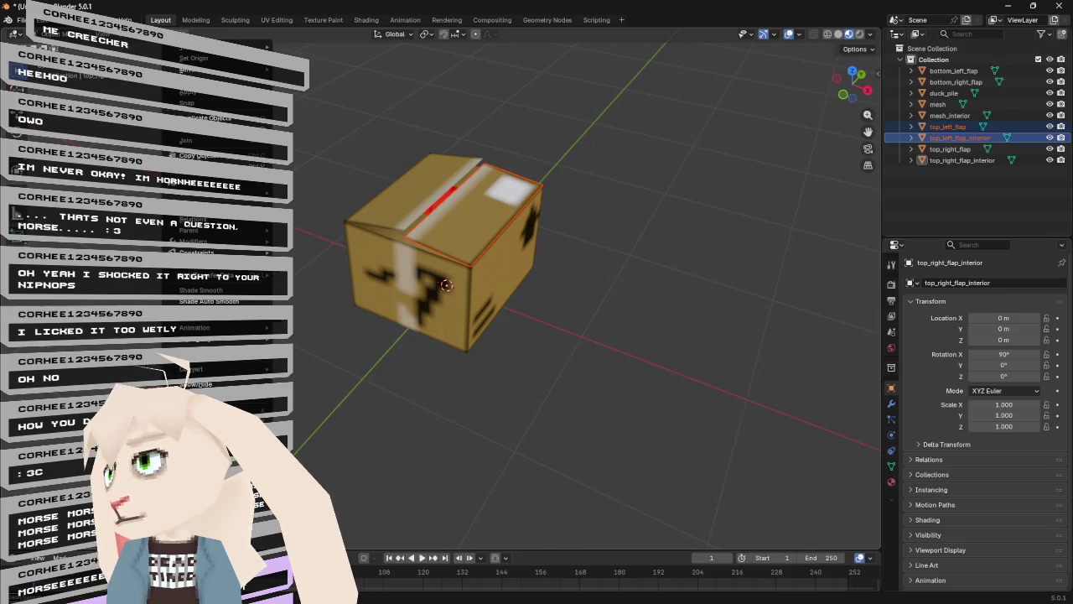
pyautogui.moveTo(180, 51)
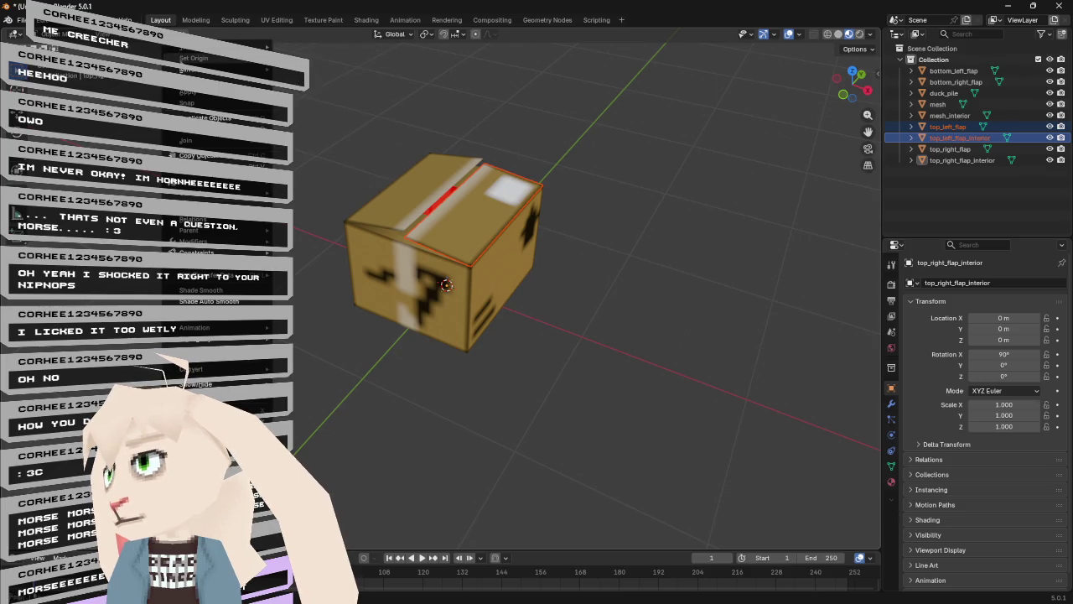
pyautogui.moveTo(192, 81)
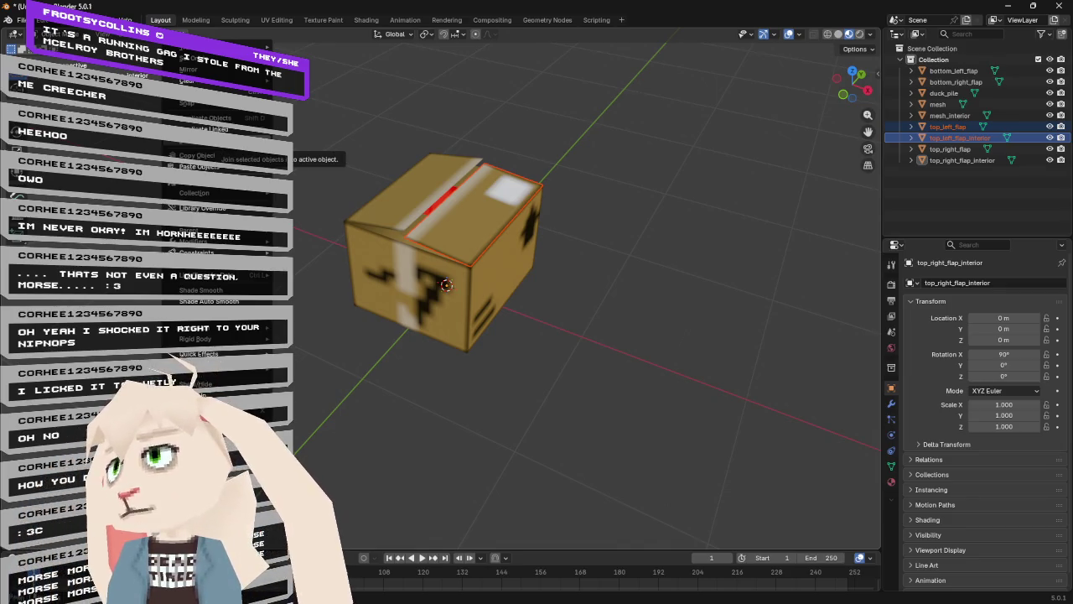
pyautogui.moveTo(216, 210)
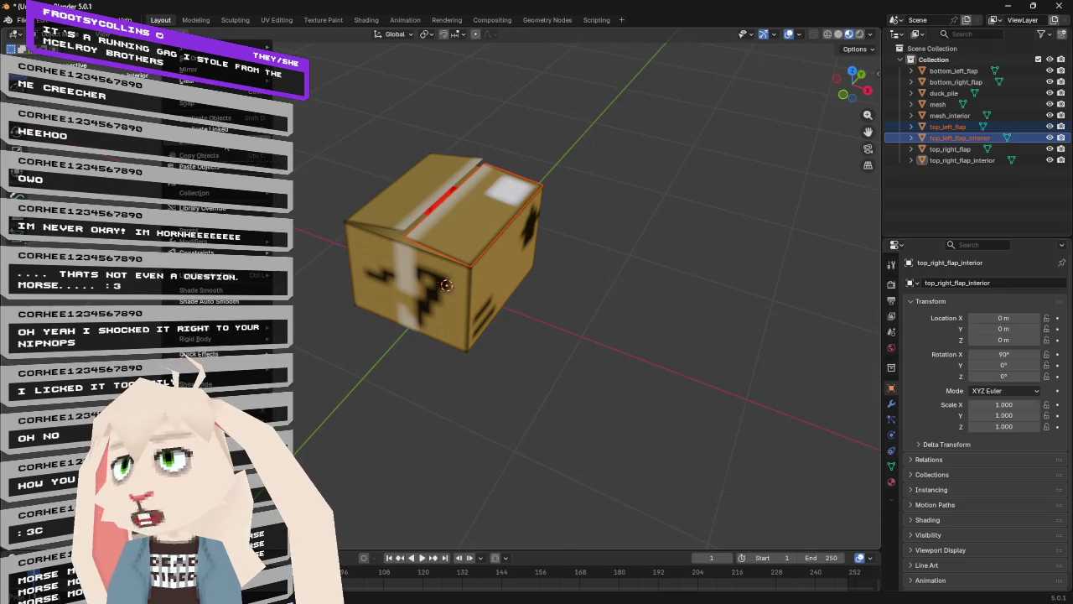
pyautogui.click(228, 146)
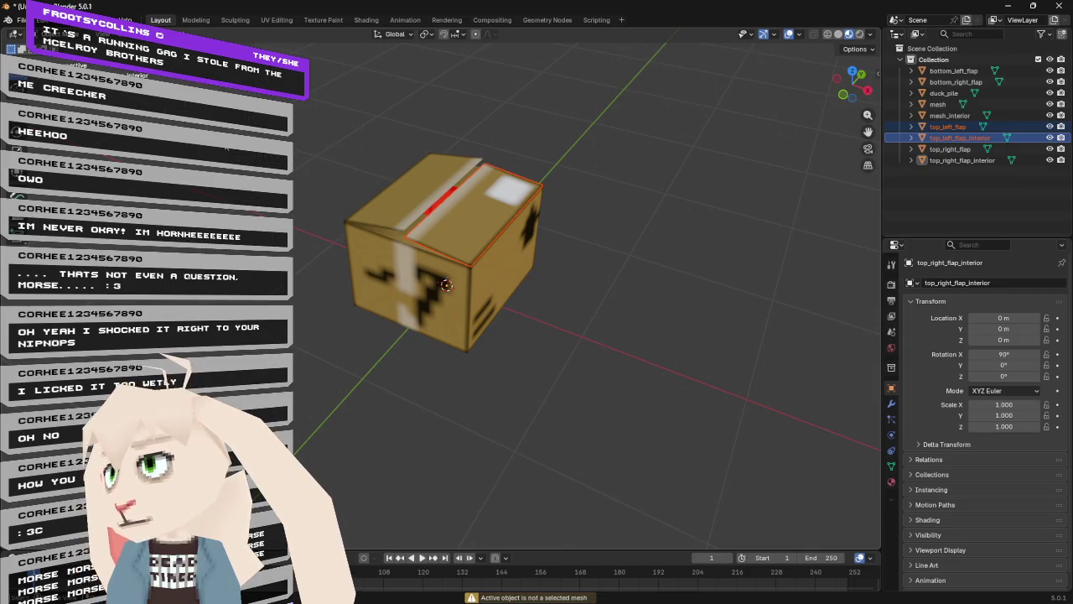
pyautogui.keyDown('shift'); pyautogui.click(490, 193); pyautogui.keyUp('shift')
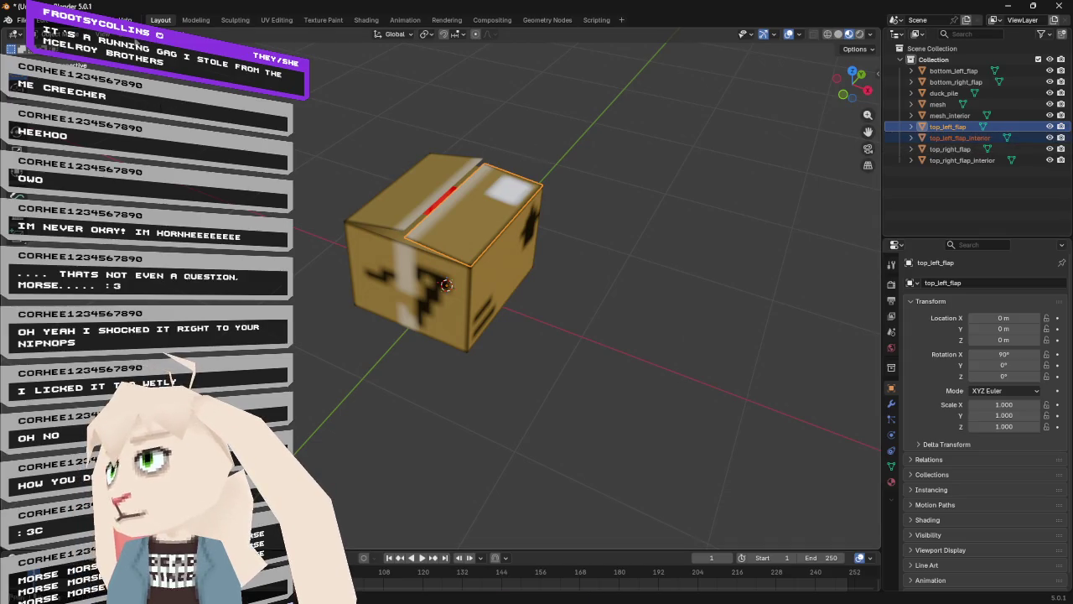
pyautogui.click(178, 33)
pyautogui.click(213, 145)
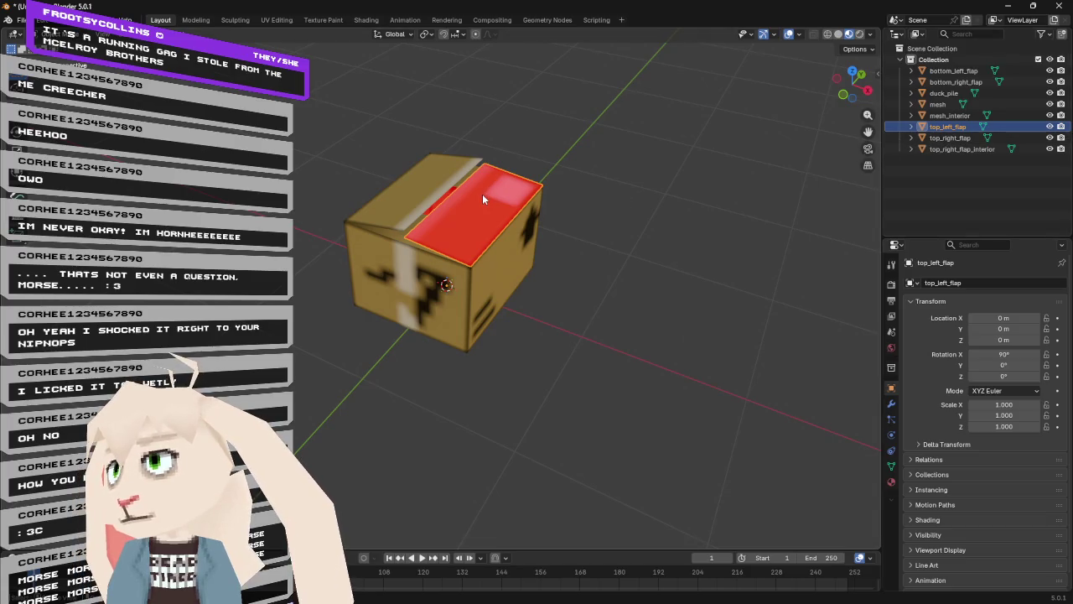
# - Inspect the joined flap's mesh in Edit Mode, selecting its face
pyautogui.press('Tab')
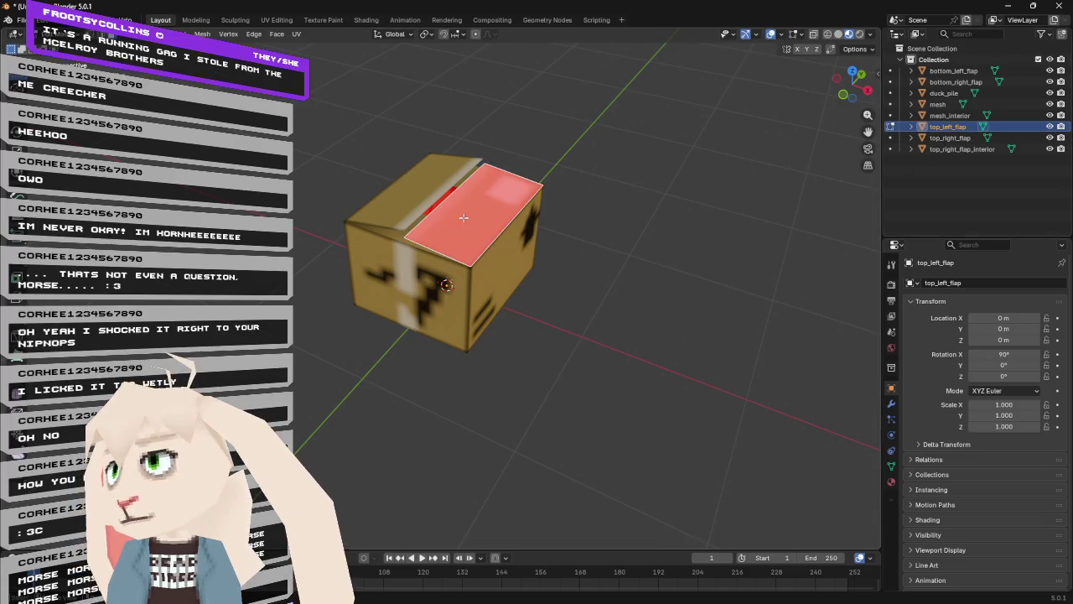
pyautogui.moveTo(493, 203)
pyautogui.mouseDown()
pyautogui.moveTo(528, 168)
pyautogui.moveTo(537, 180)
pyautogui.mouseUp()
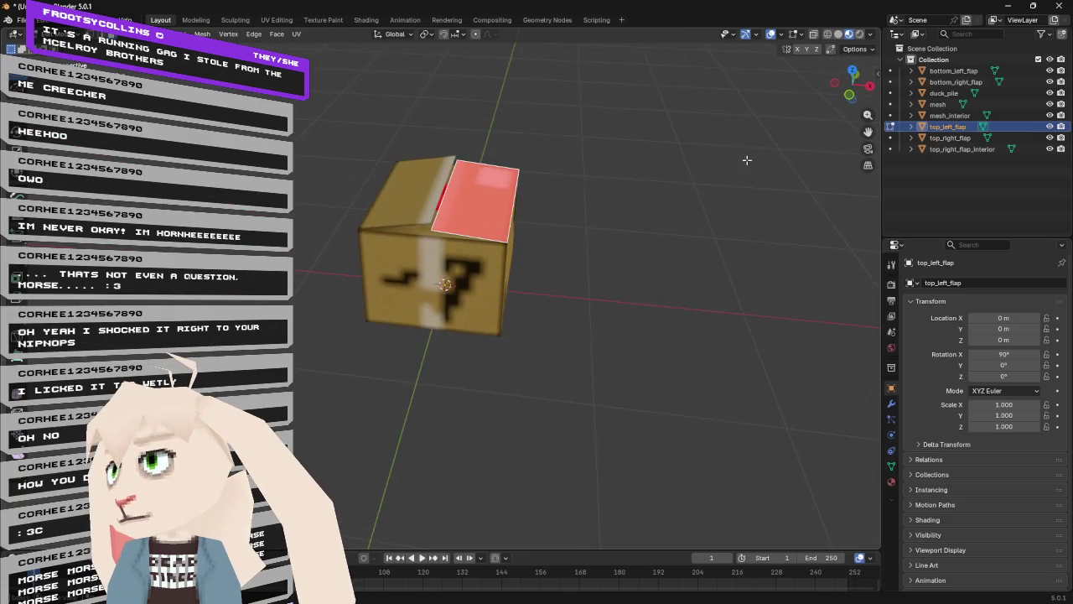
pyautogui.scroll(5, 570, 196)
pyautogui.moveTo(462, 221)
pyautogui.mouseDown()
pyautogui.moveTo(498, 180)
pyautogui.moveTo(498, 190)
pyautogui.mouseUp()
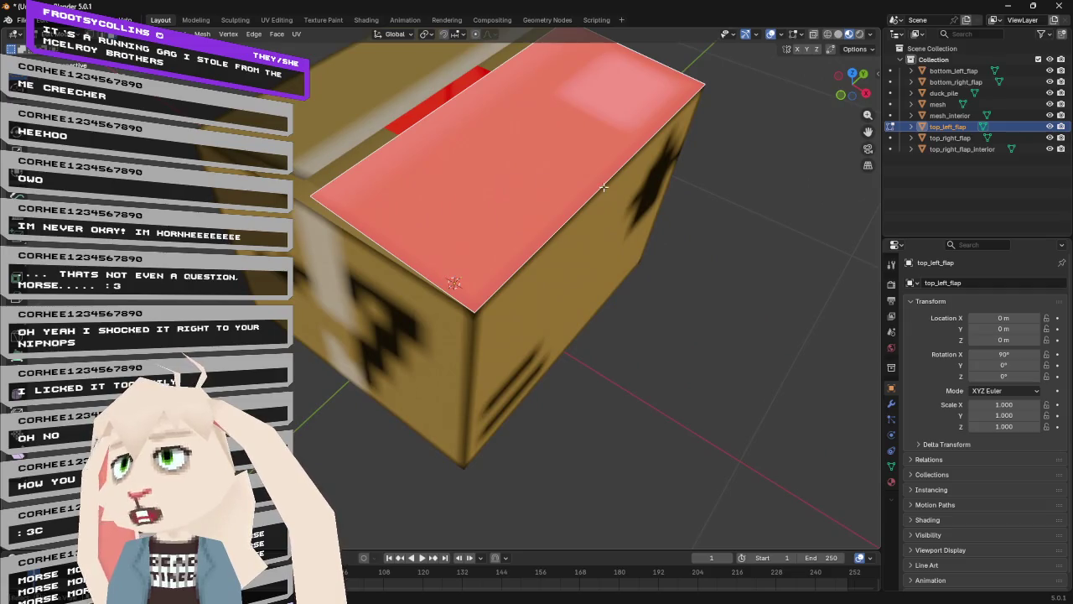
pyautogui.click(468, 190)
pyautogui.scroll(-5, 468, 190)
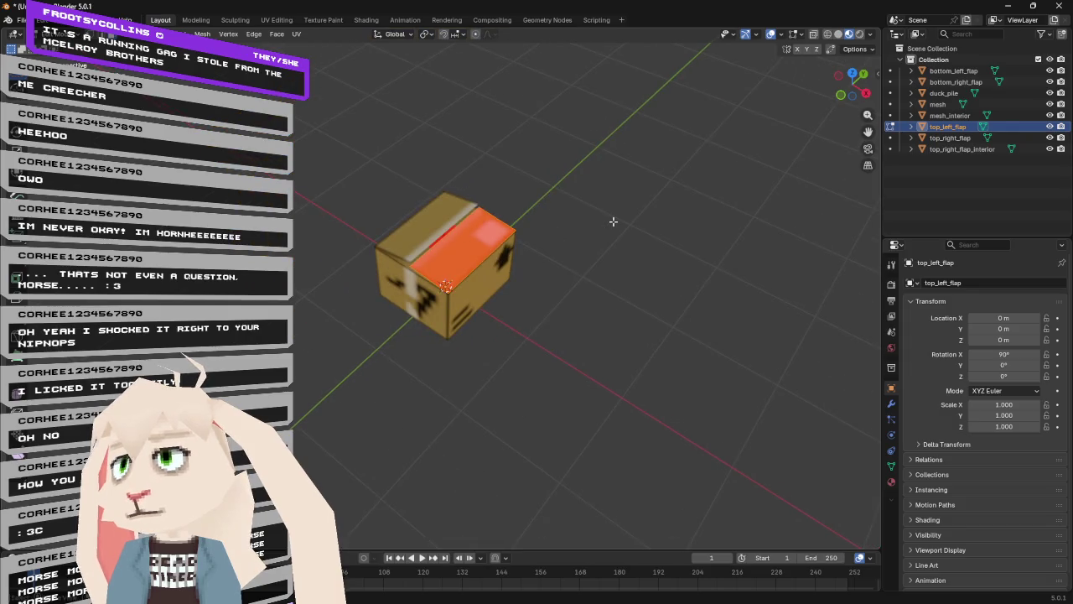
pyautogui.press('Tab')
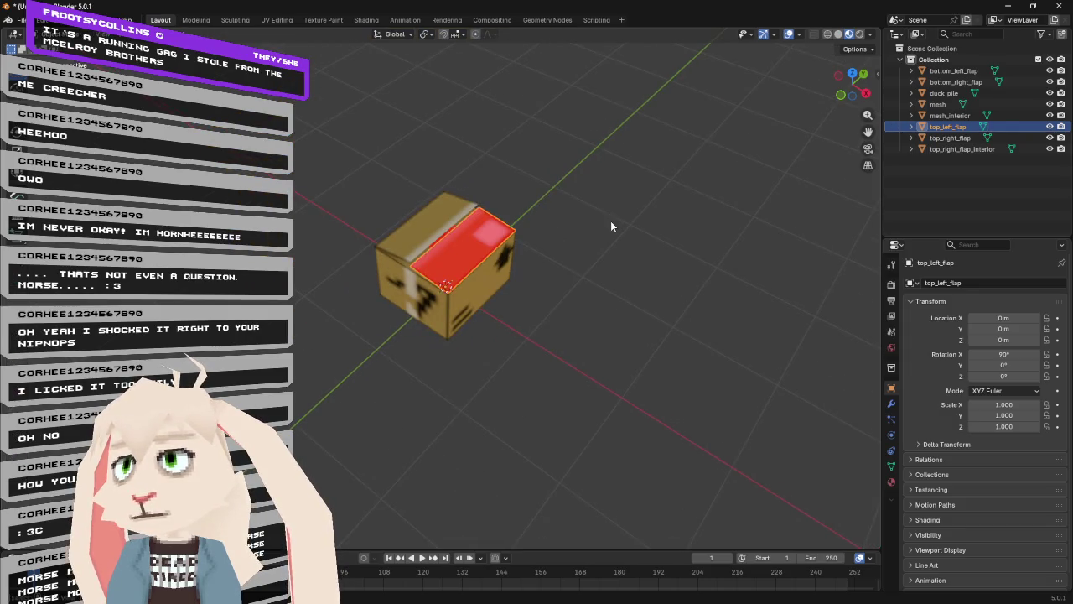
# - Undo the join and select only top_left_flap
pyautogui.hotkey('ctrl', 'z')
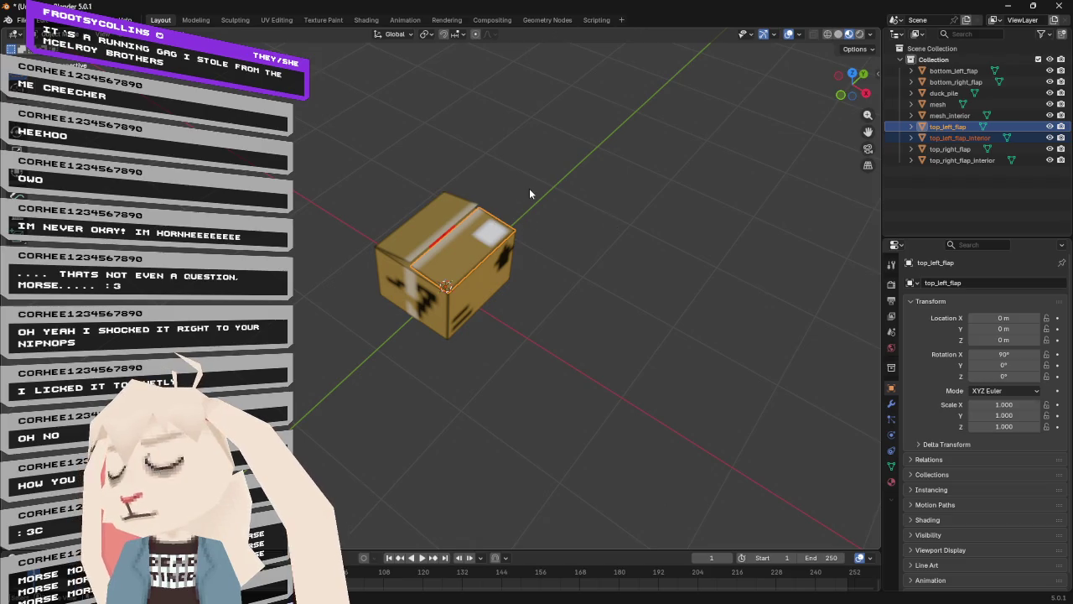
pyautogui.moveTo(529, 188)
pyautogui.mouseDown()
pyautogui.moveTo(566, 131)
pyautogui.moveTo(613, 154)
pyautogui.moveTo(566, 104)
pyautogui.moveTo(544, 148)
pyautogui.moveTo(456, 163)
pyautogui.mouseUp()
pyautogui.scroll(3, 456, 162)
pyautogui.click(484, 150)
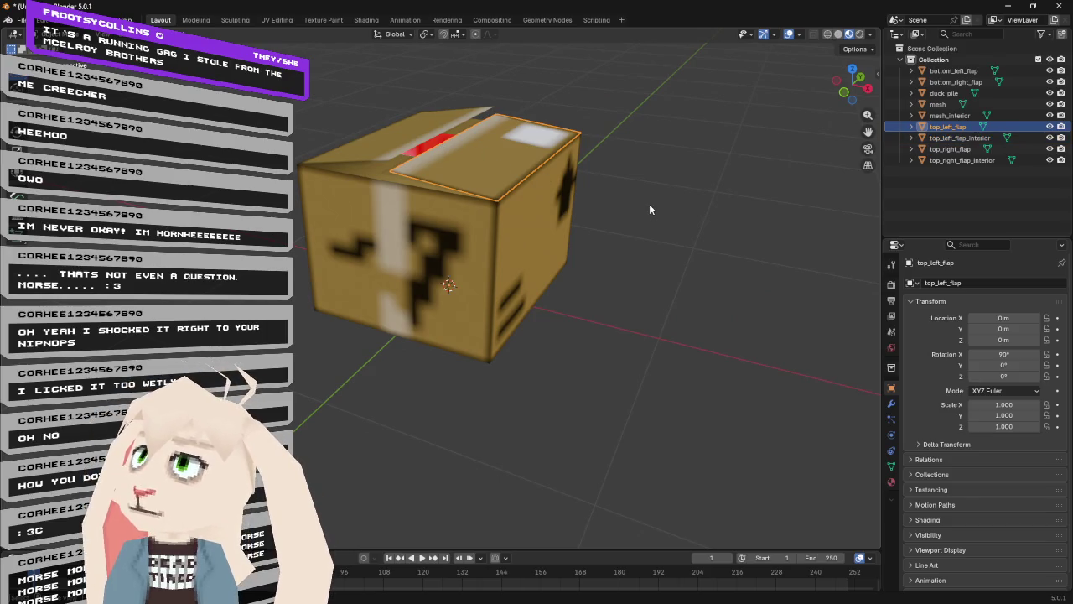
# - Hide the outer box mesh to view mesh_interior in Edit Mode, then show the outer mesh again
pyautogui.click(372, 143)
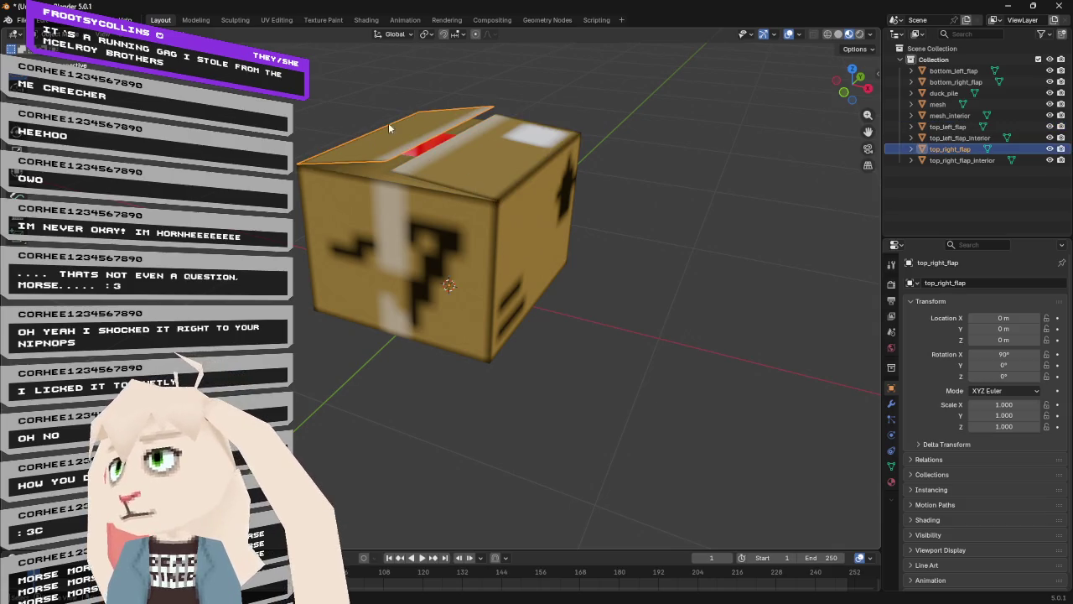
pyautogui.moveTo(416, 136)
pyautogui.mouseDown()
pyautogui.moveTo(397, 98)
pyautogui.moveTo(431, 143)
pyautogui.moveTo(462, 125)
pyautogui.moveTo(442, 120)
pyautogui.moveTo(422, 138)
pyautogui.moveTo(432, 141)
pyautogui.mouseUp()
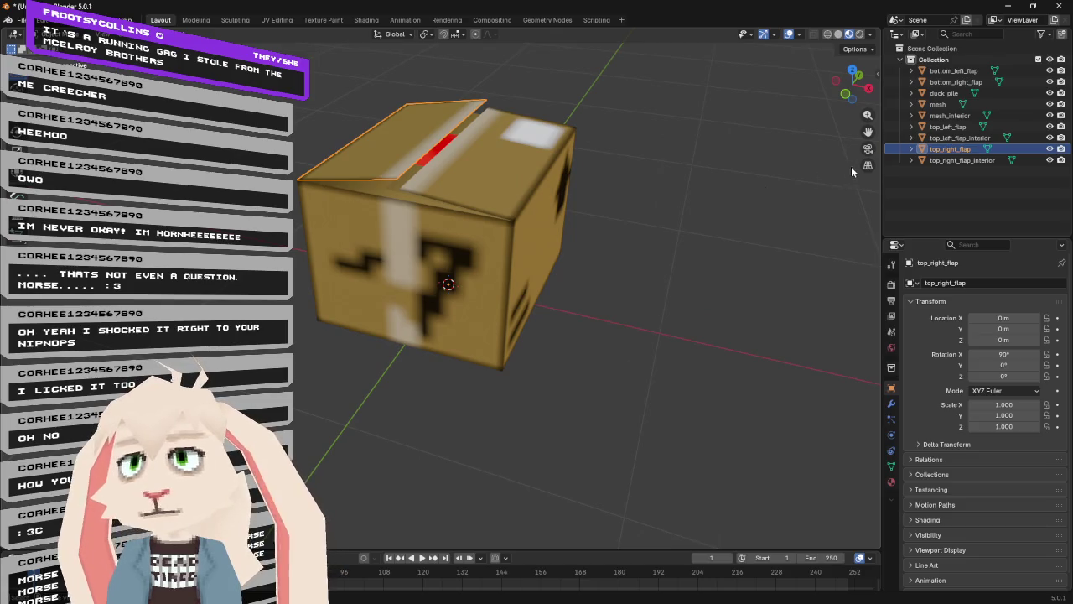
pyautogui.click(956, 117)
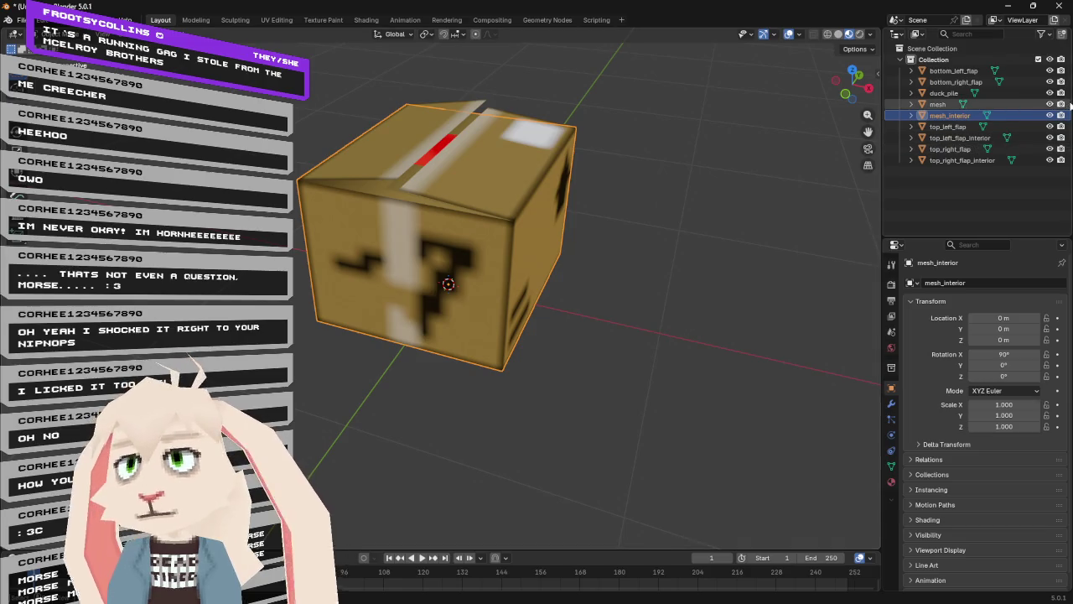
pyautogui.click(1050, 104)
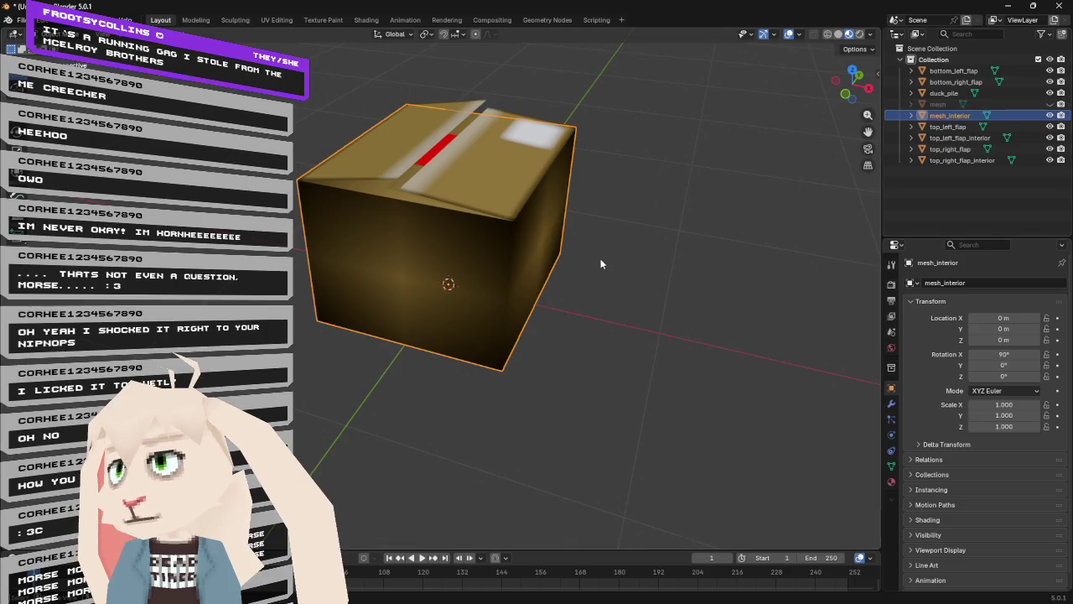
pyautogui.press('Tab')
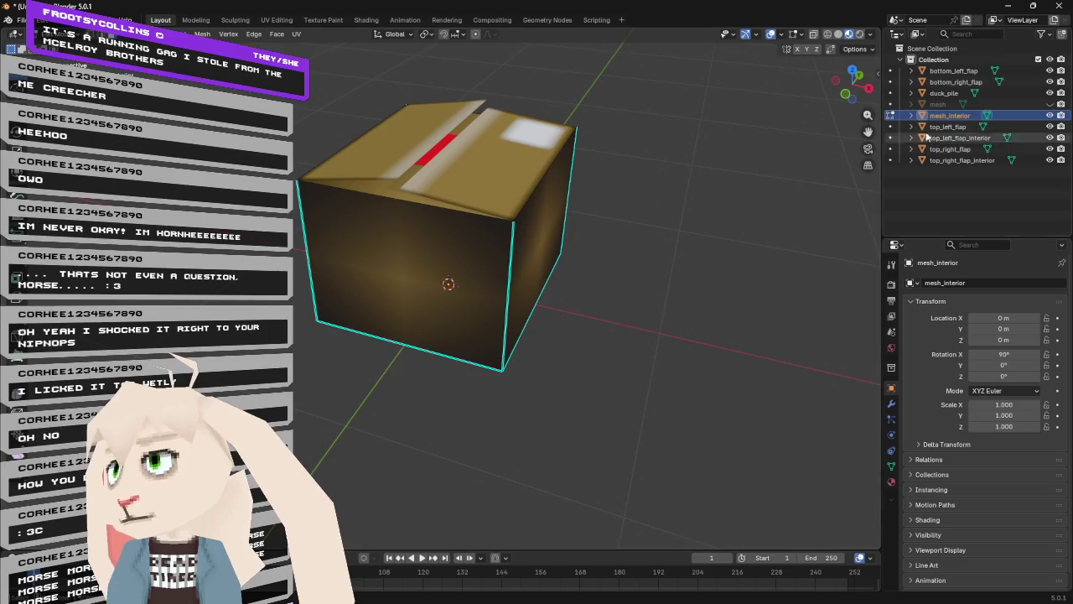
pyautogui.press('Tab')
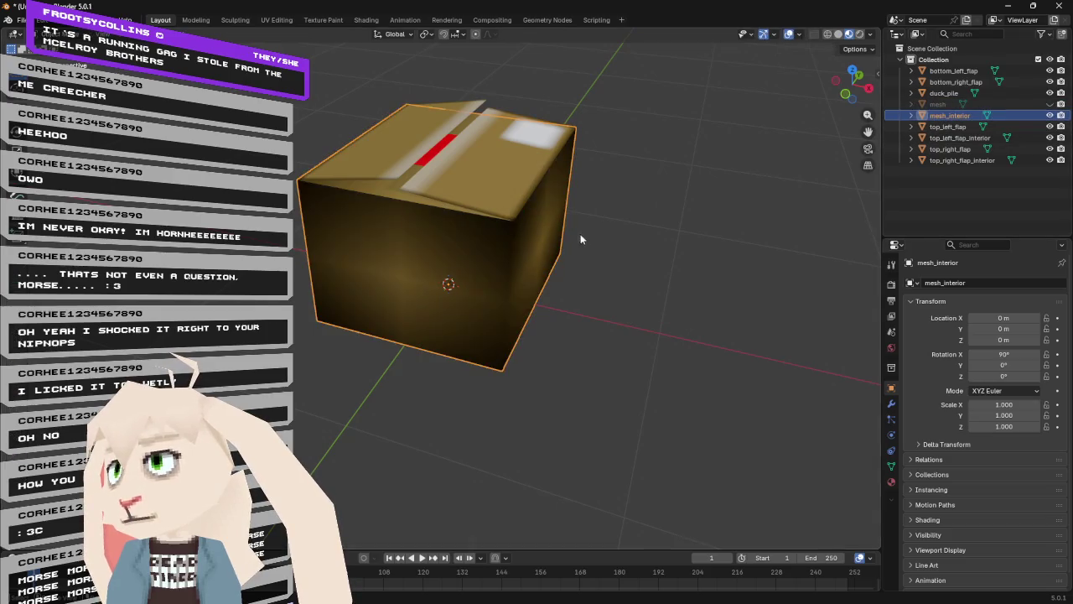
pyautogui.click(944, 104)
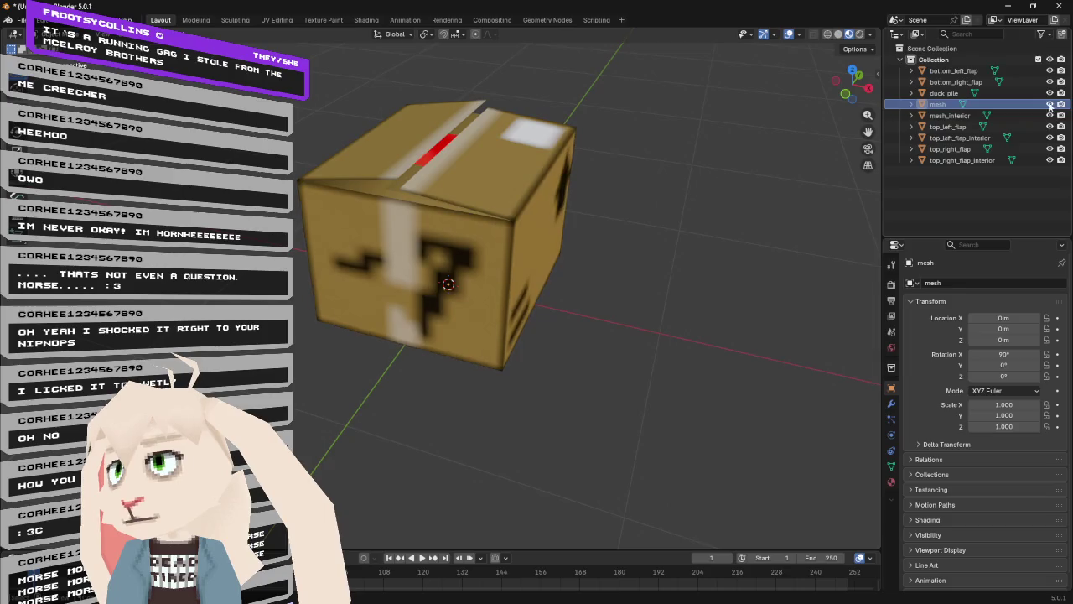
pyautogui.press('Tab')
pyautogui.press('Tab')
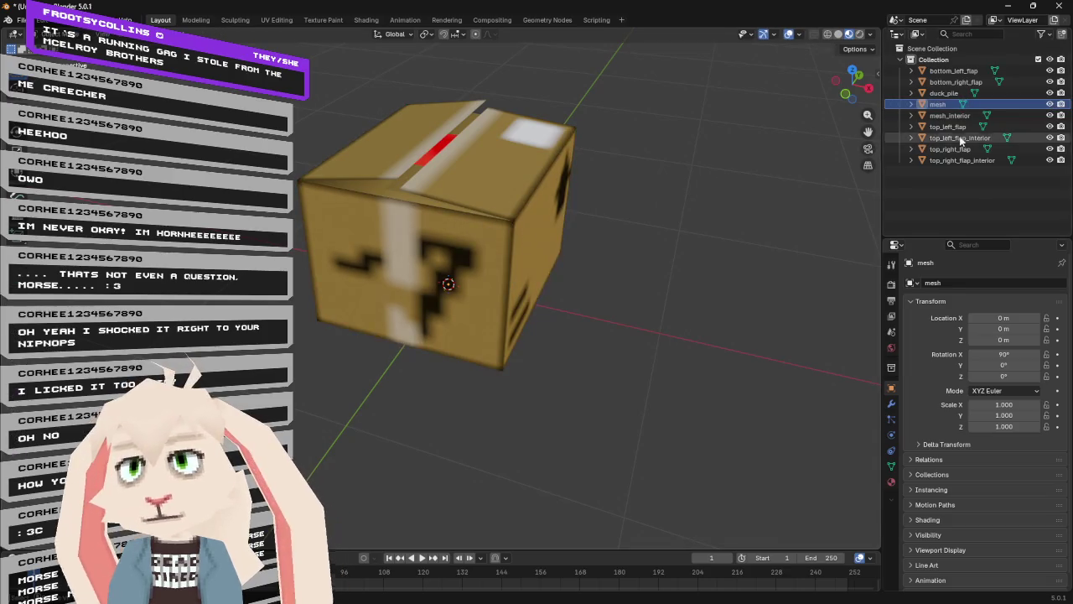
pyautogui.click(527, 290)
pyautogui.press('Tab')
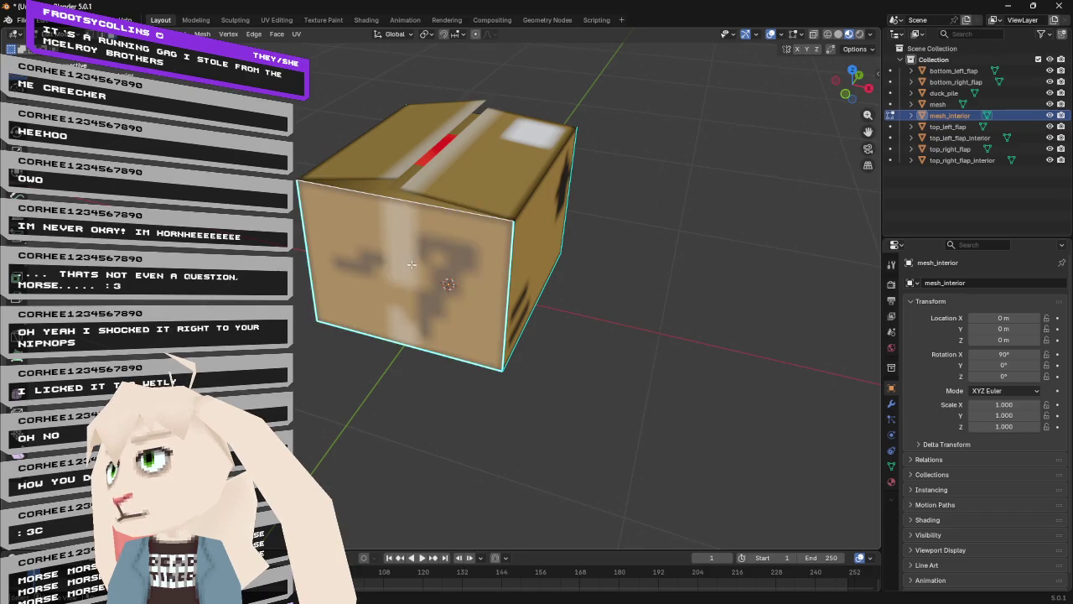
# - Select a side face of the box and bring up its face options, then cancel
pyautogui.moveTo(659, 307)
pyautogui.mouseDown()
pyautogui.moveTo(503, 247)
pyautogui.moveTo(491, 232)
pyautogui.moveTo(486, 287)
pyautogui.mouseUp()
pyautogui.click(504, 284)
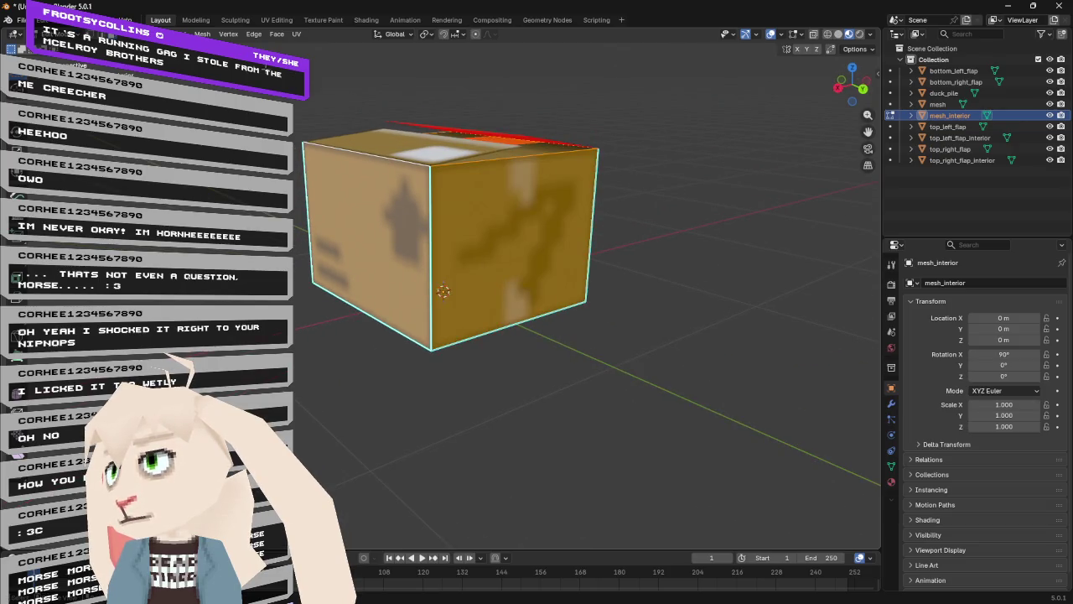
pyautogui.click(202, 33)
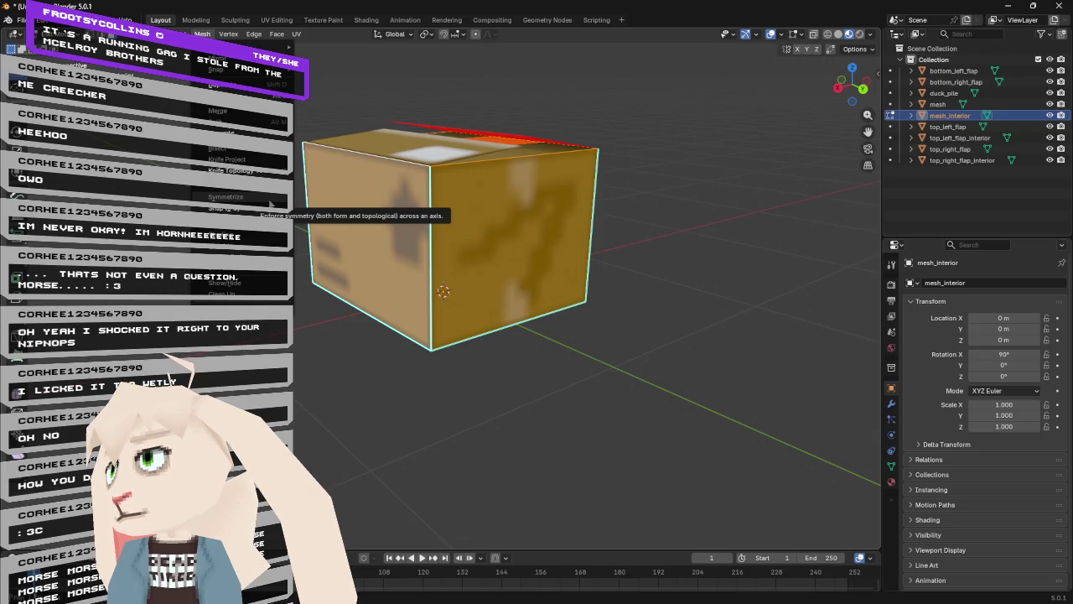
pyautogui.rightClick(323, 224)
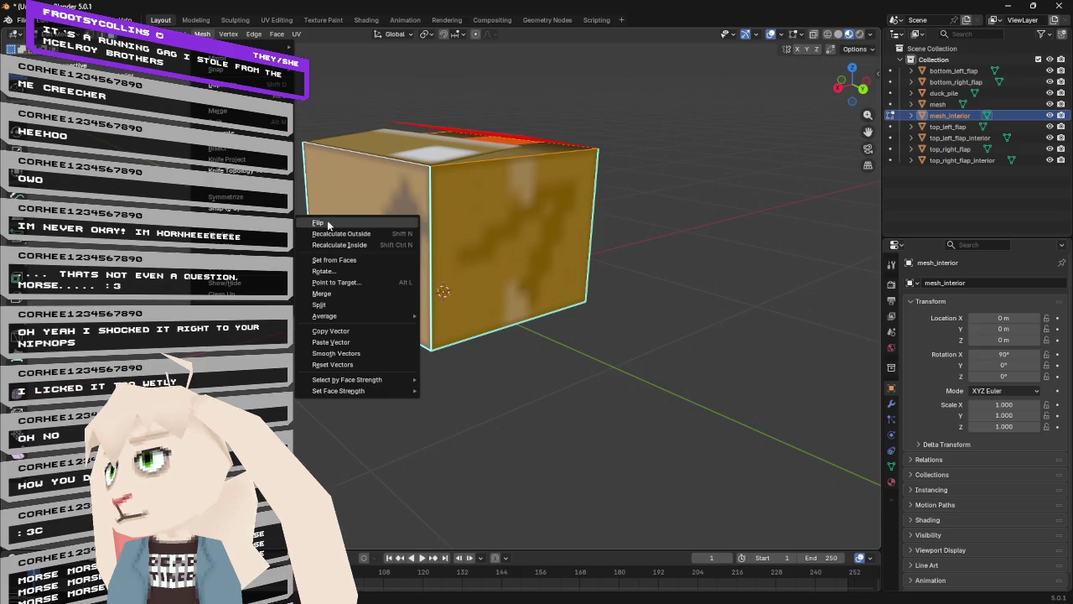
pyautogui.press('Escape')
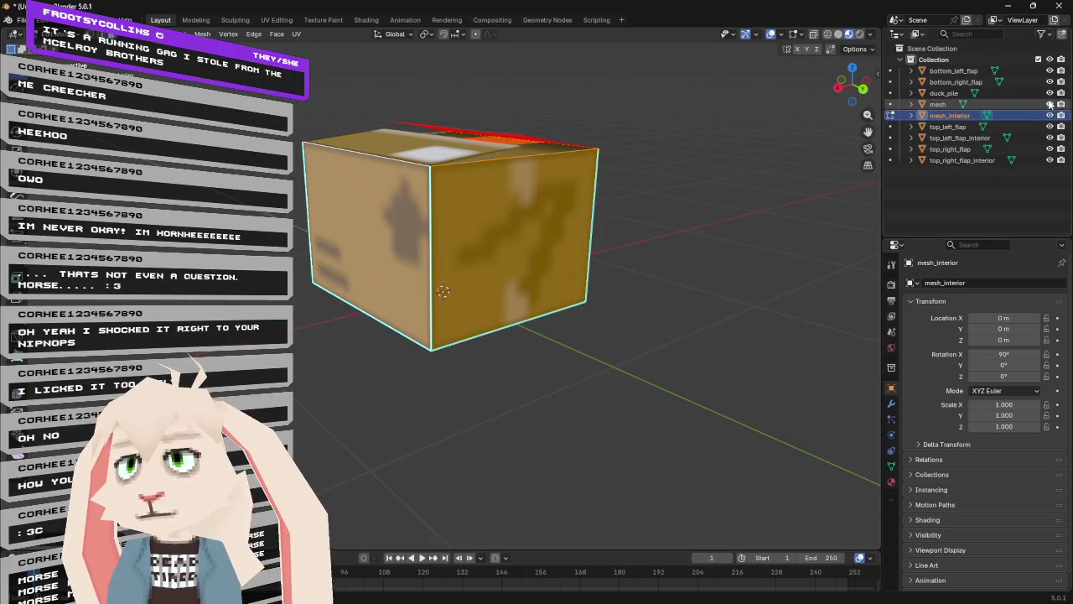
# - Hide the outer box mesh and the top flap pieces to look inside the box
pyautogui.click(1050, 103)
pyautogui.moveTo(676, 162)
pyautogui.mouseDown()
pyautogui.moveTo(538, 196)
pyautogui.moveTo(641, 178)
pyautogui.moveTo(595, 156)
pyautogui.moveTo(586, 173)
pyautogui.mouseUp()
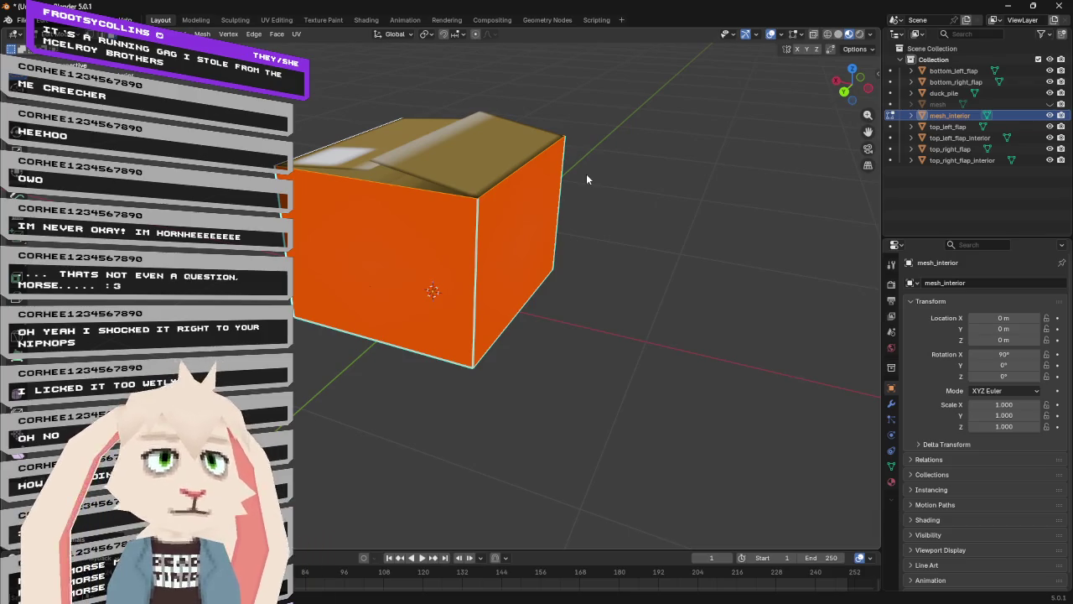
pyautogui.moveTo(599, 110)
pyautogui.mouseDown()
pyautogui.moveTo(412, 115)
pyautogui.moveTo(391, 94)
pyautogui.moveTo(582, 129)
pyautogui.moveTo(676, 136)
pyautogui.moveTo(715, 126)
pyautogui.mouseUp()
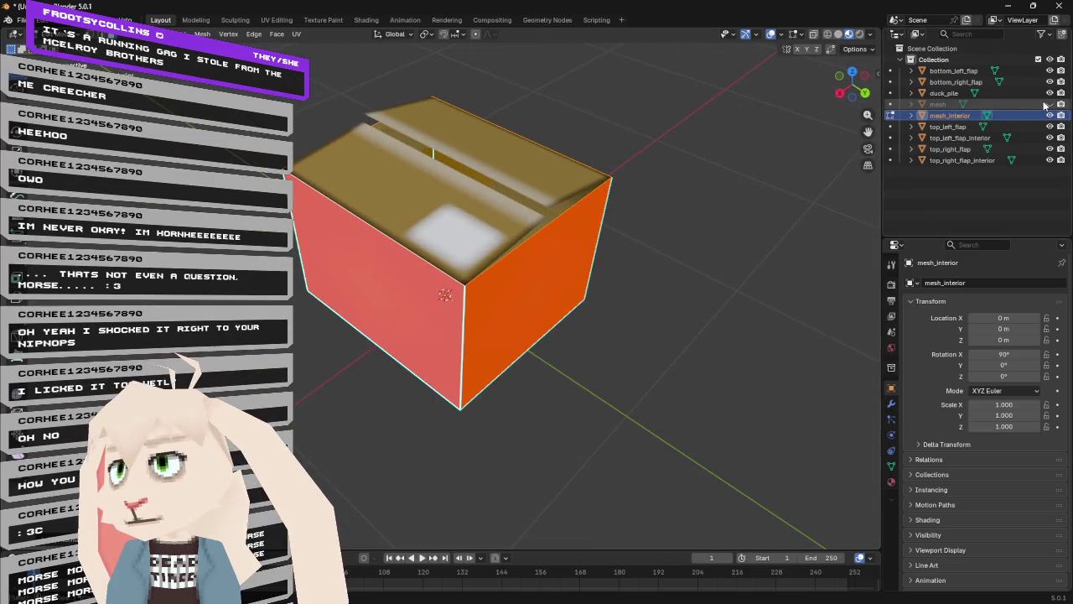
pyautogui.moveTo(1049, 137); pyautogui.dragTo(1049, 160)
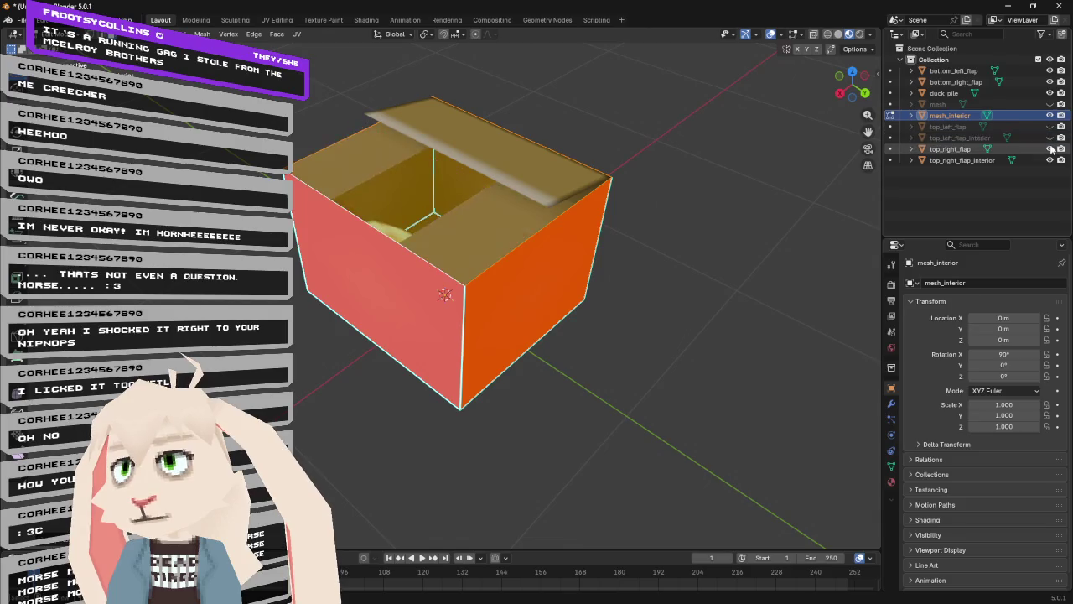
pyautogui.click(1050, 159)
pyautogui.moveTo(597, 104)
pyautogui.mouseDown()
pyautogui.moveTo(605, 137)
pyautogui.moveTo(762, 159)
pyautogui.moveTo(548, 89)
pyautogui.moveTo(548, 74)
pyautogui.moveTo(626, 75)
pyautogui.mouseUp()
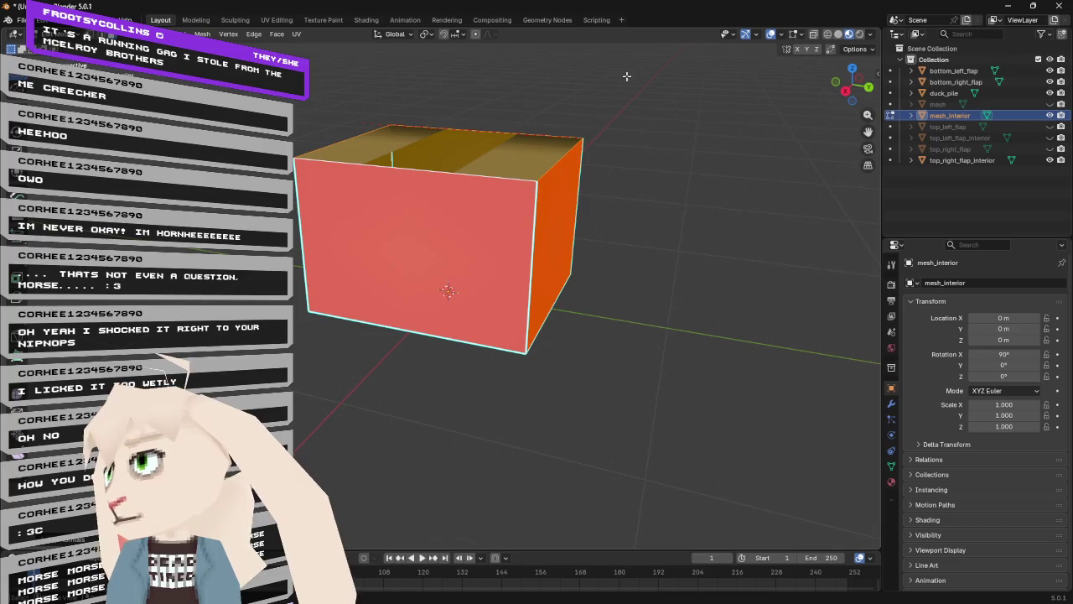
# - Show the outer mesh, interior mesh and both top-left flap pieces again, exit Edit Mode, select top_left_flap
pyautogui.click(1050, 115)
pyautogui.click(1049, 104)
pyautogui.click(1049, 115)
pyautogui.click(1049, 127)
pyautogui.click(1049, 138)
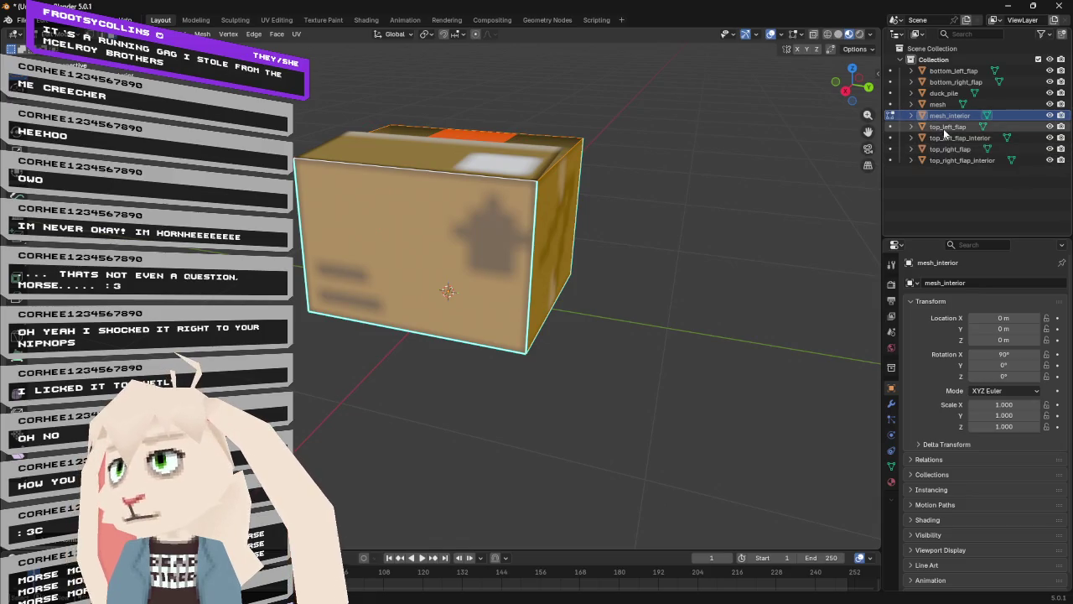
pyautogui.press('Tab')
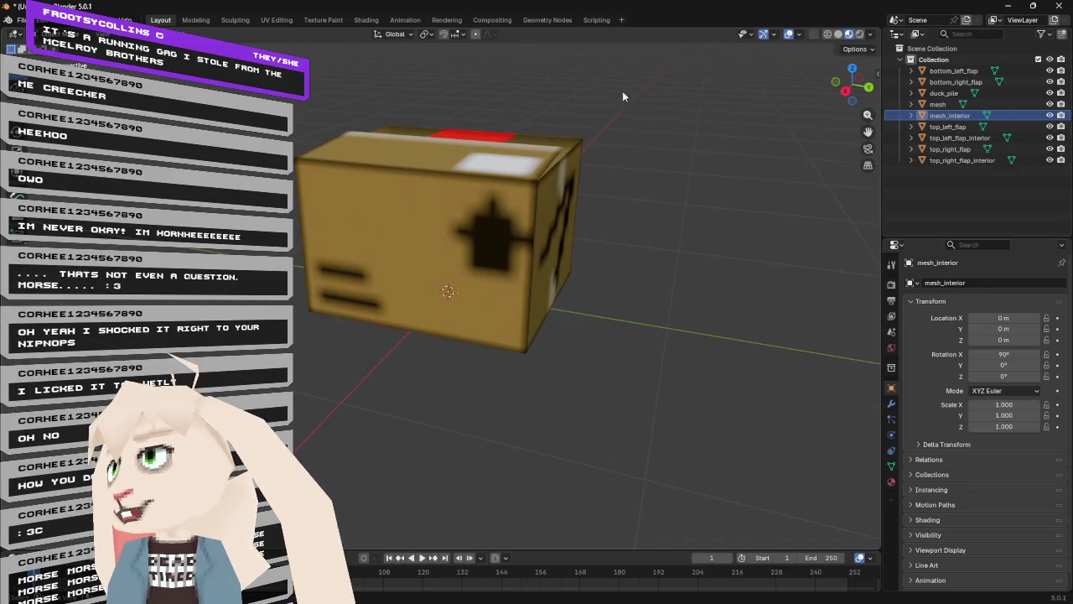
pyautogui.click(936, 128)
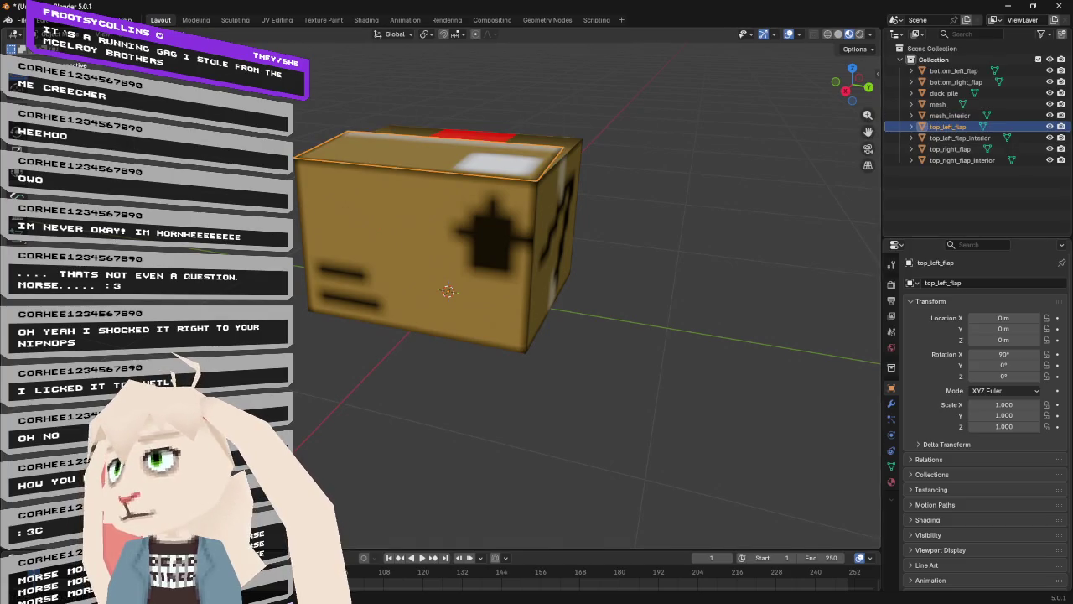
pyautogui.moveTo(356, 149); pyautogui.dragTo(456, 160)
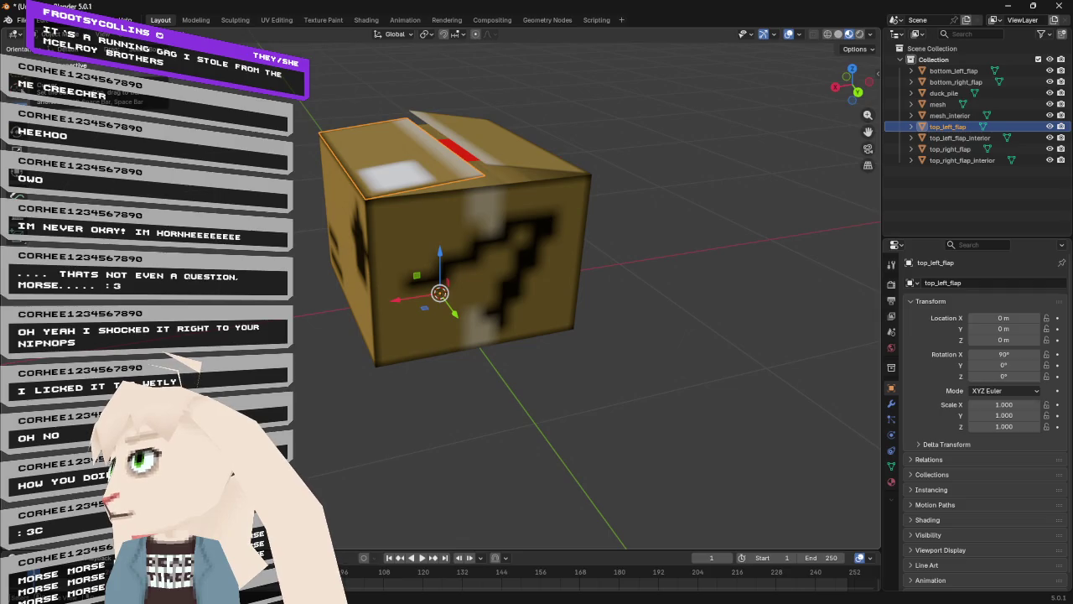
# - Place the 3D cursor on the top-left flap's hinge edge using the Cursor tool with Surface Project
pyautogui.click(15, 84)
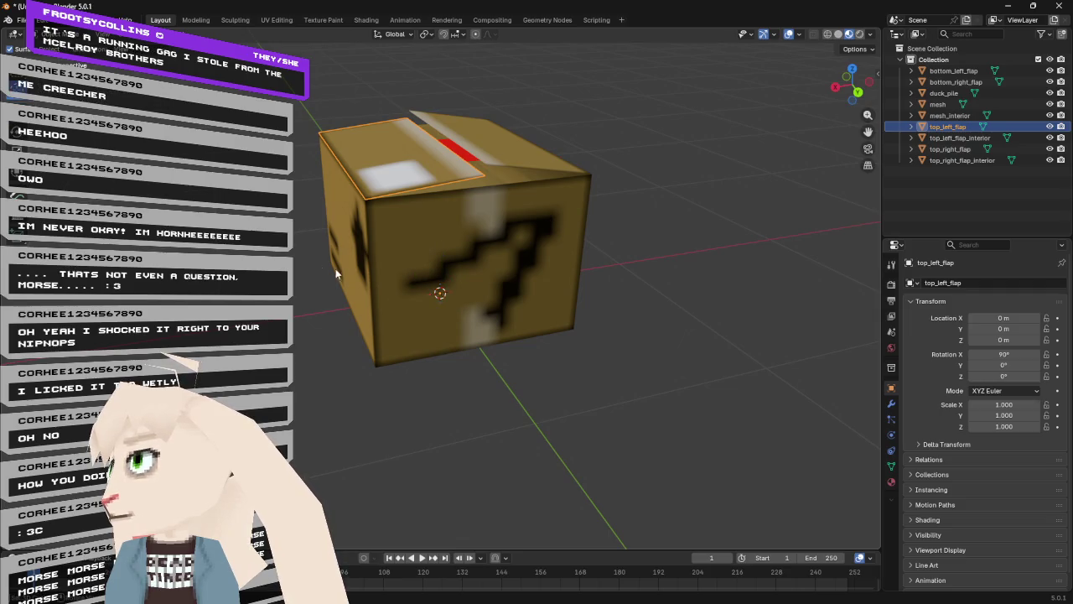
pyautogui.moveTo(341, 164); pyautogui.dragTo(361, 228)
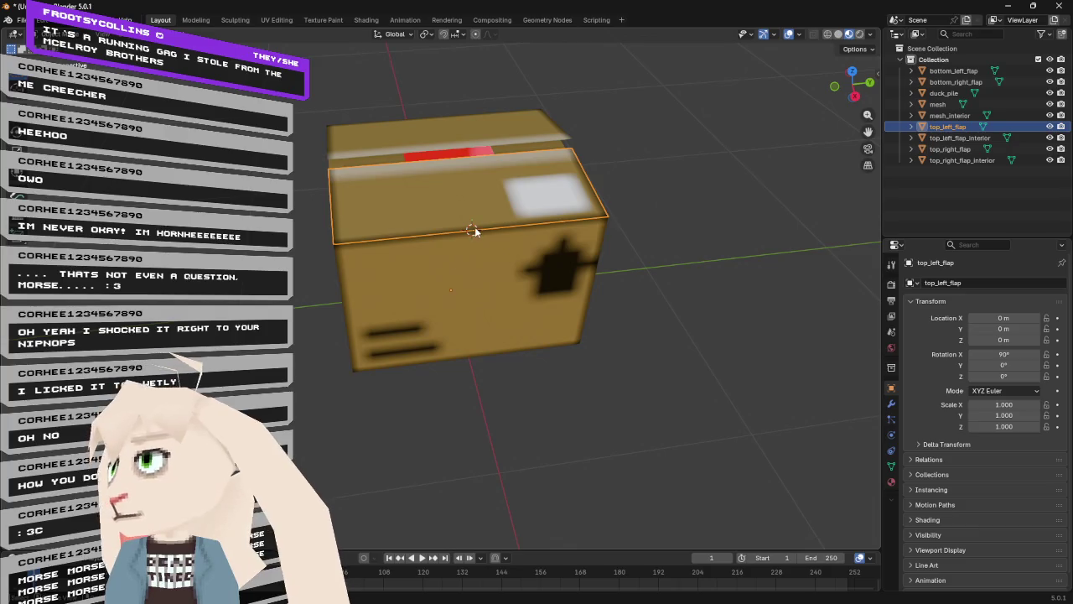
pyautogui.click(25, 98)
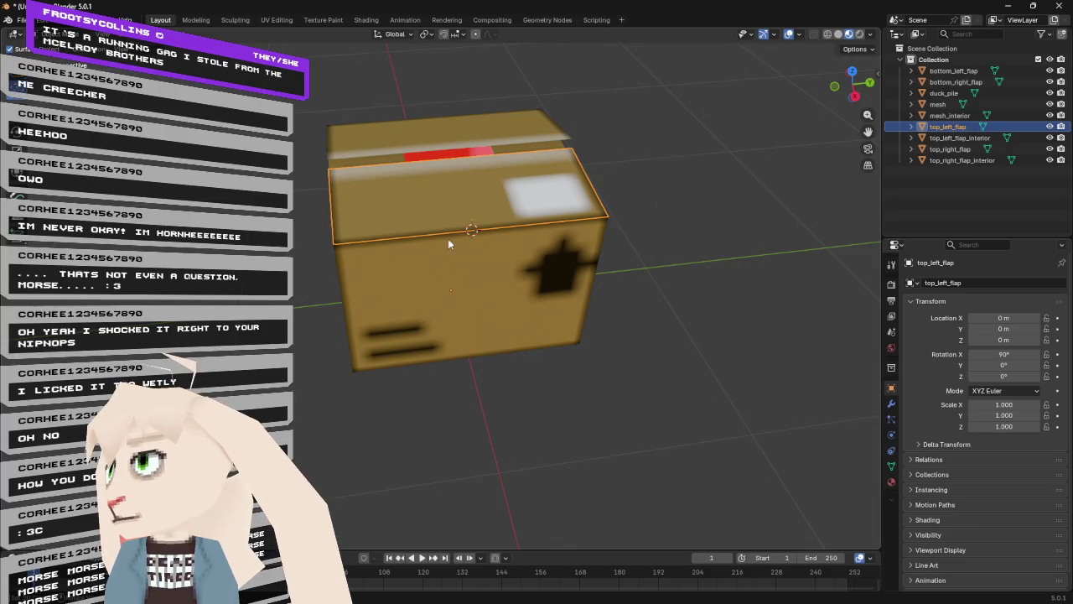
pyautogui.moveTo(466, 232); pyautogui.dragTo(470, 231)
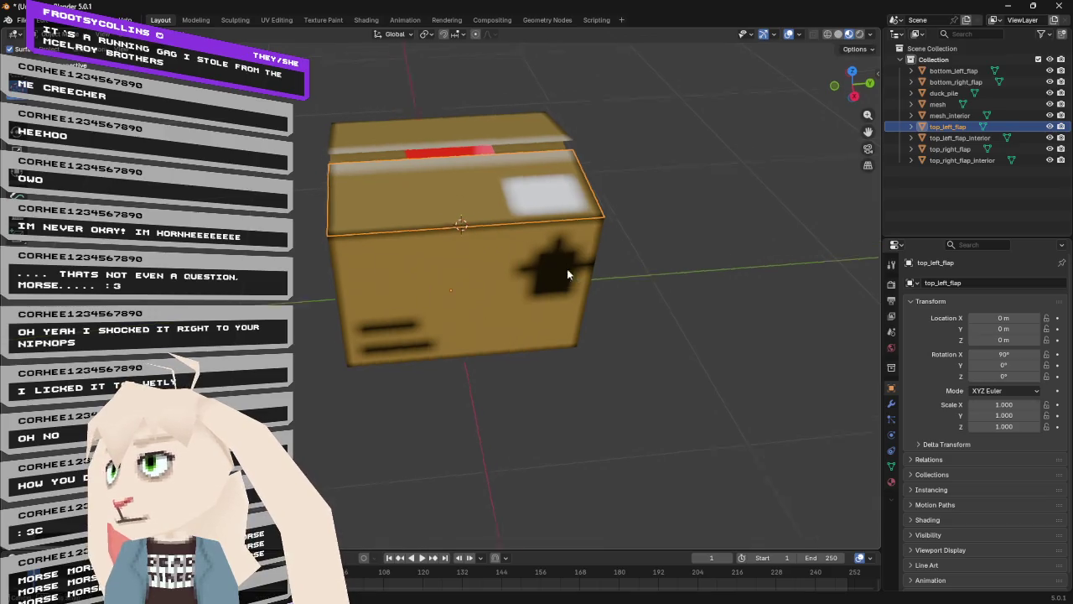
pyautogui.moveTo(567, 269)
pyautogui.mouseDown()
pyautogui.moveTo(451, 241)
pyautogui.moveTo(455, 257)
pyautogui.moveTo(424, 247)
pyautogui.mouseUp()
pyautogui.moveTo(333, 182)
pyautogui.mouseDown()
pyautogui.moveTo(332, 192)
pyautogui.moveTo(336, 185)
pyautogui.mouseUp()
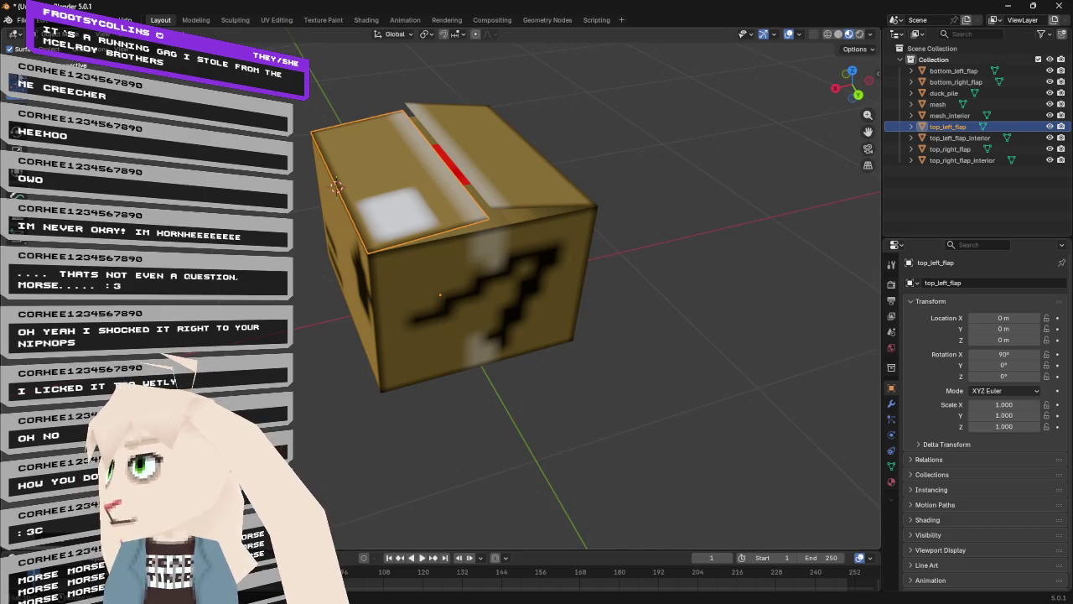
# - Orbit around the box to check the cursor position, then switch to Chrome
pyautogui.moveTo(430, 293)
pyautogui.mouseDown()
pyautogui.moveTo(386, 252)
pyautogui.moveTo(382, 310)
pyautogui.moveTo(360, 268)
pyautogui.moveTo(324, 295)
pyautogui.moveTo(553, 281)
pyautogui.moveTo(397, 292)
pyautogui.moveTo(324, 275)
pyautogui.mouseUp()
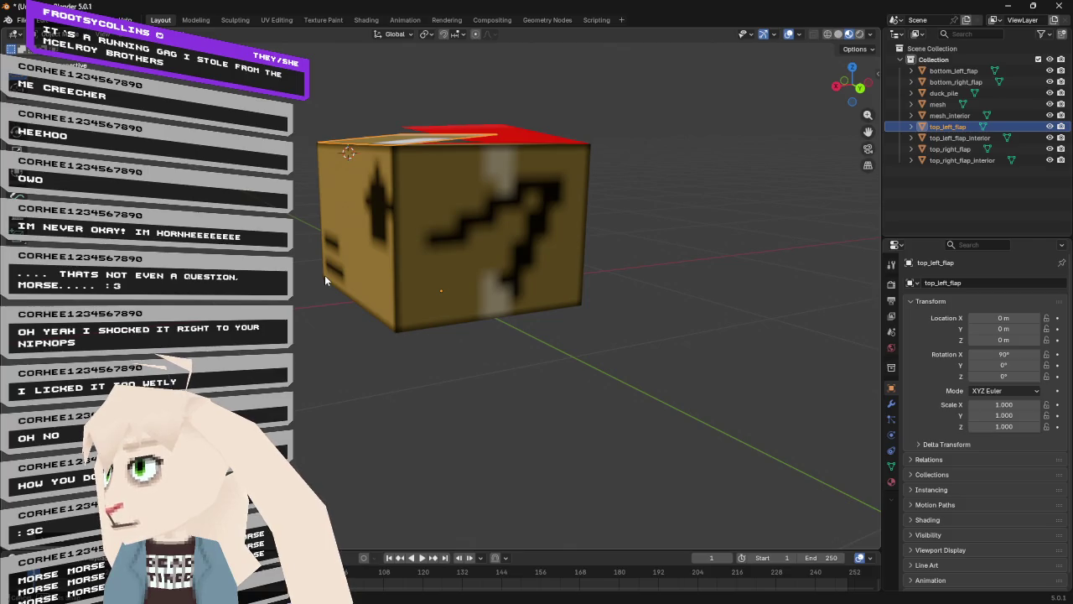
pyautogui.moveTo(324, 275); pyautogui.dragTo(325, 276)
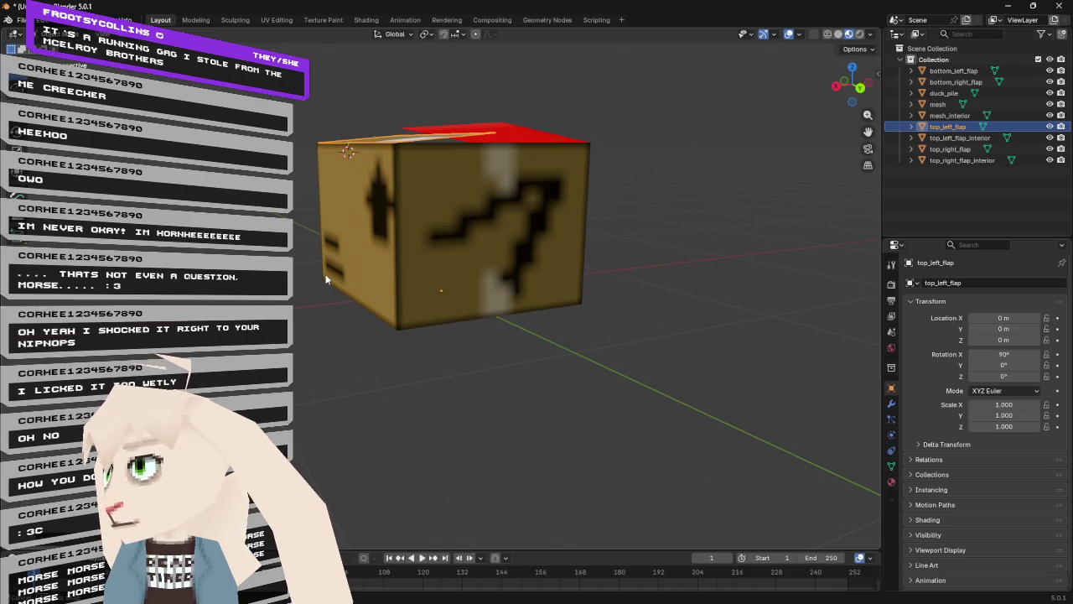
pyautogui.moveTo(325, 274); pyautogui.dragTo(325, 307)
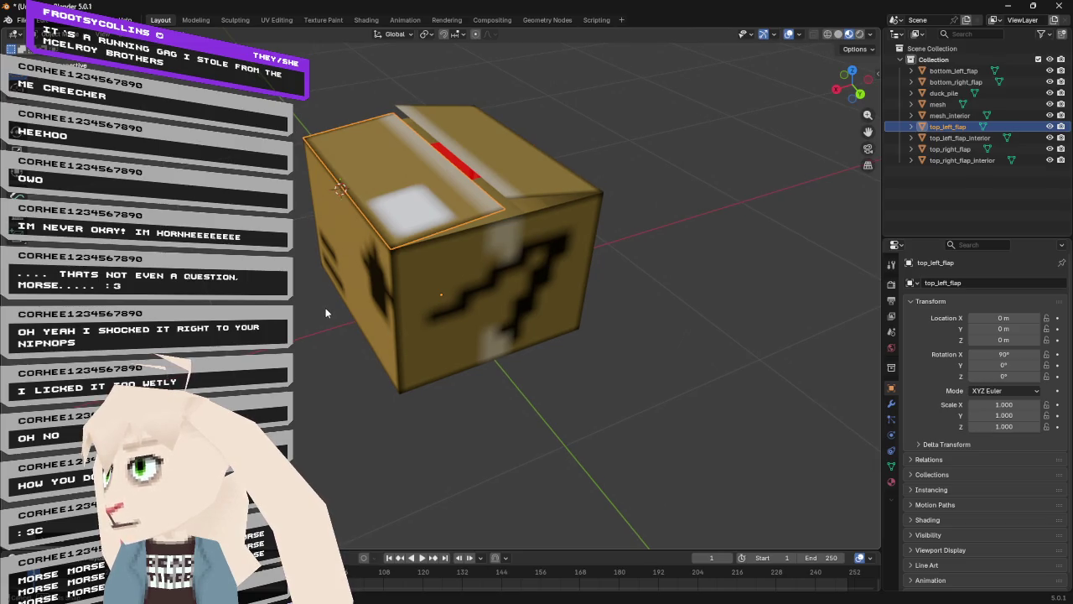
pyautogui.moveTo(326, 312)
pyautogui.mouseDown()
pyautogui.moveTo(309, 273)
pyautogui.moveTo(315, 310)
pyautogui.moveTo(395, 317)
pyautogui.moveTo(352, 324)
pyautogui.mouseUp()
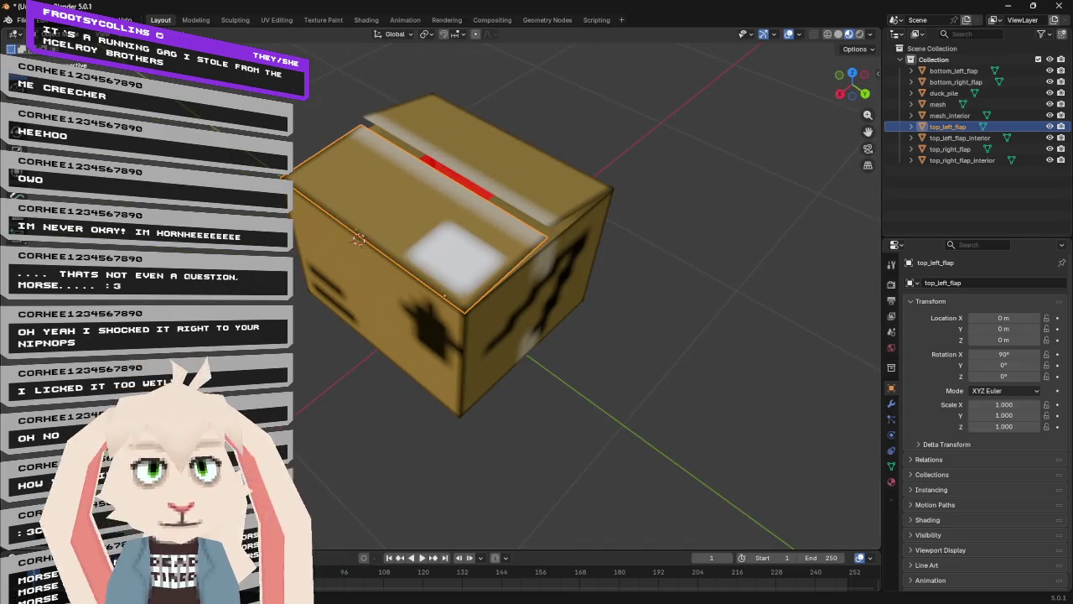
pyautogui.hotkey('alt', 'Tab')
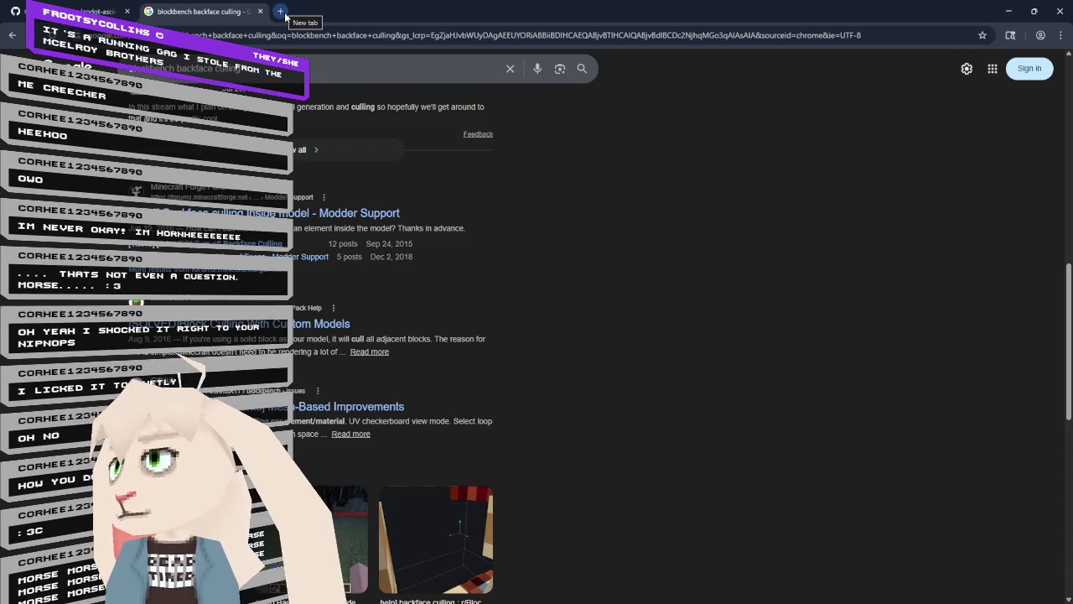
# - Search 'blender set object origin', open the manual's Object Origin page, then return to Blender
pyautogui.click(281, 12)
pyautogui.write('bl')
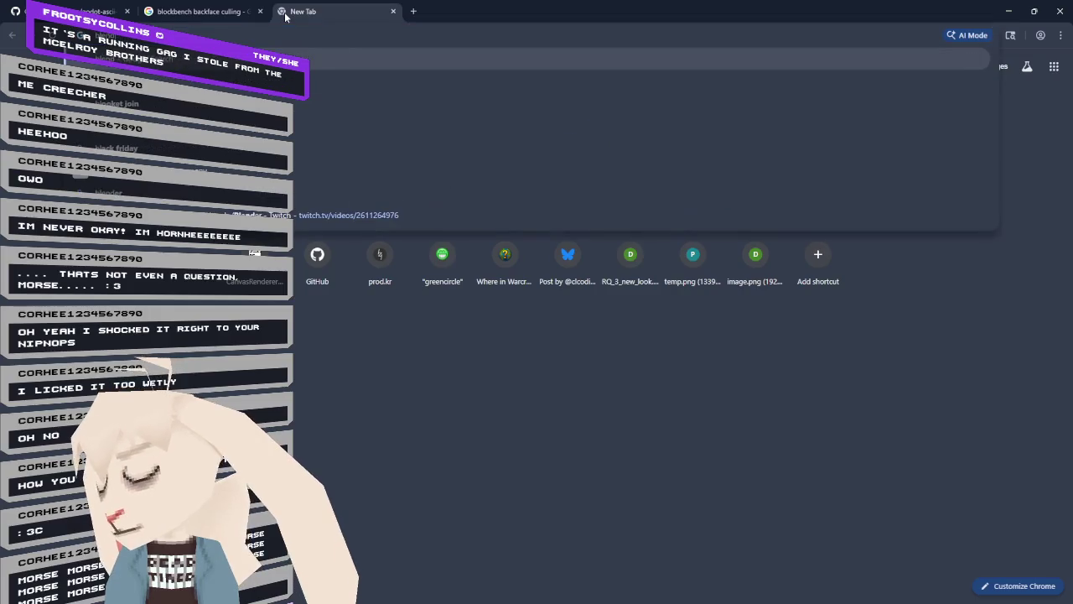
pyautogui.write('ender set object origin')
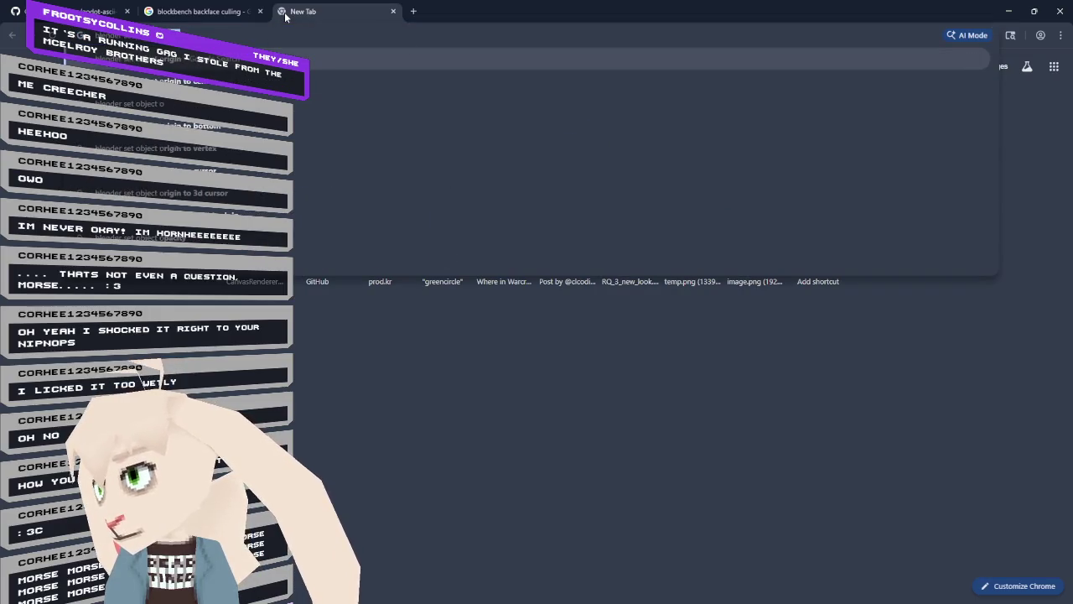
pyautogui.press('Return')
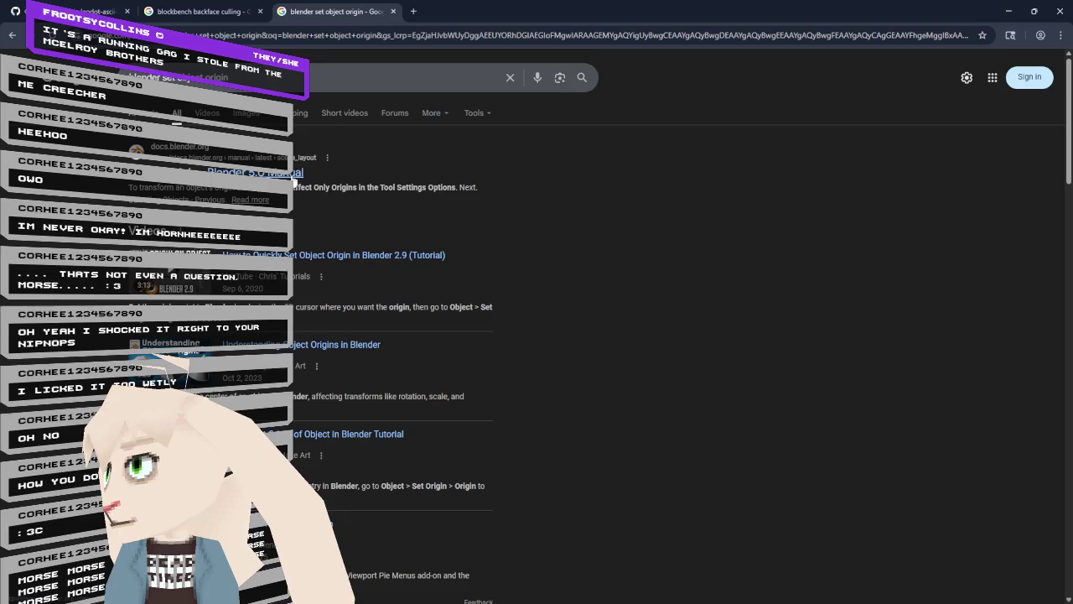
pyautogui.click(293, 176)
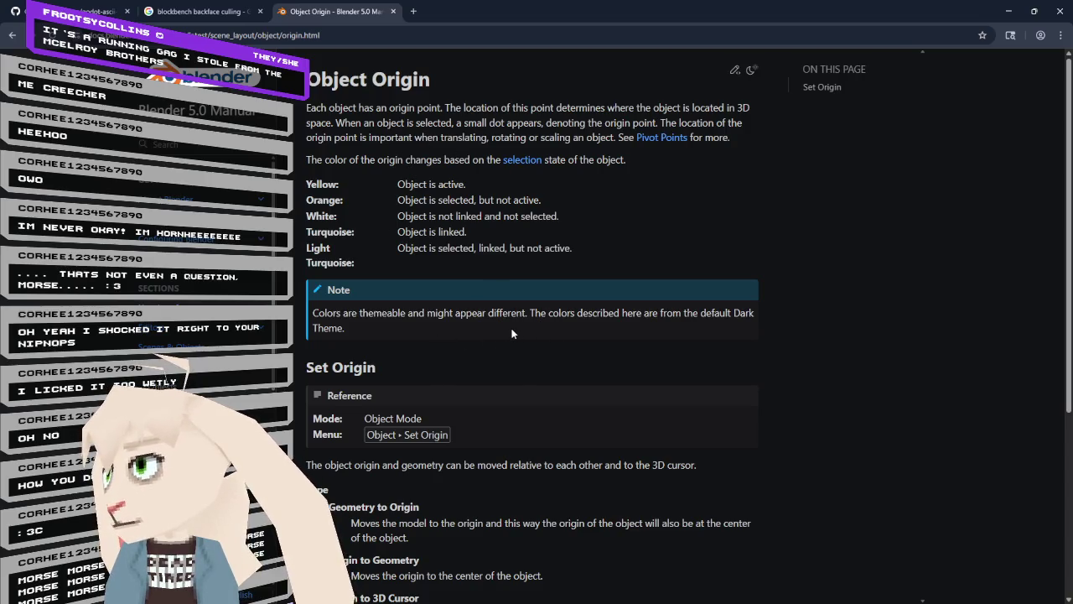
pyautogui.hotkey('alt', 'Tab')
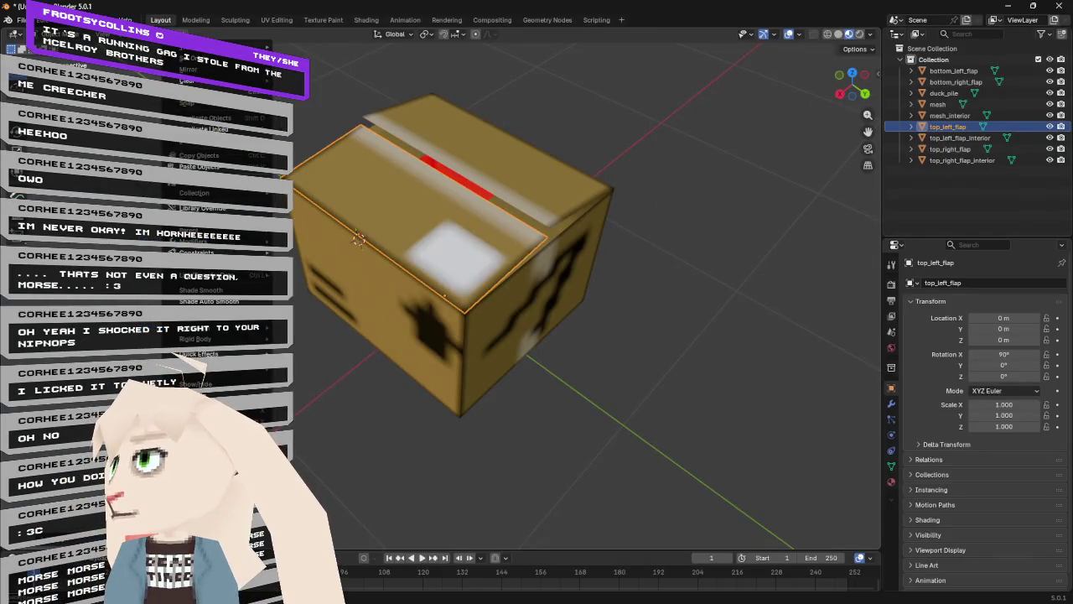
# - Review the Object > Set Origin choices, then return to the browser manual
pyautogui.moveTo(186, 63)
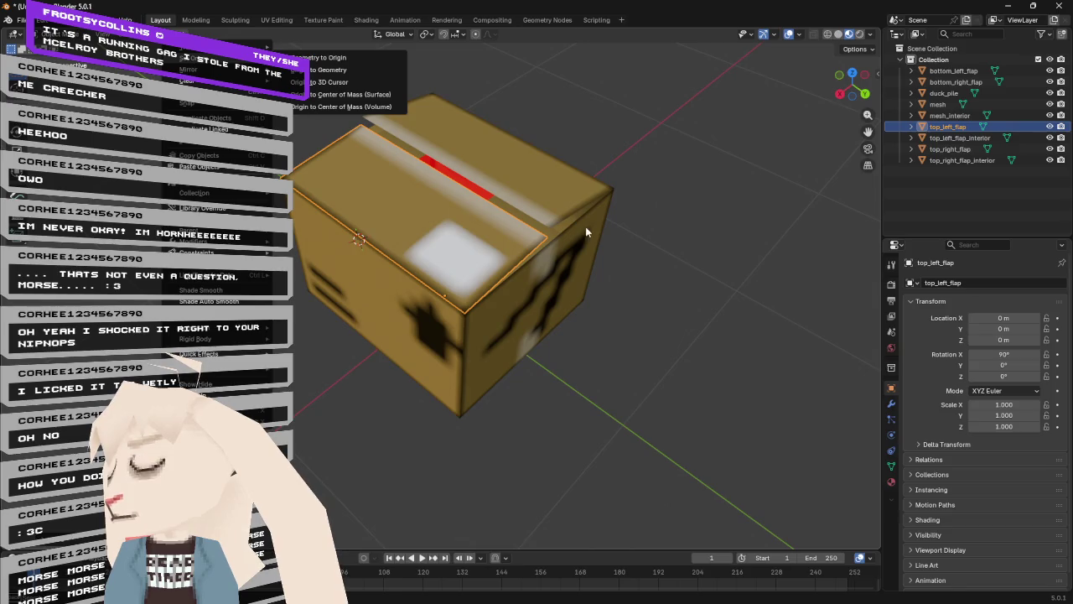
pyautogui.hotkey('alt', 'Tab')
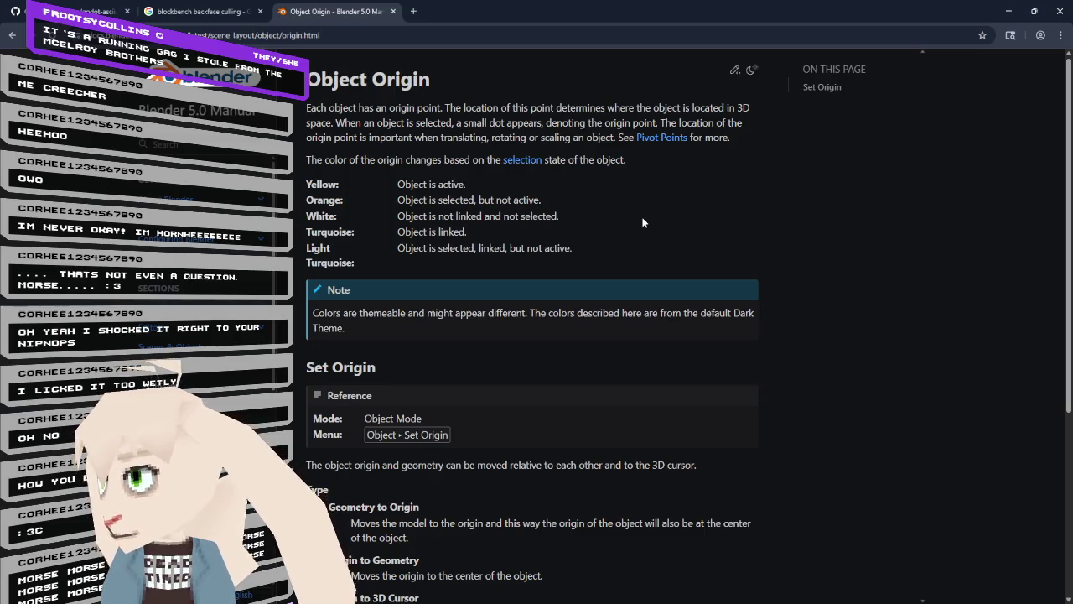
# - Search 'blender 3d cursor controls' in a new tab and open the manual's 3D Cursor page
pyautogui.scroll(-2, 643, 223)
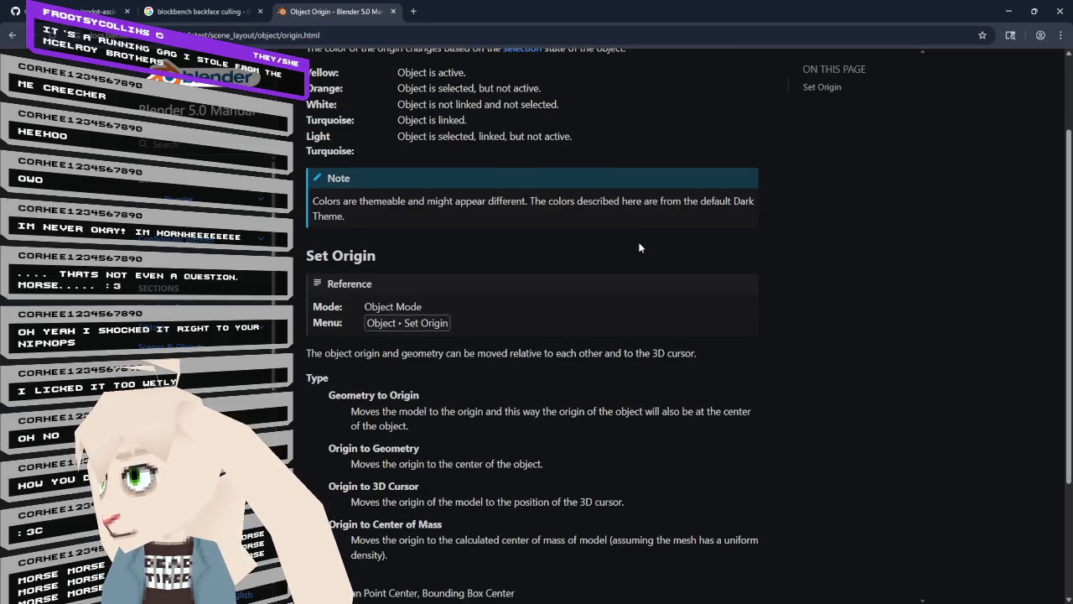
pyautogui.scroll(-3, 639, 247)
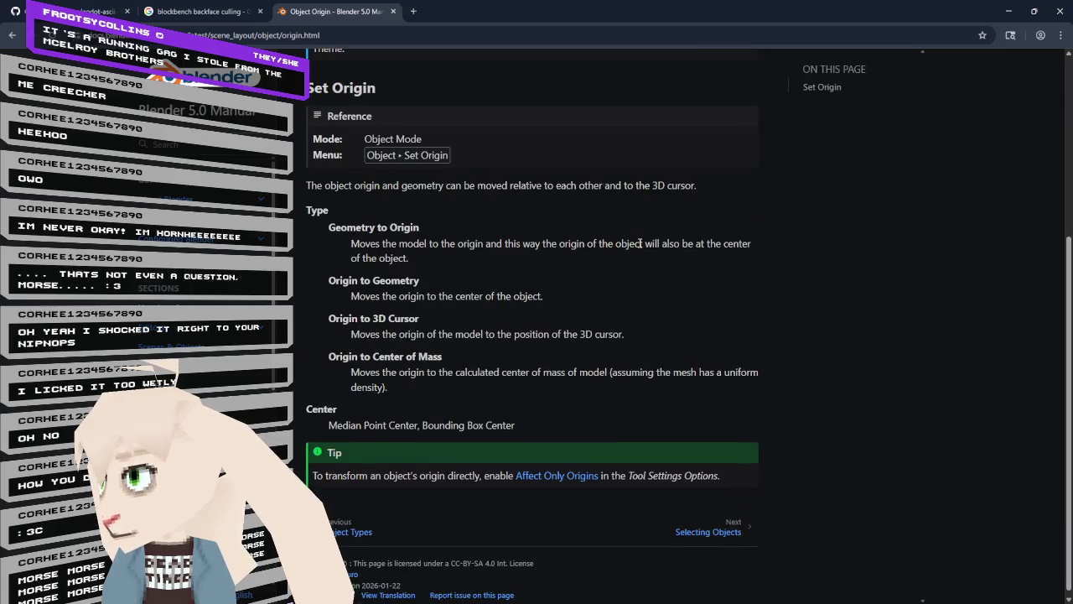
pyautogui.click(413, 10)
pyautogui.write('blender')
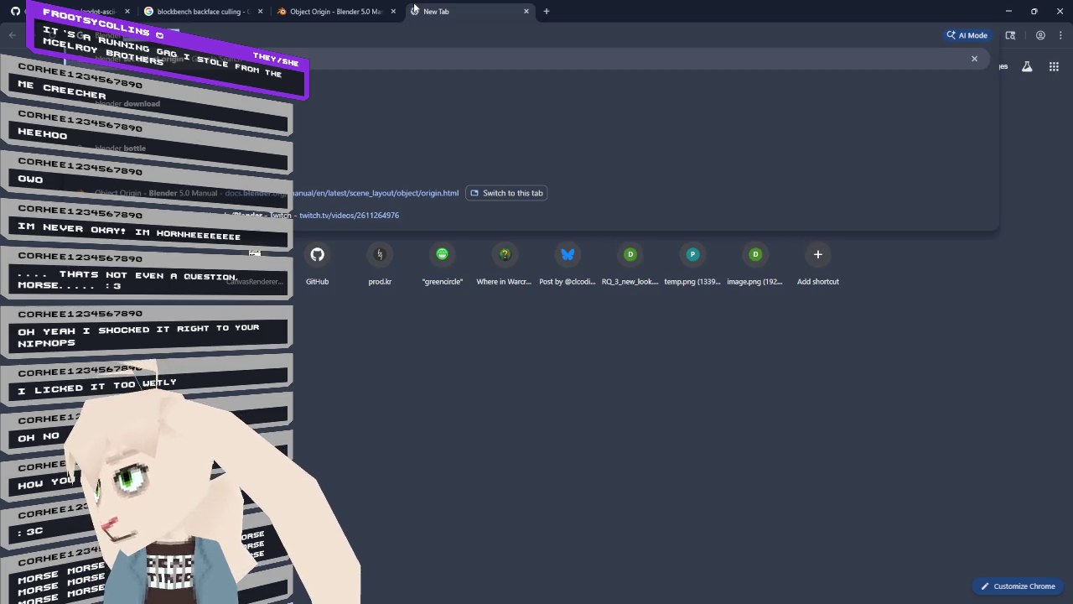
pyautogui.write(' 3d cursor')
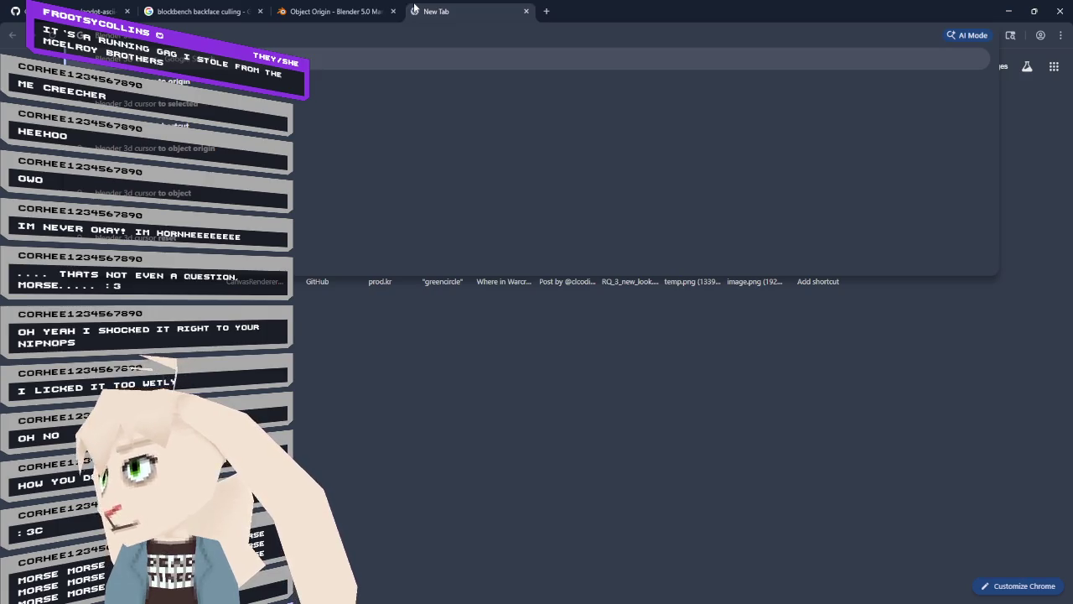
pyautogui.write('controls')
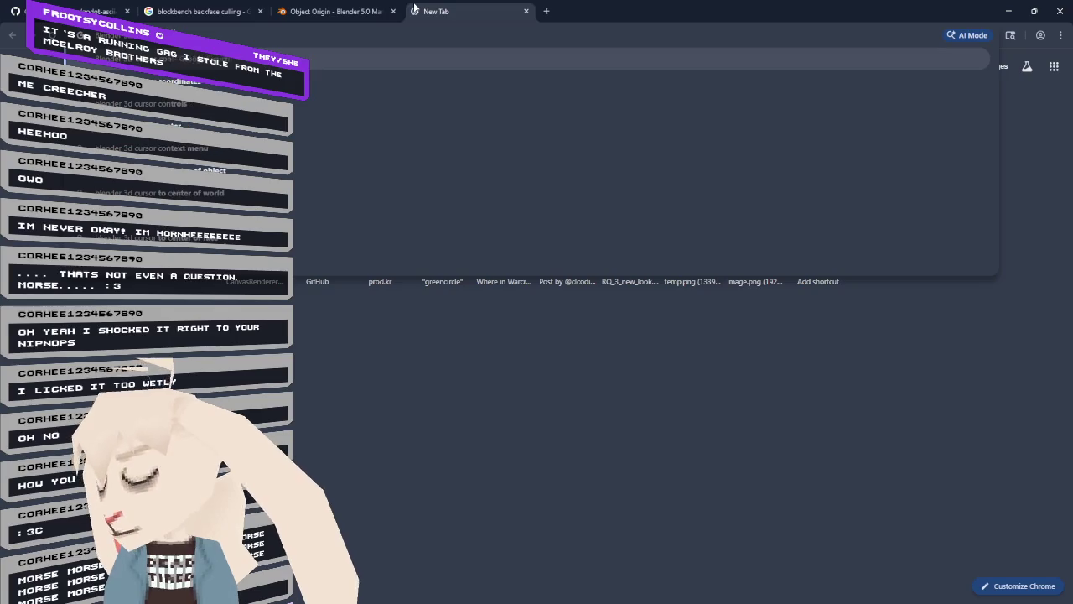
pyautogui.press('Return')
pyautogui.click(225, 172)
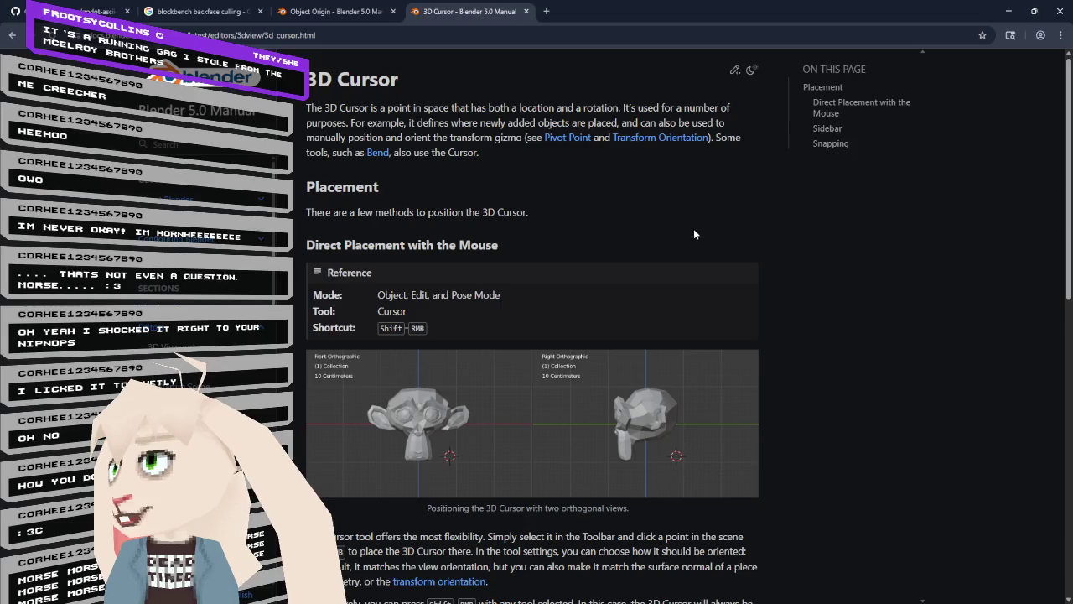
# - Read the 3D Cursor page, open Transform Orientation in another tab, then return to Blender
pyautogui.scroll(-2, 549, 210)
pyautogui.scroll(-3, 548, 210)
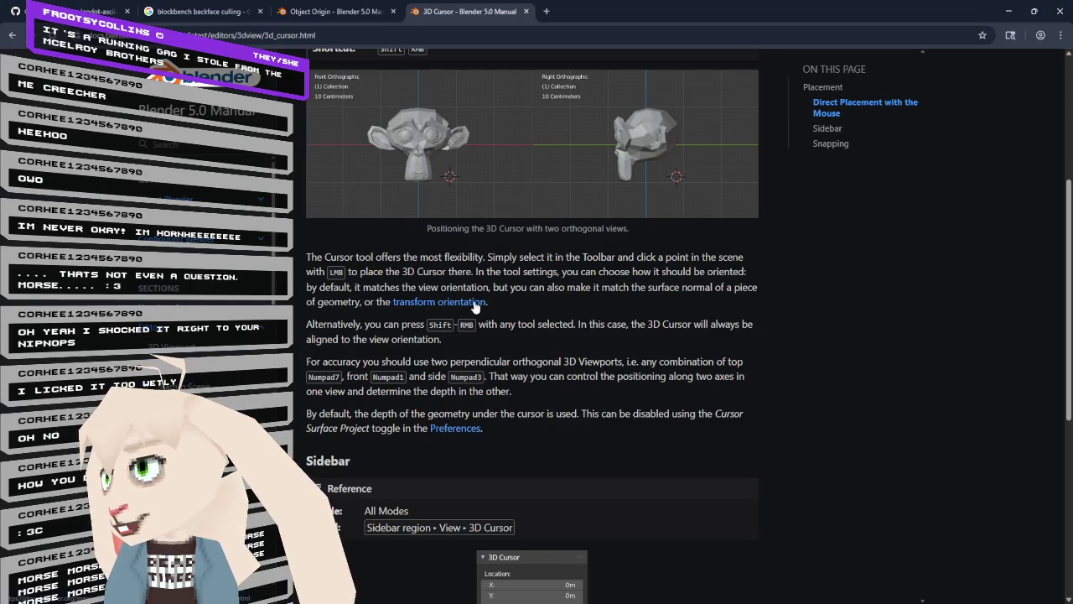
pyautogui.middleClick(475, 304)
pyautogui.click(601, 12)
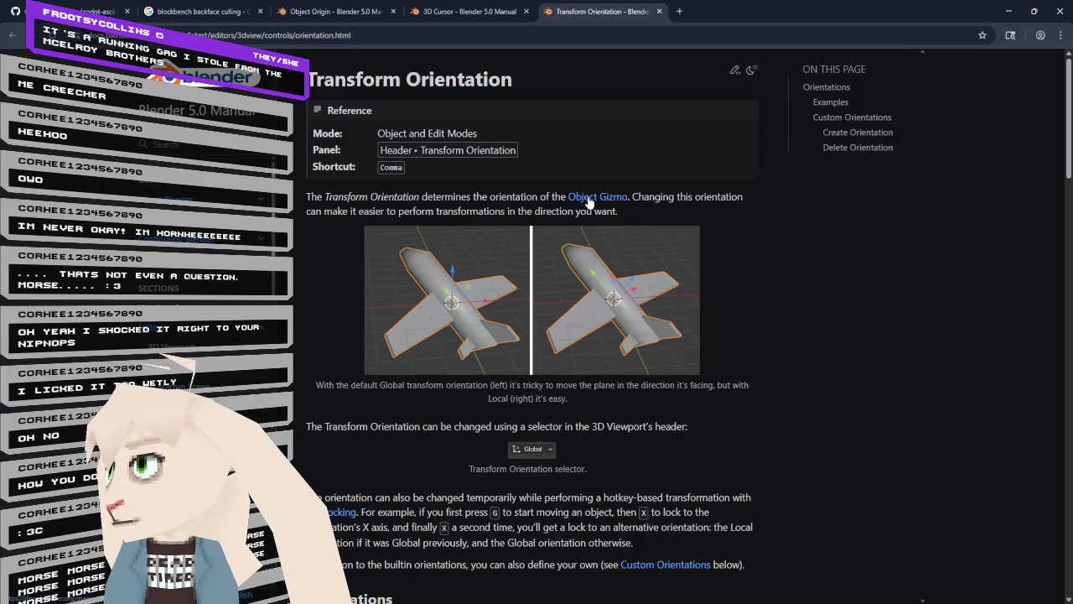
pyautogui.hotkey('ctrl', 'shift', 'Tab')
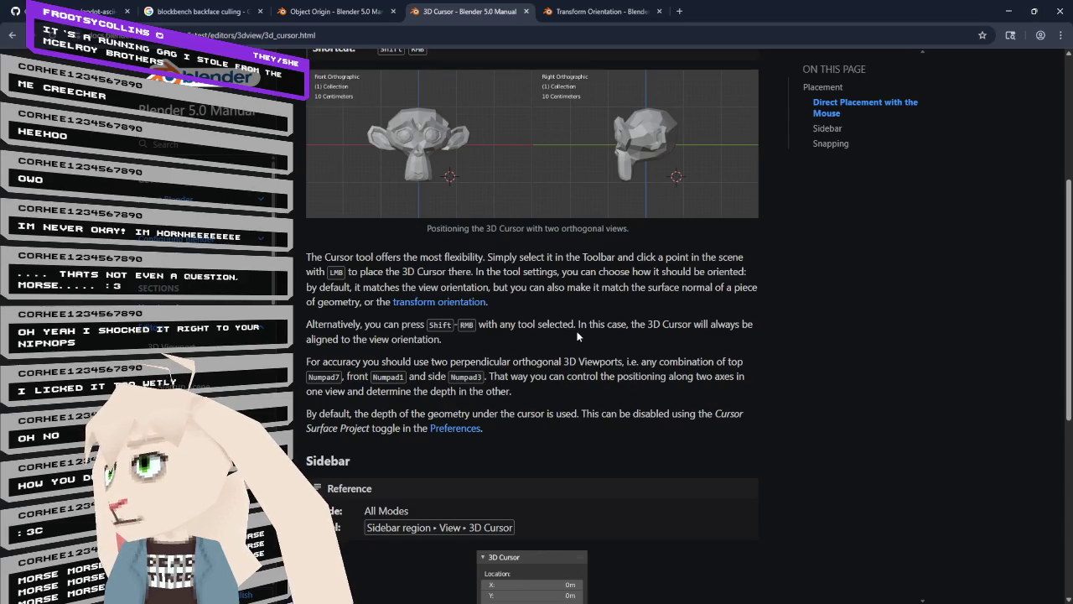
pyautogui.scroll(-3, 577, 336)
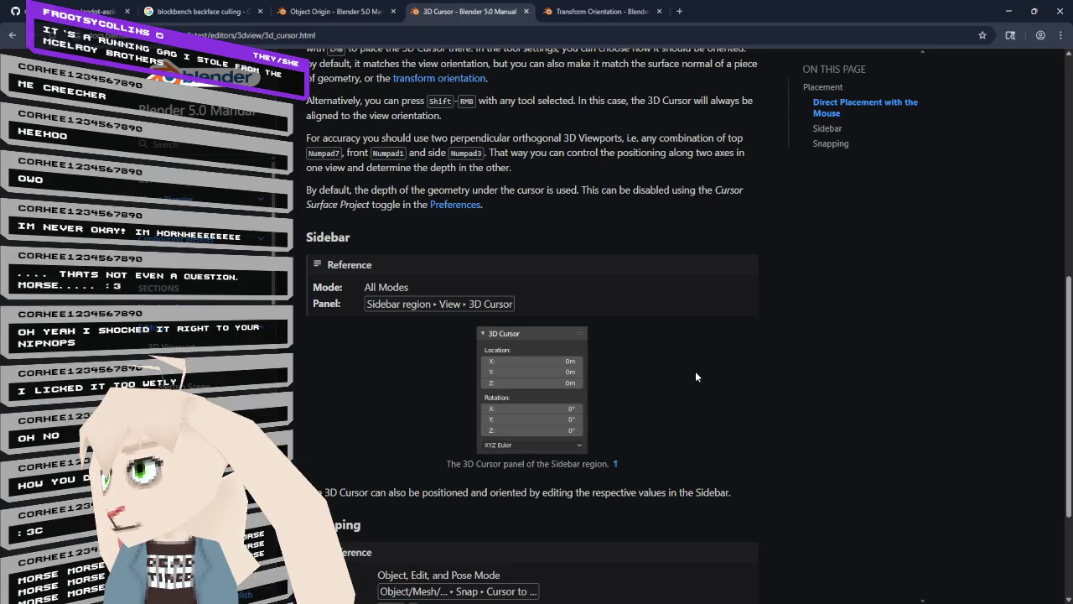
pyautogui.scroll(-2, 695, 372)
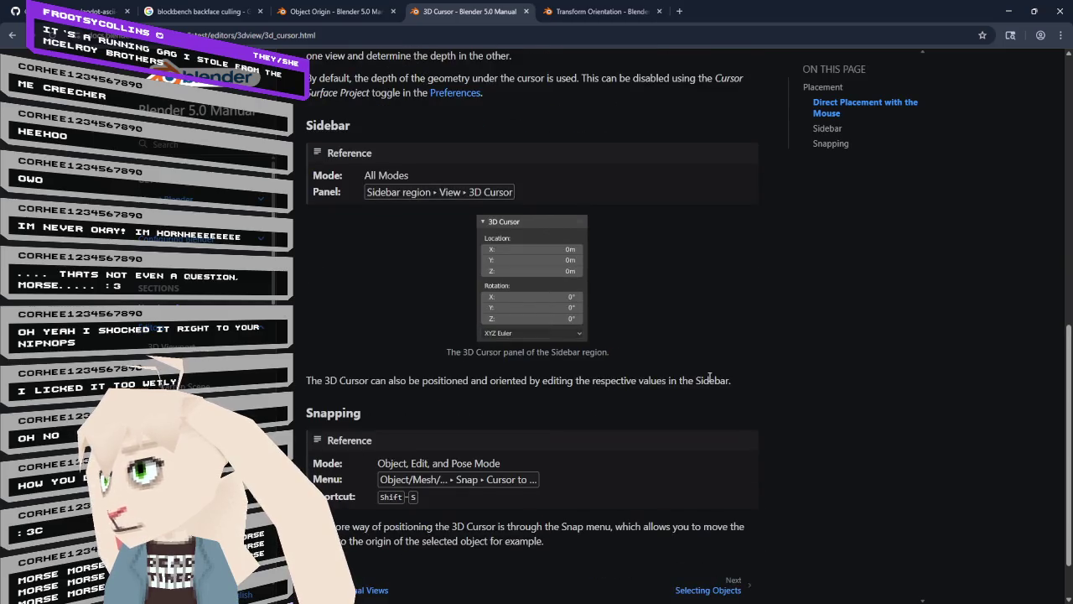
pyautogui.hotkey('alt', 'Tab')
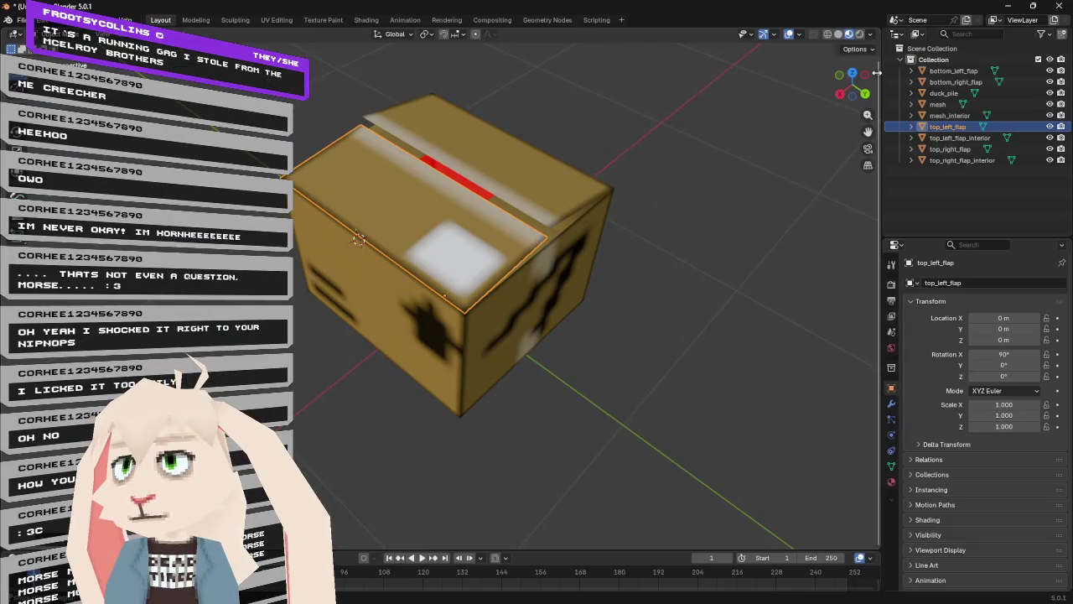
# - Open the sidebar's Tool tab, activate the Cursor tool, and widen the sidebar
pyautogui.moveTo(878, 74)
pyautogui.mouseDown()
pyautogui.moveTo(771, 86)
pyautogui.moveTo(829, 90)
pyautogui.moveTo(807, 91)
pyautogui.mouseUp()
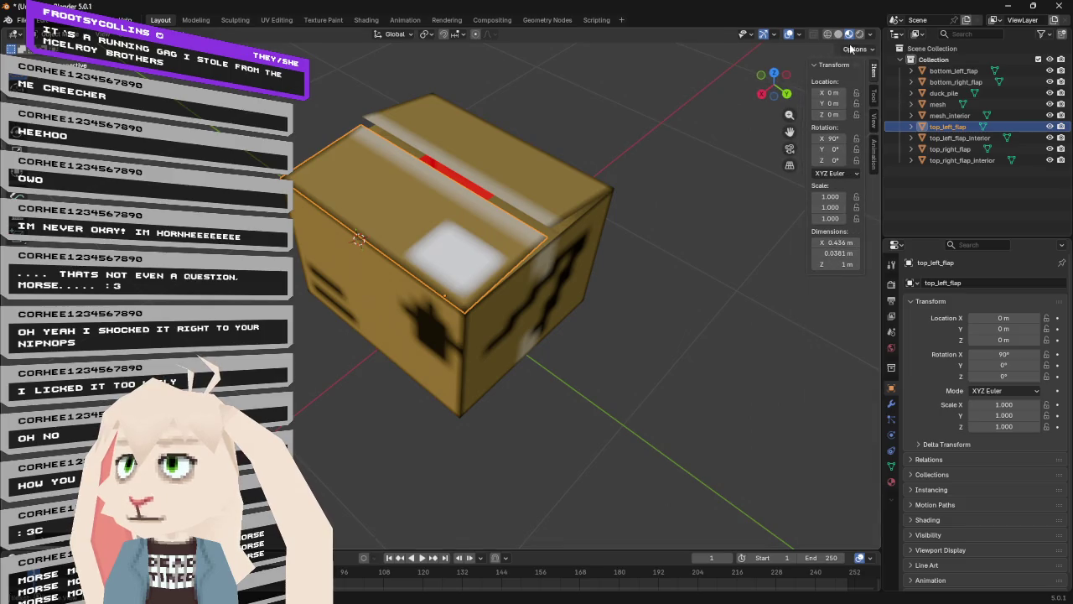
pyautogui.click(874, 95)
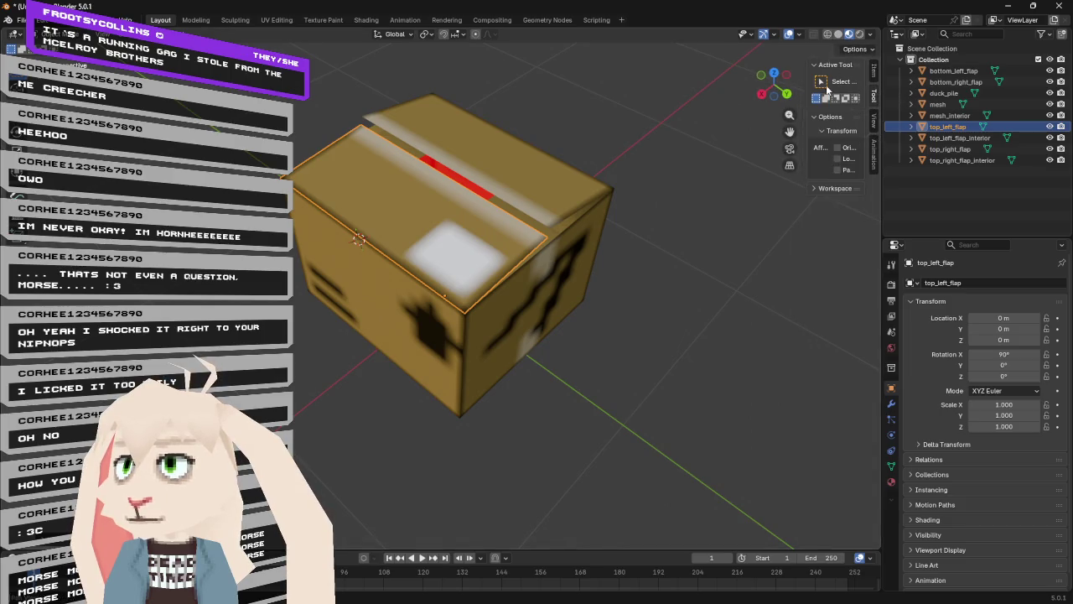
pyautogui.click(14, 101)
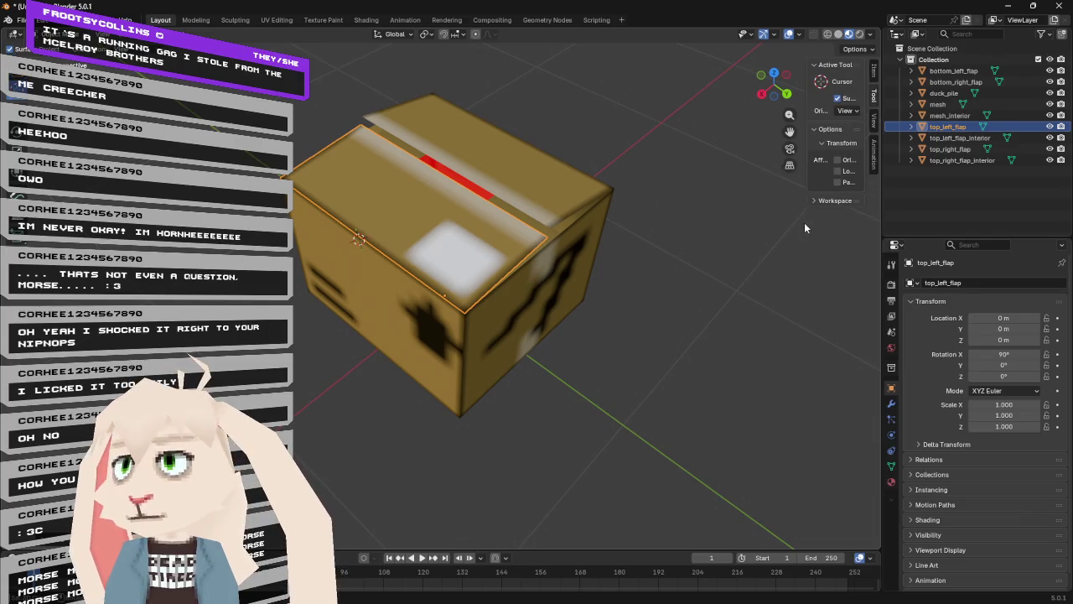
pyautogui.moveTo(807, 177)
pyautogui.mouseDown()
pyautogui.moveTo(727, 167)
pyautogui.moveTo(747, 163)
pyautogui.mouseUp()
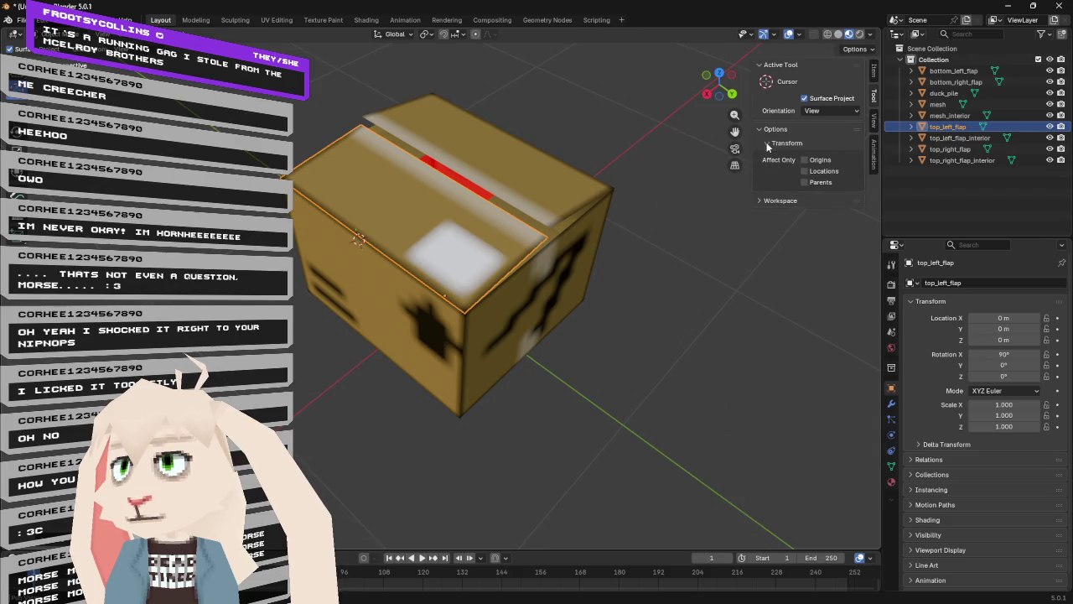
# - Consult the 3D Cursor manual page twice, returning to Blender each time
pyautogui.hotkey('alt', 'Tab')
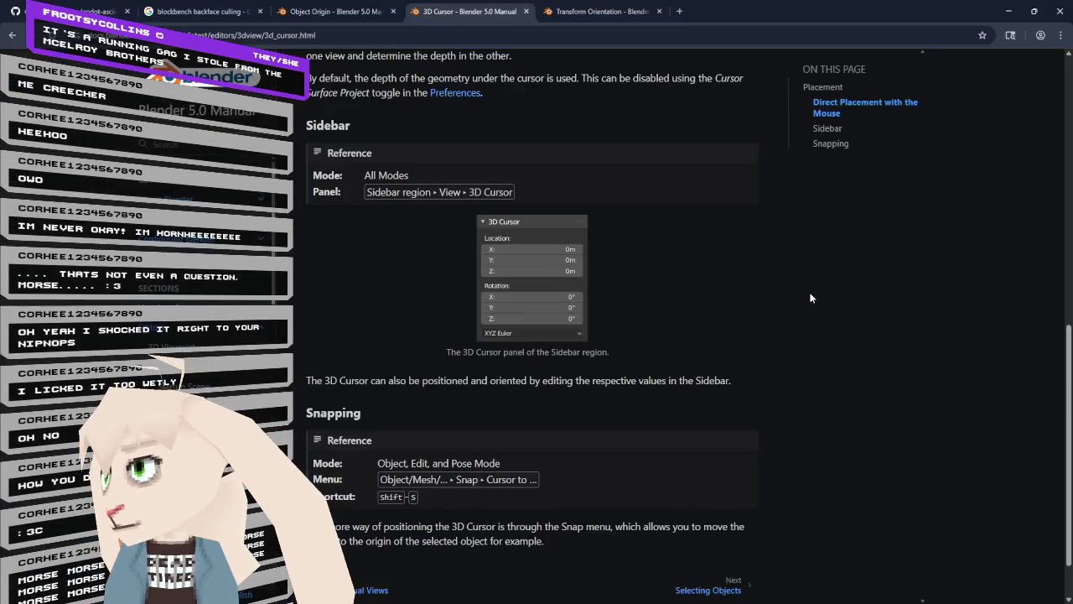
pyautogui.hotkey('alt', 'Tab')
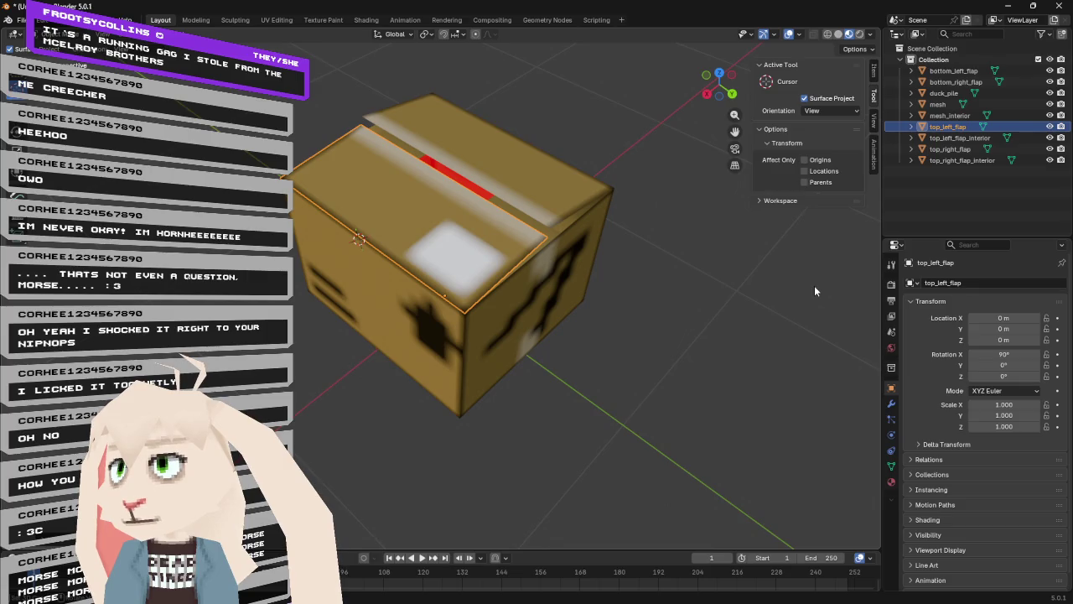
pyautogui.hotkey('alt', 'Tab')
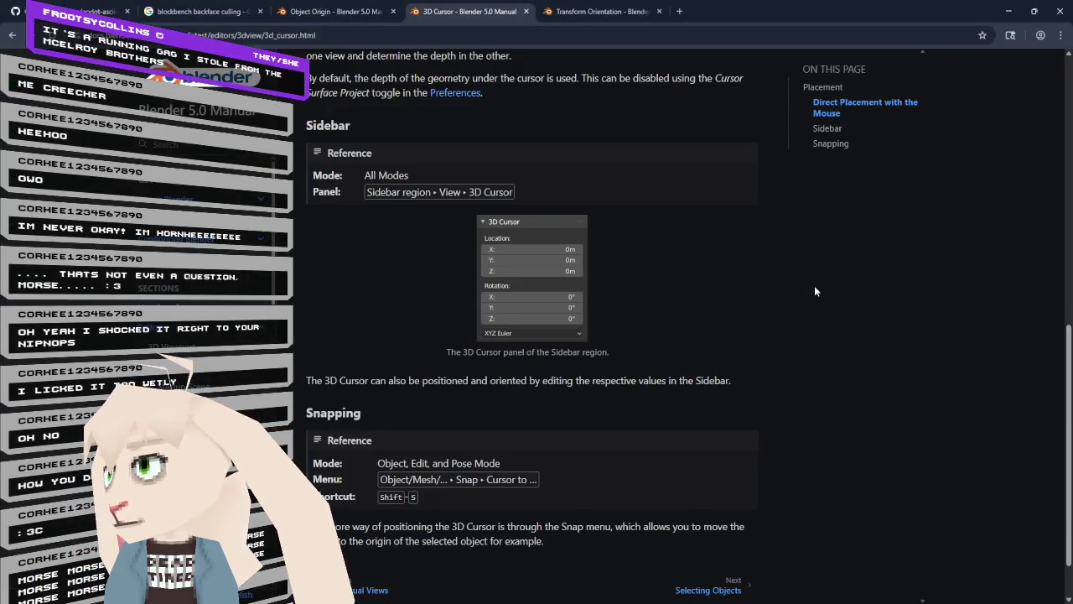
pyautogui.hotkey('alt', 'Tab')
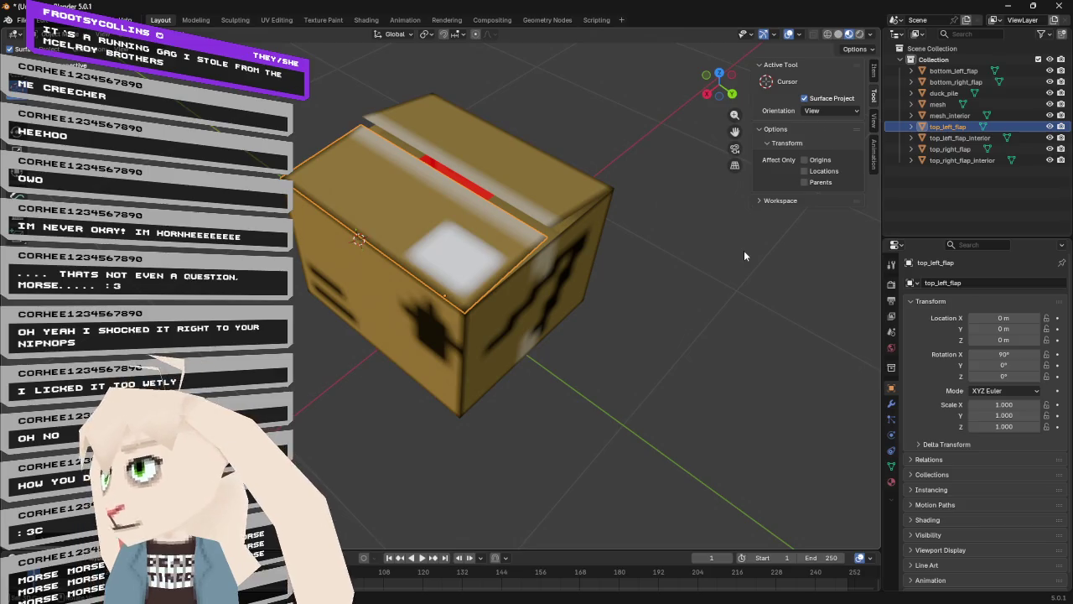
pyautogui.click(862, 50)
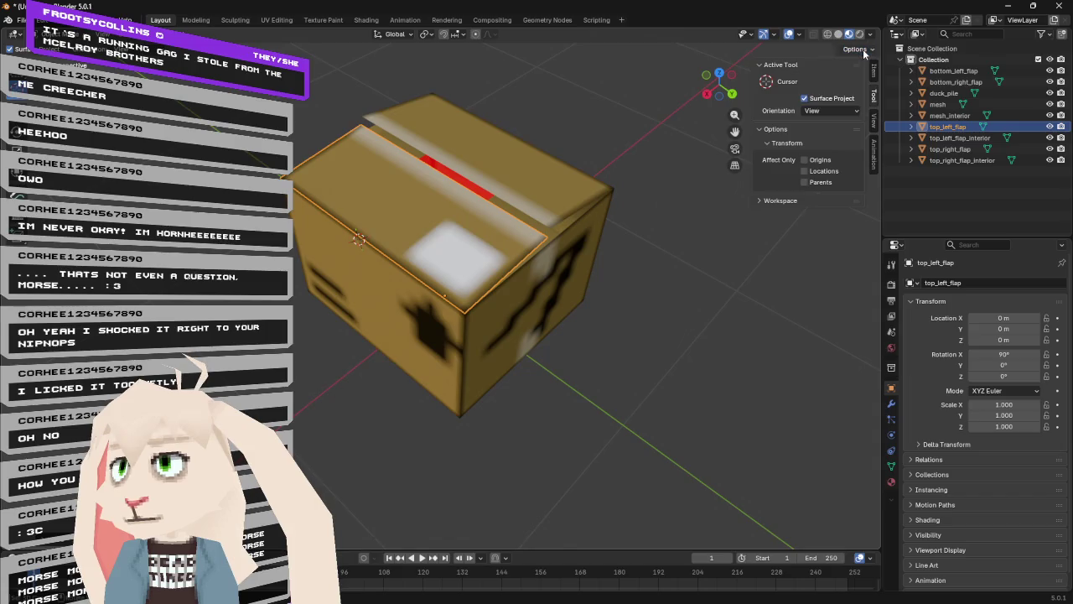
pyautogui.click(757, 202)
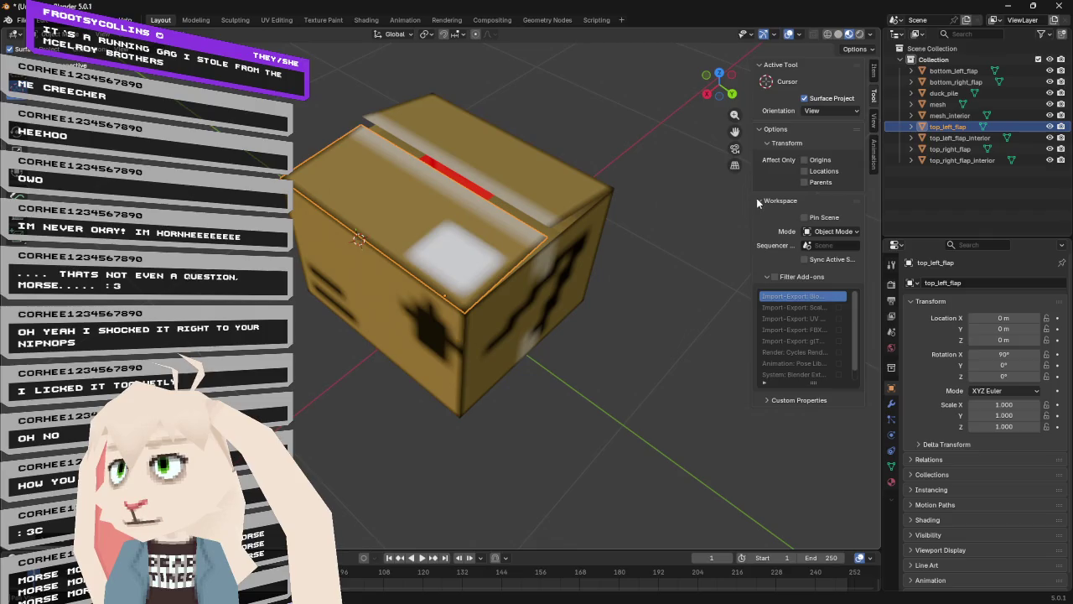
pyautogui.click(756, 198)
pyautogui.hotkey('alt', 'Tab')
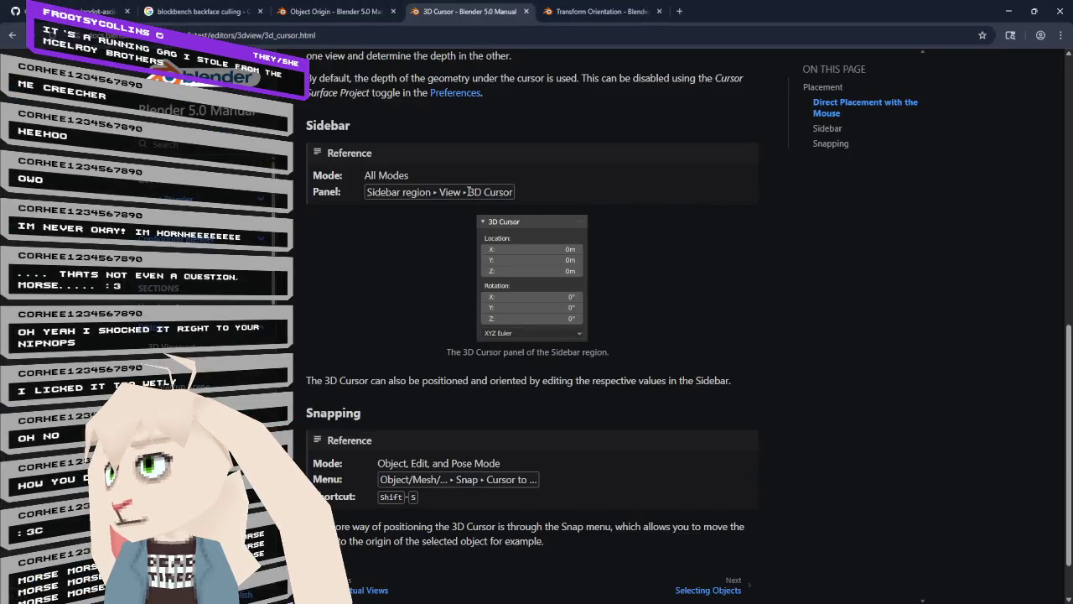
pyautogui.hotkey('alt', 'Tab')
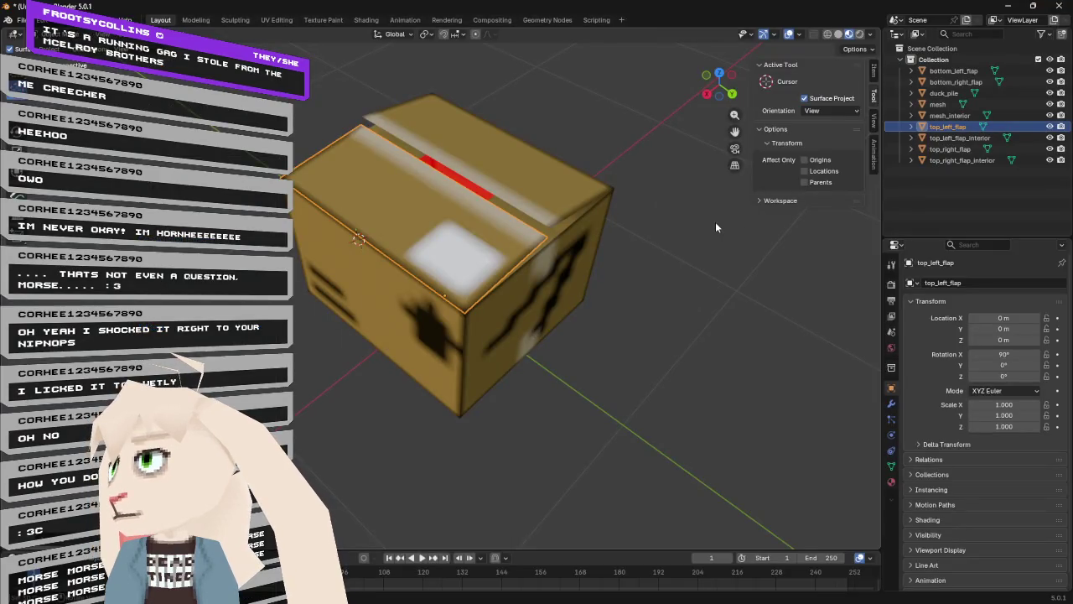
pyautogui.click(102, 19)
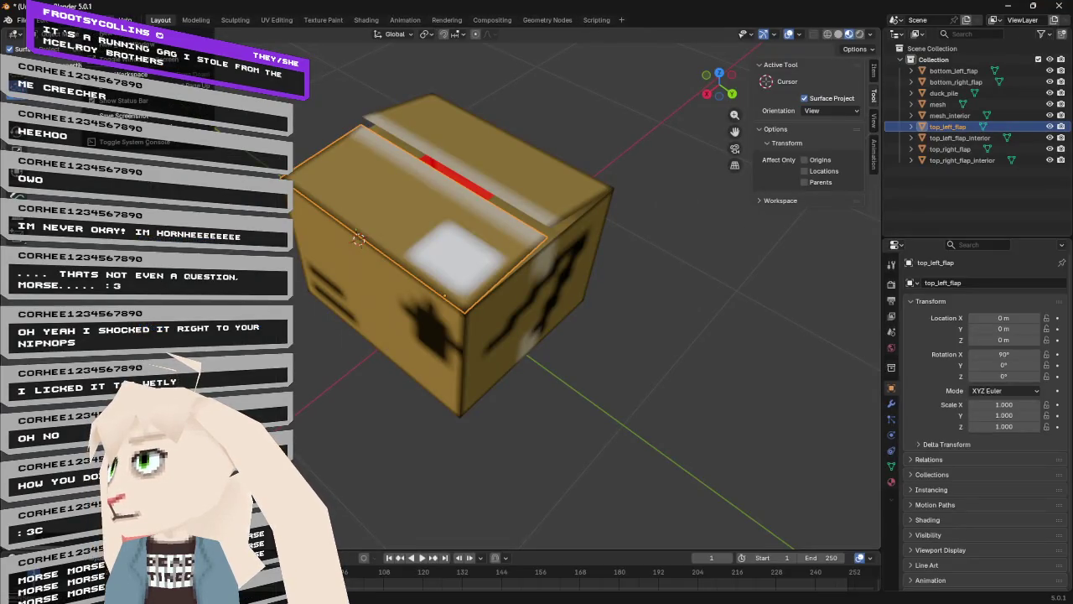
pyautogui.hotkey('alt', 'Tab')
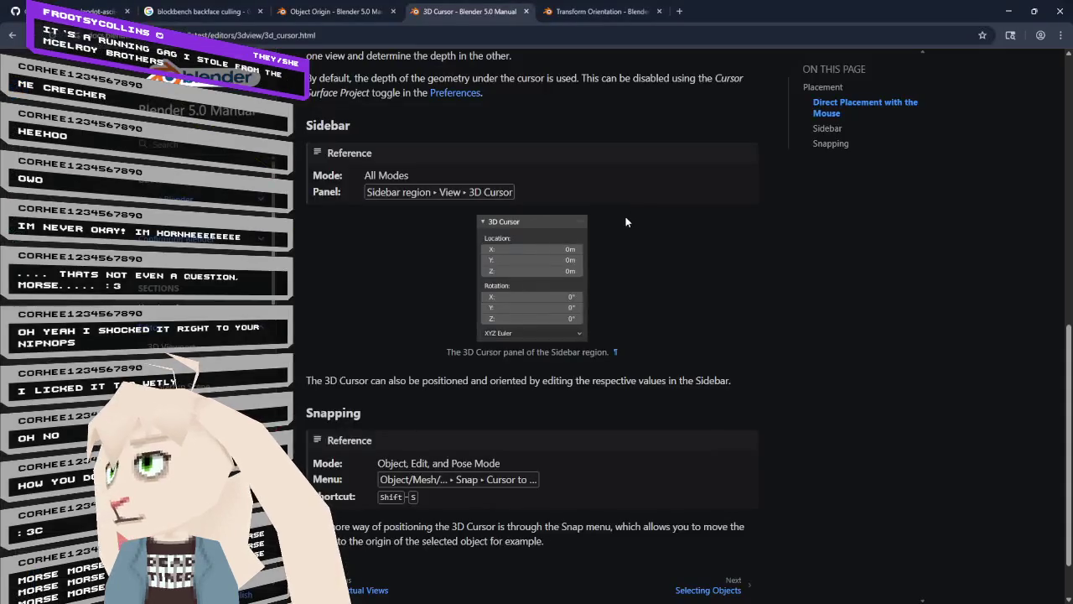
pyautogui.hotkey('alt', 'Tab')
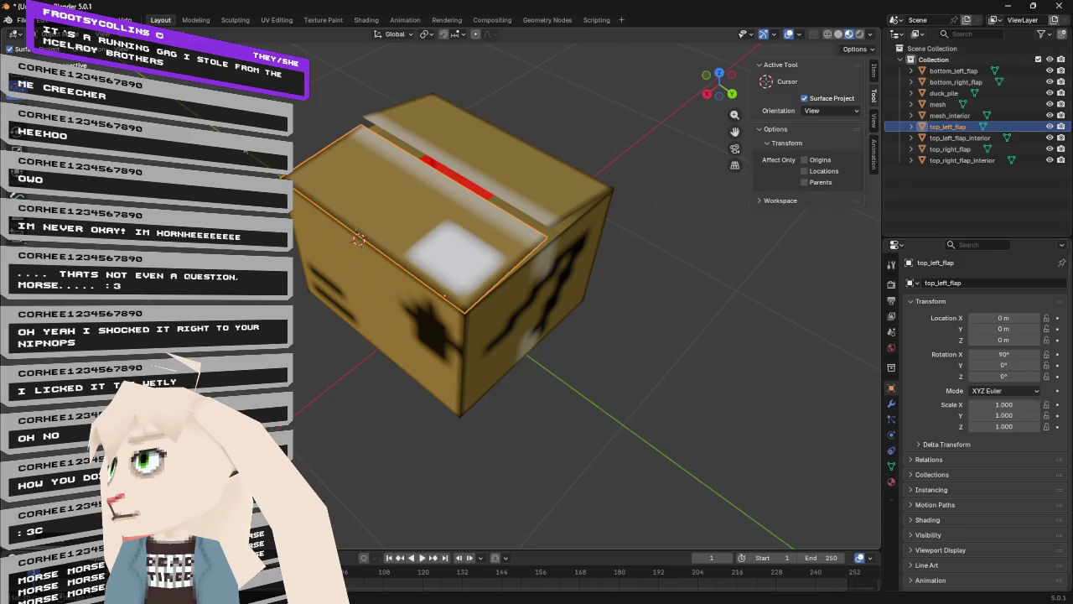
pyautogui.hotkey('alt', 'Tab')
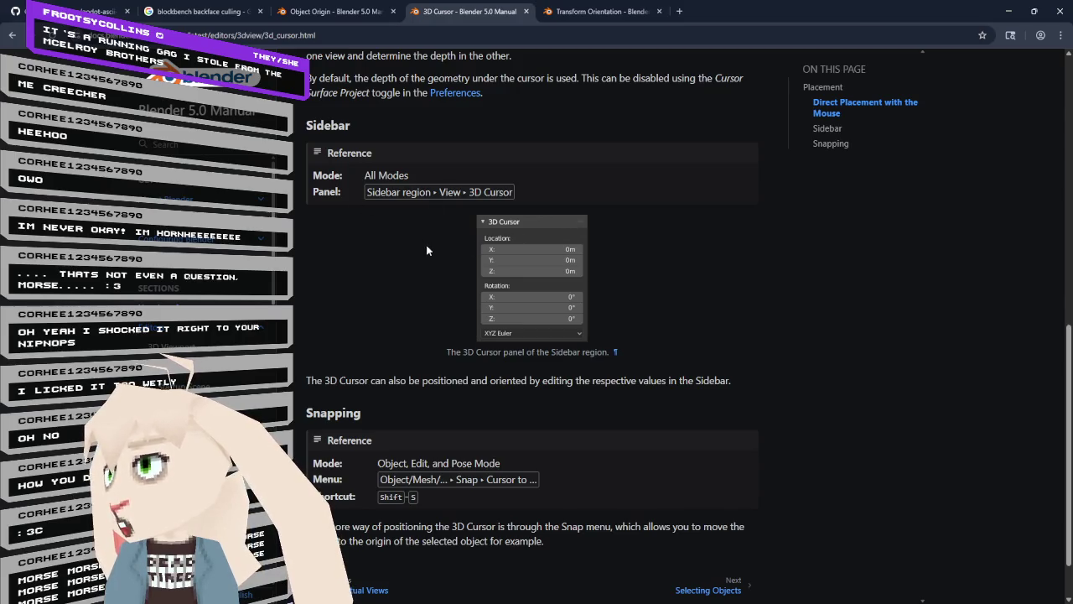
pyautogui.hotkey('alt', 'Tab')
pyautogui.click(104, 34)
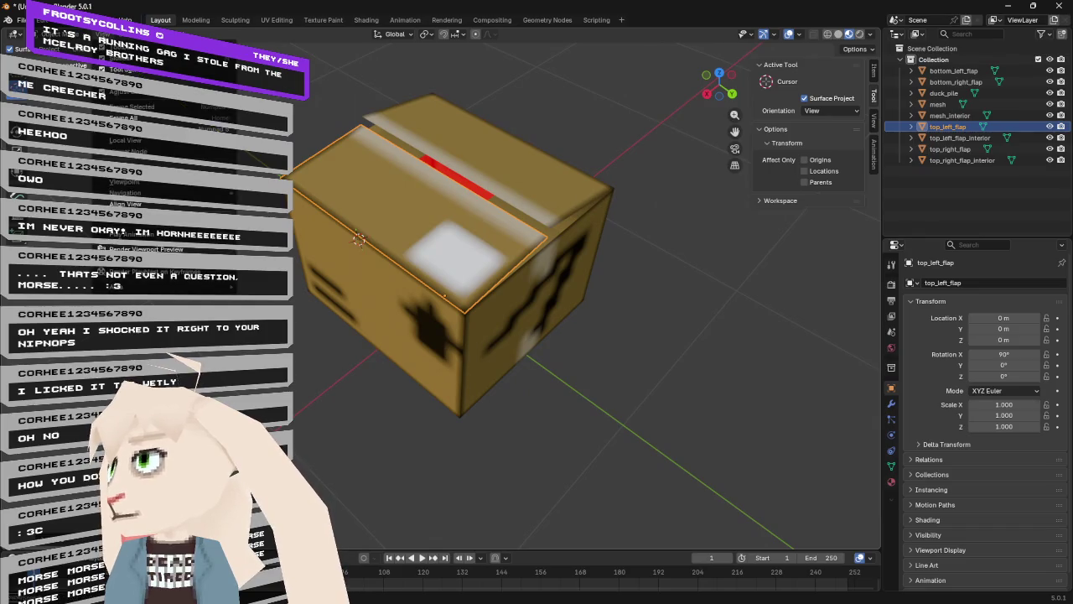
pyautogui.hotkey('alt', 'Tab')
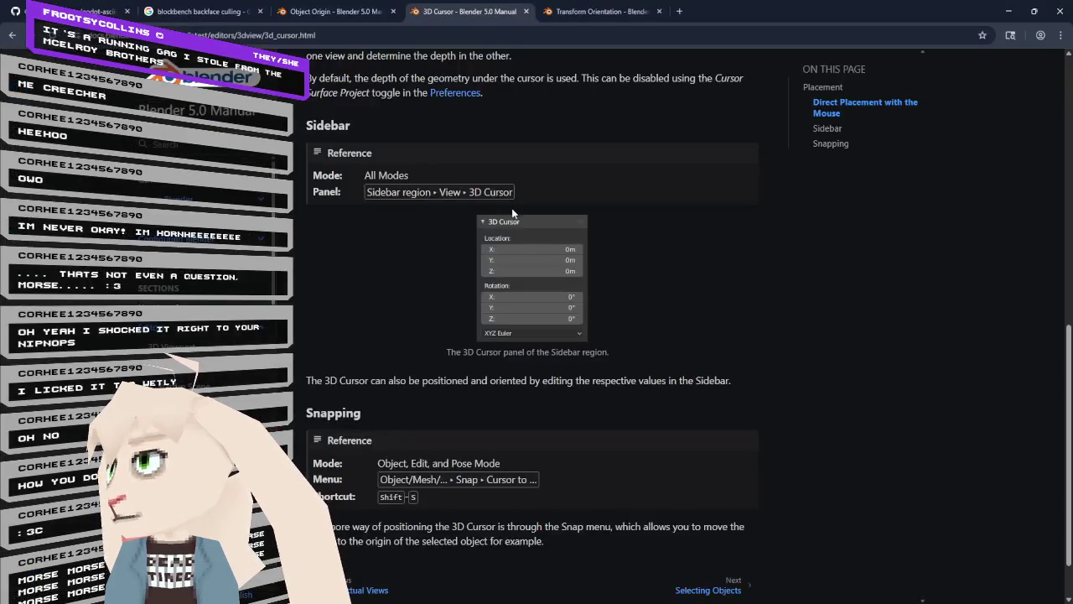
pyautogui.hotkey('alt', 'Tab')
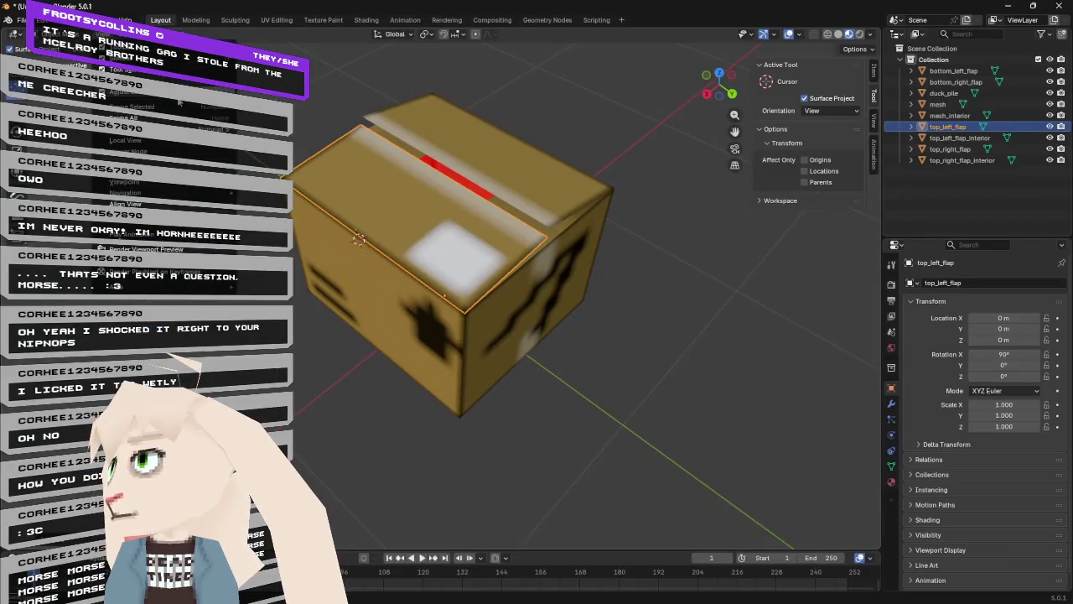
pyautogui.moveTo(165, 205)
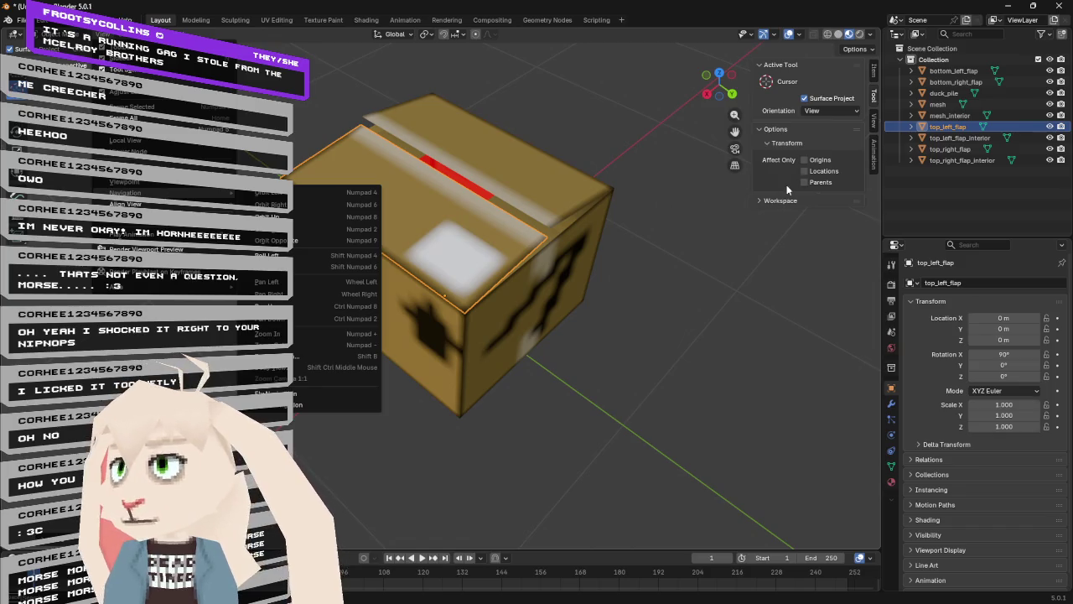
pyautogui.press('Escape')
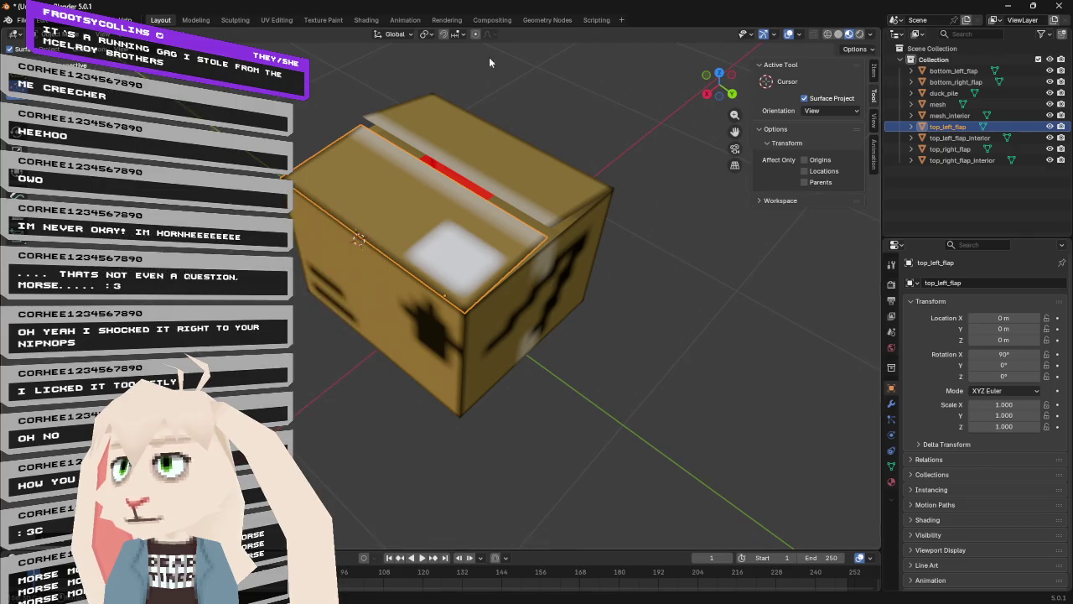
pyautogui.hotkey('alt', 'Tab')
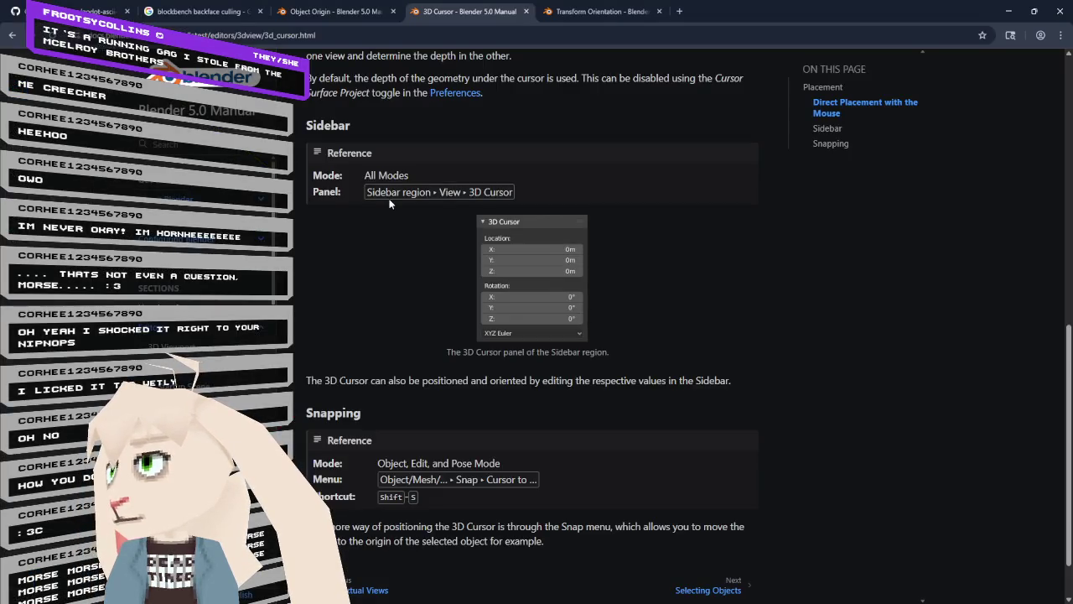
pyautogui.hotkey('alt', 'Tab')
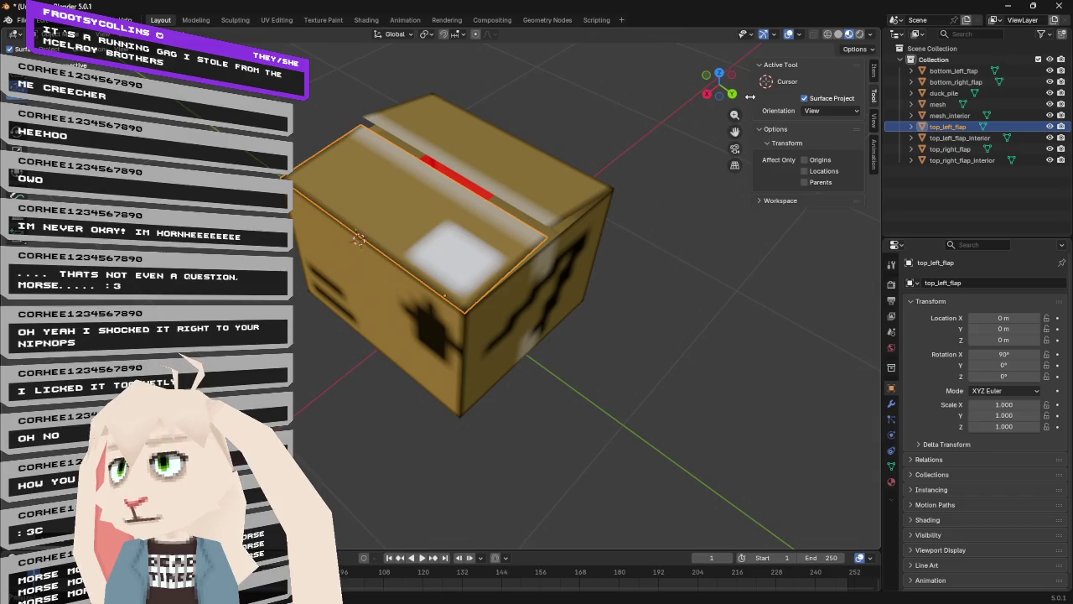
# - Hide the viewport sidebar, reread the 3D Cursor manual, and check the Visible Tabs list
pyautogui.press('n')
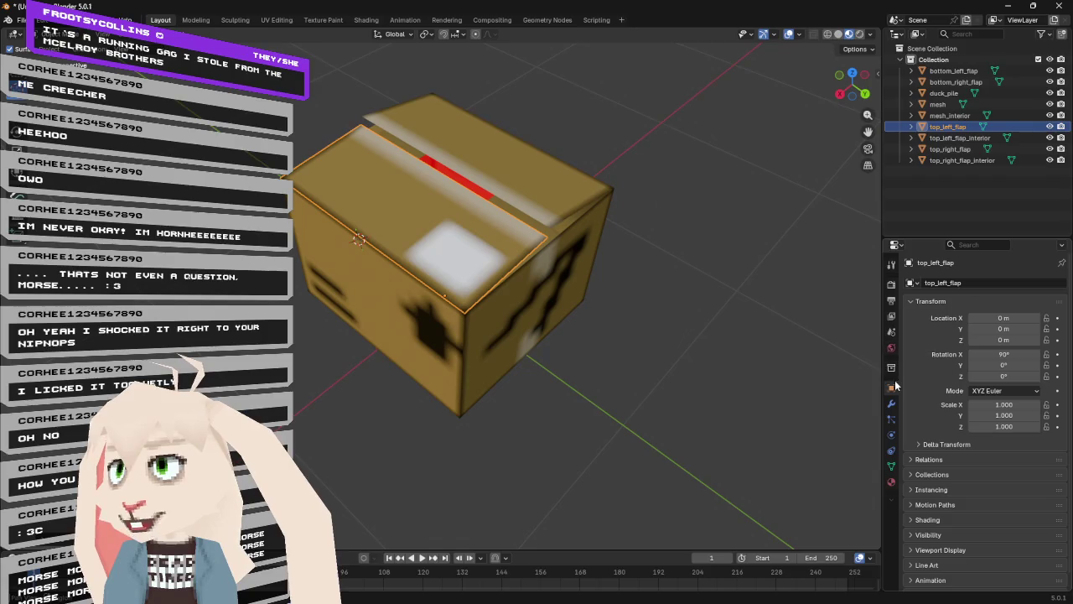
pyautogui.hotkey('alt', 'Tab')
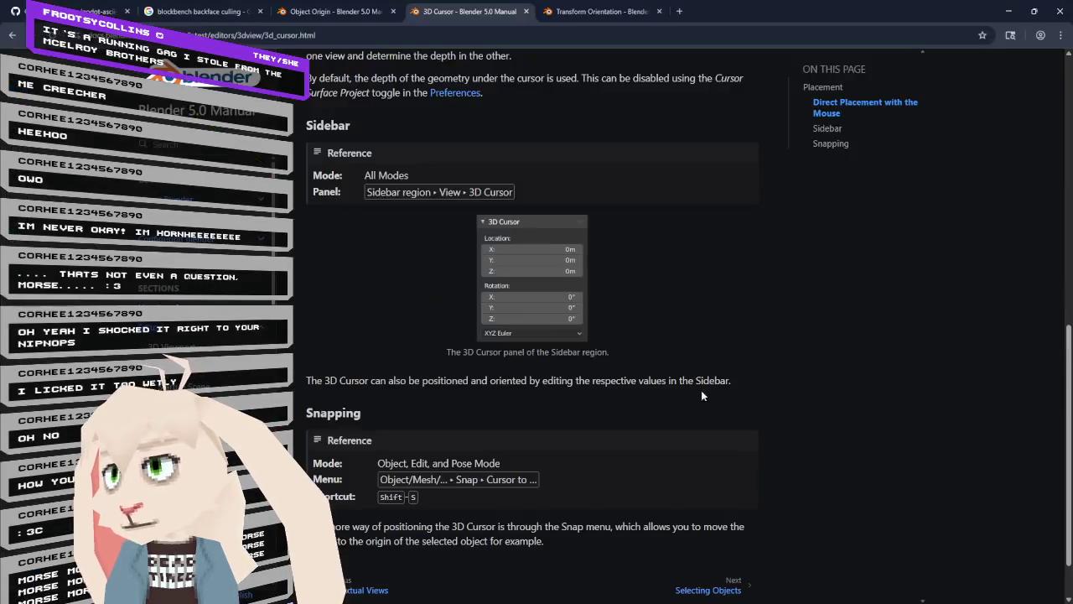
pyautogui.hotkey('alt', 'Tab')
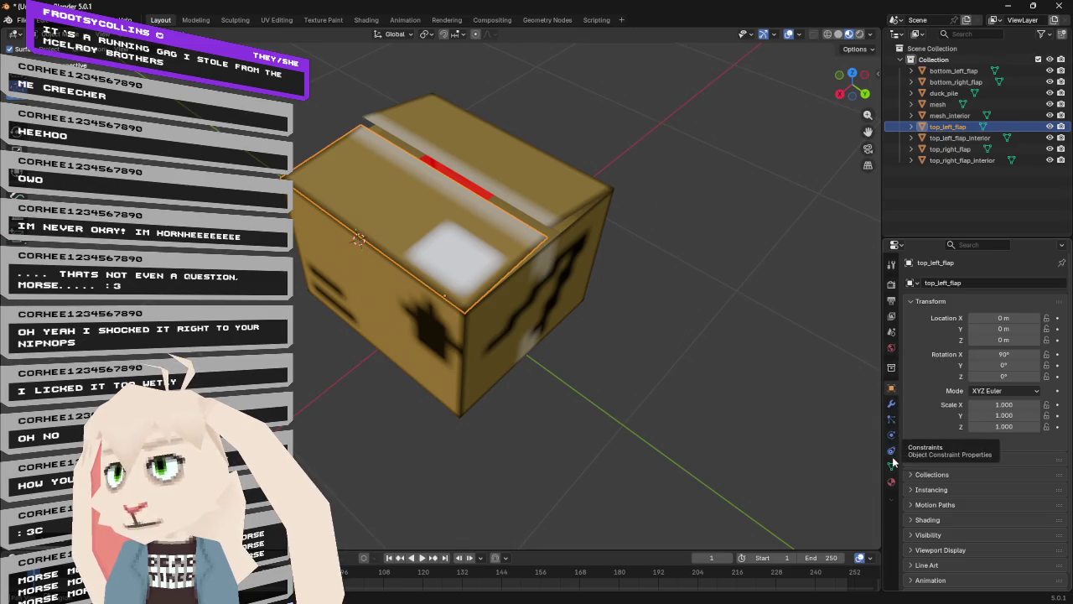
pyautogui.rightClick(891, 500)
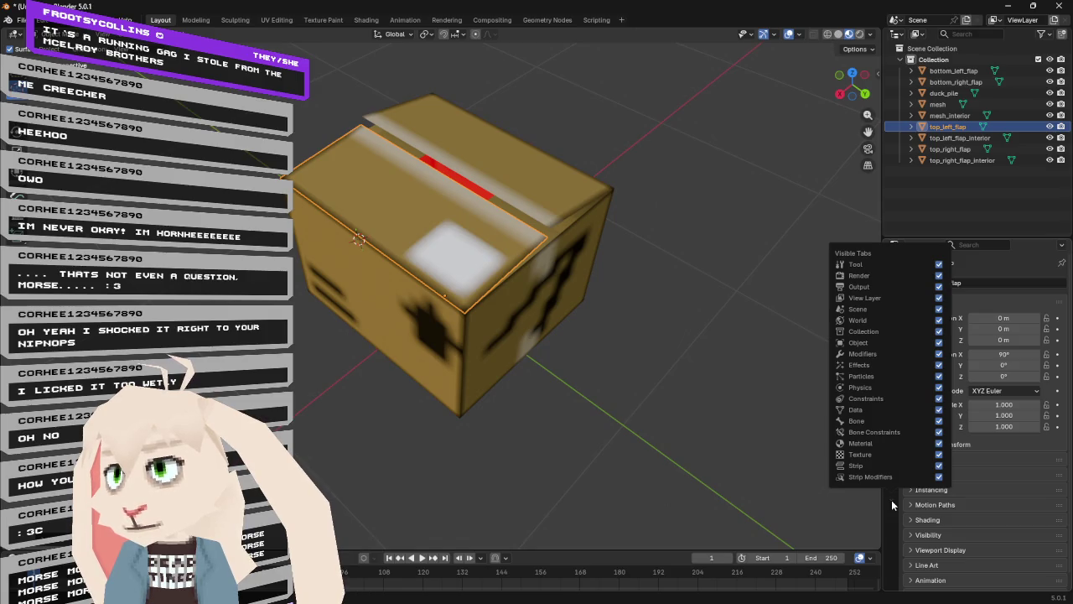
pyautogui.click(891, 499)
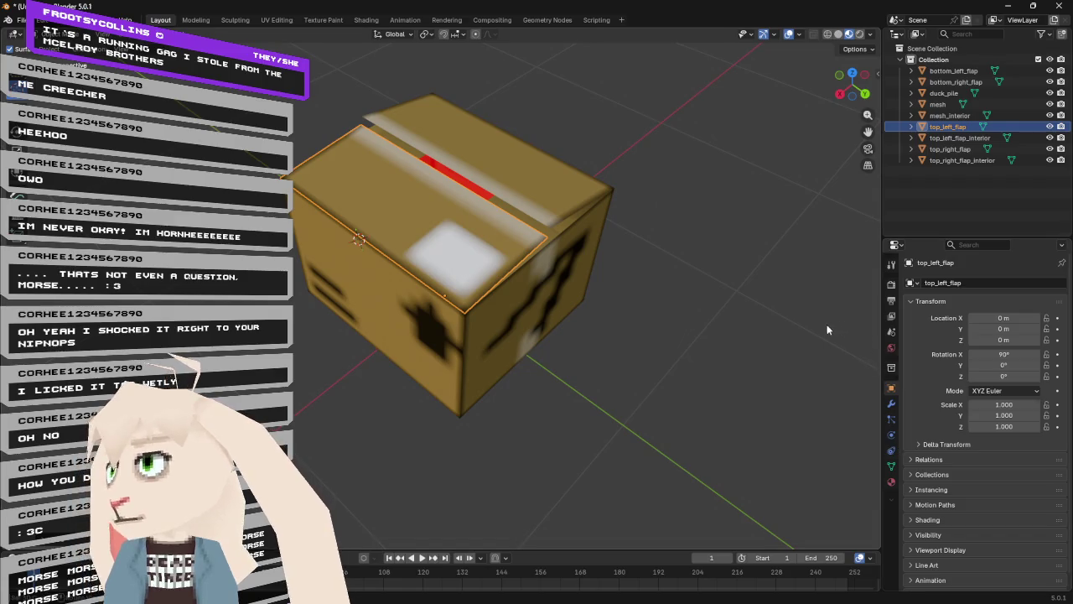
pyautogui.hotkey('alt', 'Tab')
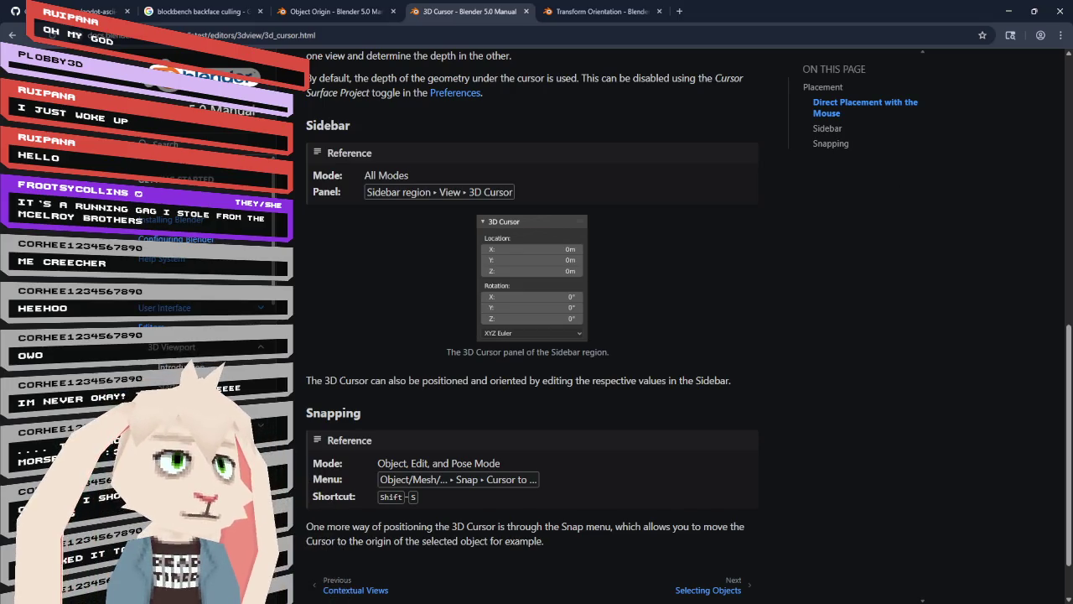
# - Read the manual's Sidebar section, highlighting 'View • 3D Cursor', then go back to Blender
pyautogui.scroll(-1, 725, 248)
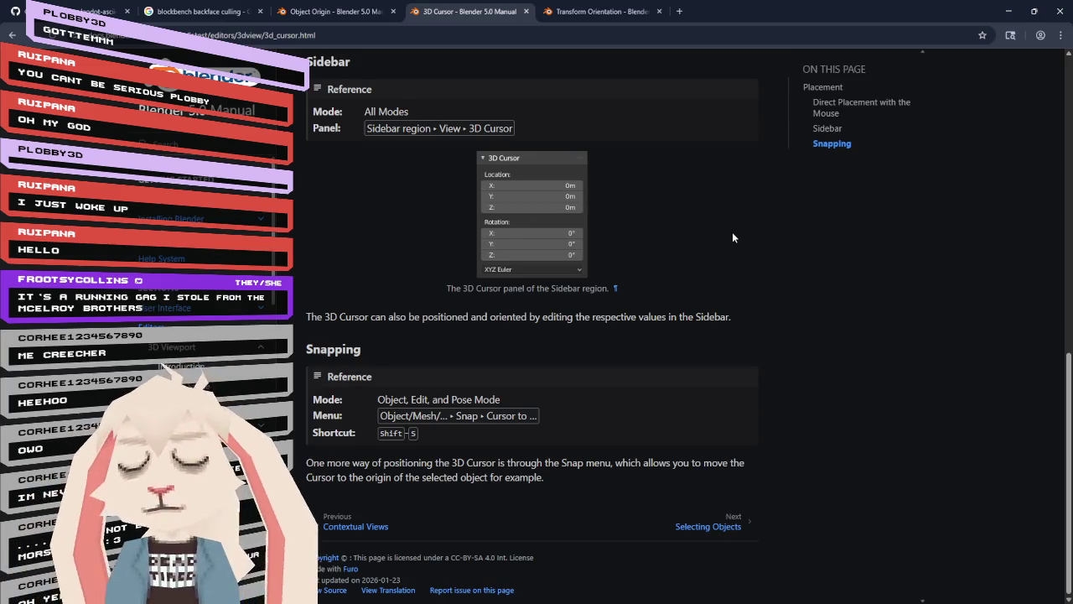
pyautogui.scroll(1, 733, 234)
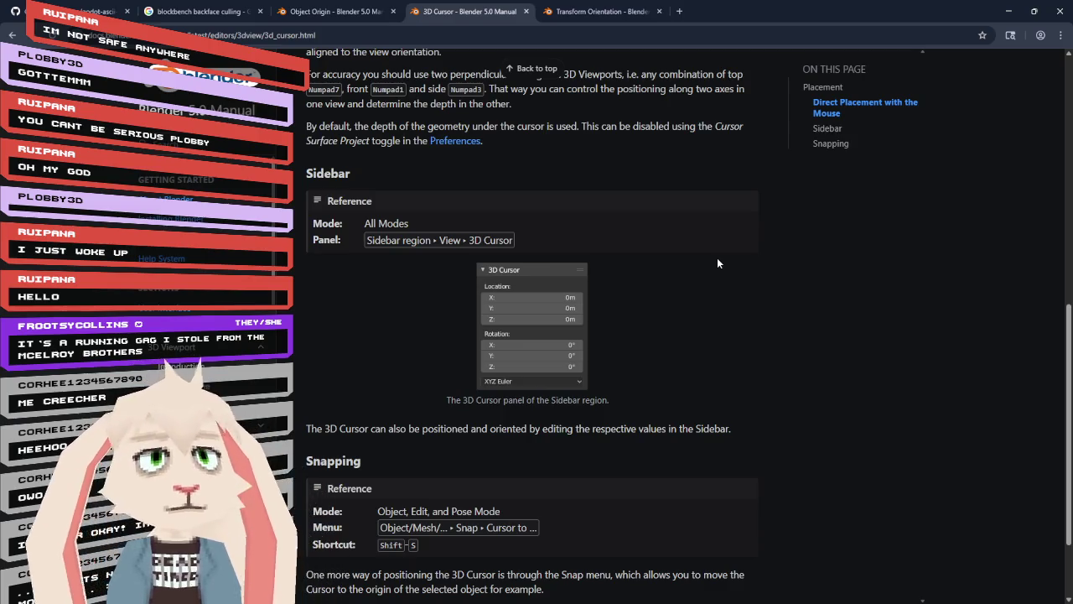
pyautogui.scroll(1, 717, 260)
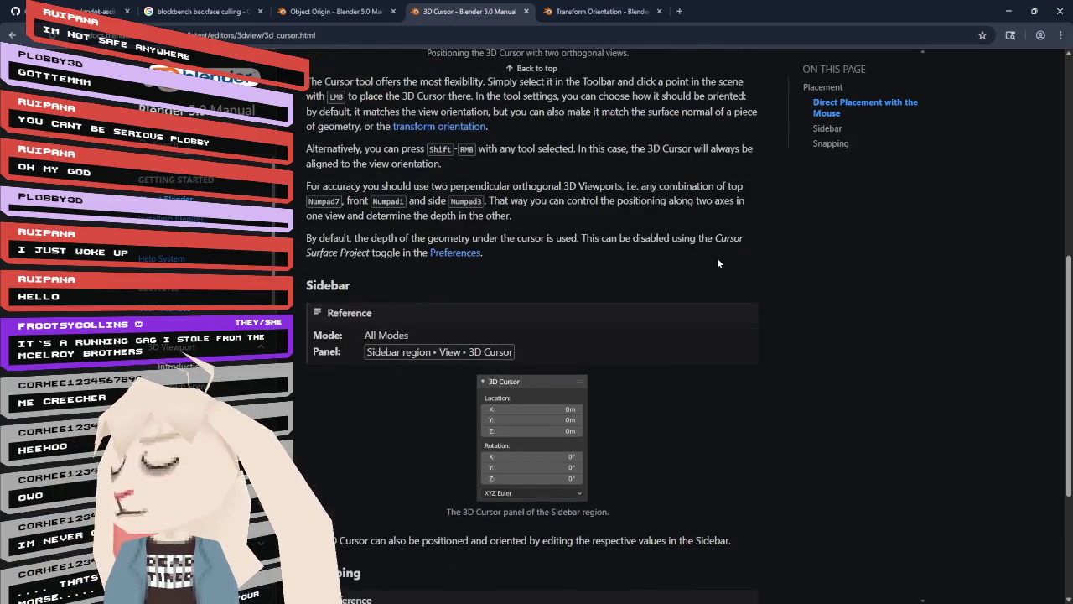
pyautogui.scroll(1, 709, 259)
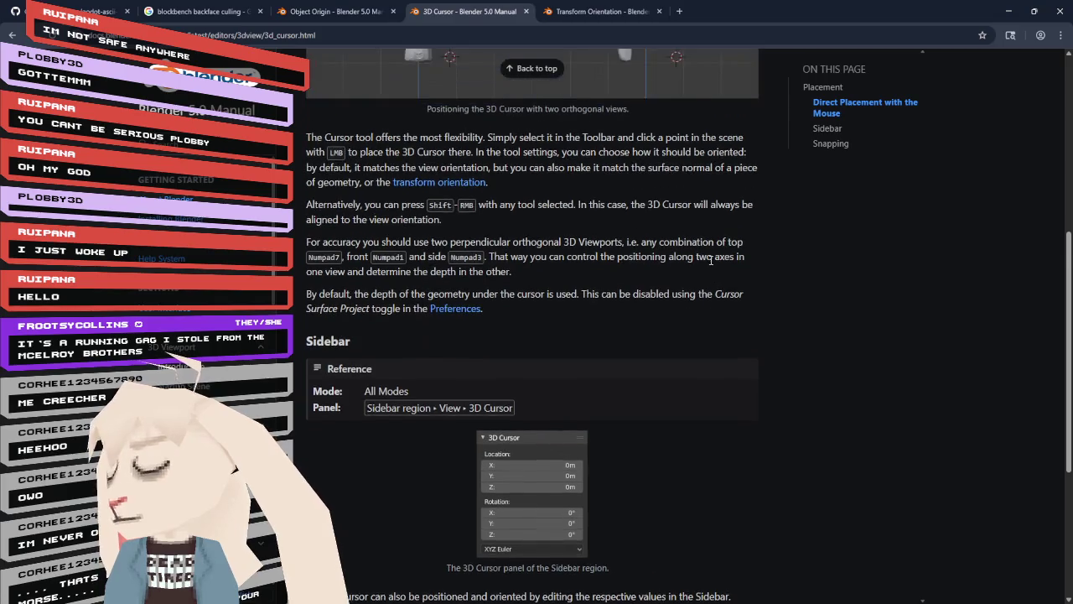
pyautogui.scroll(-1, 704, 262)
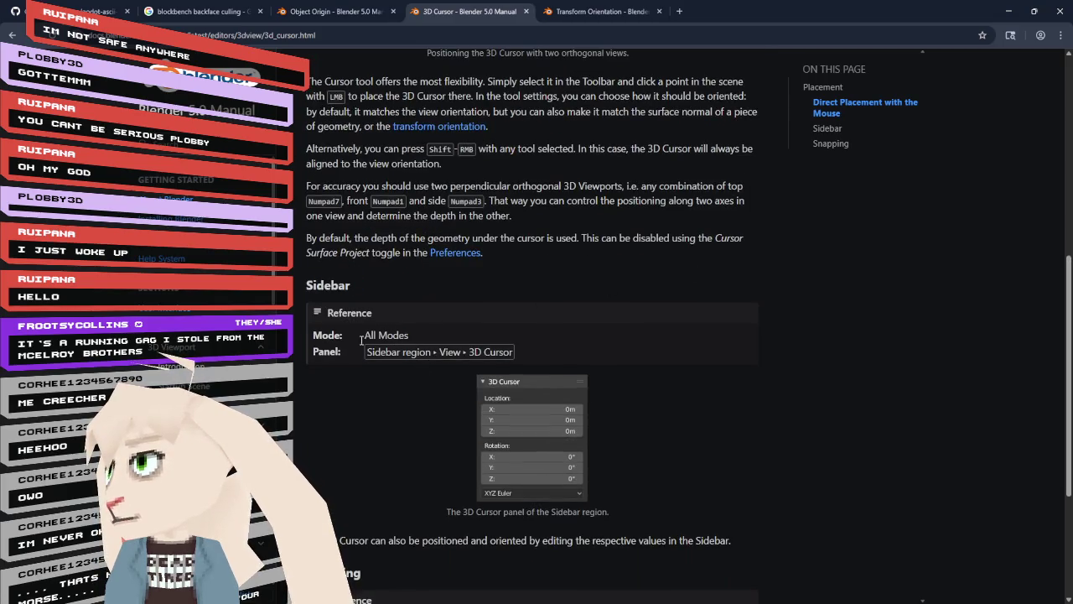
pyautogui.moveTo(441, 352); pyautogui.dragTo(513, 352)
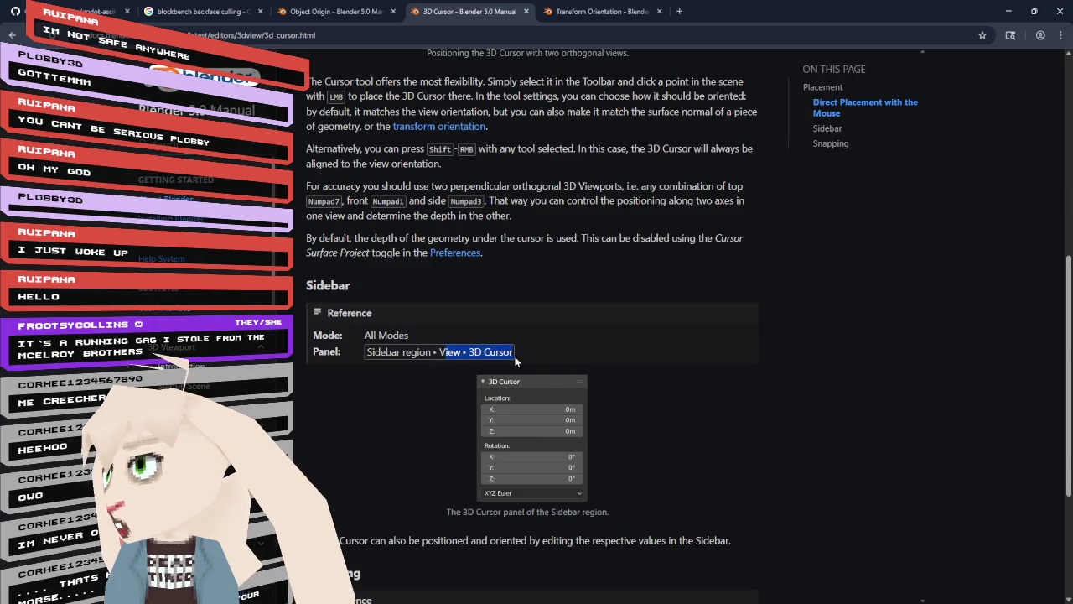
pyautogui.click(821, 419)
pyautogui.hotkey('alt', 'Tab')
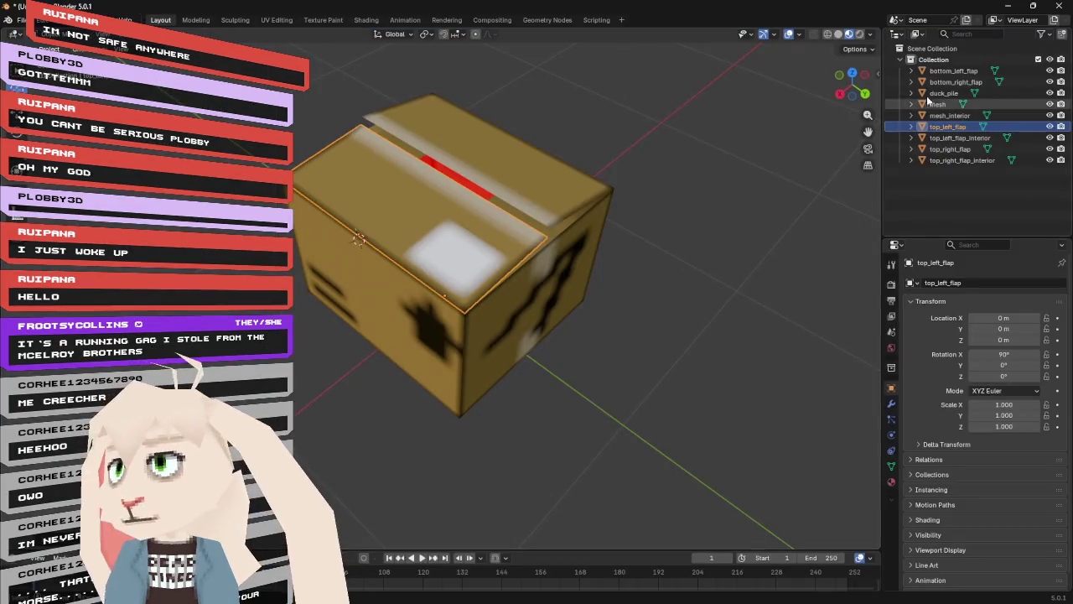
# - Show the sidebar's View tab with 3D Cursor location 0.425, -0.04047, 0.648 m
pyautogui.click(105, 39)
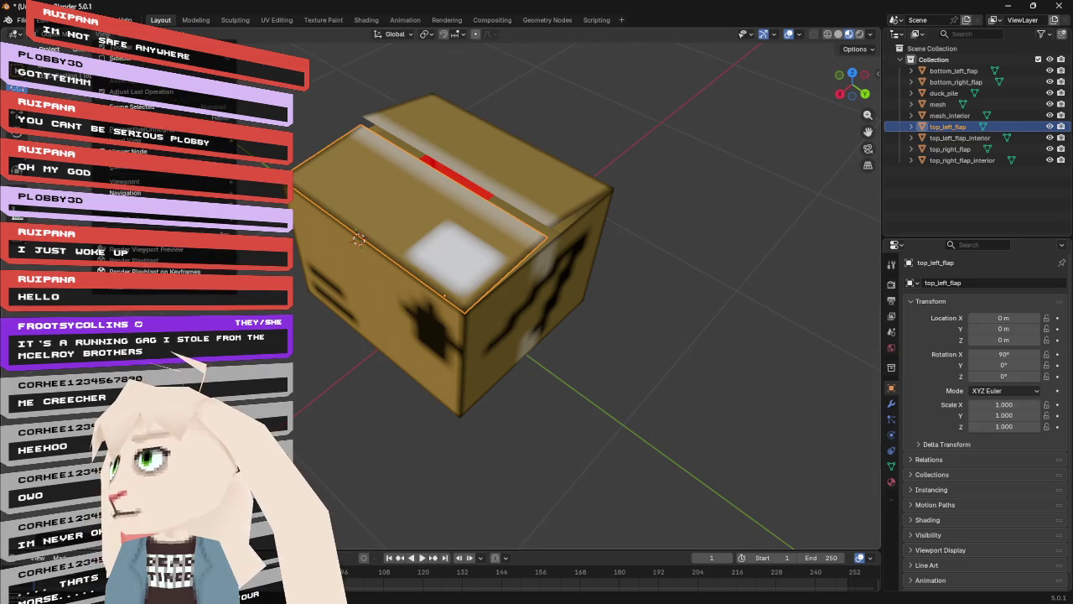
pyautogui.click(120, 57)
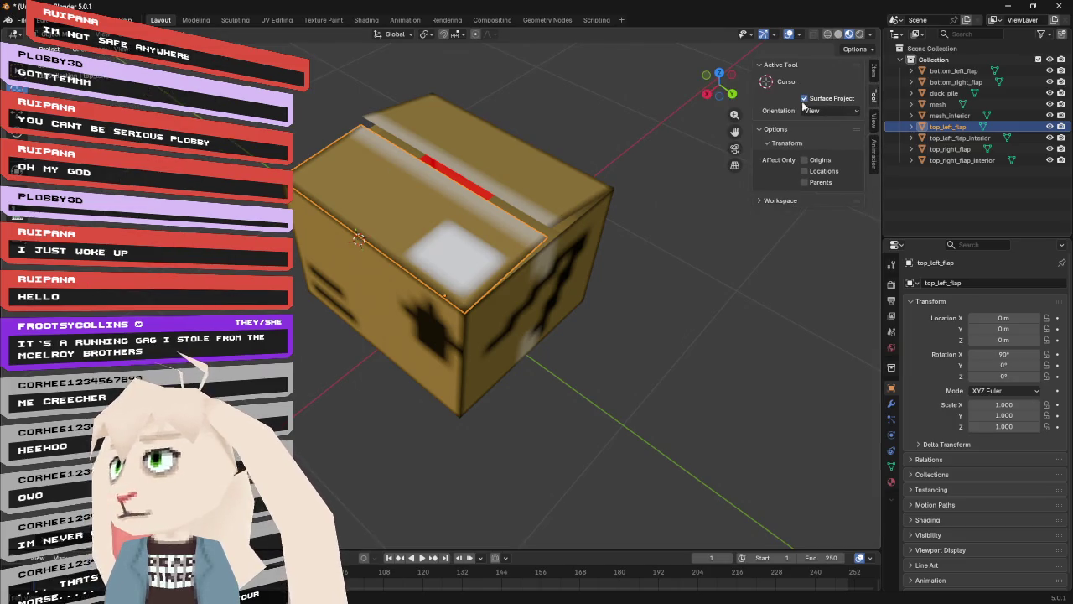
pyautogui.click(873, 120)
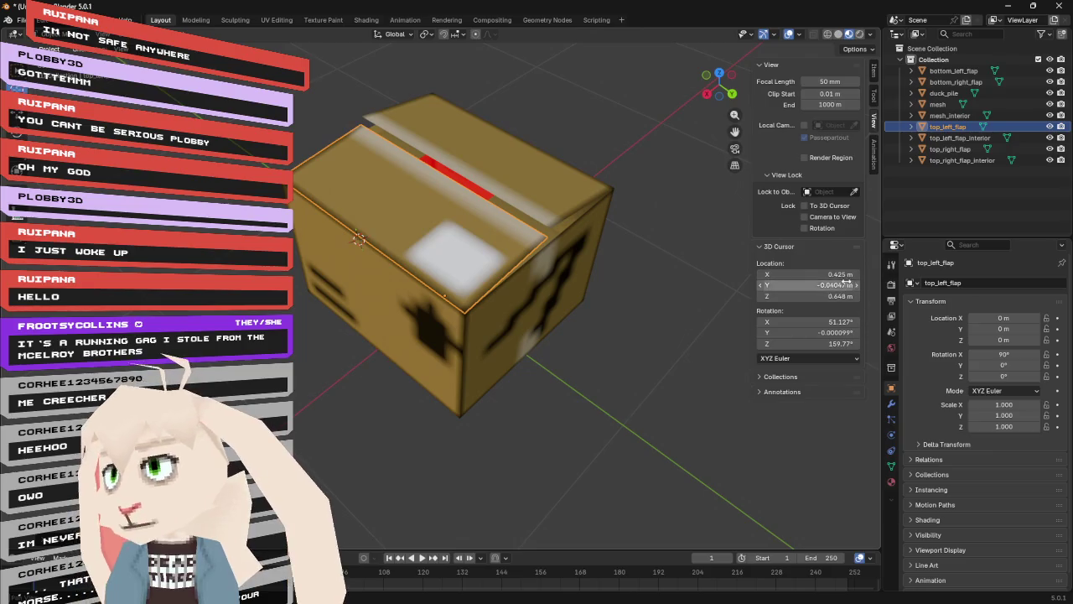
pyautogui.click(834, 274)
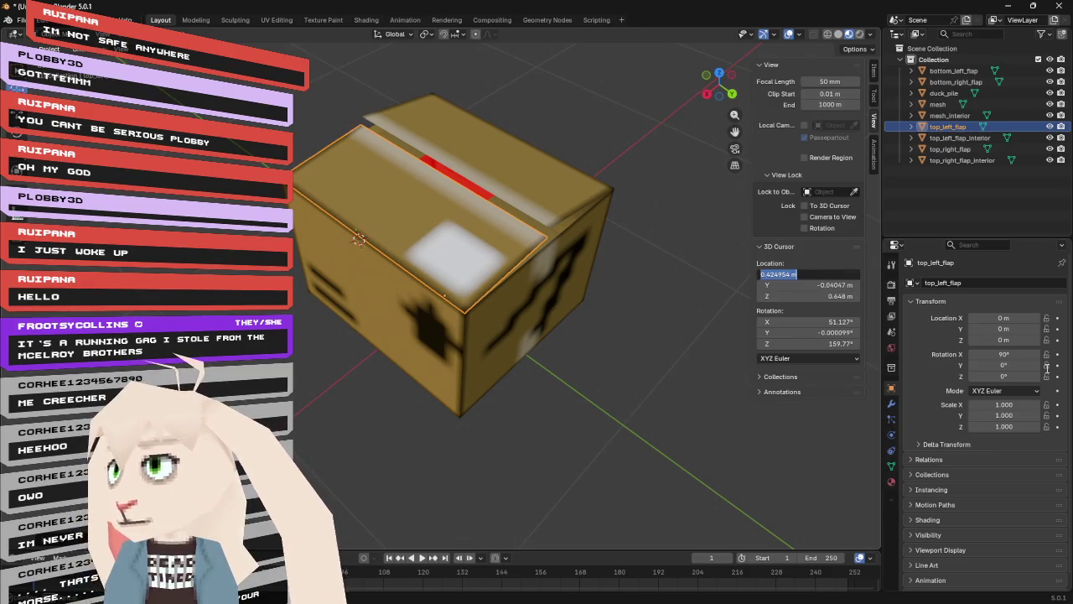
# - Try 3D cursor X values of 0.5 m and 0.4 m, repositioning the cursor beside the box
pyautogui.write('0.5')
pyautogui.press('Return')
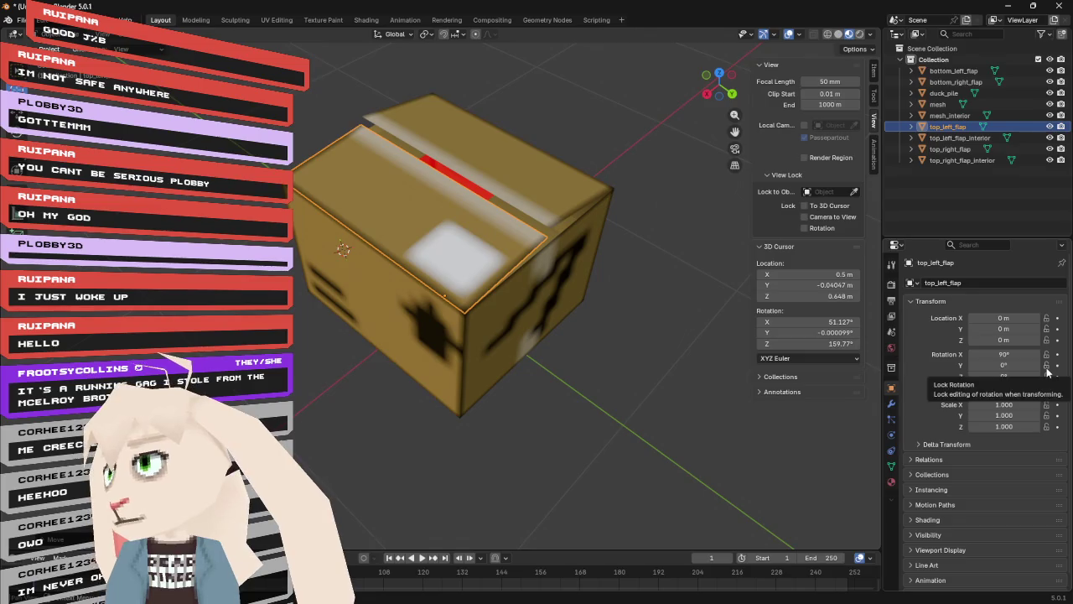
pyautogui.click(845, 275)
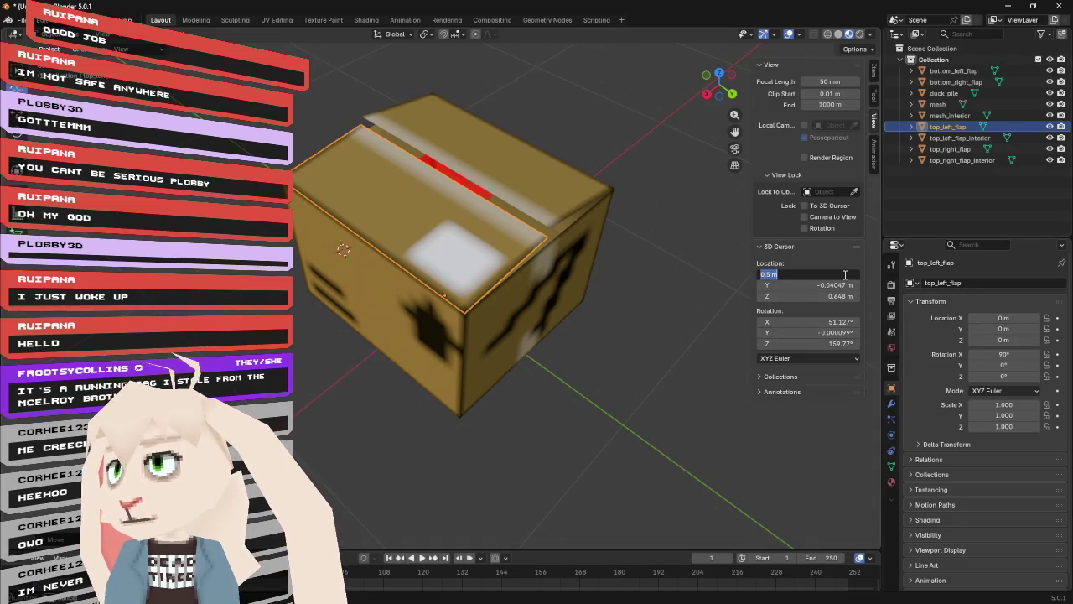
pyautogui.write('0.4')
pyautogui.press('Return')
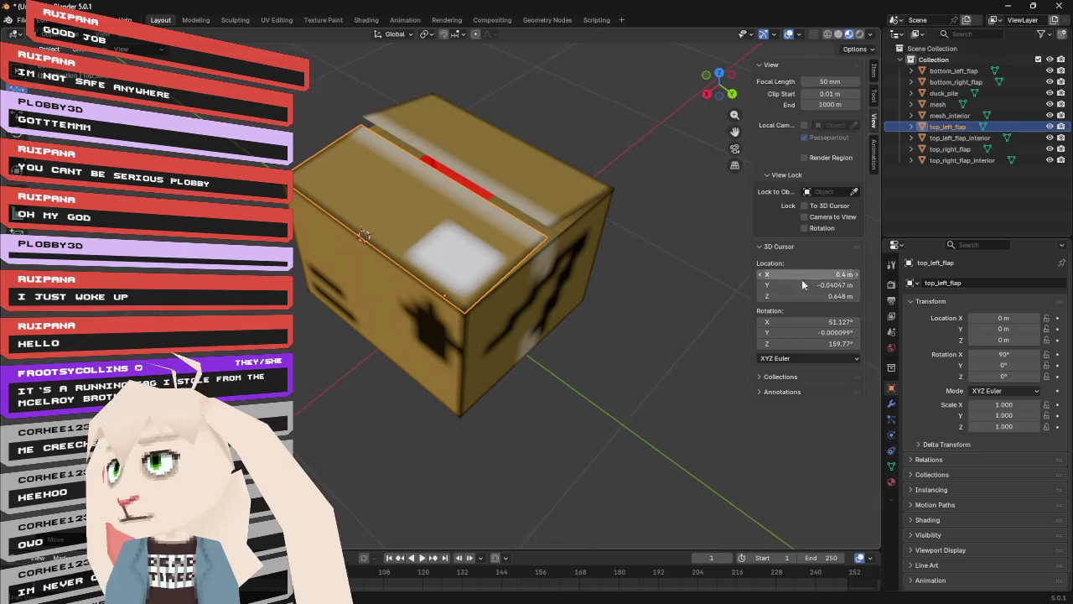
pyautogui.click(838, 286)
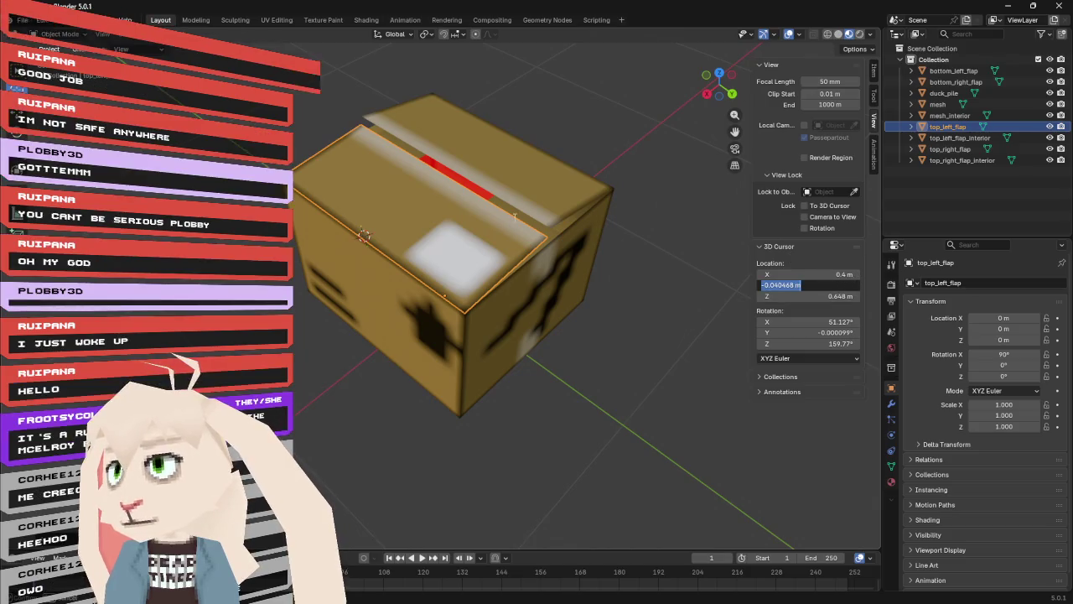
pyautogui.press('Return')
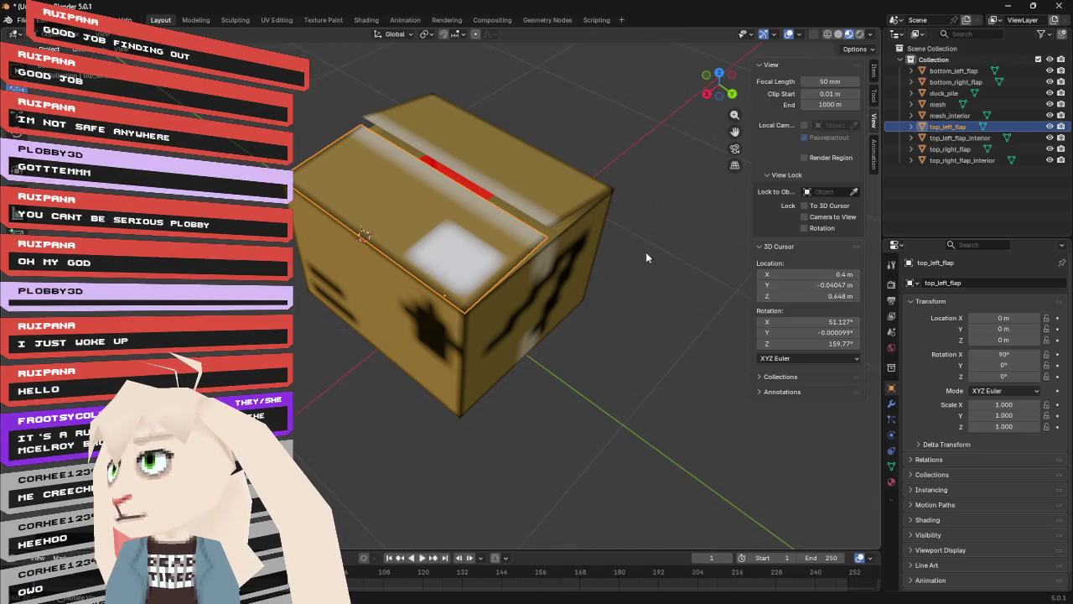
pyautogui.keyDown('shift'); pyautogui.rightClick(635, 314); pyautogui.keyUp('shift')
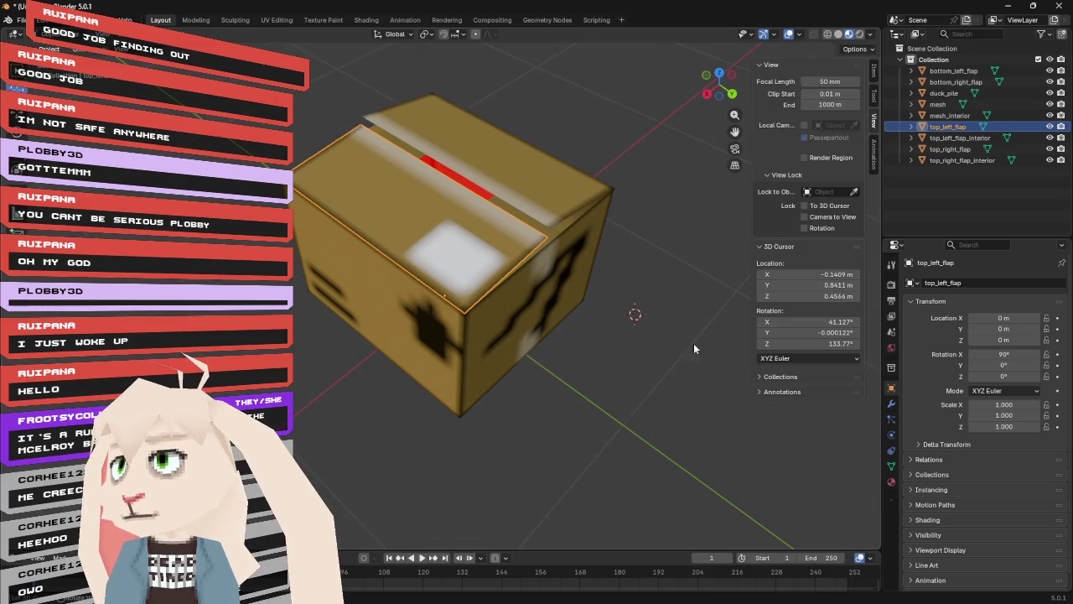
pyautogui.click(809, 274)
pyautogui.press('BackSpace')
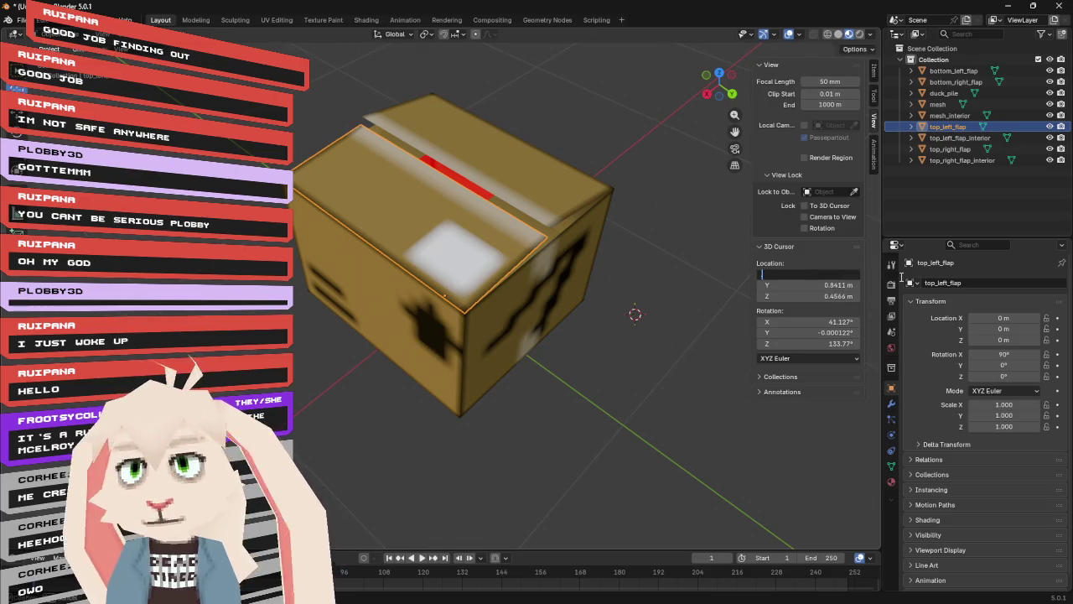
pyautogui.write('0.4')
pyautogui.press('Return')
# - Set the 3D cursor to X 0.45 m and Y 0 m, then adjust its height
pyautogui.moveTo(668, 311)
pyautogui.mouseDown()
pyautogui.moveTo(630, 293)
pyautogui.moveTo(621, 238)
pyautogui.moveTo(625, 320)
pyautogui.mouseUp()
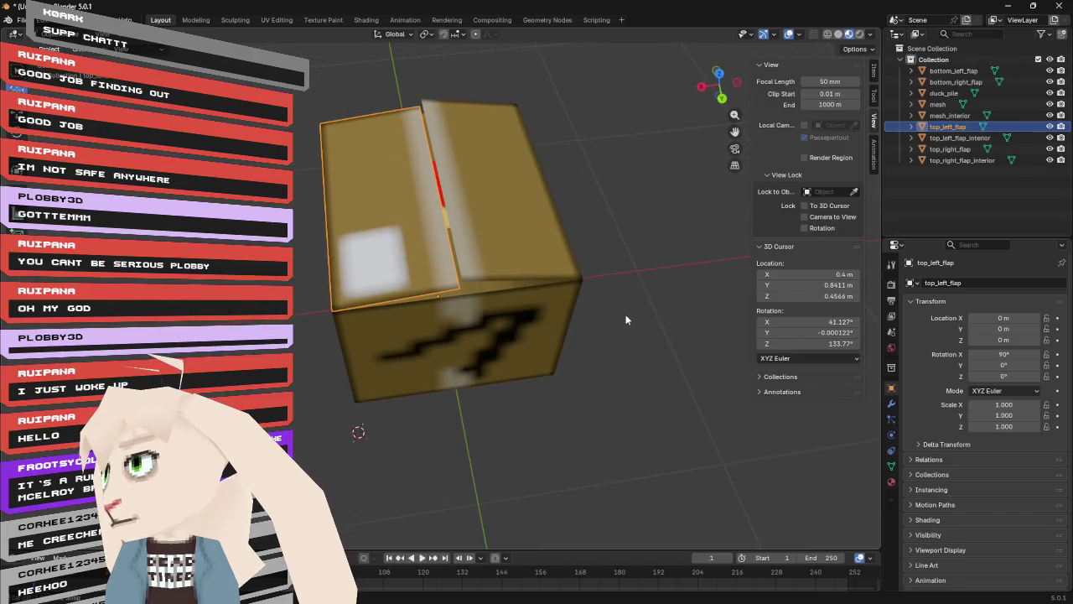
pyautogui.click(849, 275)
pyautogui.write('0.45')
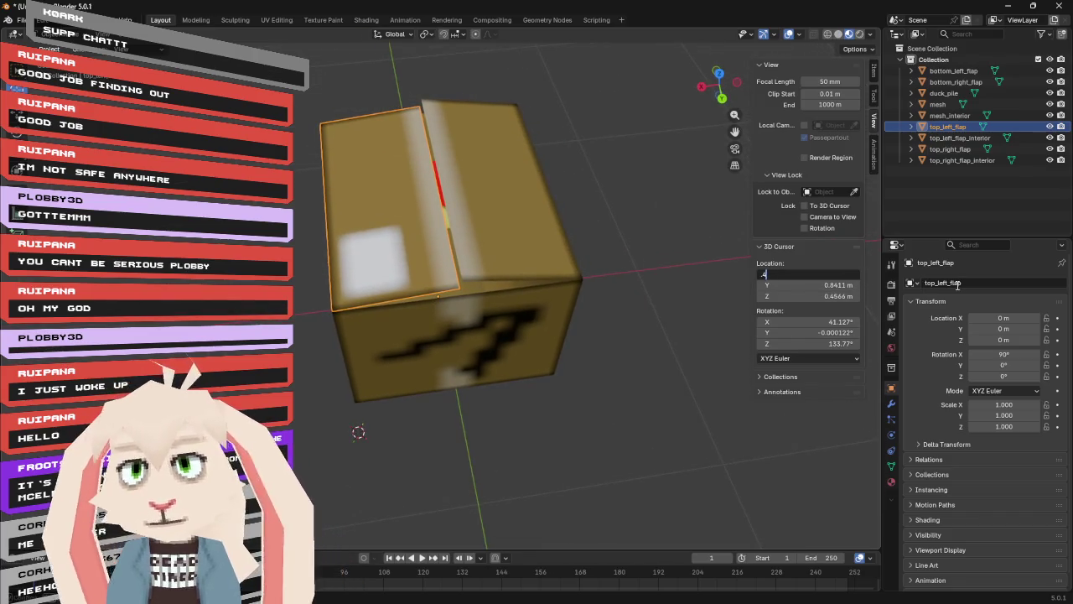
pyautogui.press('Return')
pyautogui.click(851, 285)
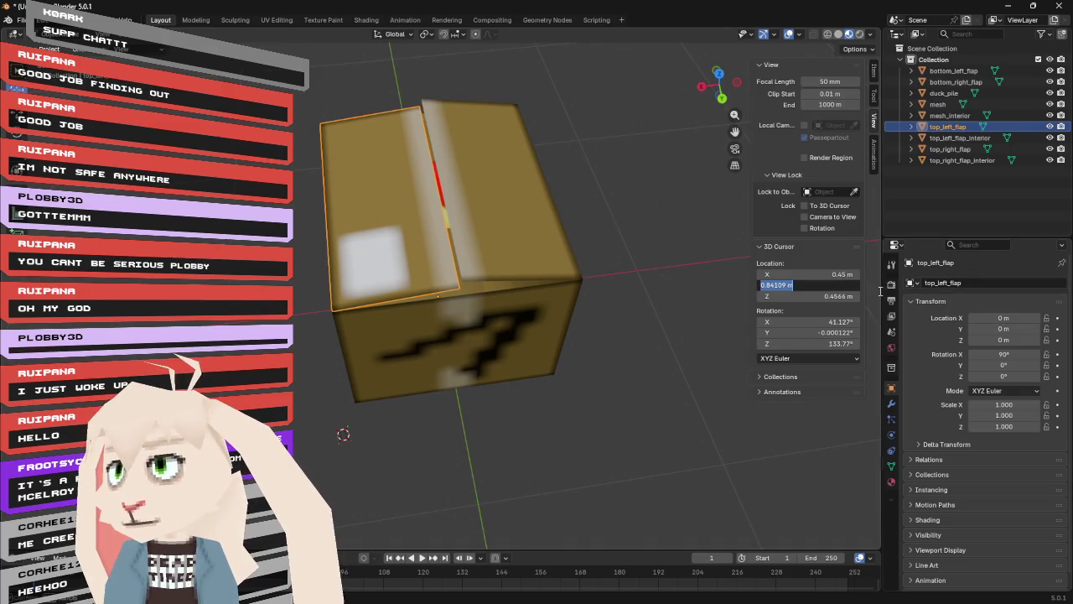
pyautogui.write('0')
pyautogui.press('Return')
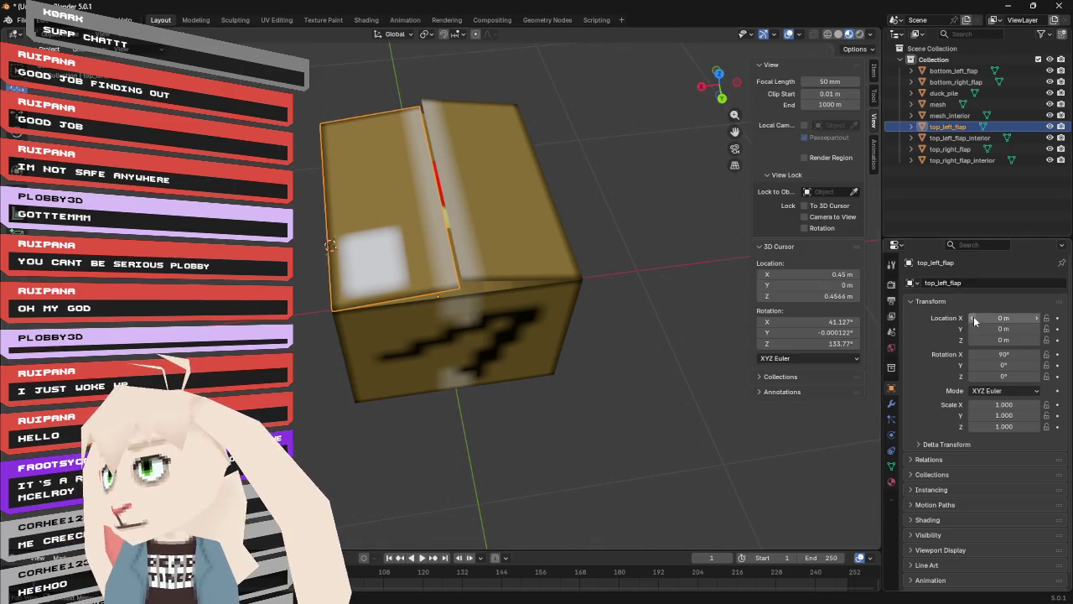
pyautogui.moveTo(607, 238)
pyautogui.mouseDown()
pyautogui.moveTo(646, 192)
pyautogui.moveTo(679, 221)
pyautogui.moveTo(625, 204)
pyautogui.mouseUp()
pyautogui.moveTo(839, 297)
pyautogui.mouseDown()
pyautogui.moveTo(876, 297)
pyautogui.moveTo(754, 296)
pyautogui.mouseUp()
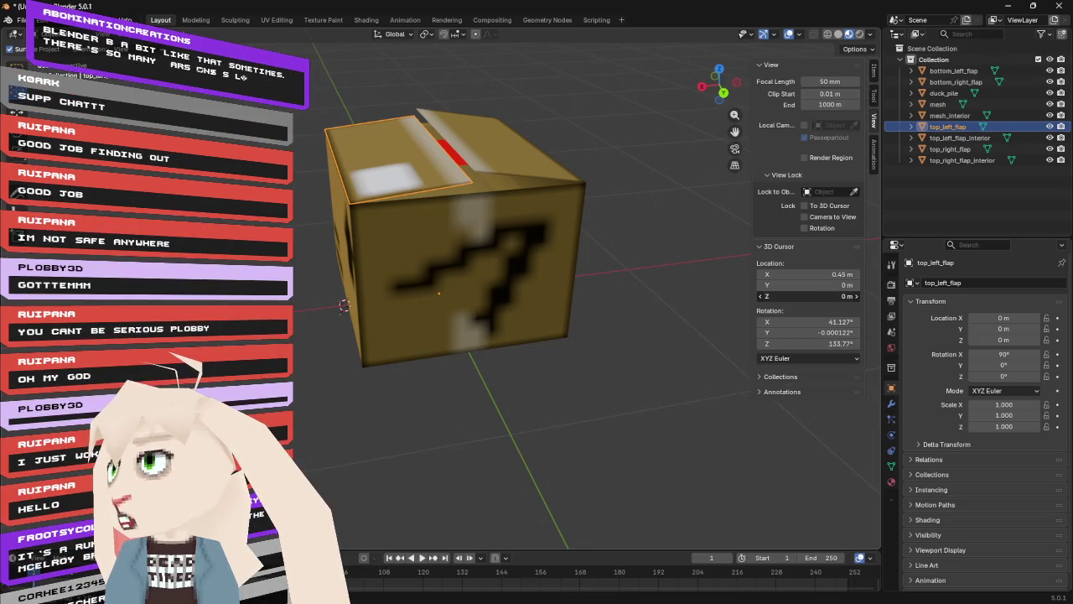
# - Lower the cursor to about 0.66 m and zero its X, Y and Z rotation
pyautogui.press('Escape')
pyautogui.moveTo(839, 296); pyautogui.dragTo(818, 296)
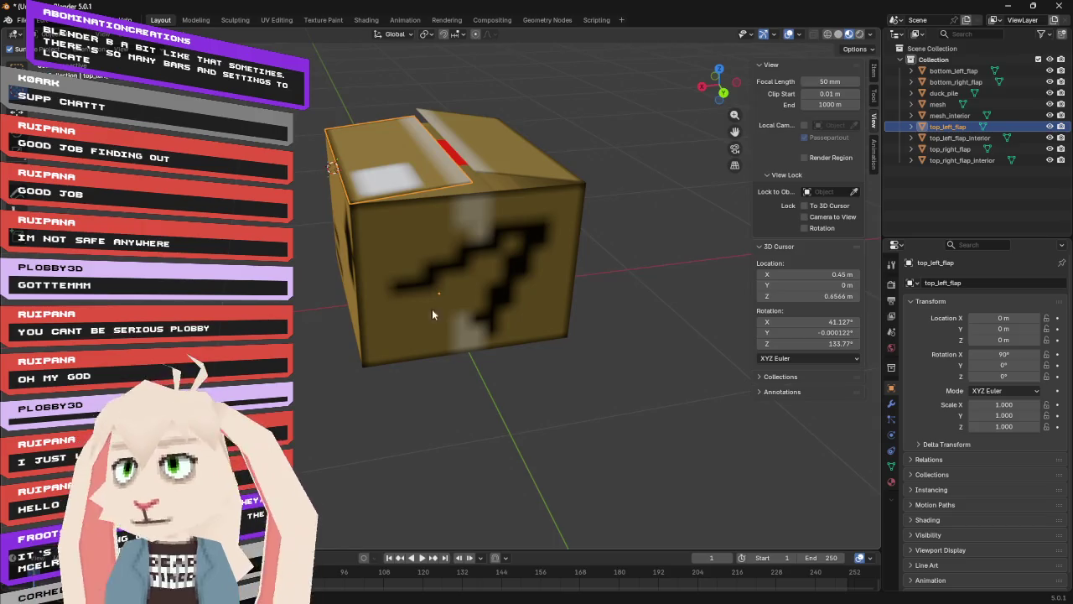
pyautogui.moveTo(431, 308)
pyautogui.mouseDown()
pyautogui.moveTo(501, 352)
pyautogui.moveTo(458, 323)
pyautogui.moveTo(444, 296)
pyautogui.moveTo(403, 312)
pyautogui.mouseUp()
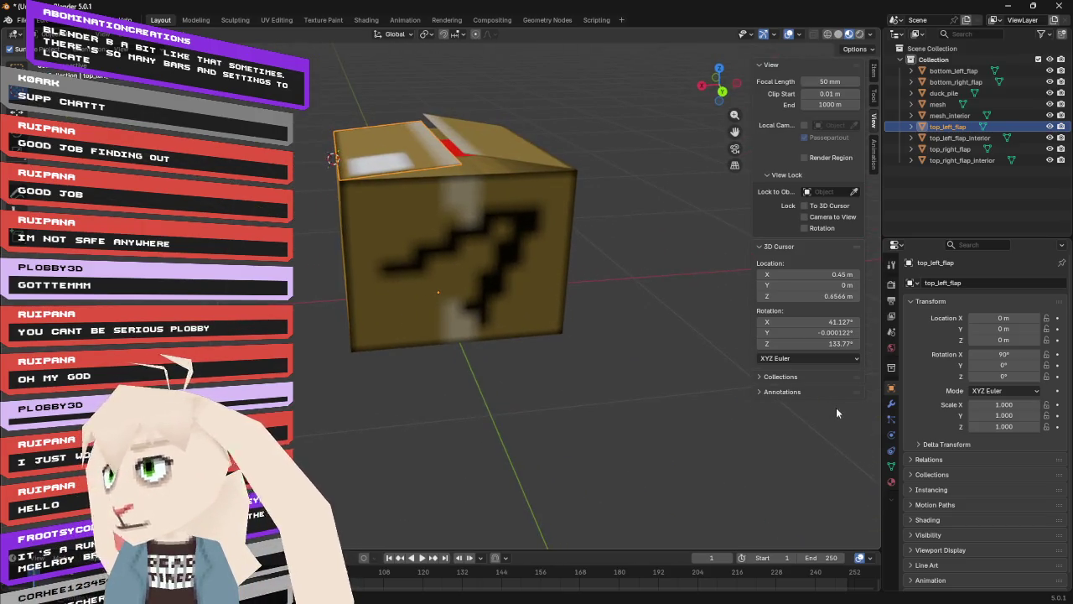
pyautogui.click(855, 319)
pyautogui.write('0')
pyautogui.press('Tab')
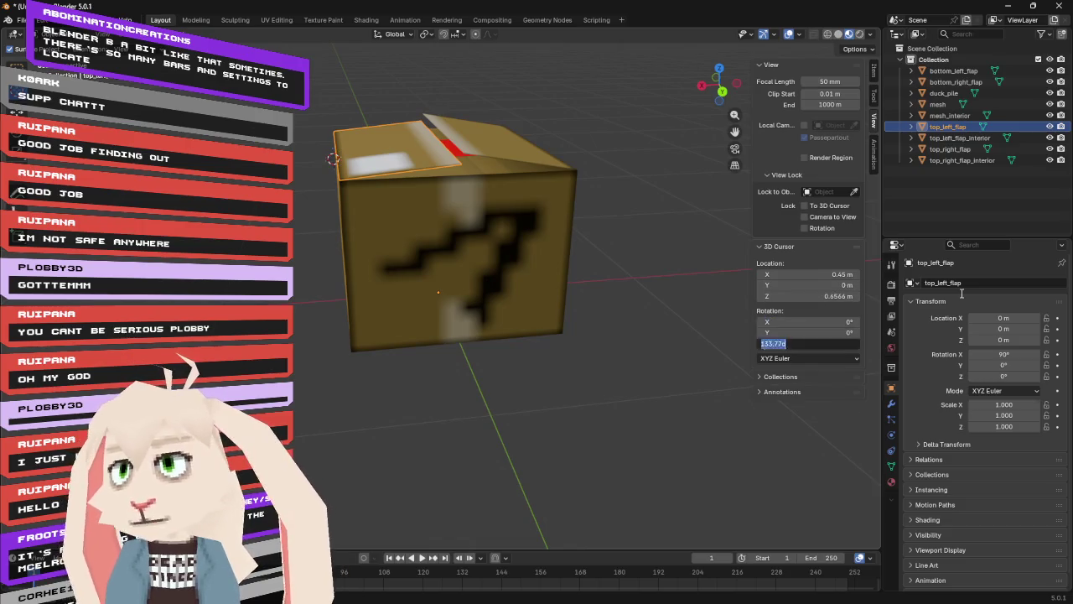
pyautogui.write('0')
pyautogui.press('Tab')
pyautogui.write('0')
pyautogui.press('Return')
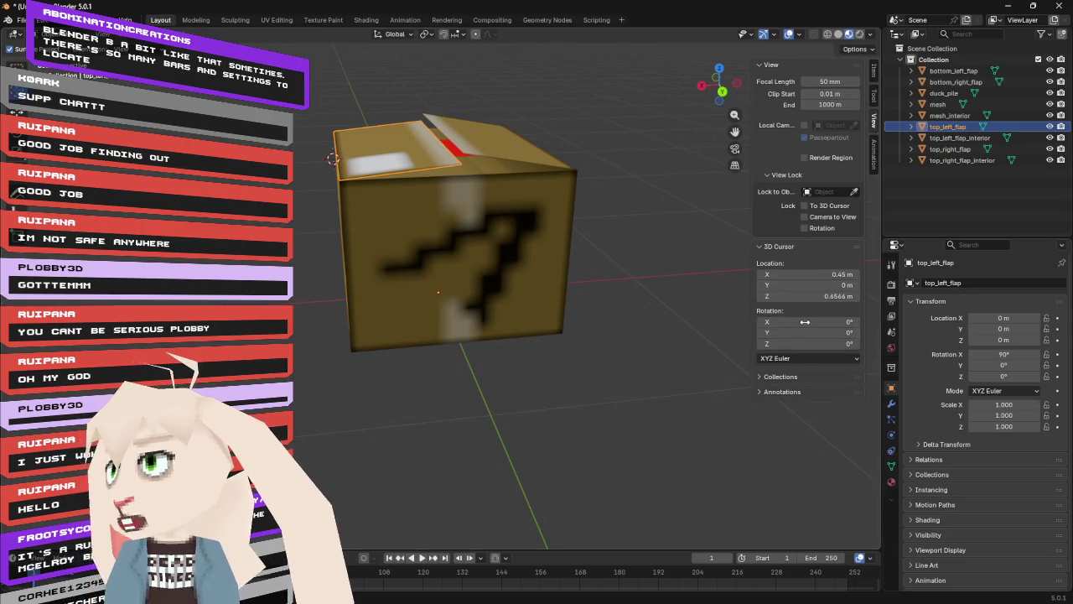
# - Raise the 3D cursor to Z 0.7 m and check it against the box top
pyautogui.moveTo(595, 197)
pyautogui.mouseDown()
pyautogui.moveTo(620, 163)
pyautogui.moveTo(600, 182)
pyautogui.mouseUp()
pyautogui.click(847, 296)
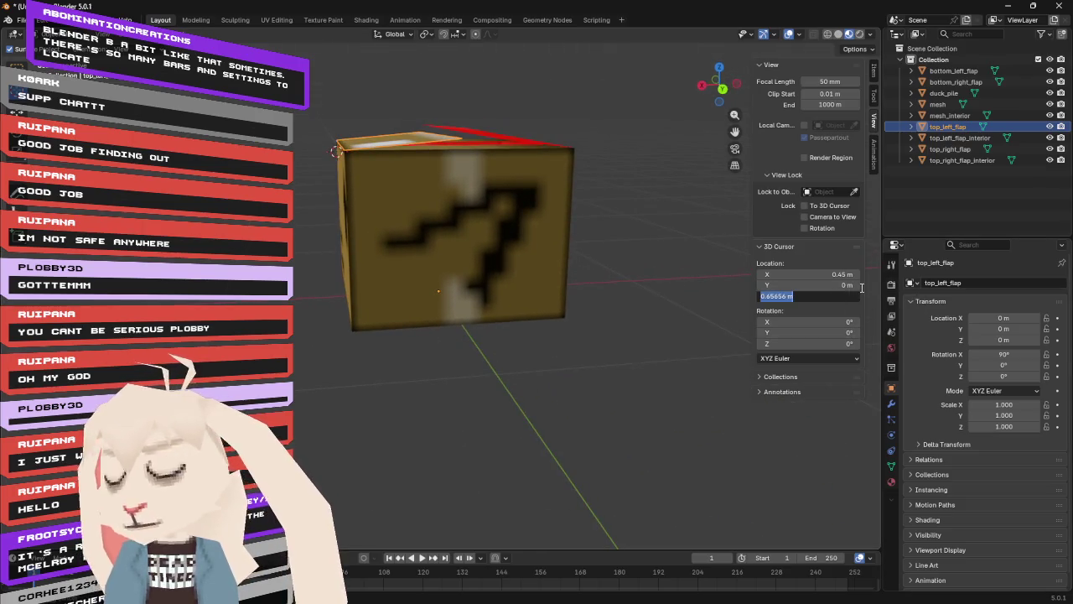
pyautogui.write('0.7')
pyautogui.press('Return')
pyautogui.moveTo(516, 151)
pyautogui.mouseDown()
pyautogui.moveTo(508, 87)
pyautogui.moveTo(566, 117)
pyautogui.moveTo(553, 151)
pyautogui.moveTo(445, 101)
pyautogui.mouseUp()
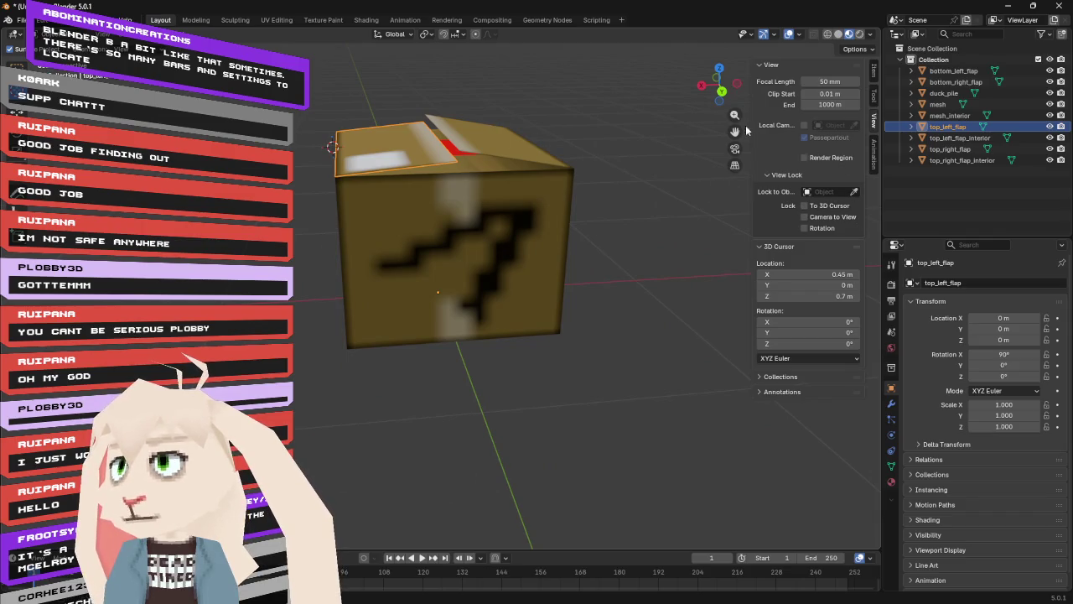
pyautogui.click(181, 32)
# - Set top_left_flap's origin to the 3D cursor and give its texture Closest interpolation
pyautogui.moveTo(209, 58)
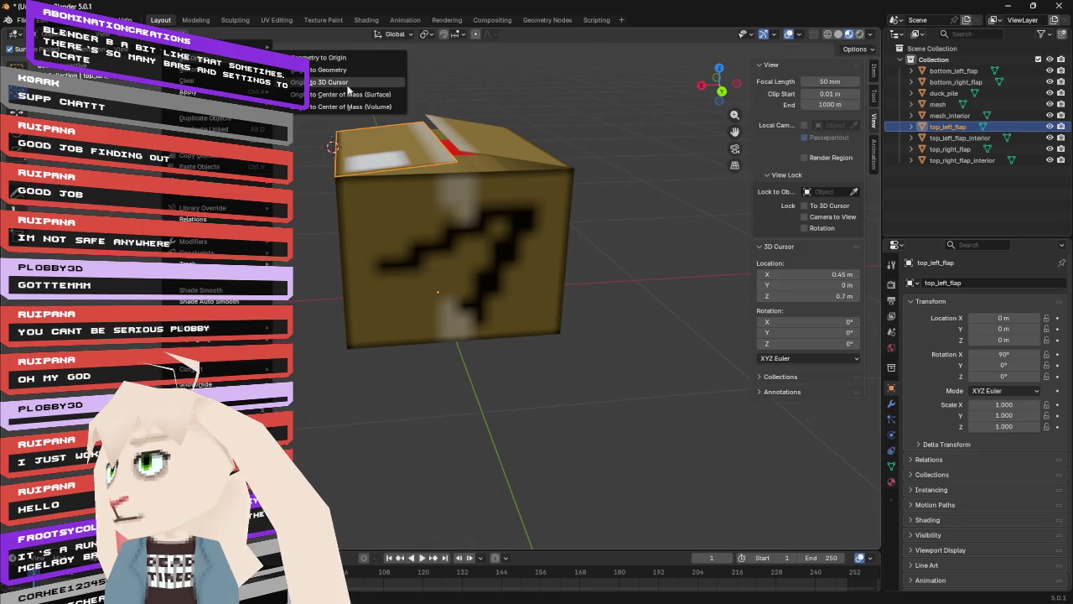
pyautogui.click(347, 83)
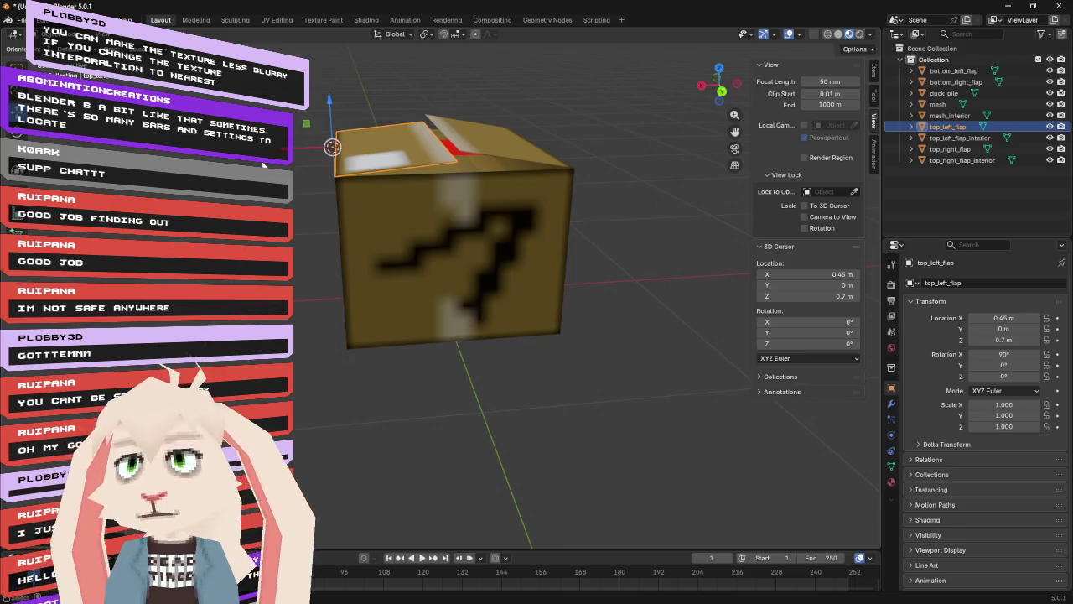
pyautogui.click(891, 482)
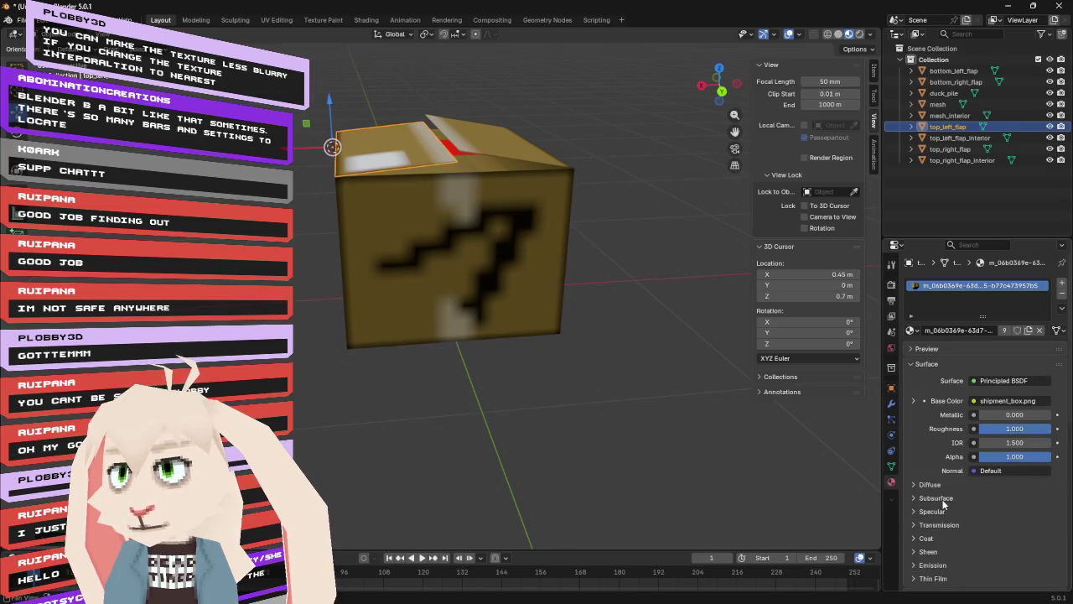
pyautogui.click(913, 401)
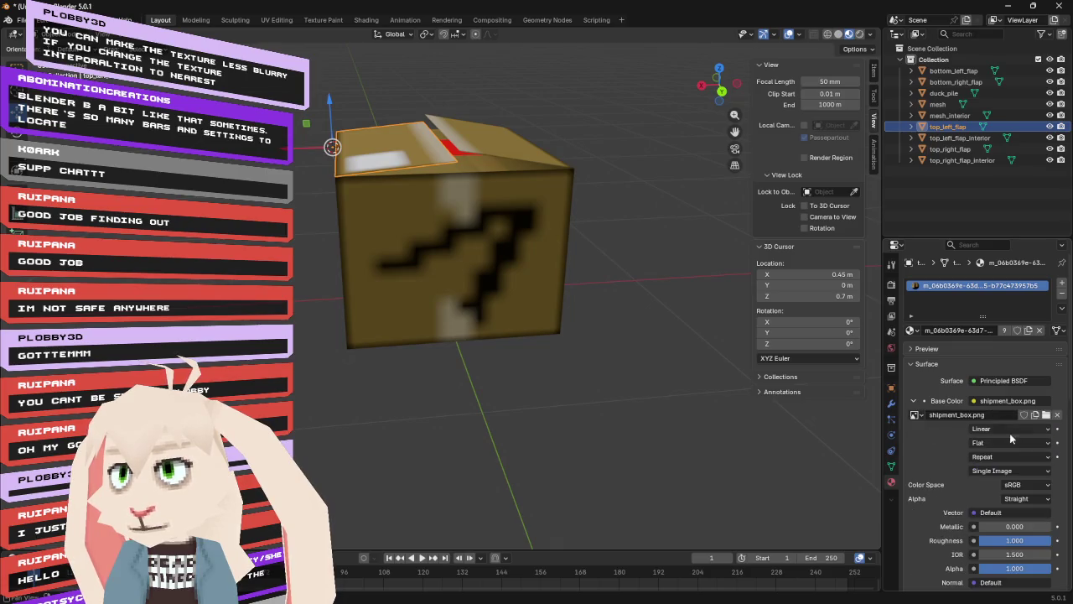
pyautogui.click(1015, 430)
pyautogui.click(990, 469)
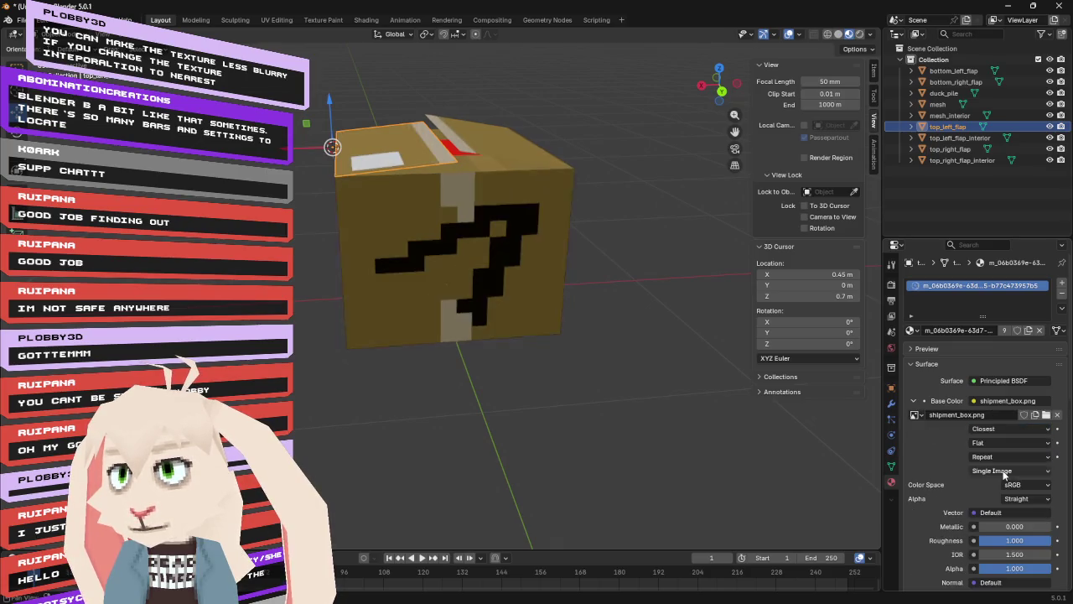
pyautogui.moveTo(554, 399)
pyautogui.mouseDown()
pyautogui.moveTo(672, 404)
pyautogui.moveTo(569, 401)
pyautogui.mouseUp()
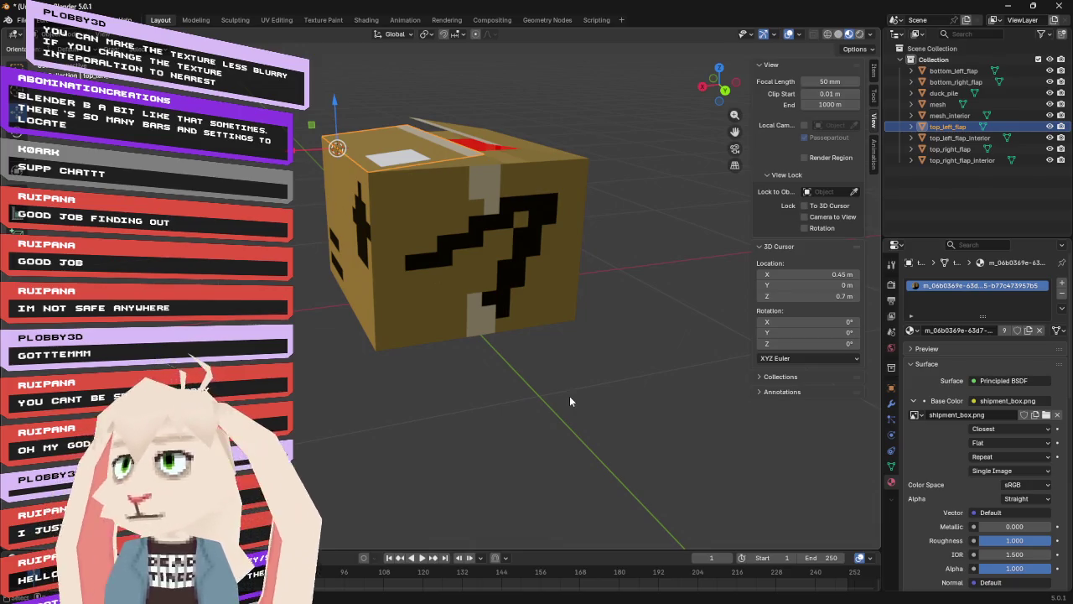
pyautogui.moveTo(609, 336)
pyautogui.mouseDown()
pyautogui.moveTo(572, 354)
pyautogui.moveTo(477, 236)
pyautogui.mouseUp()
# - Select top_right_flap and move the 3D cursor to X -0.45 m in front view
pyautogui.click(493, 178)
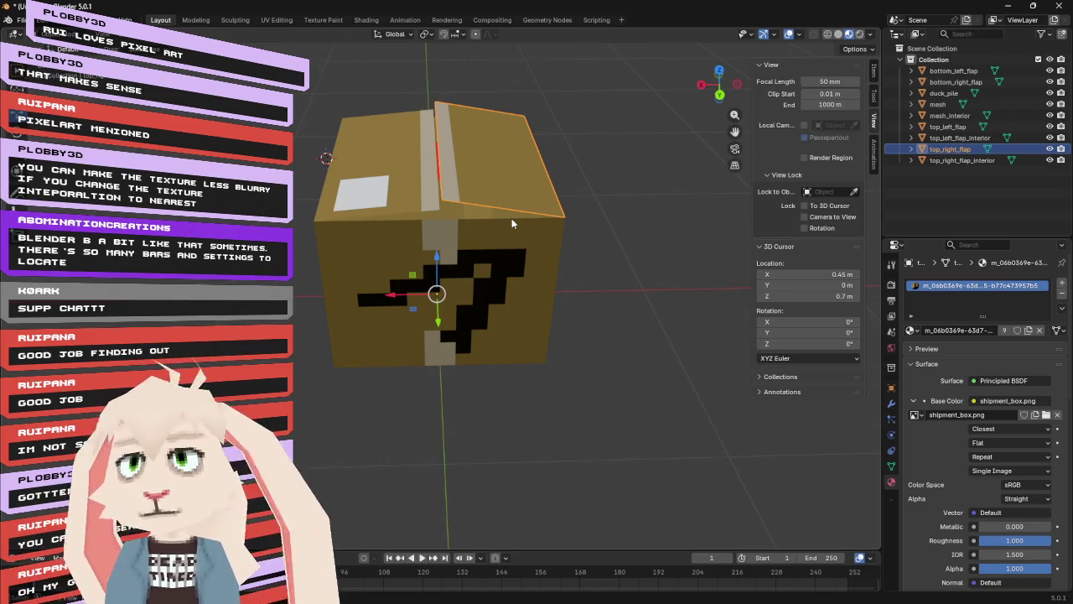
pyautogui.press('ctrl+KP_1')
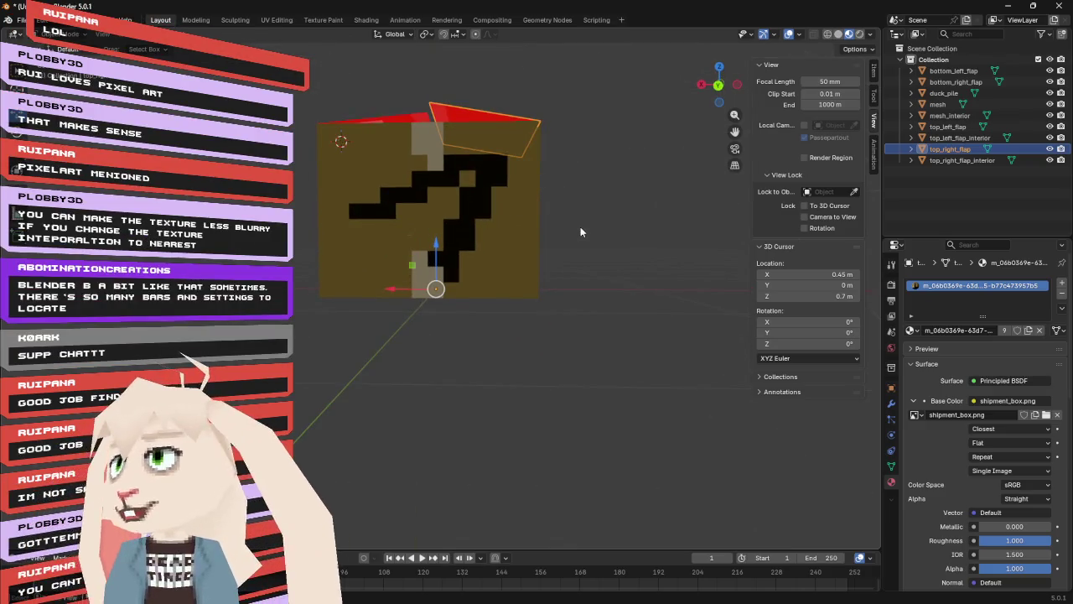
pyautogui.click(16, 82)
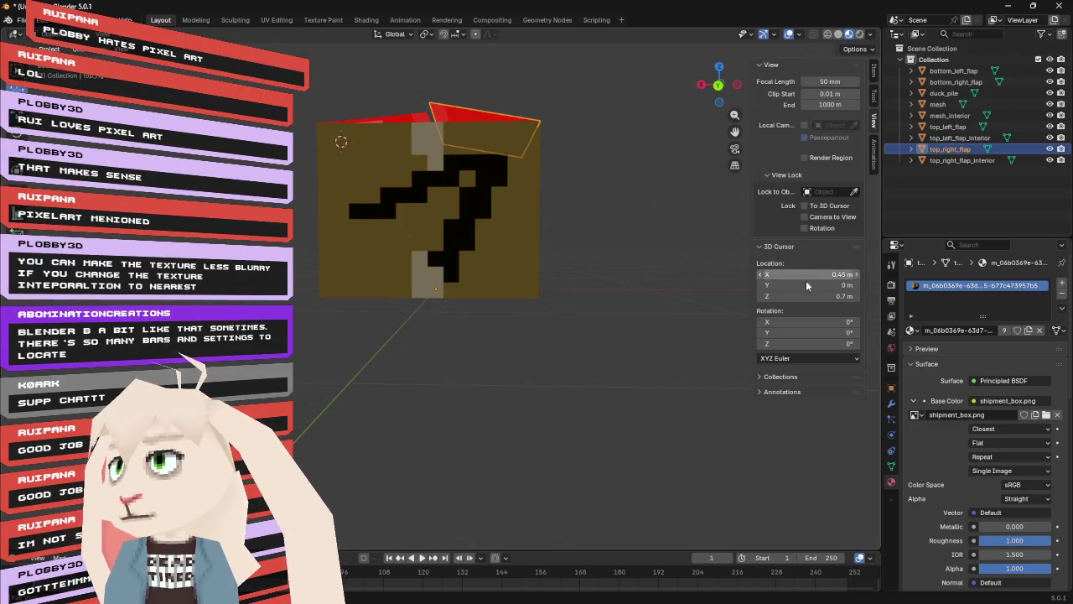
pyautogui.click(829, 274)
pyautogui.write('-0.45')
pyautogui.press('Return')
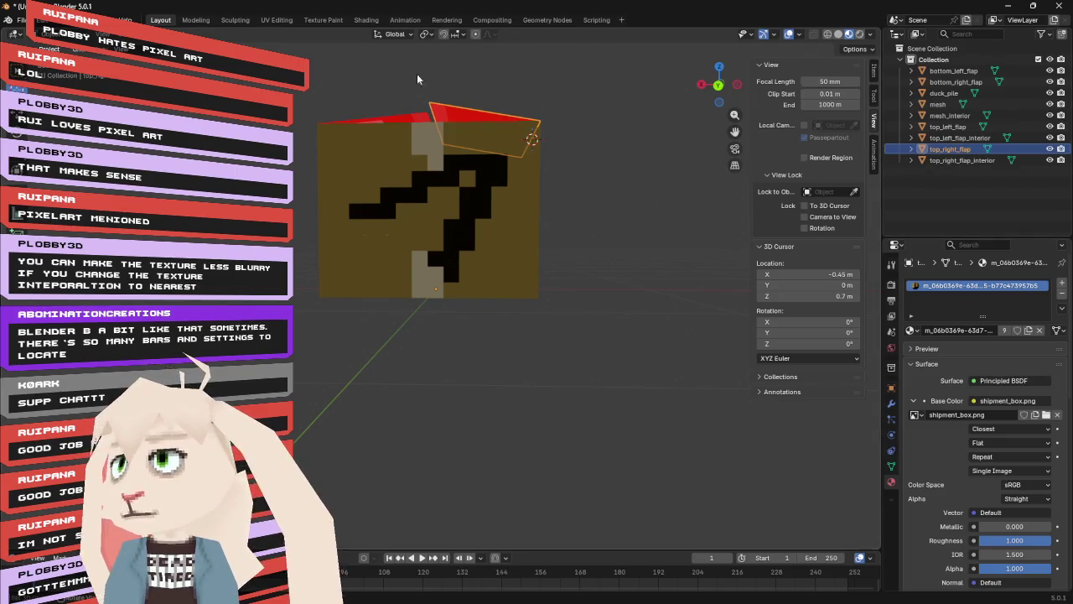
# - Set top_right_flap's origin to the 3D cursor at its hinge
pyautogui.click(170, 34)
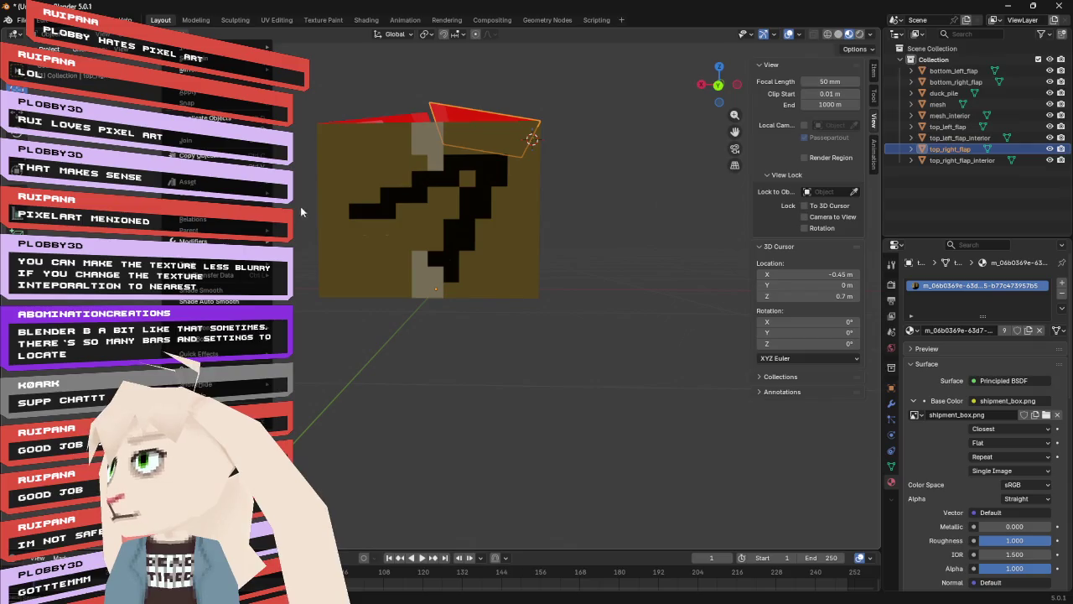
pyautogui.moveTo(228, 49)
pyautogui.moveTo(251, 69)
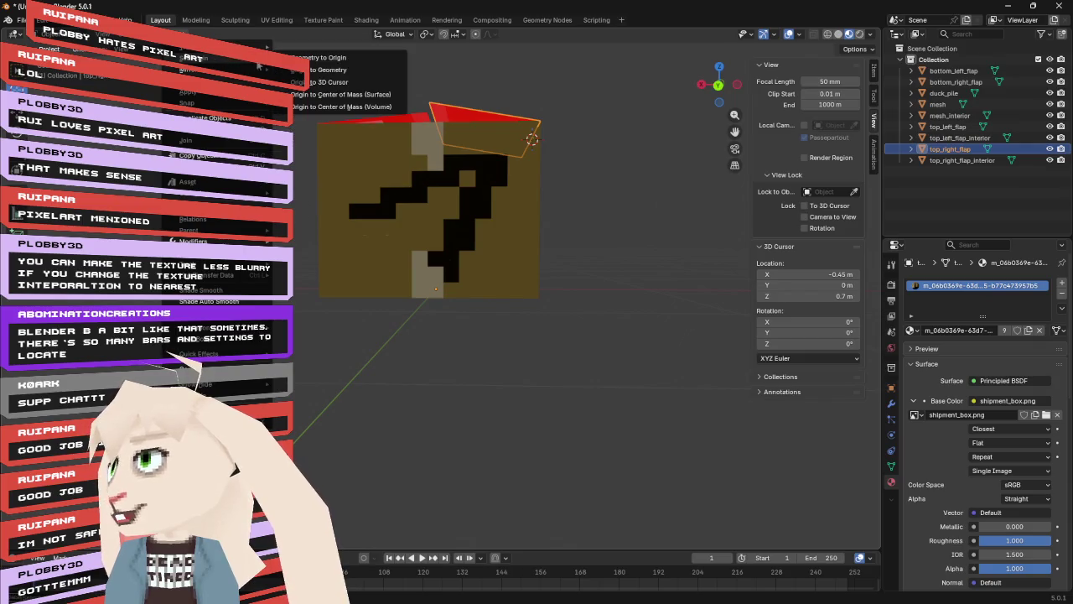
pyautogui.click(342, 84)
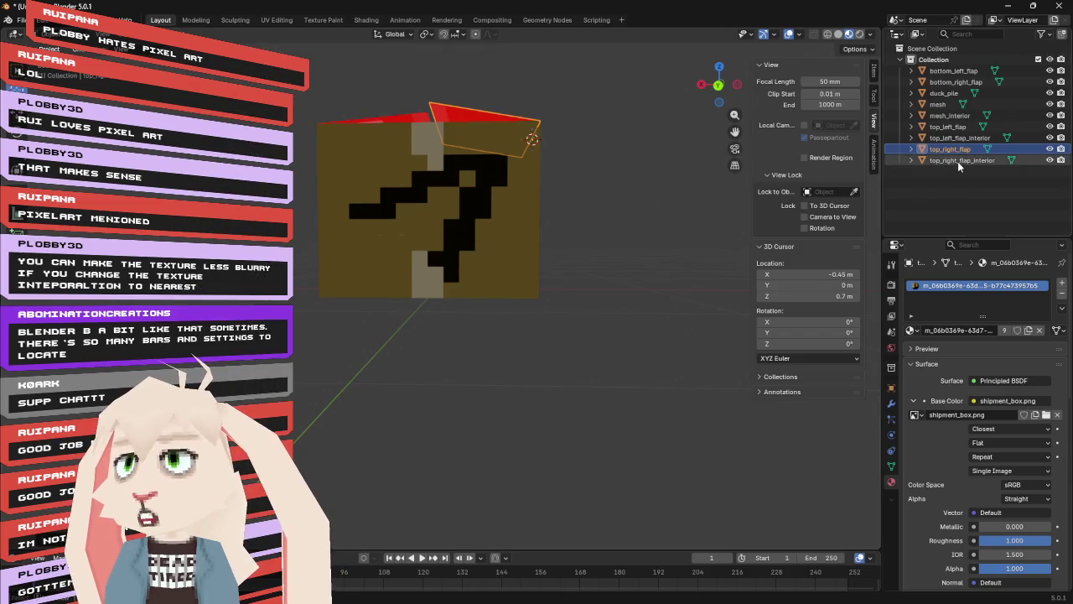
pyautogui.moveTo(536, 193)
pyautogui.mouseDown()
pyautogui.moveTo(600, 184)
pyautogui.moveTo(598, 160)
pyautogui.mouseUp()
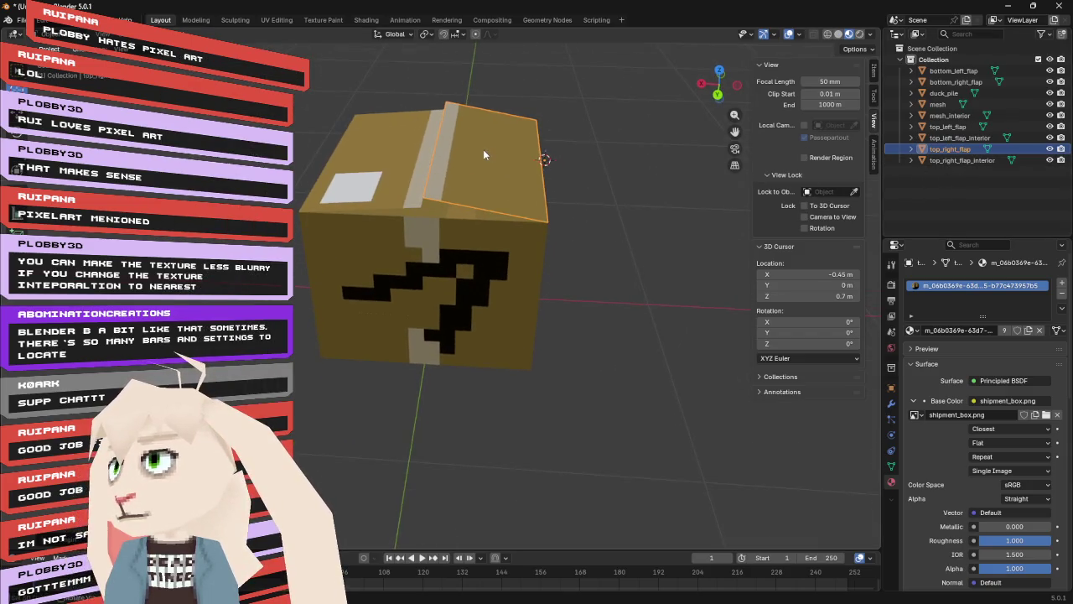
# - Show move handles on top_right_flap and try cursor X values -0.4 m and -0.425 m
pyautogui.hotkey('shift', 'space')
pyautogui.press('g')
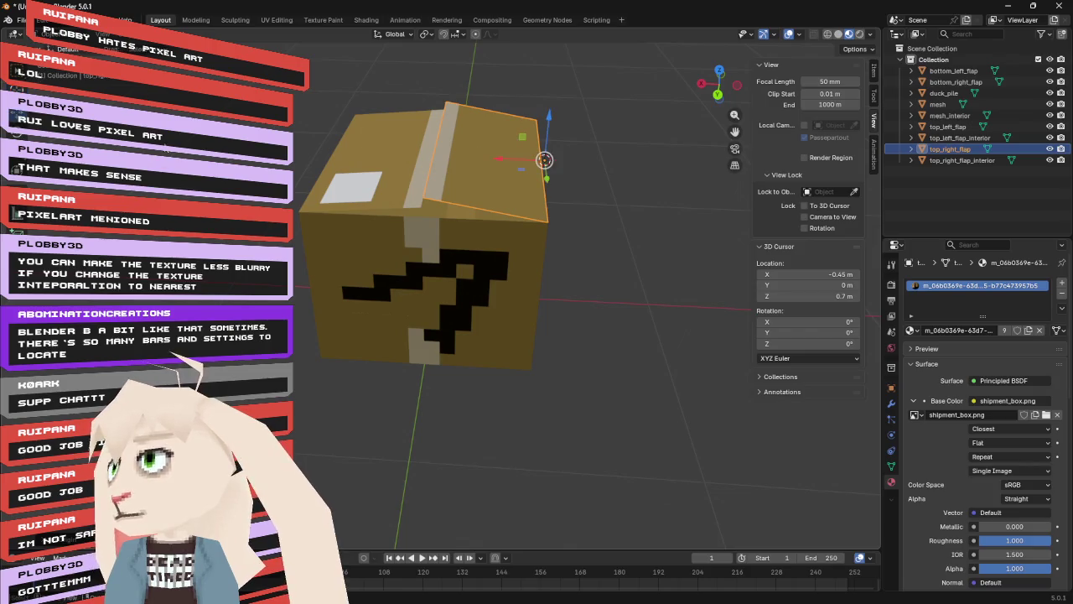
pyautogui.moveTo(575, 229)
pyautogui.mouseDown()
pyautogui.moveTo(646, 269)
pyautogui.moveTo(638, 245)
pyautogui.moveTo(630, 259)
pyautogui.mouseUp()
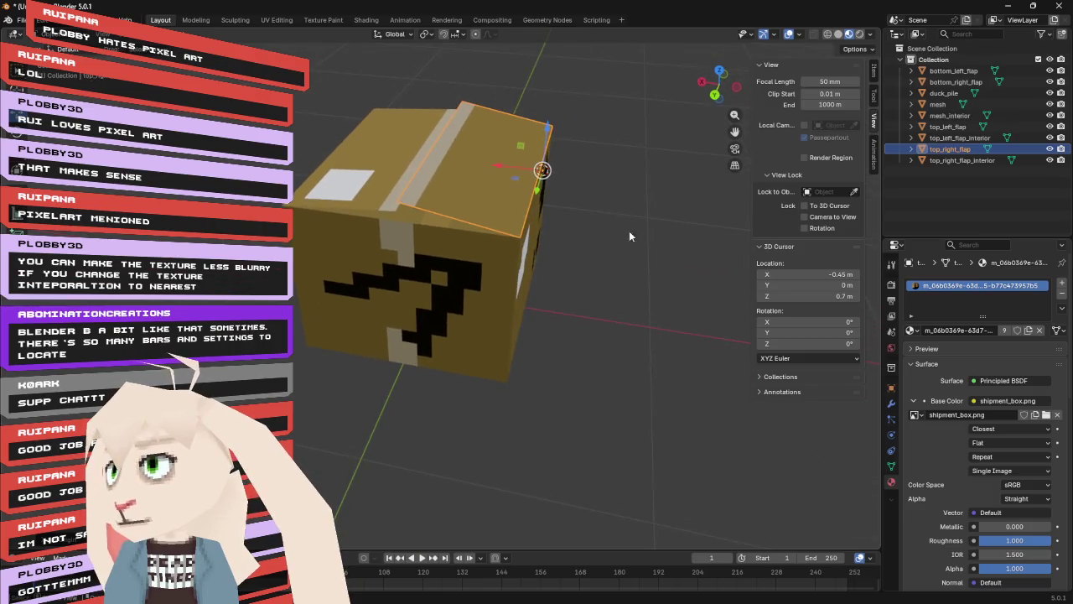
pyautogui.scroll(3, 617, 164)
pyautogui.moveTo(623, 149)
pyautogui.mouseDown()
pyautogui.moveTo(632, 101)
pyautogui.moveTo(634, 130)
pyautogui.mouseUp()
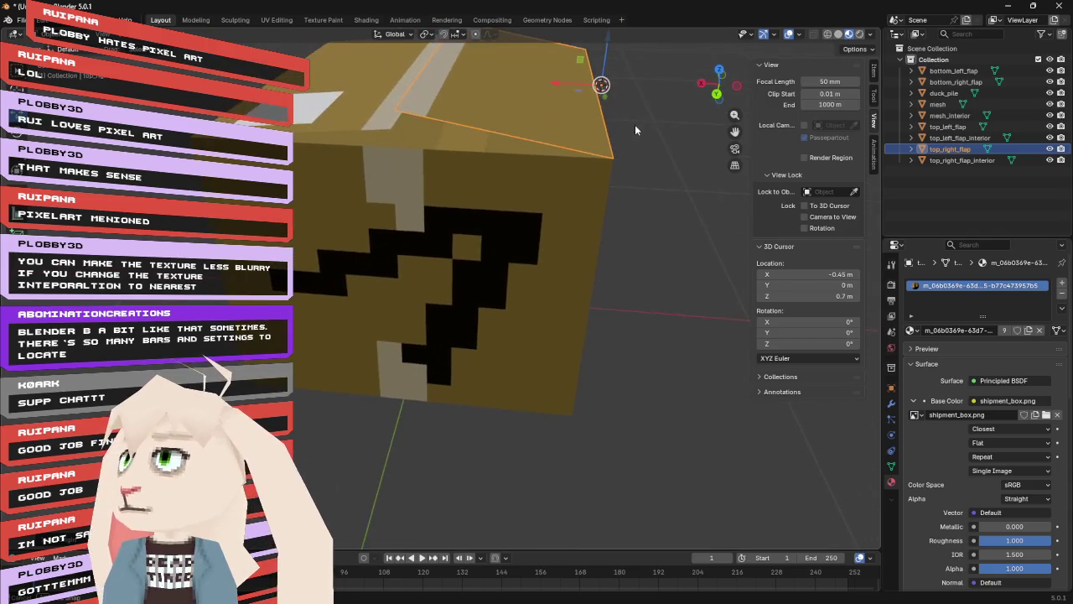
pyautogui.click(809, 274)
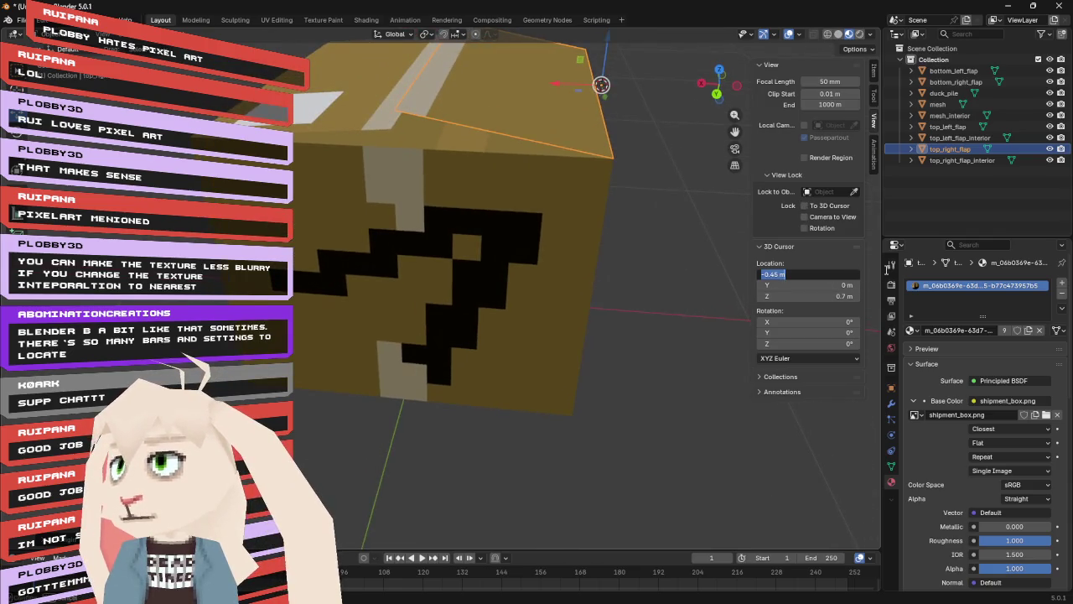
pyautogui.write('-.4')
pyautogui.press('Return')
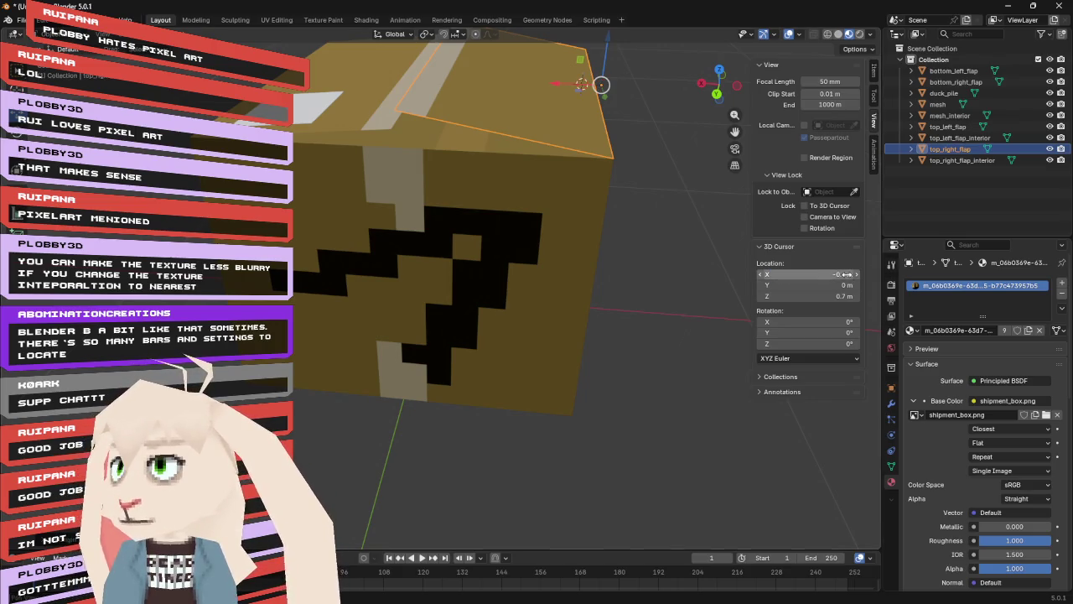
pyautogui.click(846, 274)
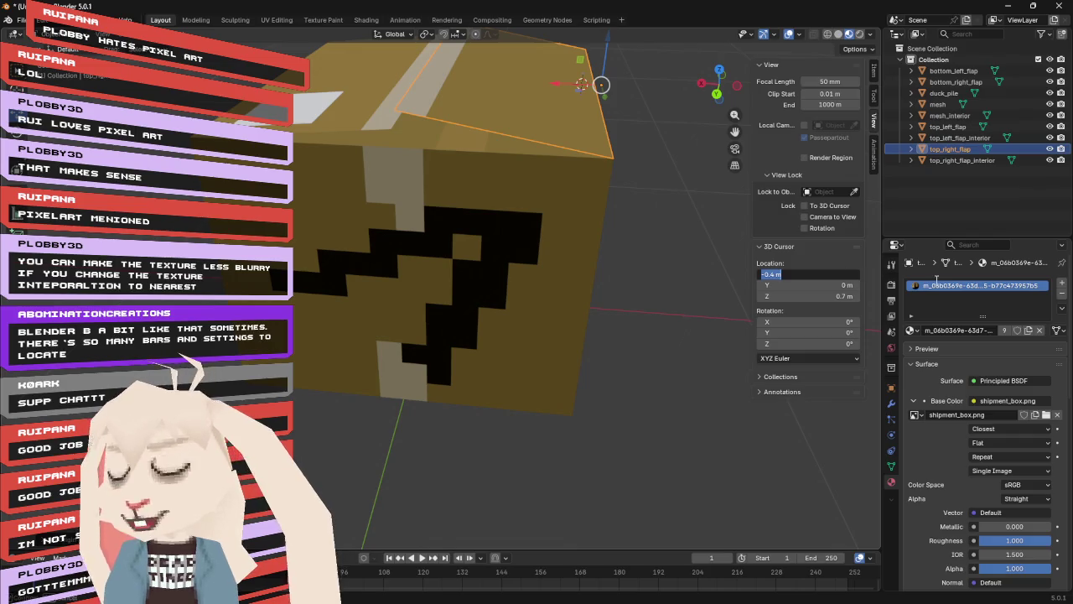
pyautogui.write('-')
pyautogui.press('Return')
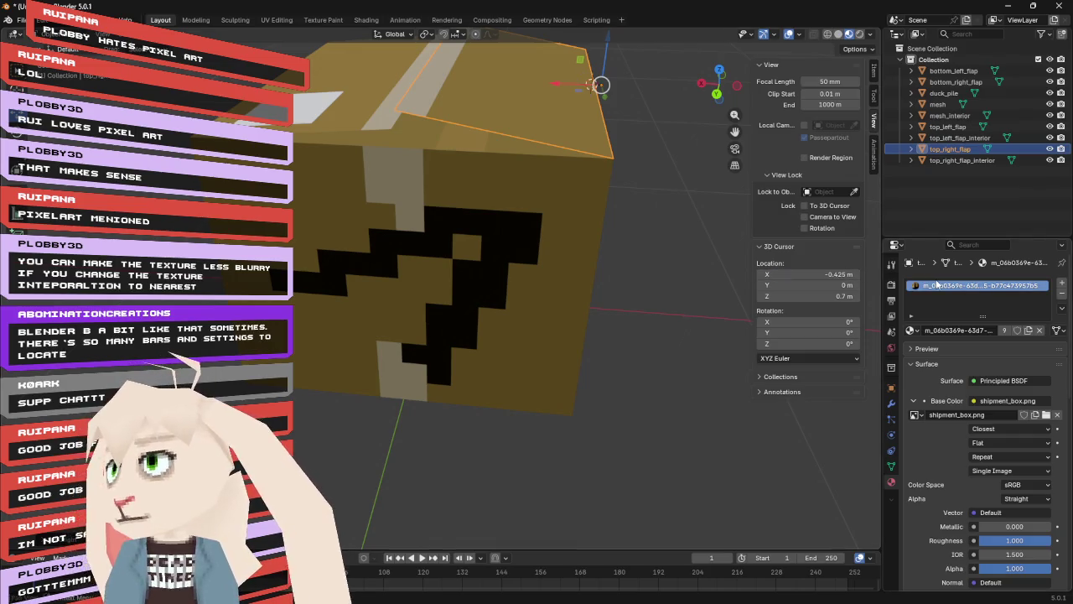
# - Inspect the box's right side and top, then switch to Blockbench
pyautogui.moveTo(712, 276)
pyautogui.mouseDown()
pyautogui.moveTo(639, 258)
pyautogui.moveTo(625, 269)
pyautogui.moveTo(634, 282)
pyautogui.mouseUp()
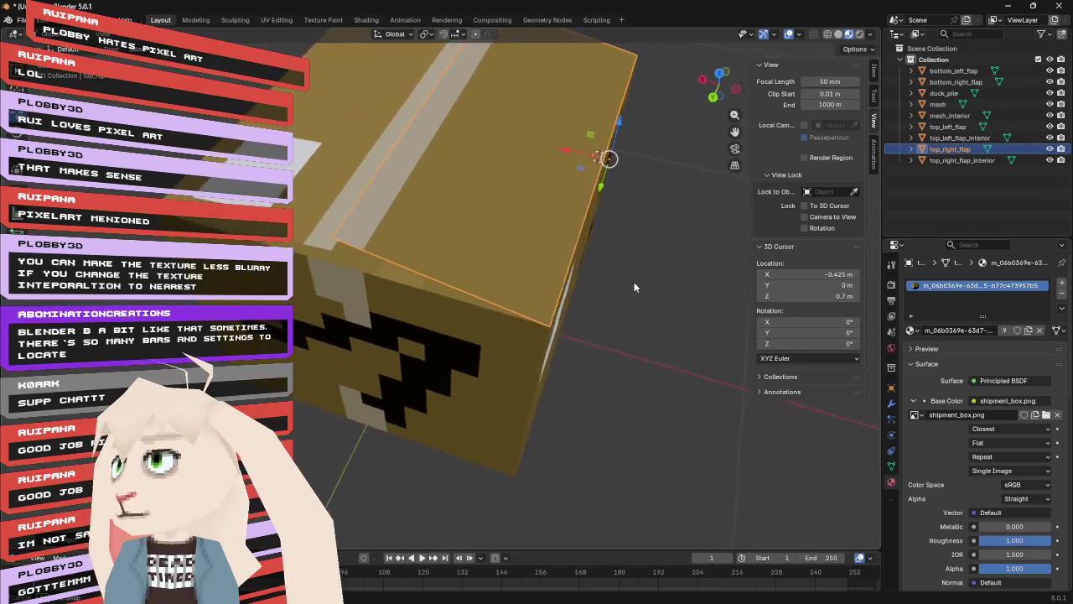
pyautogui.scroll(3, 639, 167)
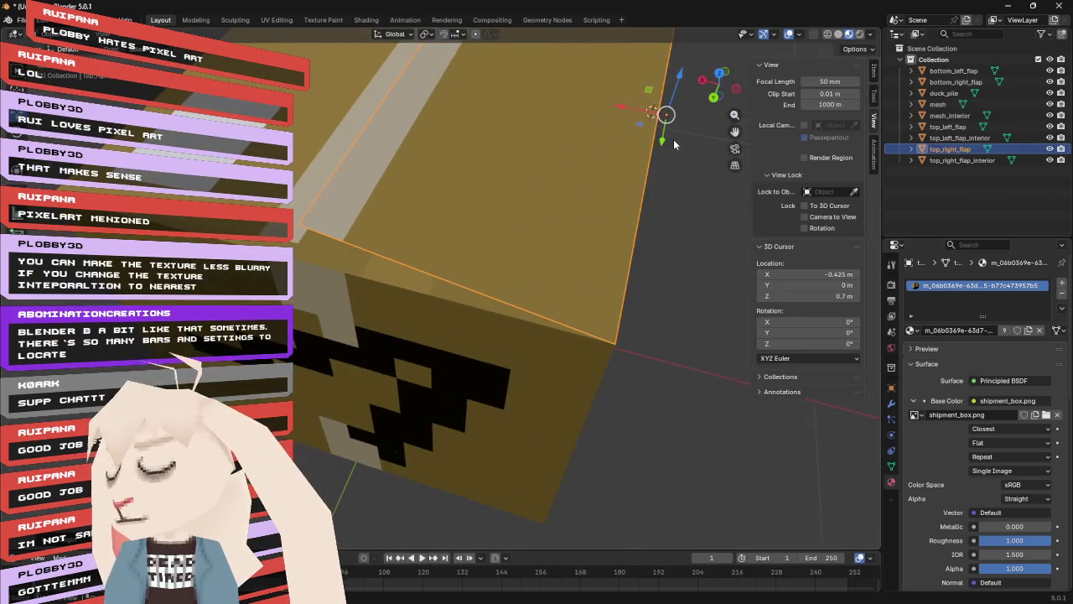
pyautogui.moveTo(666, 145)
pyautogui.mouseDown()
pyautogui.moveTo(546, 366)
pyautogui.moveTo(563, 343)
pyautogui.moveTo(556, 292)
pyautogui.moveTo(531, 257)
pyautogui.moveTo(496, 238)
pyautogui.moveTo(385, 245)
pyautogui.moveTo(390, 234)
pyautogui.moveTo(389, 248)
pyautogui.moveTo(393, 226)
pyautogui.mouseUp()
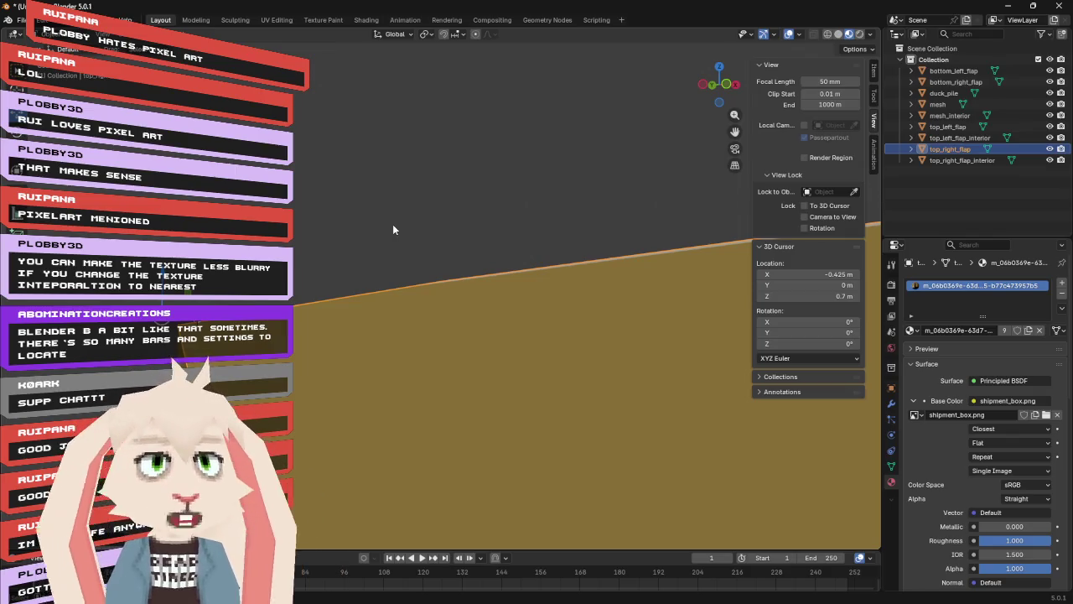
pyautogui.moveTo(392, 224)
pyautogui.mouseDown()
pyautogui.moveTo(392, 246)
pyautogui.moveTo(456, 246)
pyautogui.moveTo(428, 230)
pyautogui.moveTo(389, 237)
pyautogui.mouseUp()
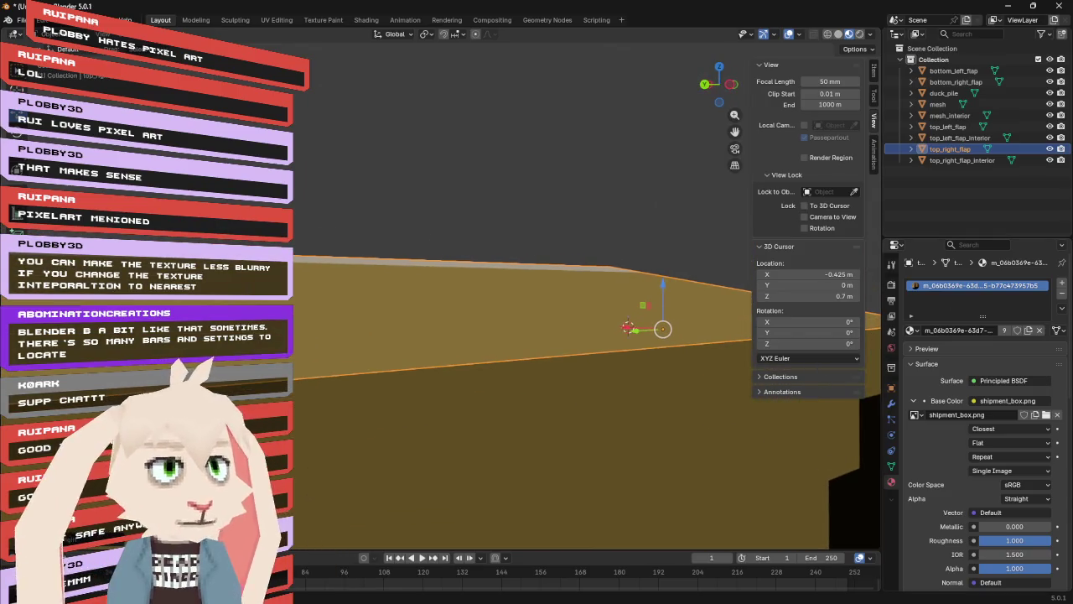
pyautogui.hotkey('alt', 'Tab')
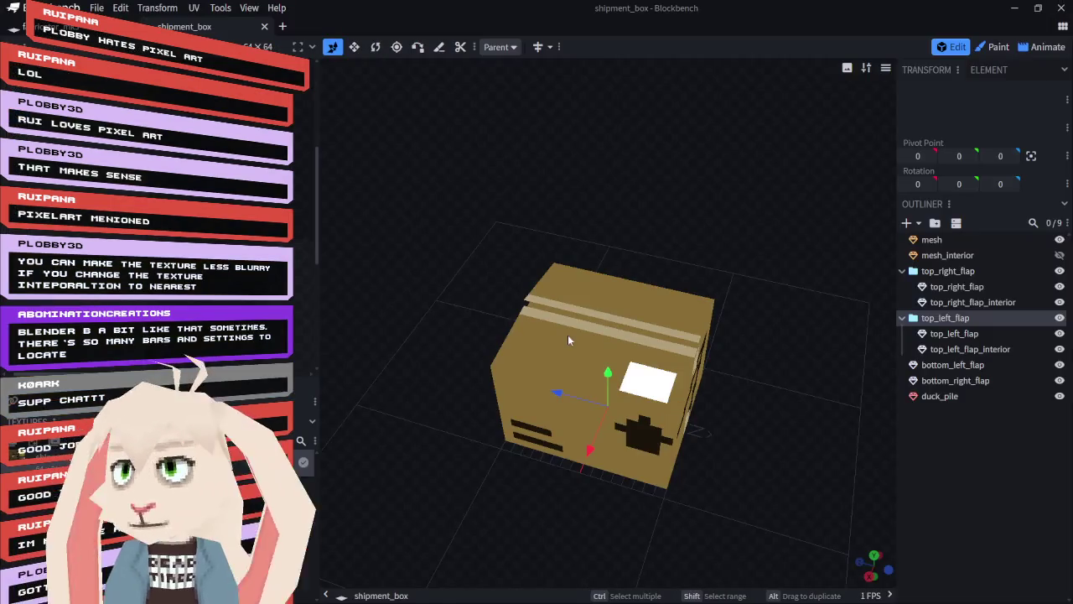
# - Trial a 16-diameter plane raised above top_left_flap in Blockbench, then return to Blender
pyautogui.moveTo(724, 248)
pyautogui.mouseDown()
pyautogui.moveTo(649, 207)
pyautogui.moveTo(712, 193)
pyautogui.mouseUp()
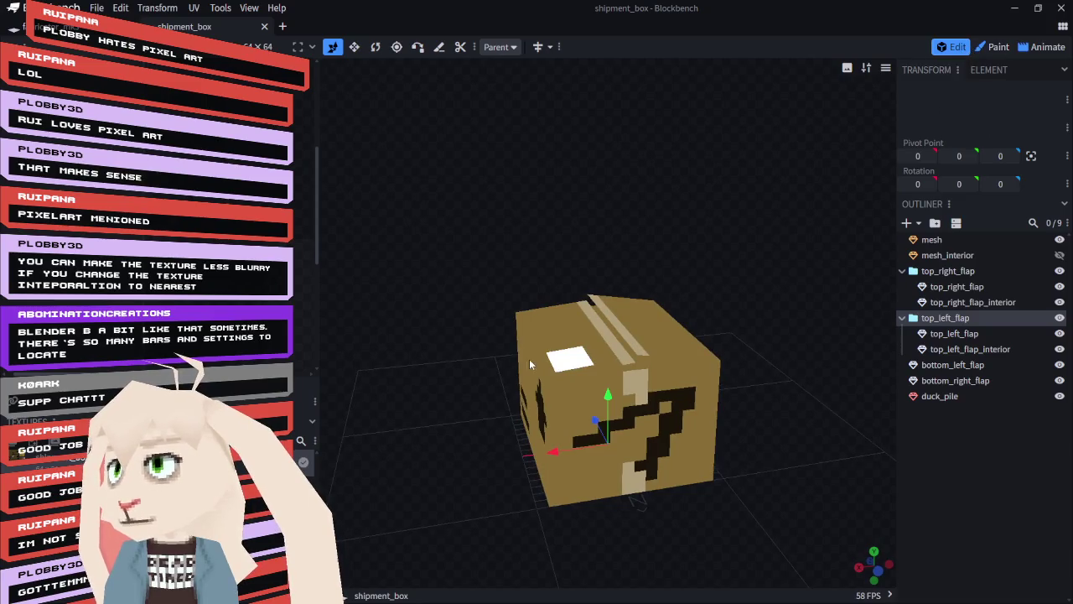
pyautogui.click(545, 333)
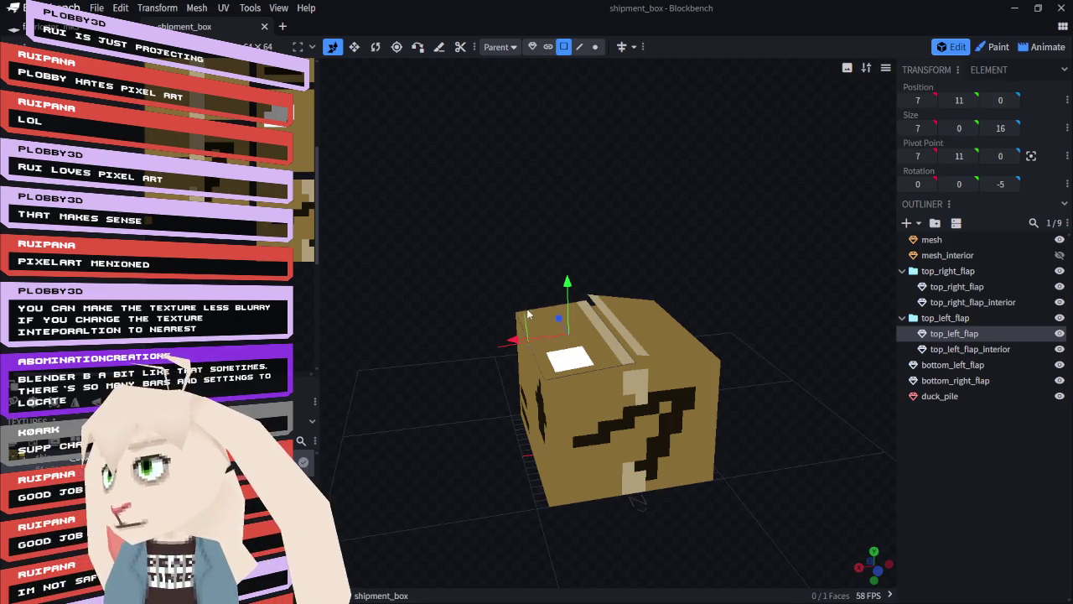
pyautogui.click(906, 222)
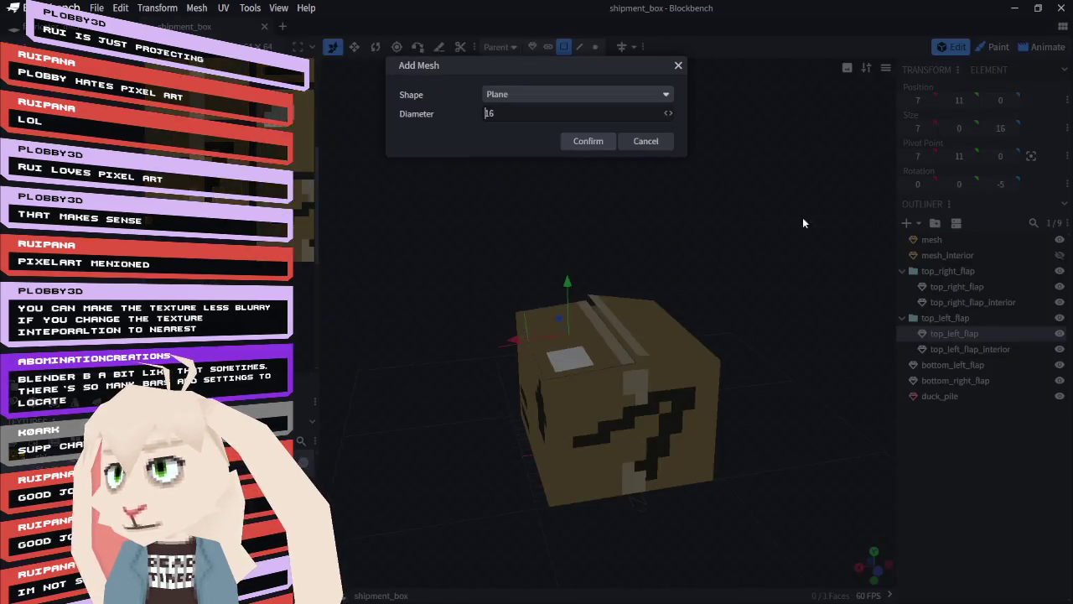
pyautogui.click(588, 140)
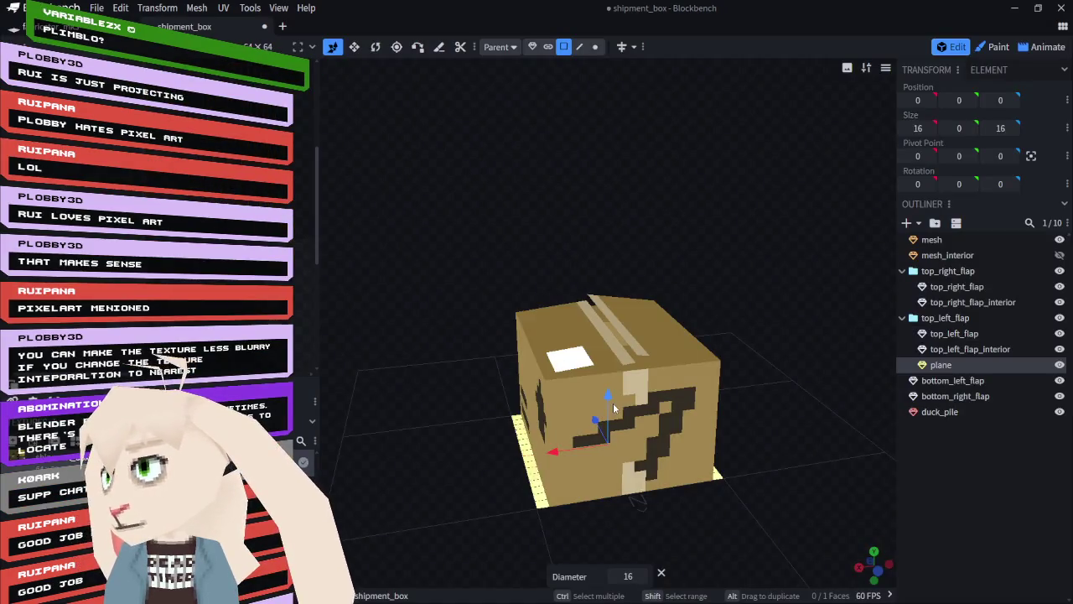
pyautogui.moveTo(609, 395); pyautogui.dragTo(611, 287)
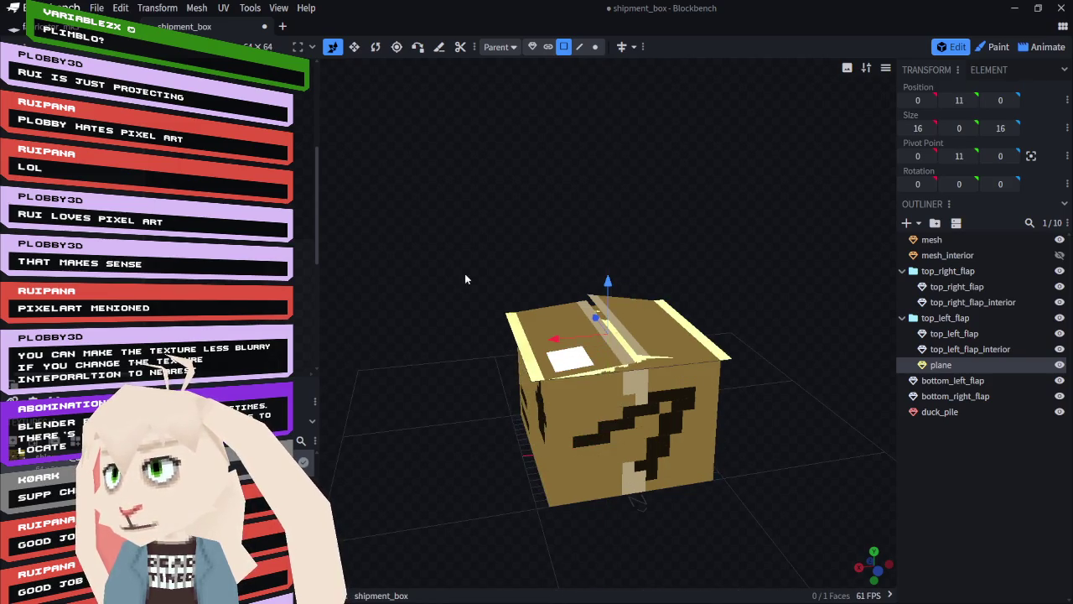
pyautogui.moveTo(455, 256)
pyautogui.mouseDown()
pyautogui.moveTo(462, 206)
pyautogui.moveTo(422, 239)
pyautogui.mouseUp()
pyautogui.click(773, 263)
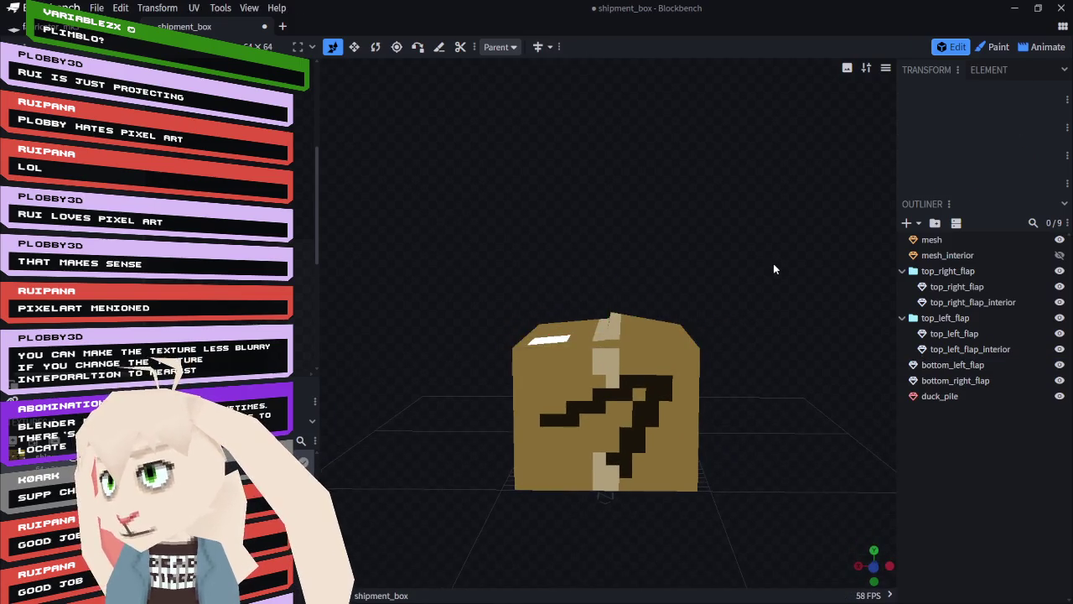
pyautogui.hotkey('alt', 'Tab')
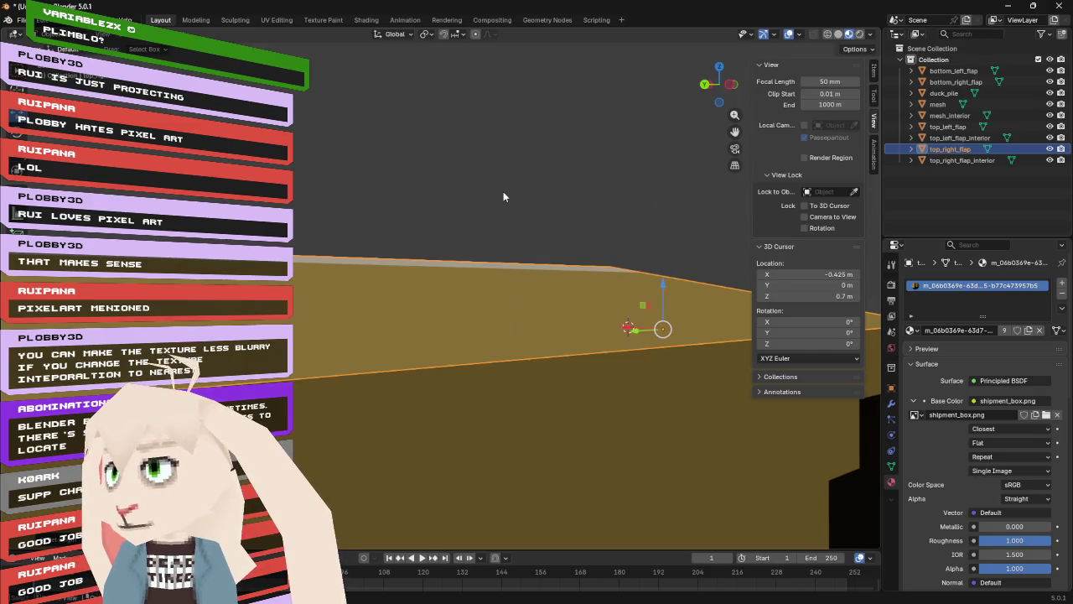
# - Orbit to a three-quarter view of the box and bring up the Add > Mesh list
pyautogui.moveTo(483, 185)
pyautogui.mouseDown()
pyautogui.moveTo(532, 203)
pyautogui.moveTo(528, 177)
pyautogui.moveTo(515, 174)
pyautogui.moveTo(513, 189)
pyautogui.moveTo(523, 218)
pyautogui.moveTo(527, 173)
pyautogui.moveTo(467, 194)
pyautogui.mouseUp()
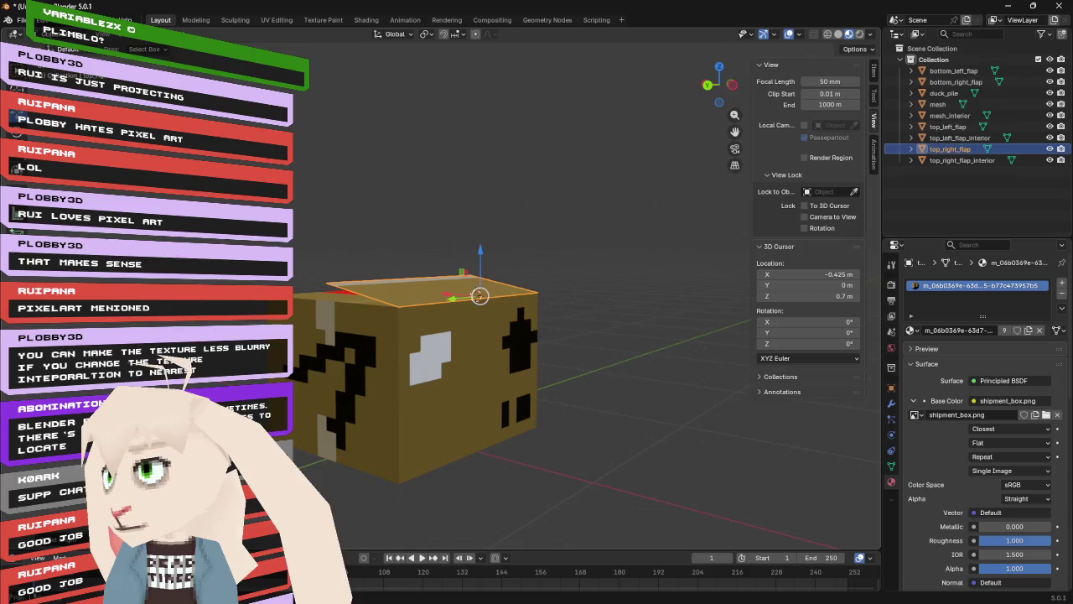
pyautogui.click(147, 34)
# - Add a cube mesh and set its X and Z location to 0
pyautogui.moveTo(168, 47)
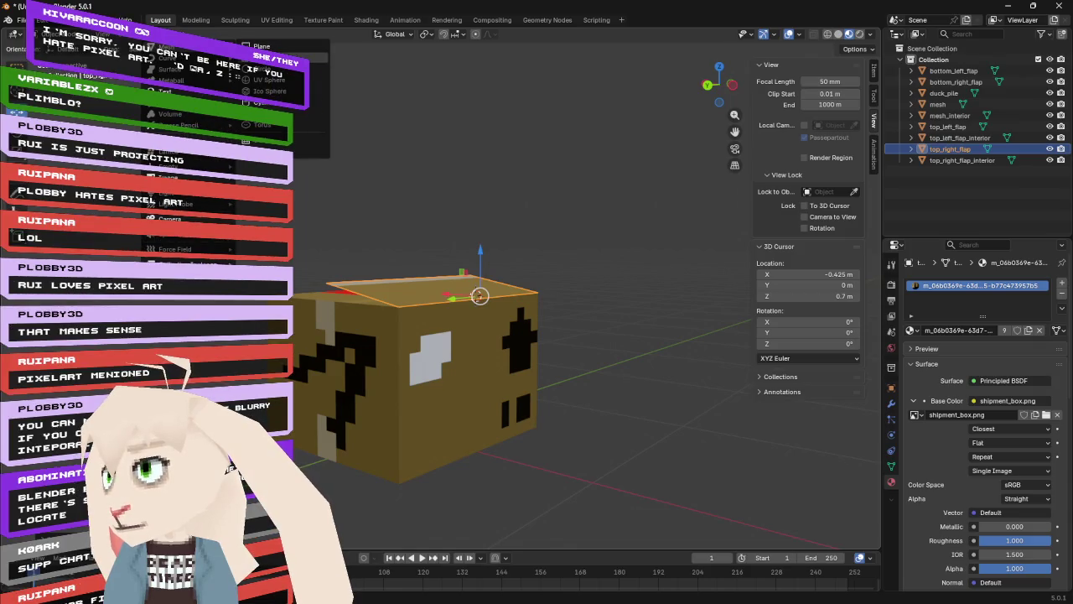
pyautogui.click(262, 57)
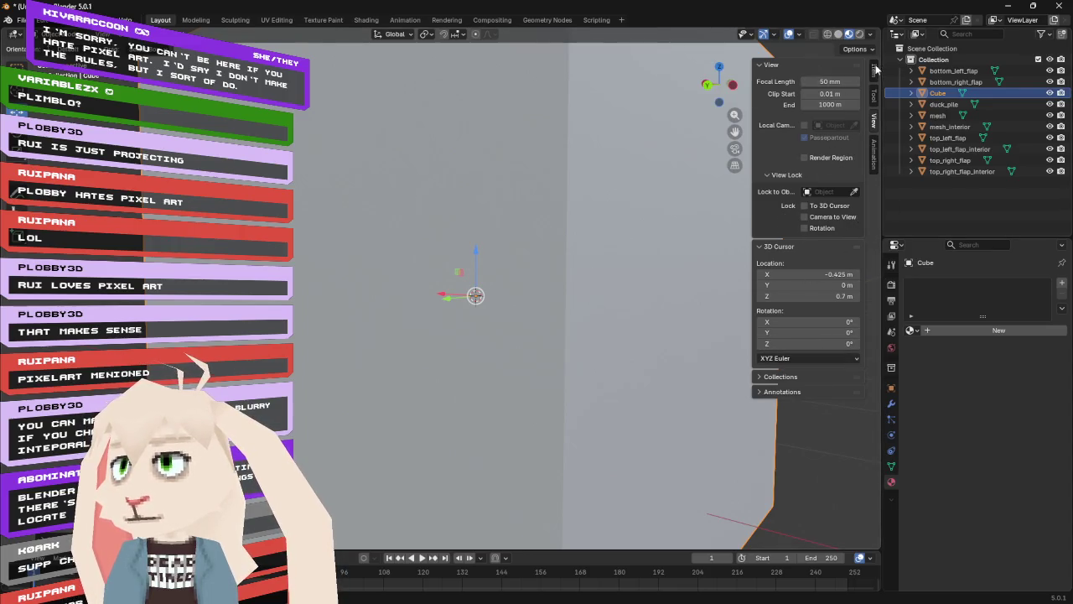
pyautogui.click(875, 74)
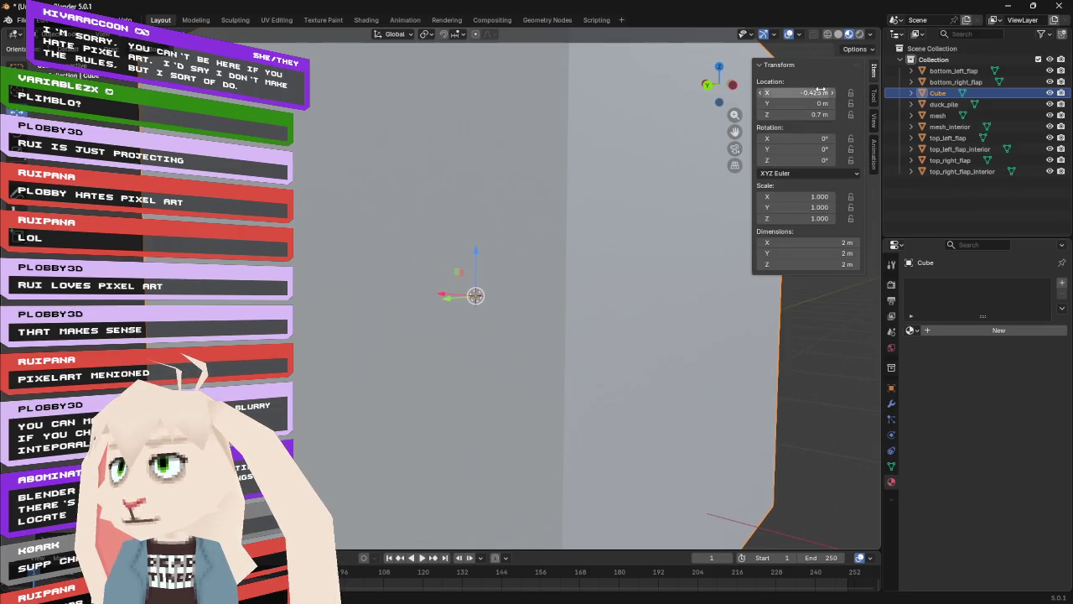
pyautogui.click(812, 93)
pyautogui.write('0')
pyautogui.press('Tab')
pyautogui.press('Tab')
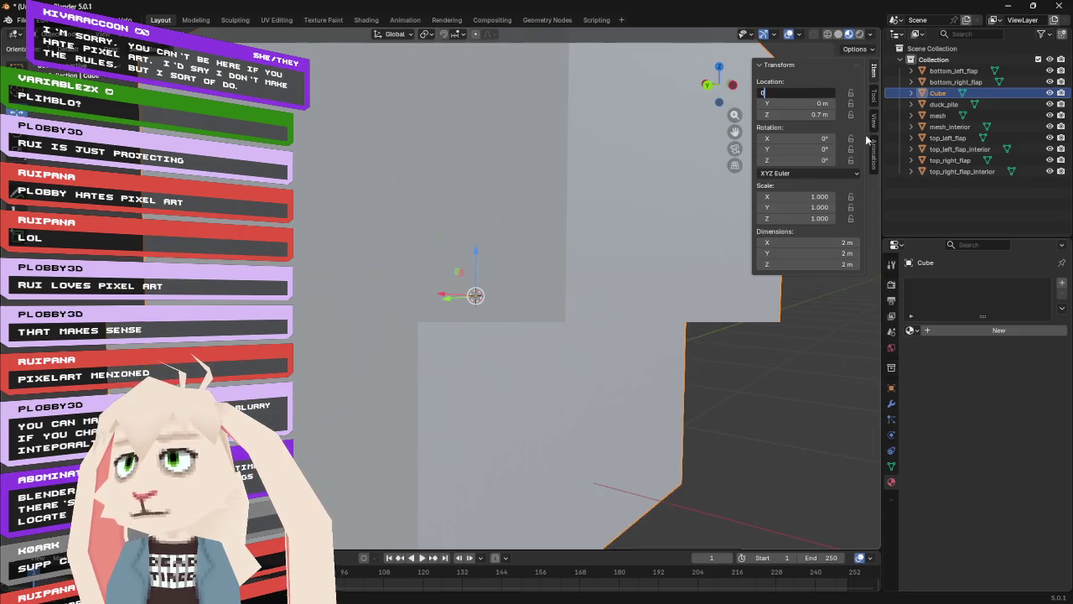
pyautogui.write('0')
pyautogui.press('Return')
# - Scale the cube down to 0.01 on X, Y and Z
pyautogui.click(821, 196)
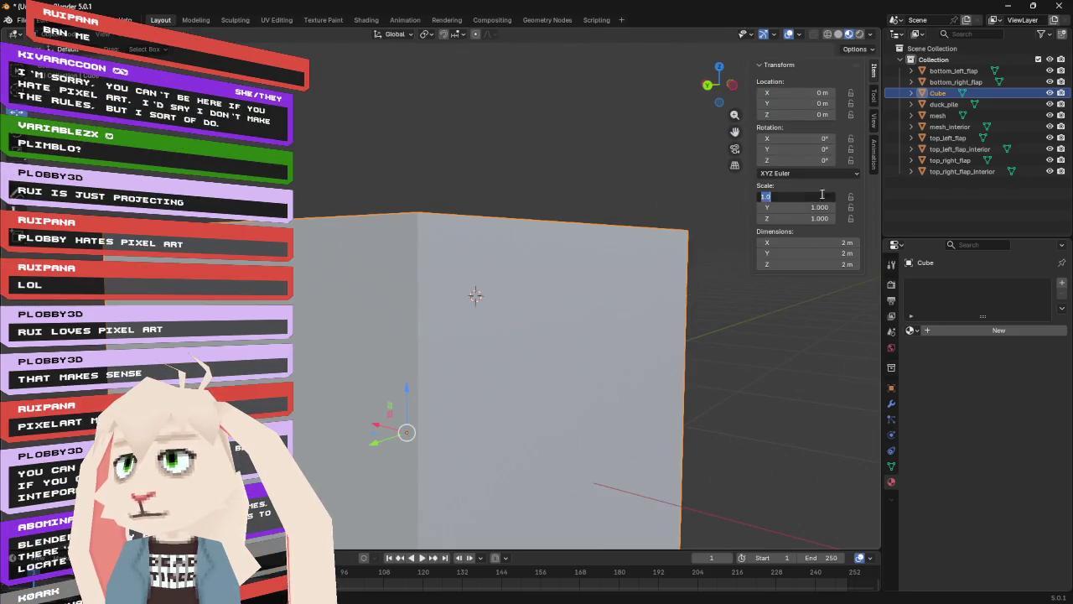
pyautogui.write('.1')
pyautogui.press('Tab')
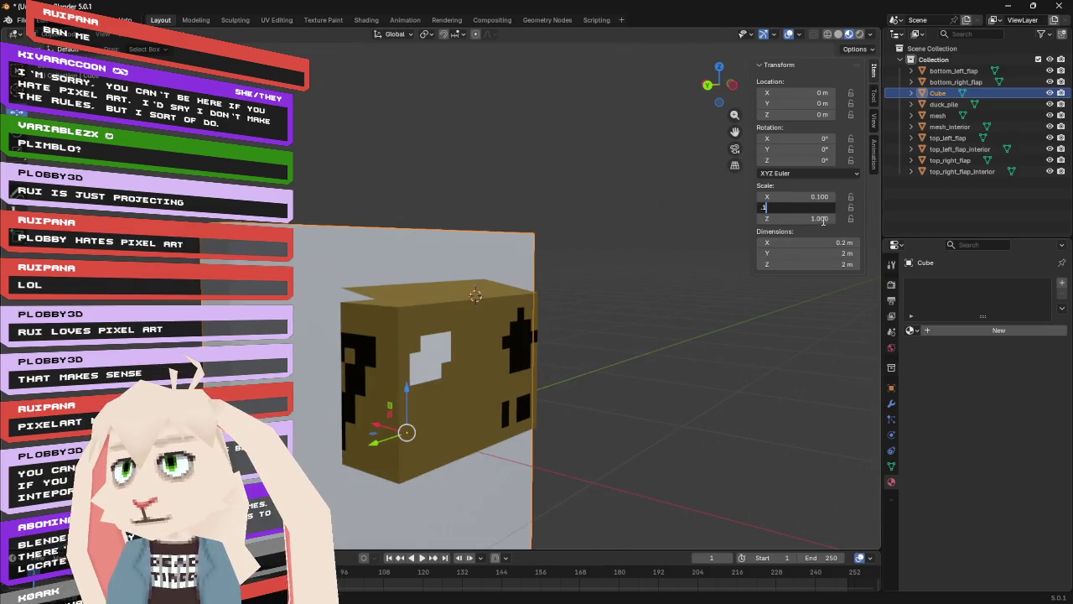
pyautogui.press('Tab')
pyautogui.press('Return')
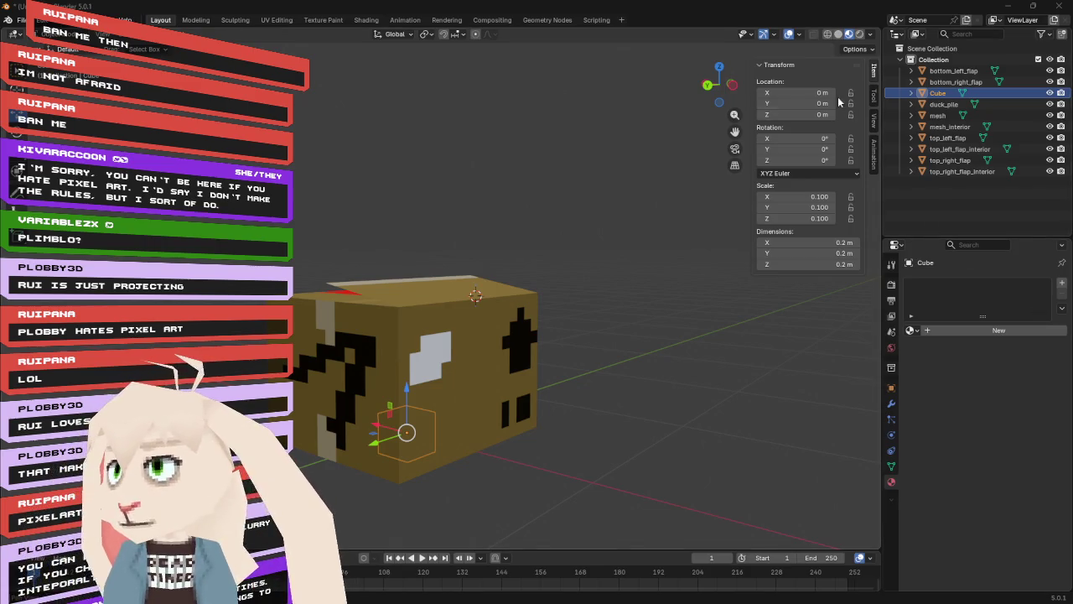
pyautogui.click(804, 197)
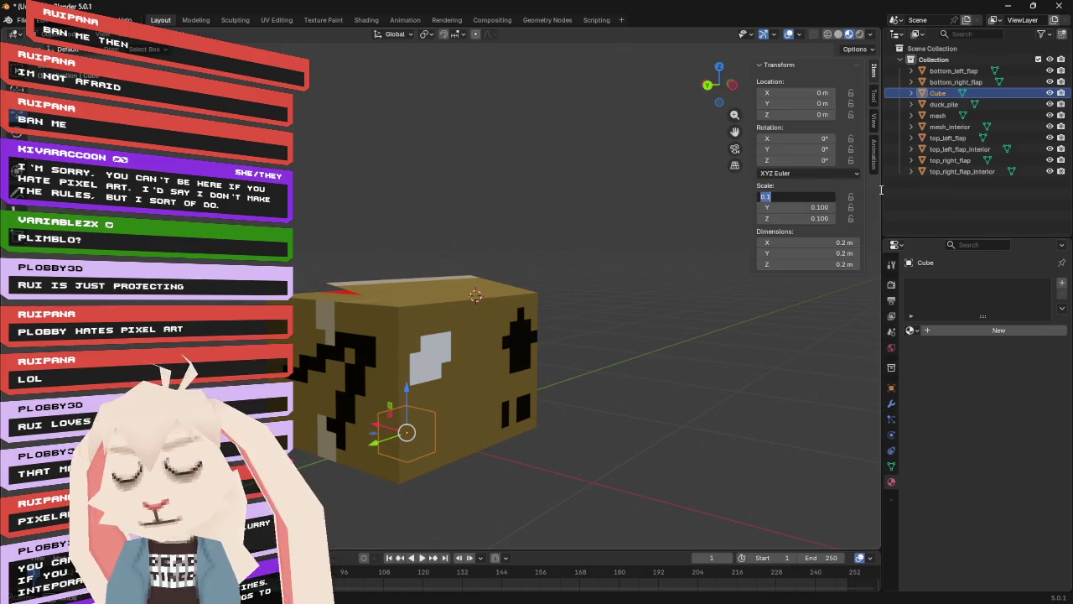
pyautogui.write('1')
pyautogui.press('Tab')
pyautogui.press('BackSpace')
pyautogui.press('Tab')
pyautogui.write('.01')
pyautogui.press('Return')
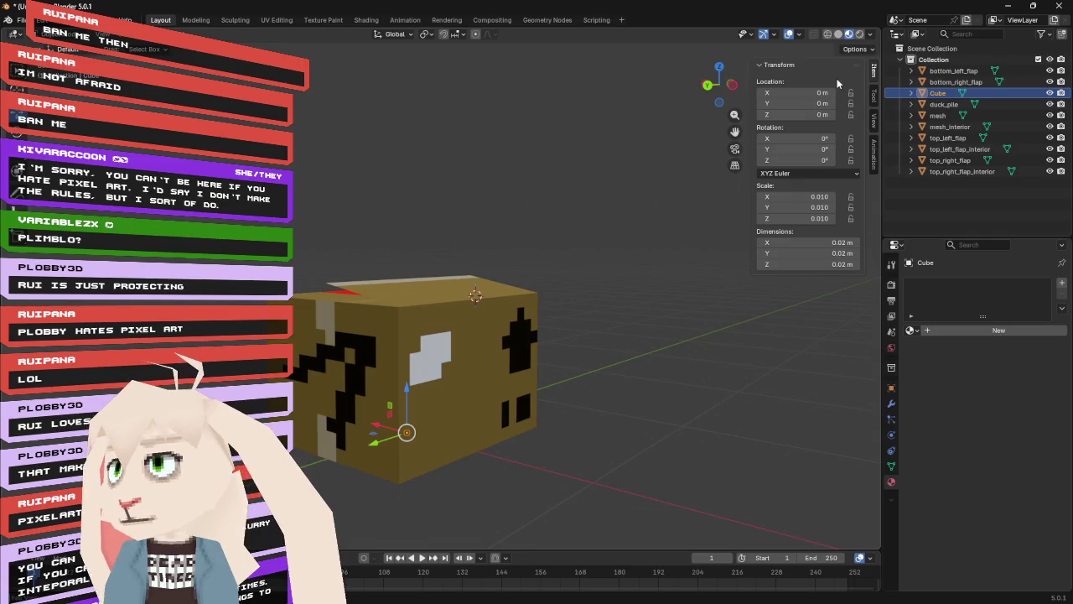
# - Try cube X locations of 0.4 m and 0.5 m, settling on 0.45 m
pyautogui.moveTo(409, 387)
pyautogui.mouseDown()
pyautogui.moveTo(409, 269)
pyautogui.moveTo(411, 288)
pyautogui.mouseUp()
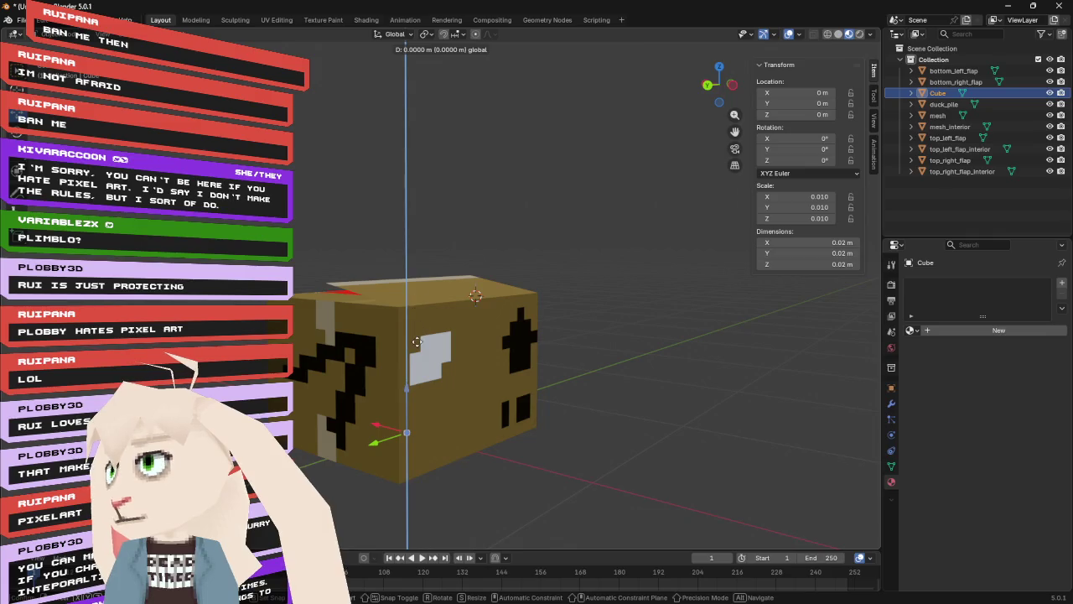
pyautogui.moveTo(416, 342); pyautogui.dragTo(417, 343)
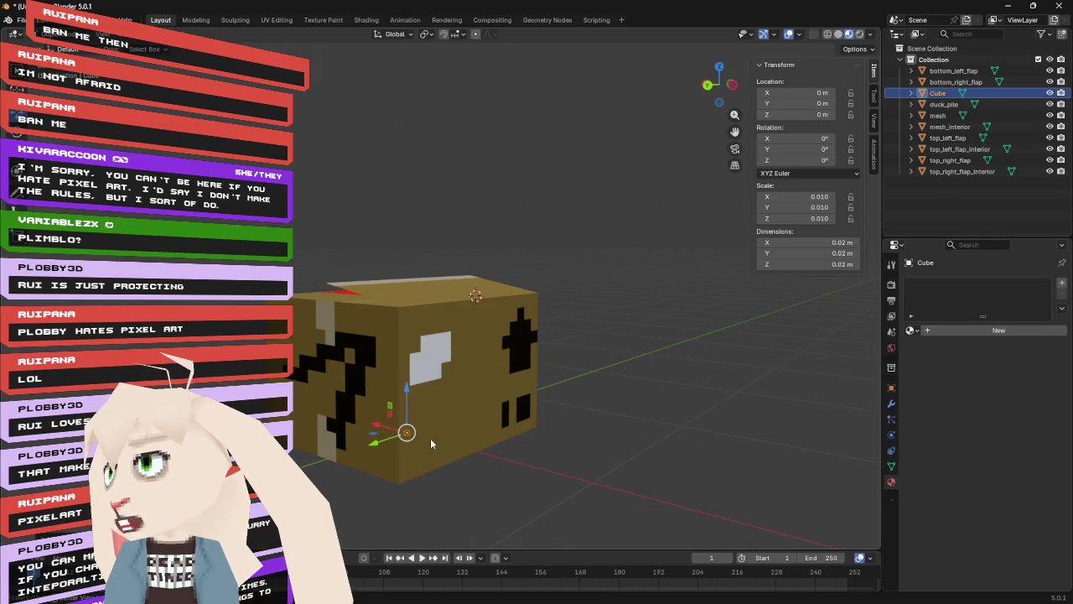
pyautogui.moveTo(381, 429); pyautogui.dragTo(473, 440)
pyautogui.press('Escape')
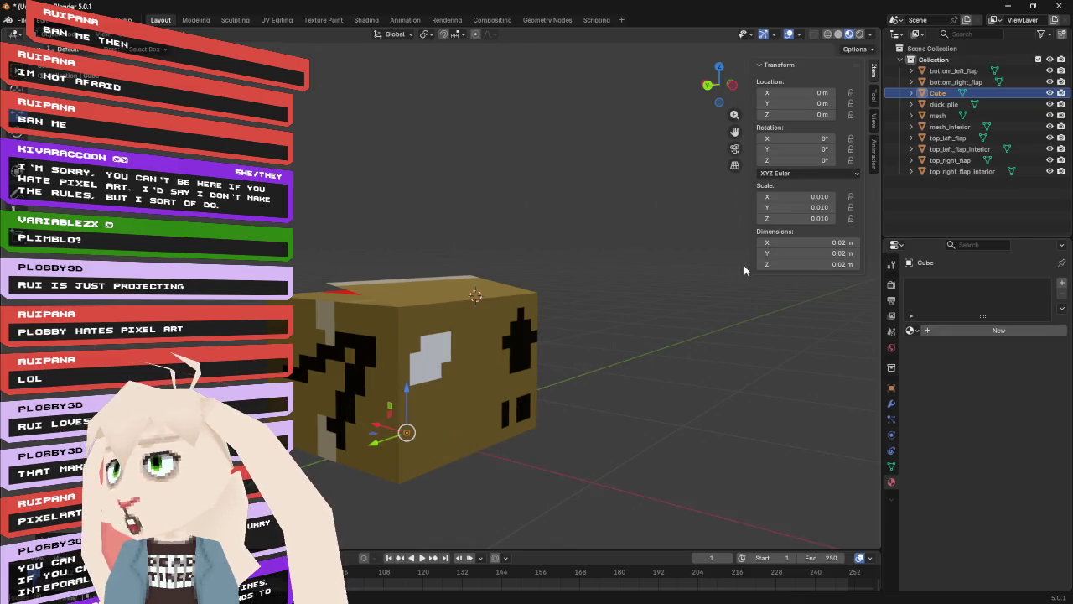
pyautogui.click(811, 94)
pyautogui.write('0.4')
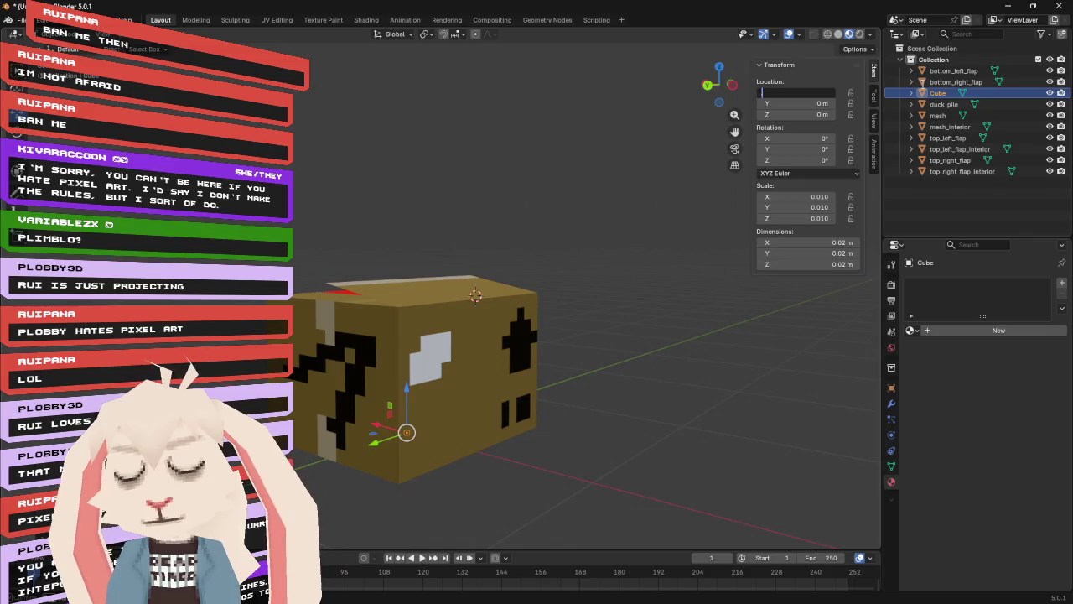
pyautogui.press('Return')
pyautogui.press('ctrl+KP_1')
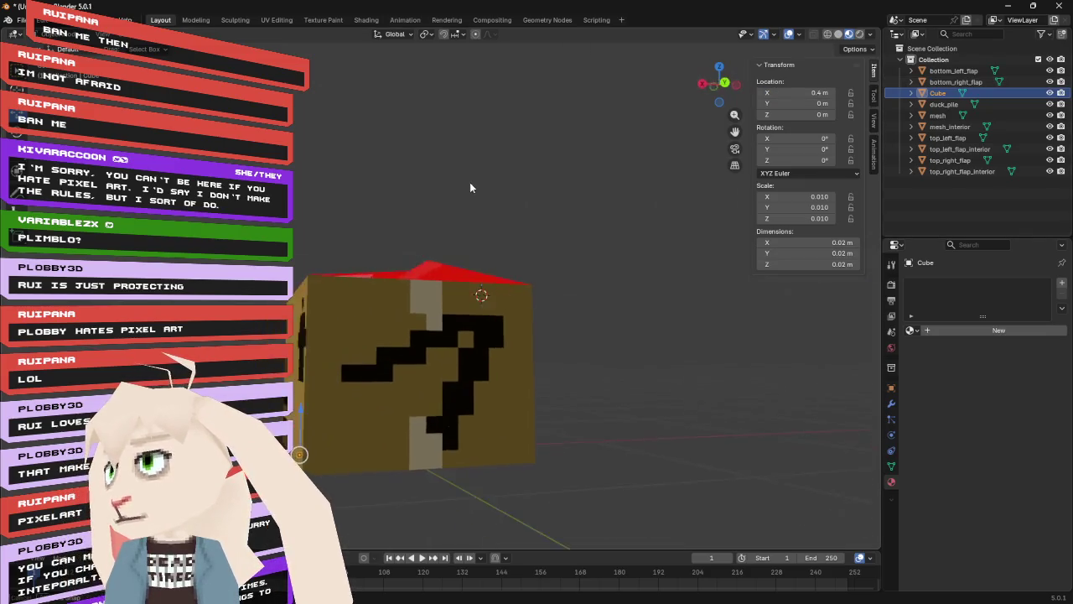
pyautogui.click(812, 93)
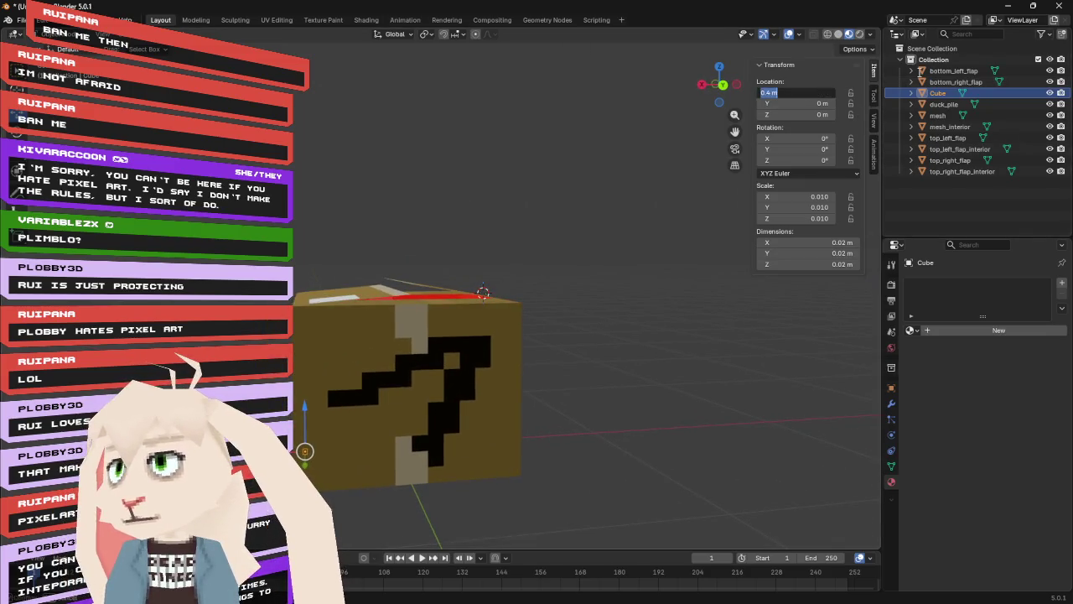
pyautogui.write('0.5')
pyautogui.press('Return')
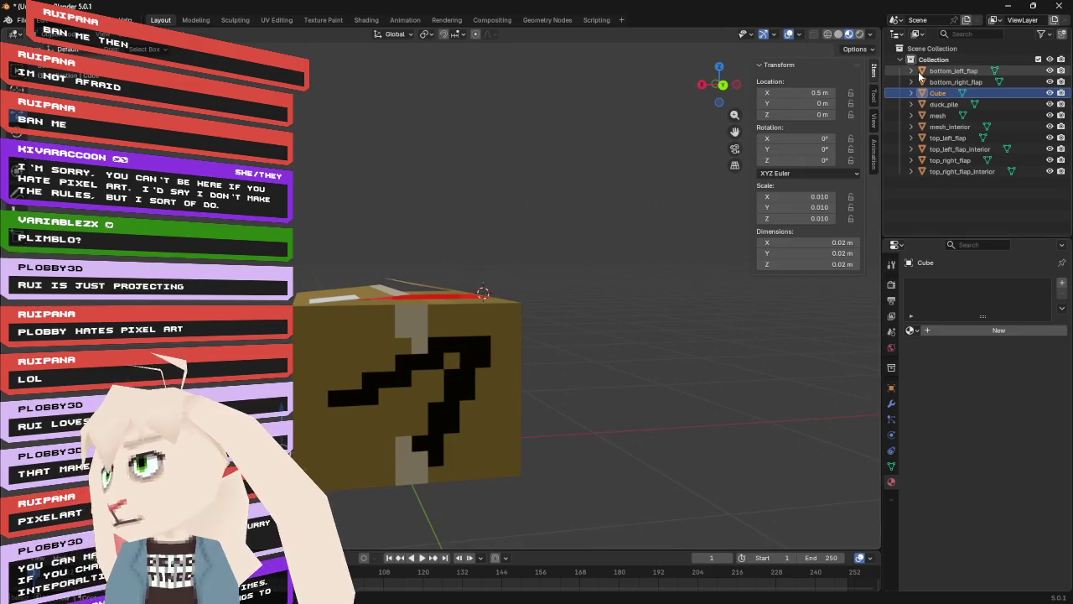
pyautogui.click(817, 93)
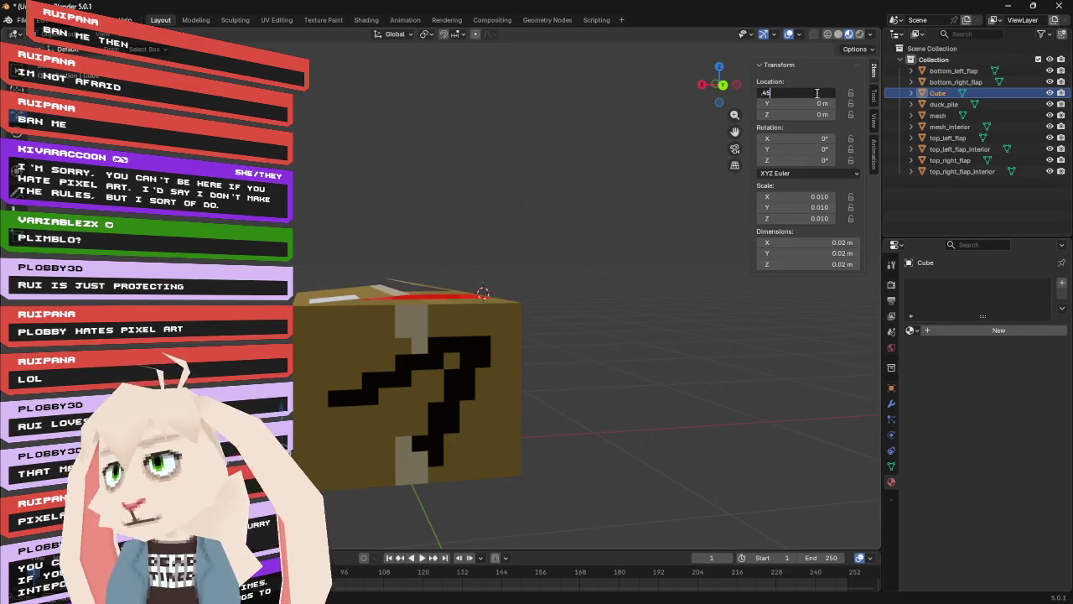
pyautogui.press('Return')
# - Frame the small cube from above and set its X location to 0.425 m
pyautogui.moveTo(336, 318)
pyautogui.mouseDown()
pyautogui.moveTo(234, 144)
pyautogui.moveTo(300, 192)
pyautogui.moveTo(311, 275)
pyautogui.moveTo(510, 276)
pyautogui.moveTo(548, 249)
pyautogui.moveTo(524, 252)
pyautogui.mouseUp()
pyautogui.press('KP_Decimal')
pyautogui.click(797, 92)
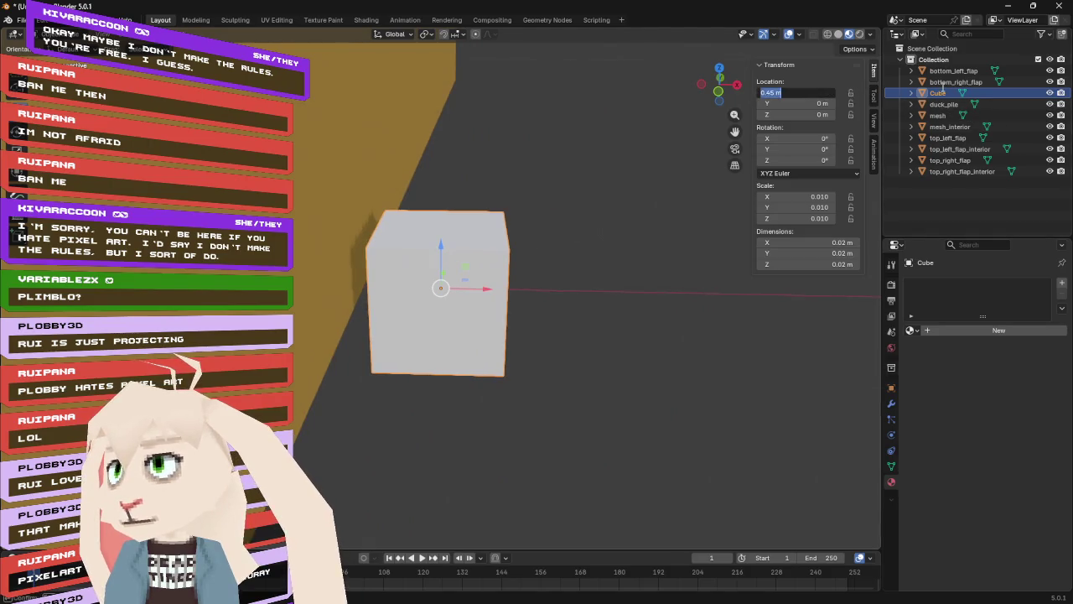
pyautogui.write('0.4')
pyautogui.press('Return')
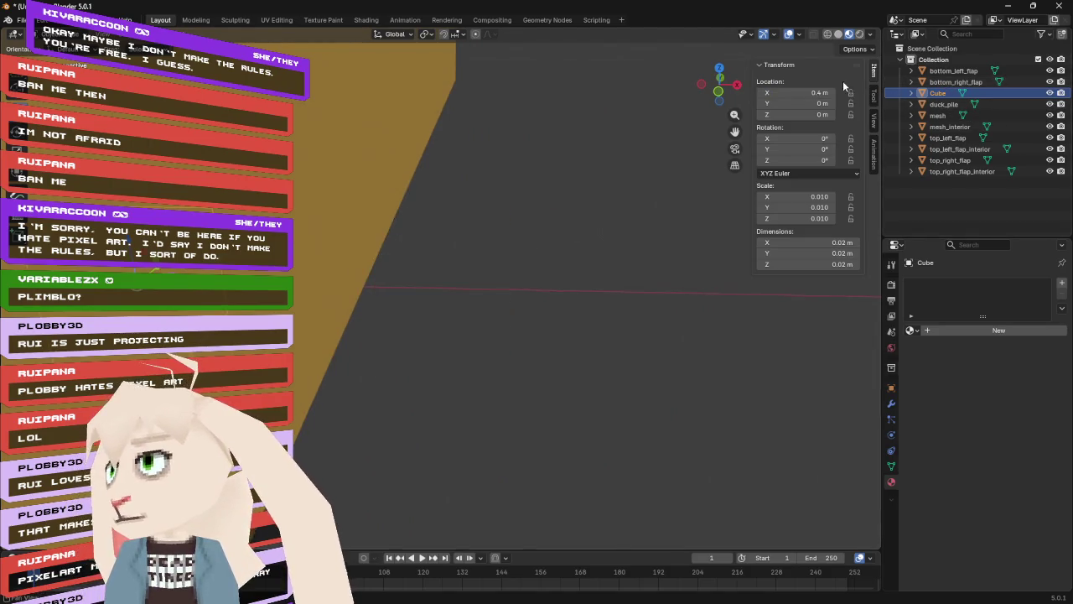
pyautogui.click(805, 92)
pyautogui.press('BackSpace')
pyautogui.write('25')
pyautogui.press('Return')
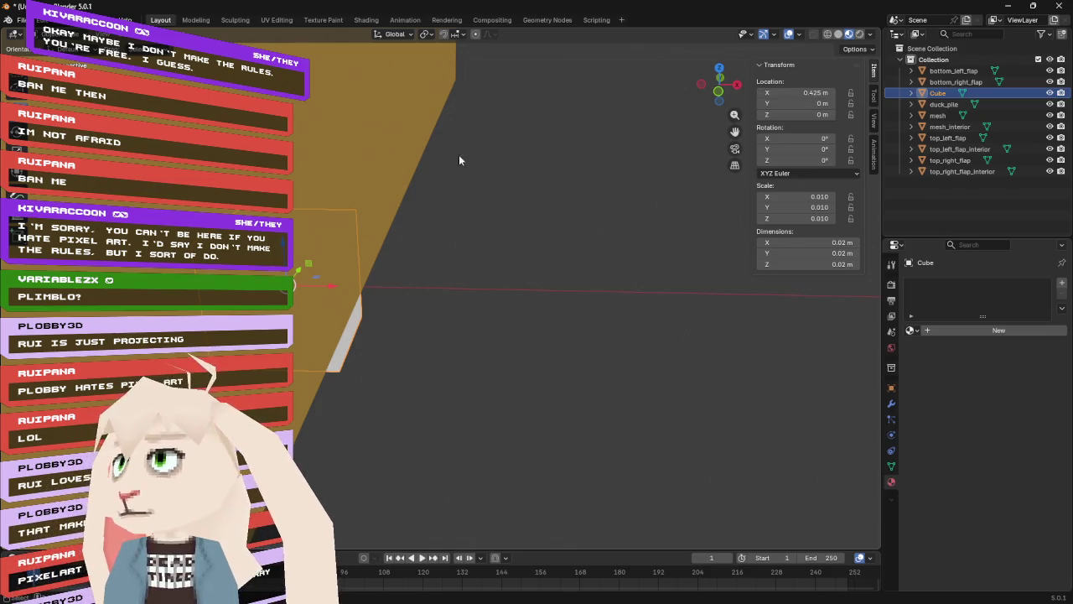
# - Slide the cube along X to about 0.437 m, then view it from the top
pyautogui.press('g')
pyautogui.press('x')
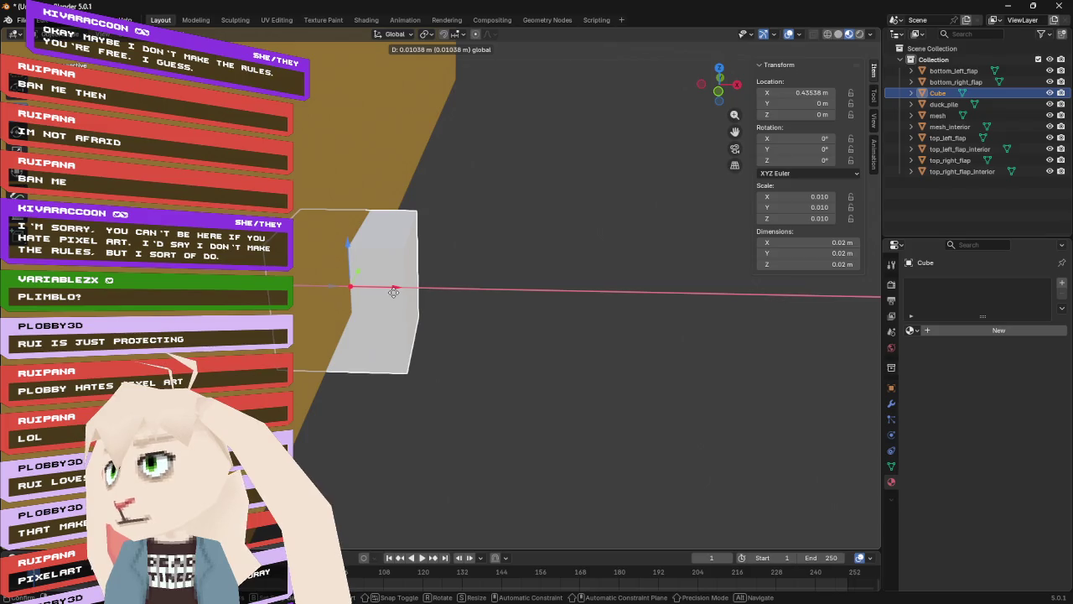
pyautogui.click(393, 291)
pyautogui.scroll(-5, 533, 250)
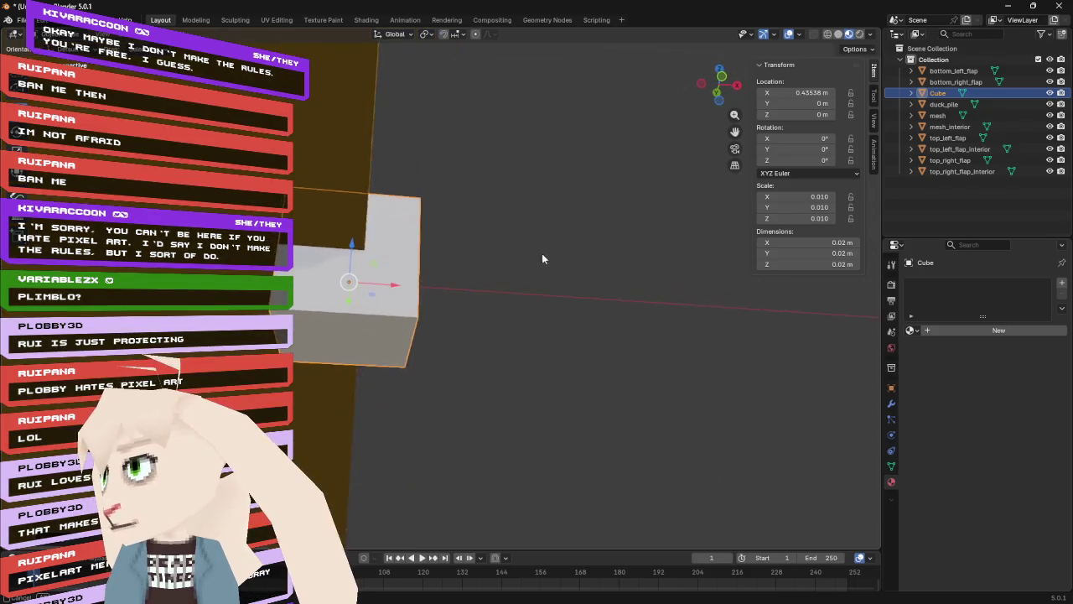
pyautogui.scroll(5, 545, 241)
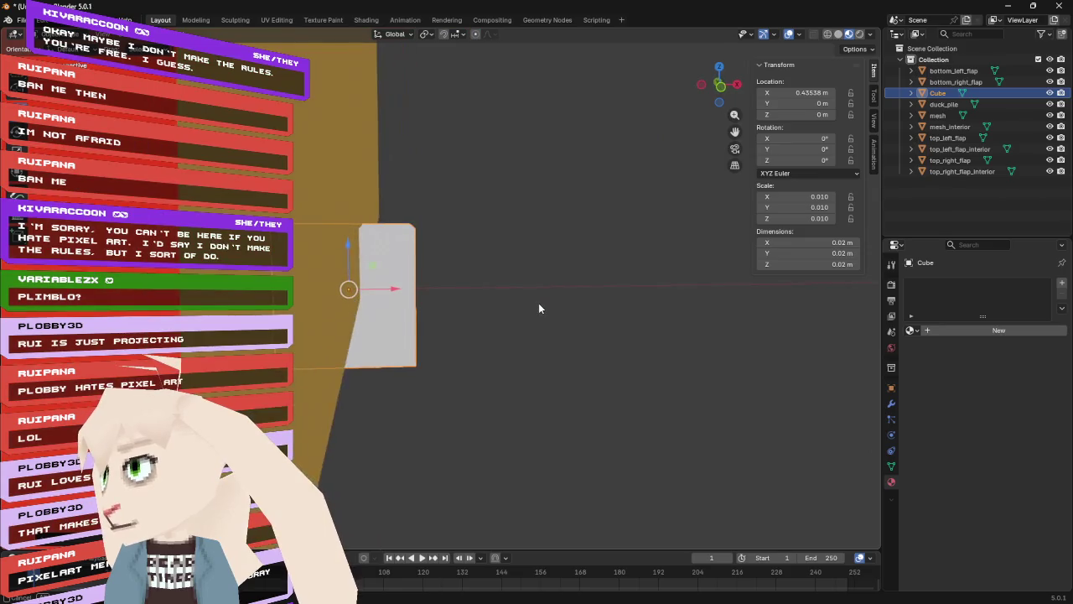
pyautogui.press('g')
pyautogui.press('x')
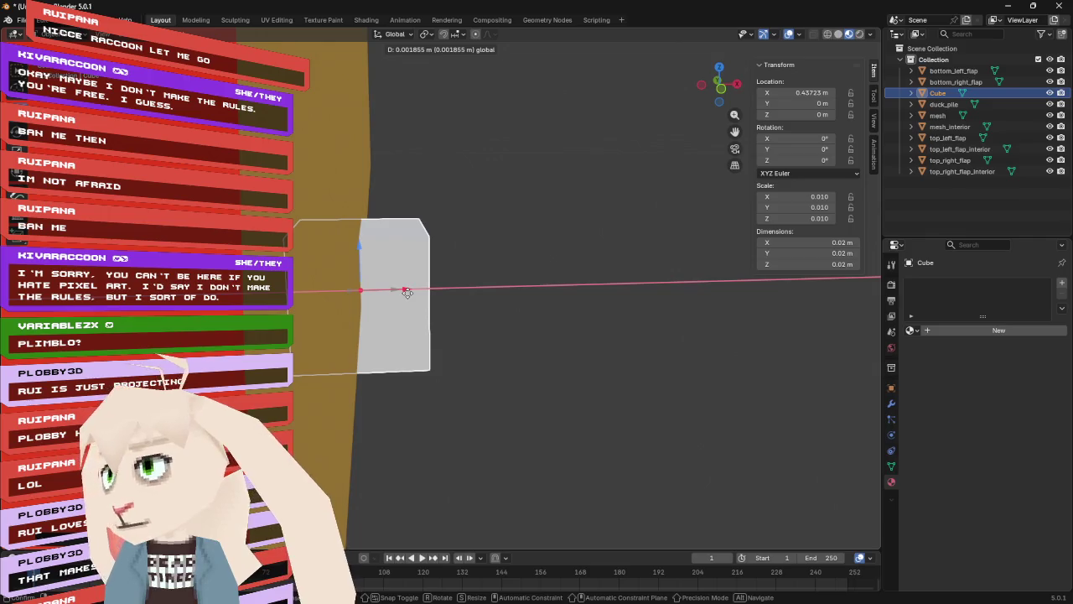
pyautogui.click(407, 291)
pyautogui.moveTo(624, 206)
pyautogui.mouseDown()
pyautogui.moveTo(349, 207)
pyautogui.moveTo(371, 229)
pyautogui.moveTo(367, 266)
pyautogui.moveTo(357, 294)
pyautogui.moveTo(338, 302)
pyautogui.mouseUp()
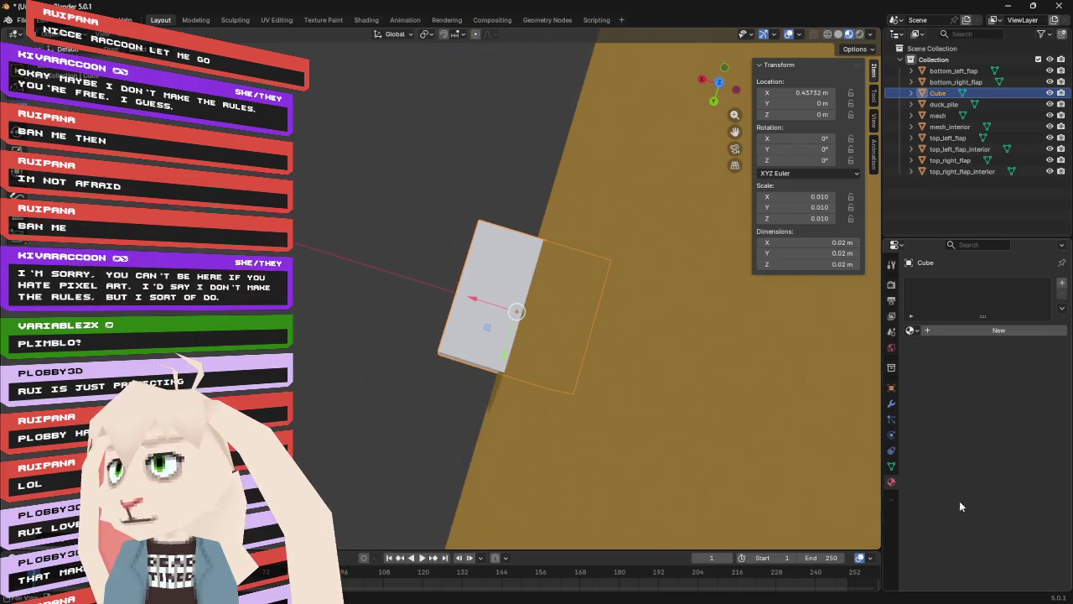
pyautogui.click(720, 84)
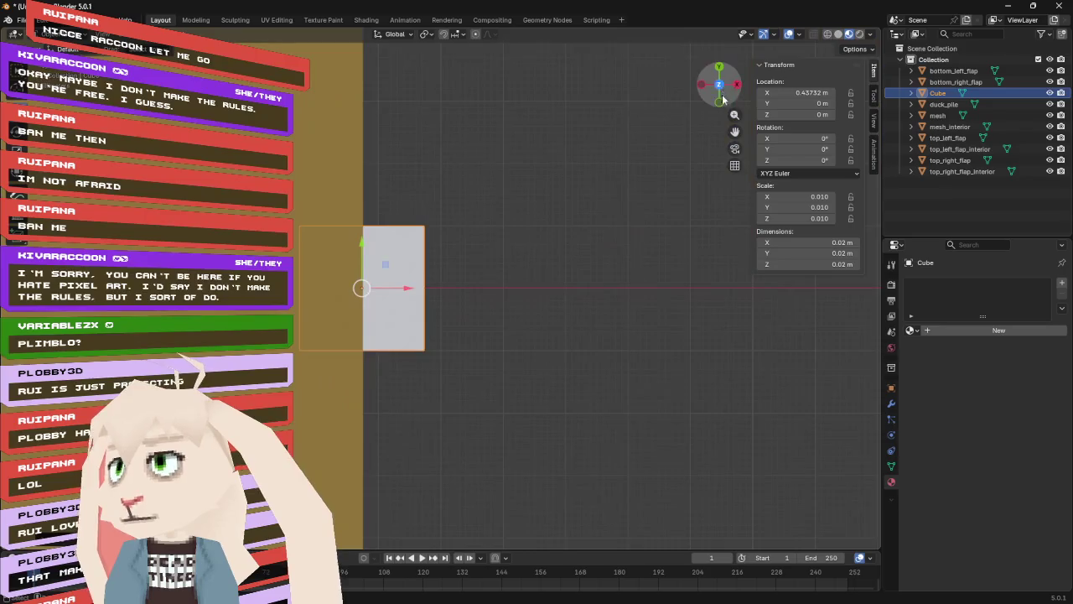
# - Set the cube's X location exactly to 0.4375 m
pyautogui.moveTo(409, 290); pyautogui.dragTo(410, 287)
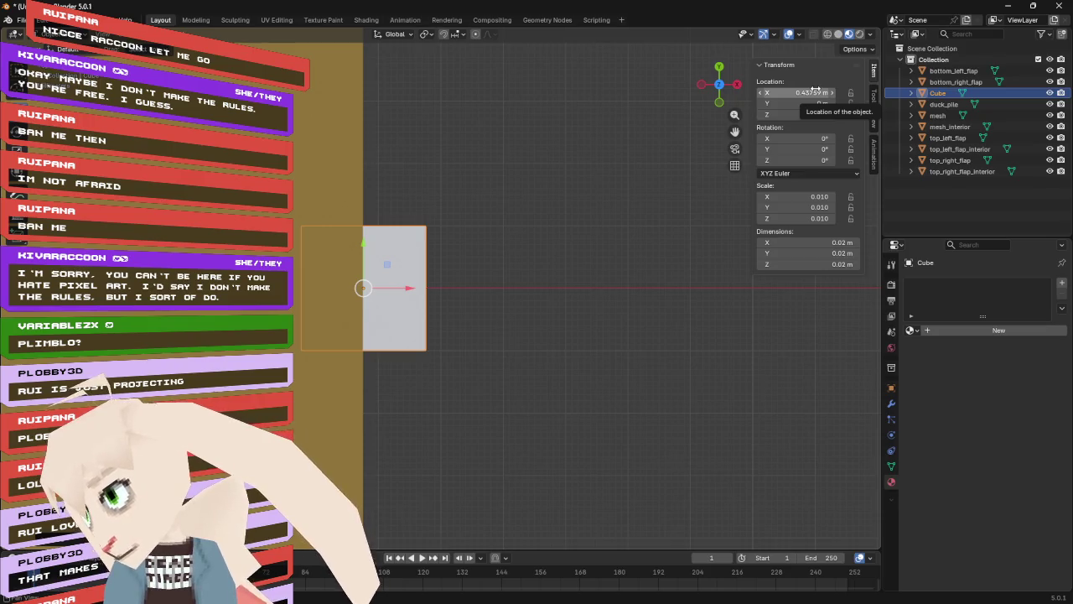
pyautogui.click(815, 91)
pyautogui.click(786, 92)
pyautogui.press('Delete')
pyautogui.press('Delete')
pyautogui.press('Return')
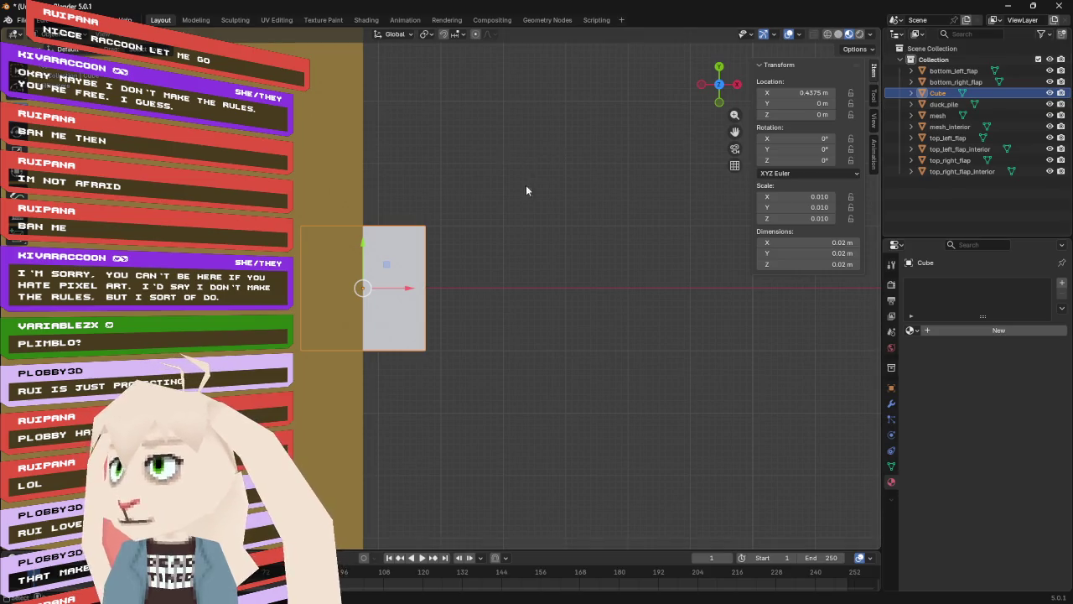
# - From the side view, set the cube's Z location to 0.6875 m
pyautogui.click(738, 84)
pyautogui.scroll(-6, 466, 244)
pyautogui.moveTo(478, 205)
pyautogui.mouseDown()
pyautogui.moveTo(471, 153)
pyautogui.moveTo(486, 343)
pyautogui.moveTo(450, 454)
pyautogui.moveTo(458, 132)
pyautogui.mouseUp()
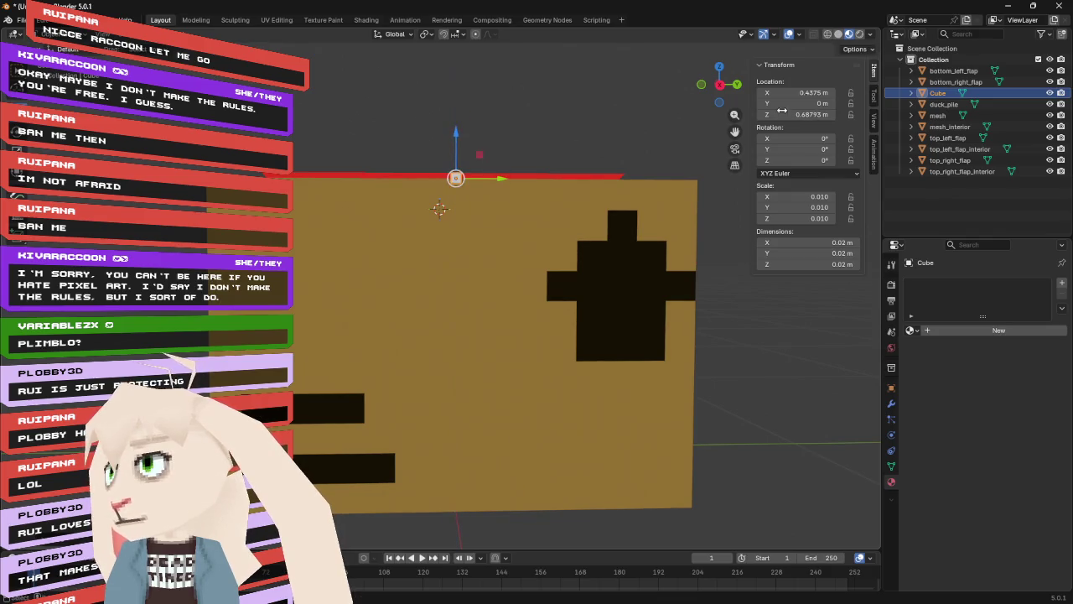
pyautogui.click(722, 90)
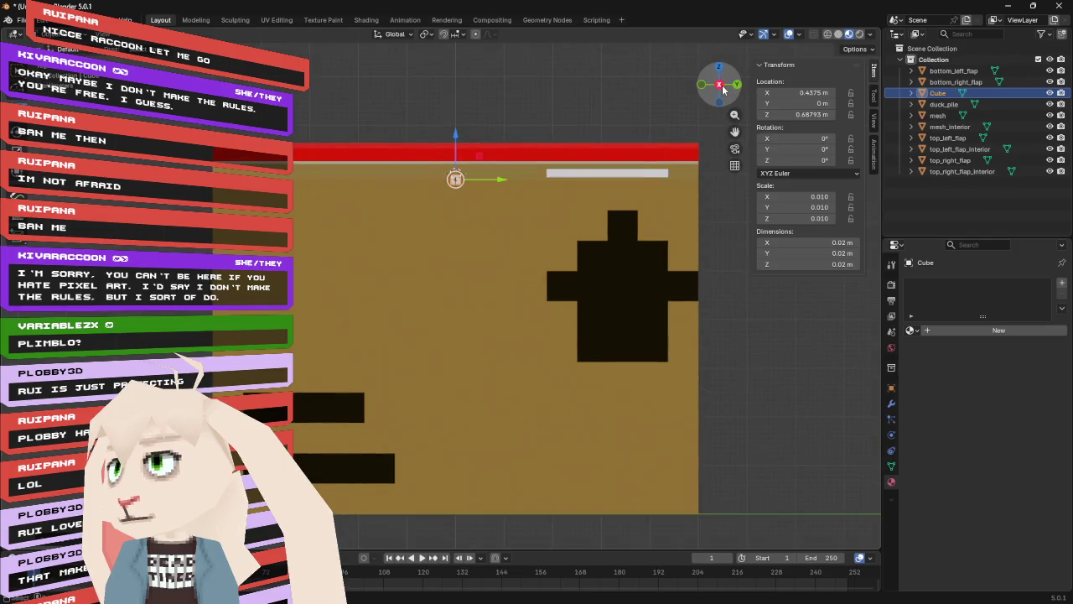
pyautogui.scroll(5, 443, 139)
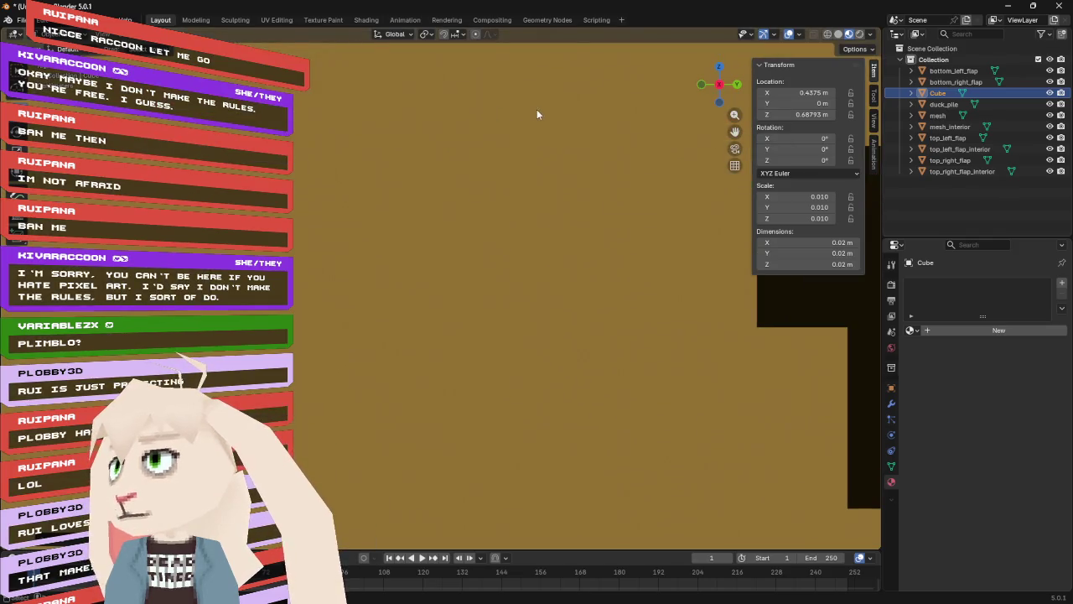
pyautogui.click(815, 116)
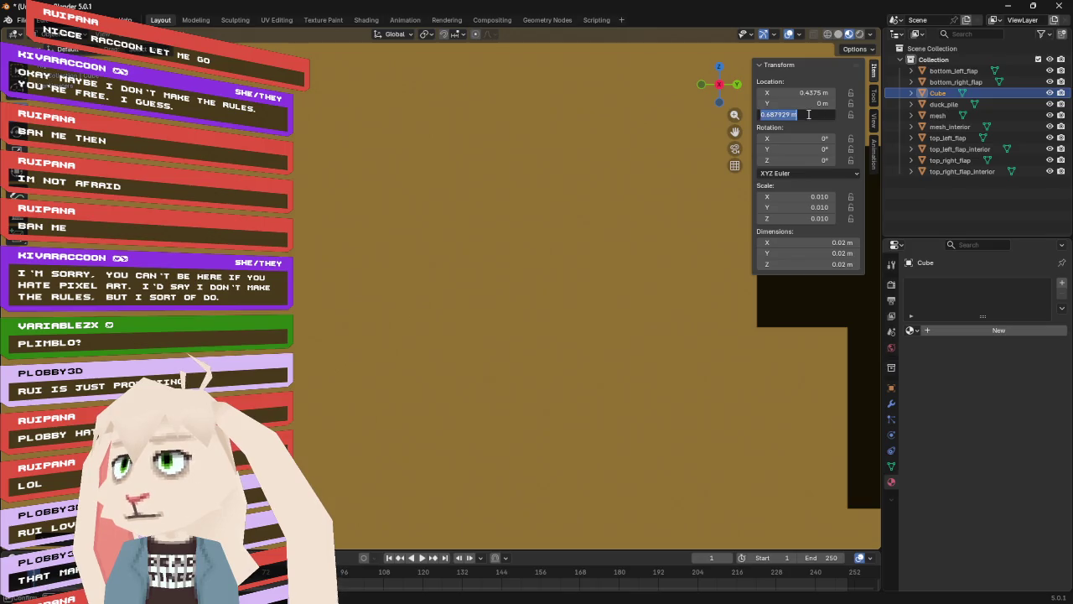
pyautogui.press('BackSpace')
pyautogui.press('BackSpace')
pyautogui.press('BackSpace')
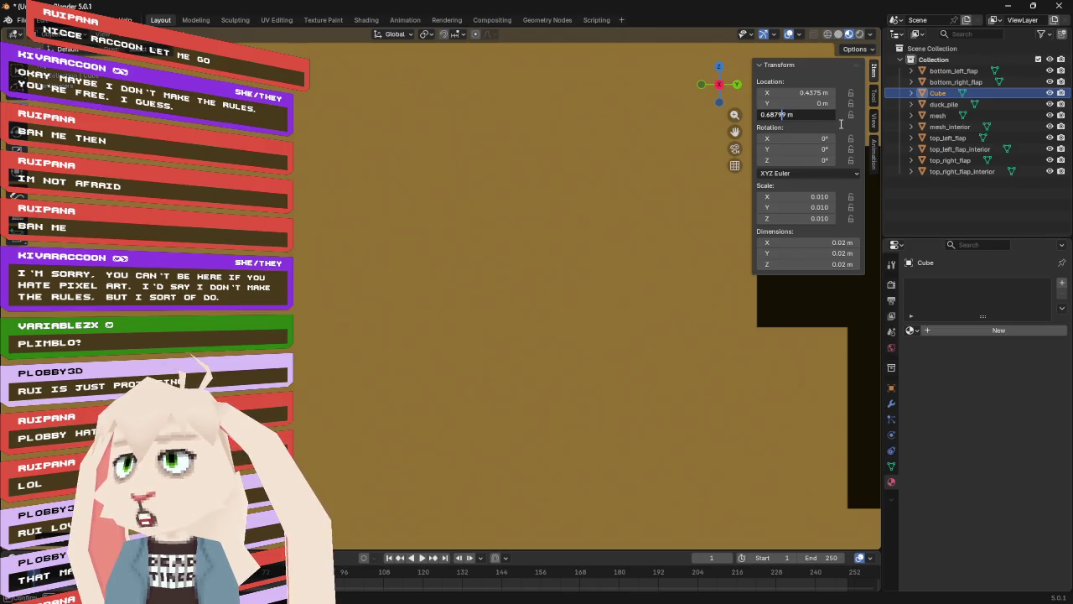
pyautogui.write('5')
pyautogui.press('Return')
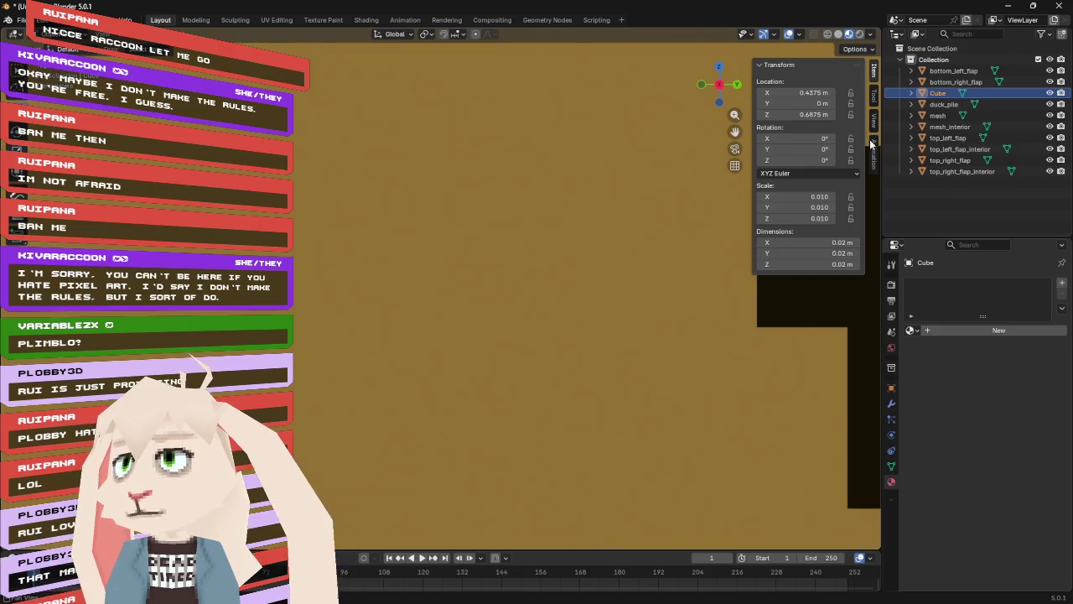
pyautogui.moveTo(568, 92)
pyautogui.mouseDown()
pyautogui.moveTo(542, 100)
pyautogui.moveTo(543, 115)
pyautogui.moveTo(470, 124)
pyautogui.moveTo(447, 113)
pyautogui.moveTo(462, 100)
pyautogui.moveTo(446, 104)
pyautogui.moveTo(448, 126)
pyautogui.moveTo(496, 151)
pyautogui.moveTo(704, 138)
pyautogui.moveTo(606, 148)
pyautogui.moveTo(555, 119)
pyautogui.moveTo(347, 129)
pyautogui.moveTo(425, 193)
pyautogui.mouseUp()
# - Select top_left_flap and put the 3D cursor at X 0.4375 m, keeping Z at 0.7 m
pyautogui.click(425, 196)
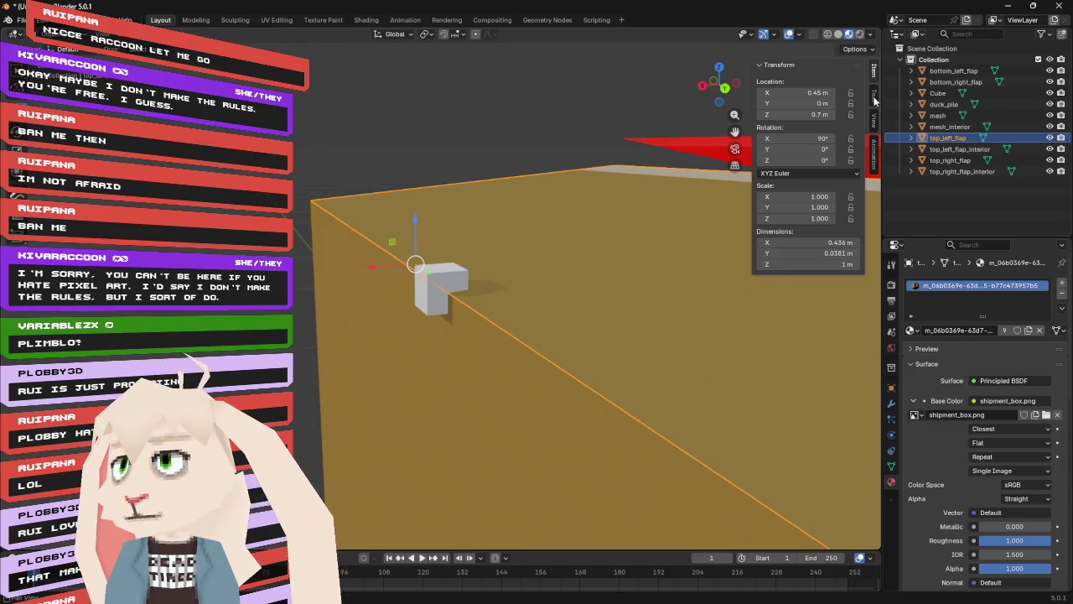
pyautogui.click(875, 120)
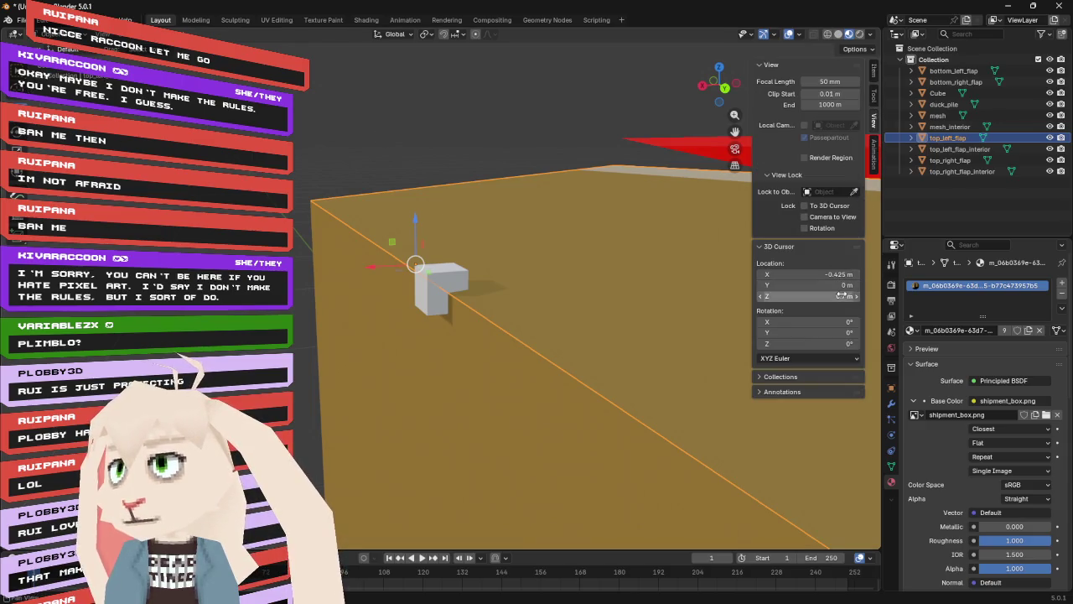
pyautogui.click(806, 274)
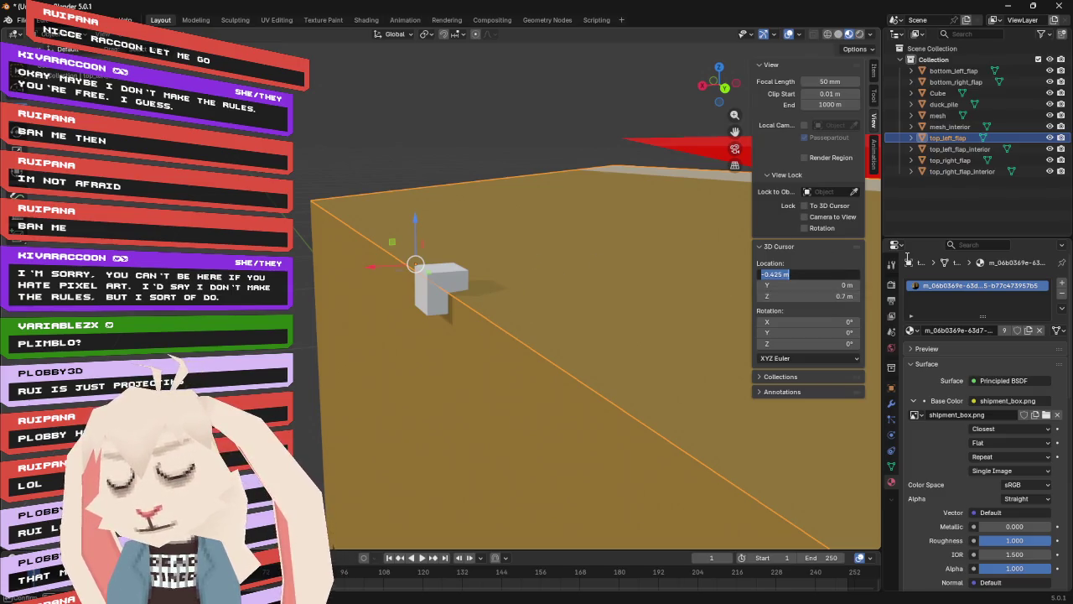
pyautogui.press('BackSpace')
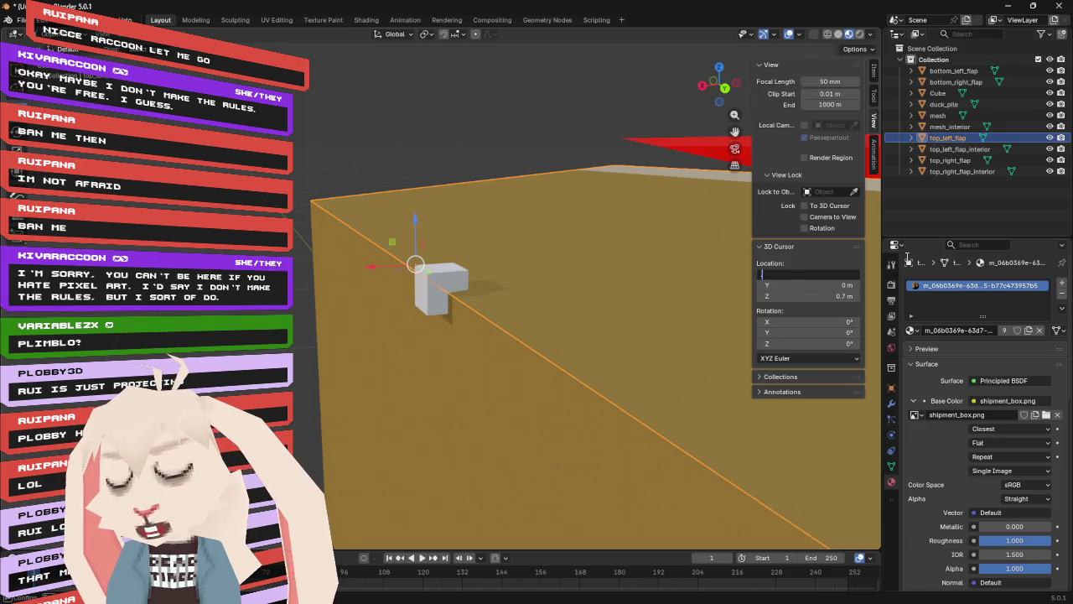
pyautogui.write('0.4375')
pyautogui.press('Return')
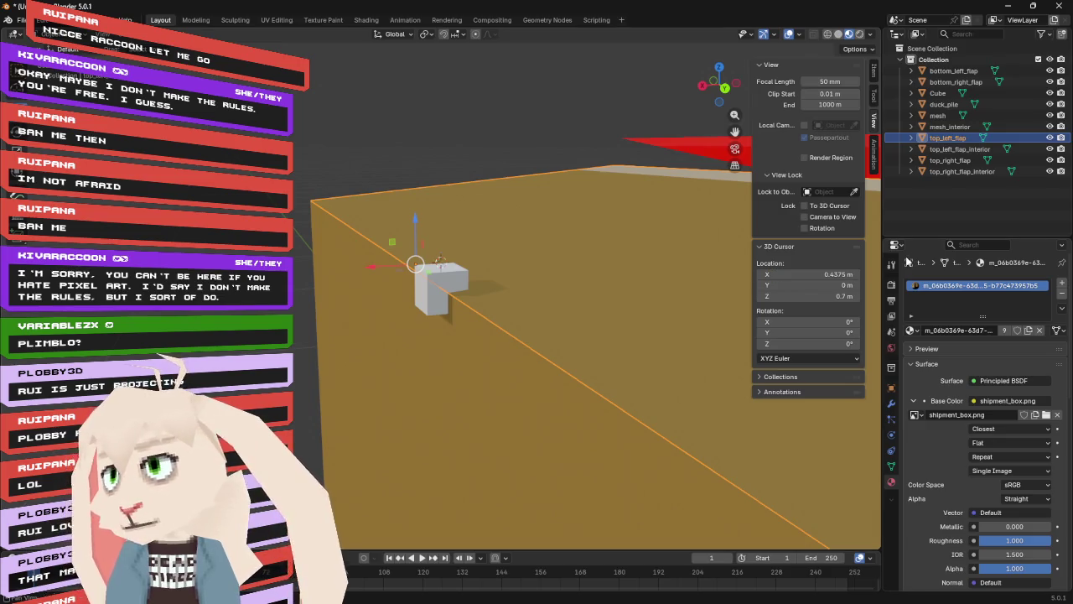
pyautogui.click(835, 301)
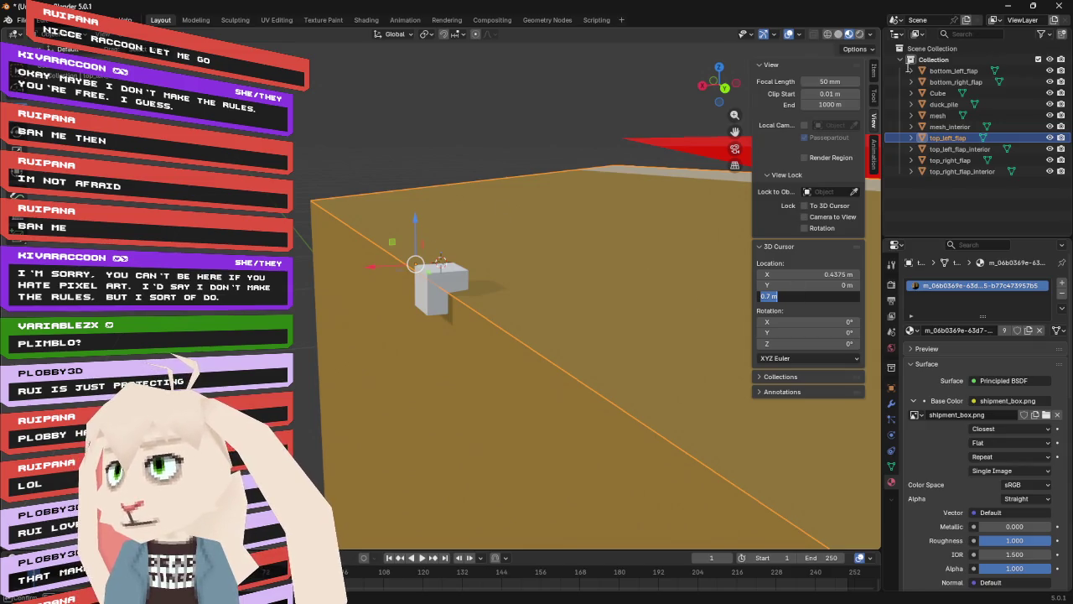
pyautogui.press('Return')
pyautogui.click(874, 74)
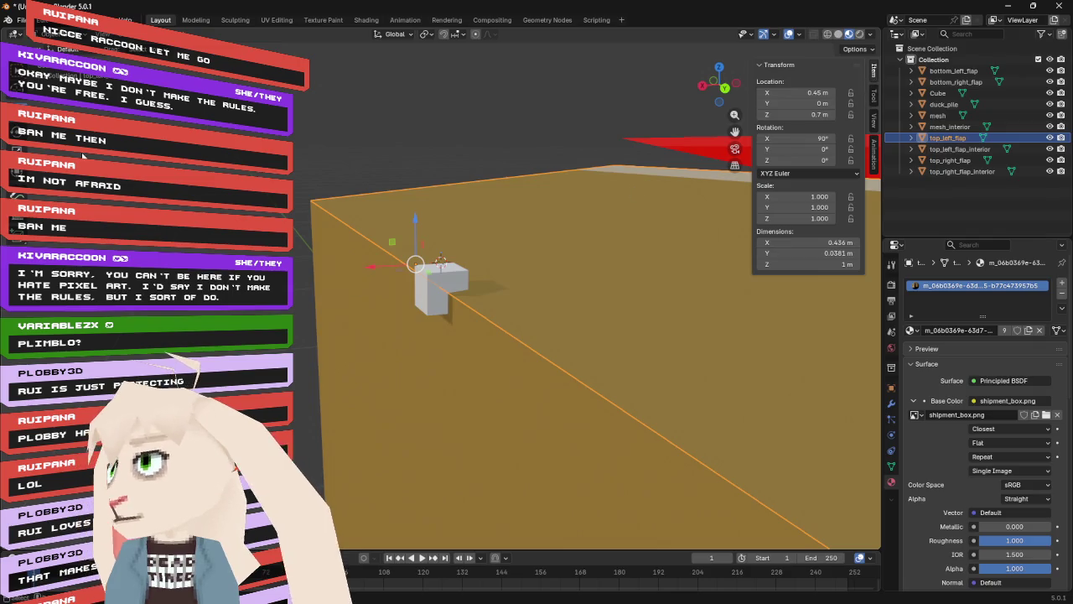
pyautogui.click(429, 283)
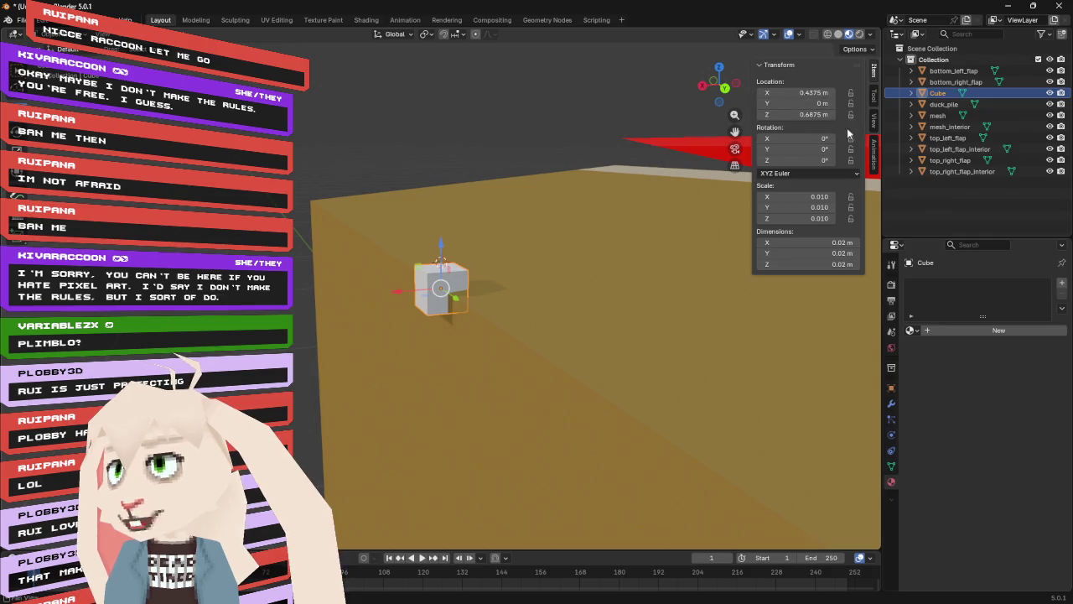
# - Set the 3D cursor's Z to the cube's height of 0.6875 m
pyautogui.click(874, 122)
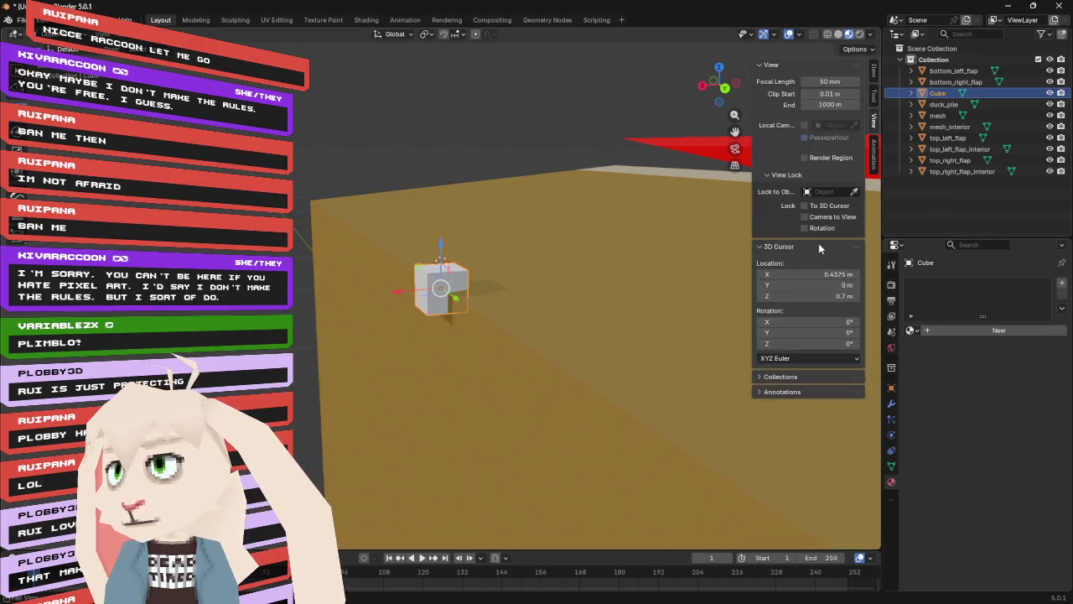
pyautogui.click(830, 296)
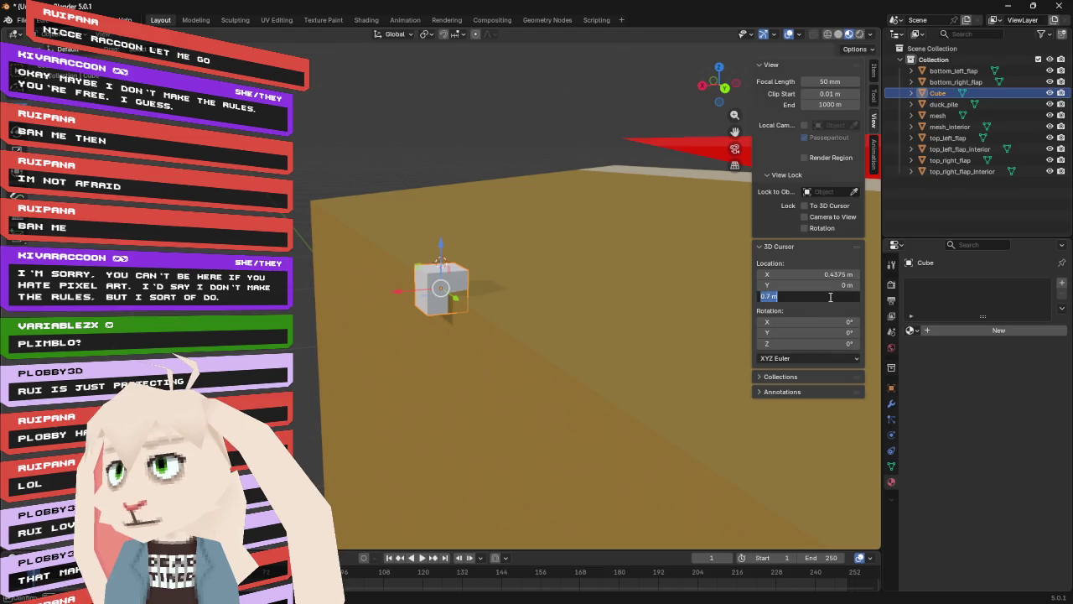
pyautogui.press('BackSpace')
pyautogui.write('0.4375')
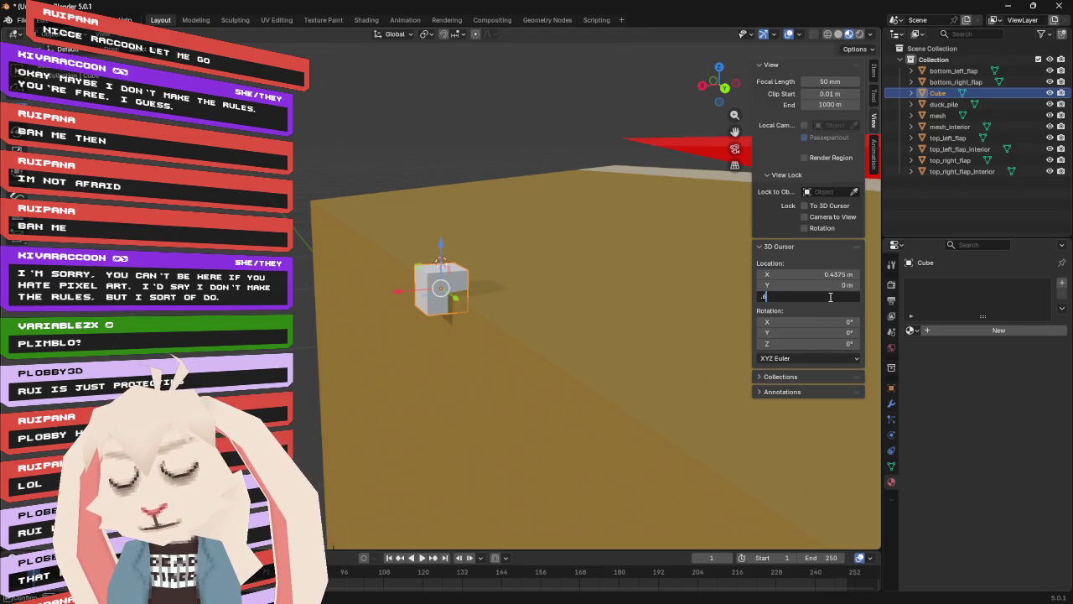
pyautogui.press('Return')
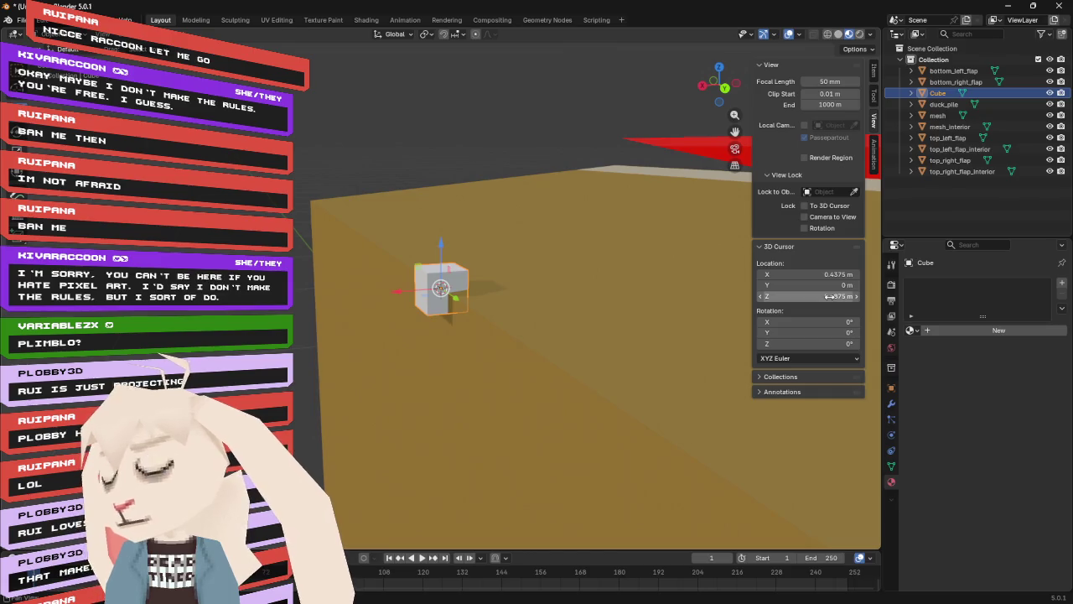
# - Move top_left_flap's origin to the 3D cursor and test-rotate it on the hinge
pyautogui.click(626, 254)
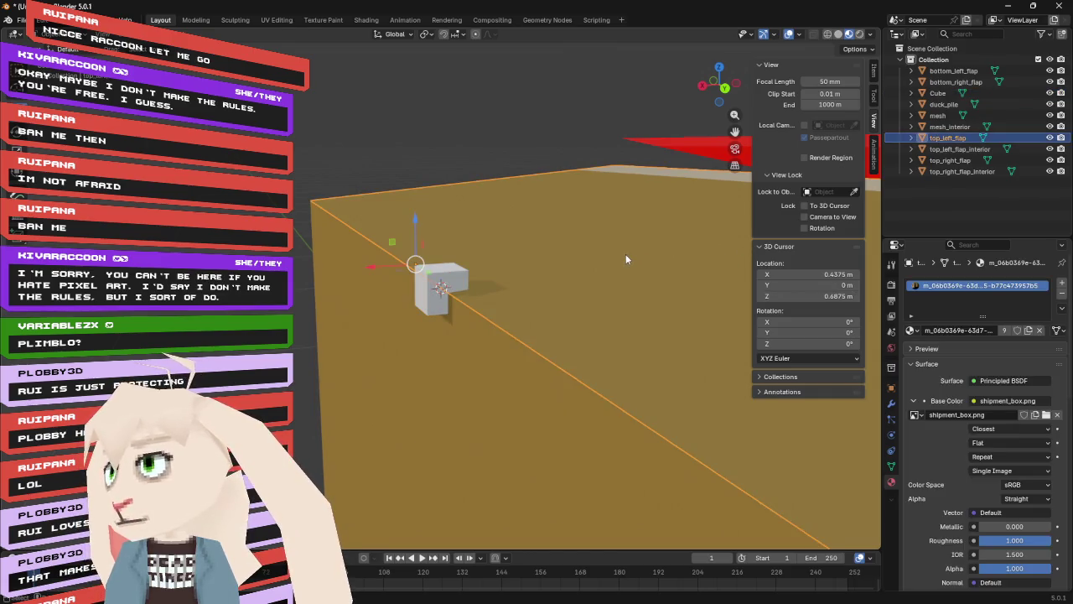
pyautogui.click(203, 35)
pyautogui.moveTo(200, 61)
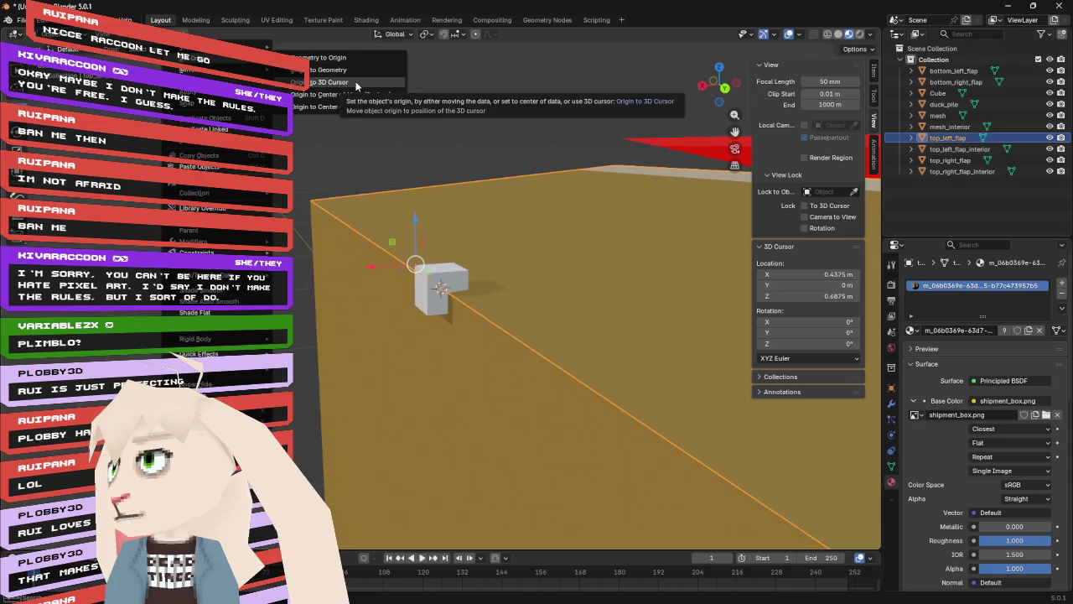
pyautogui.click(355, 83)
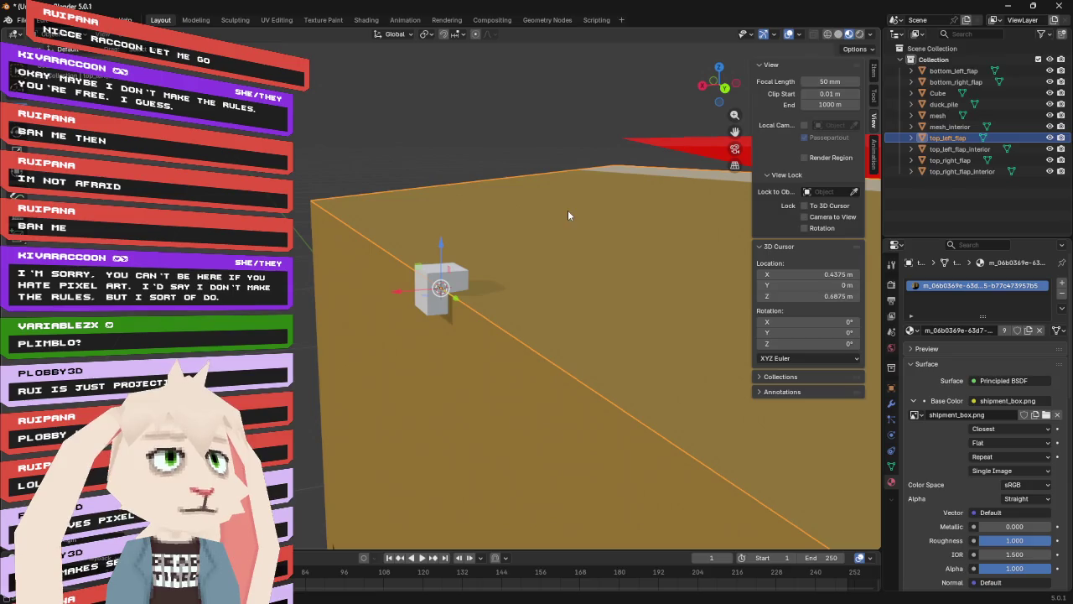
pyautogui.press('r')
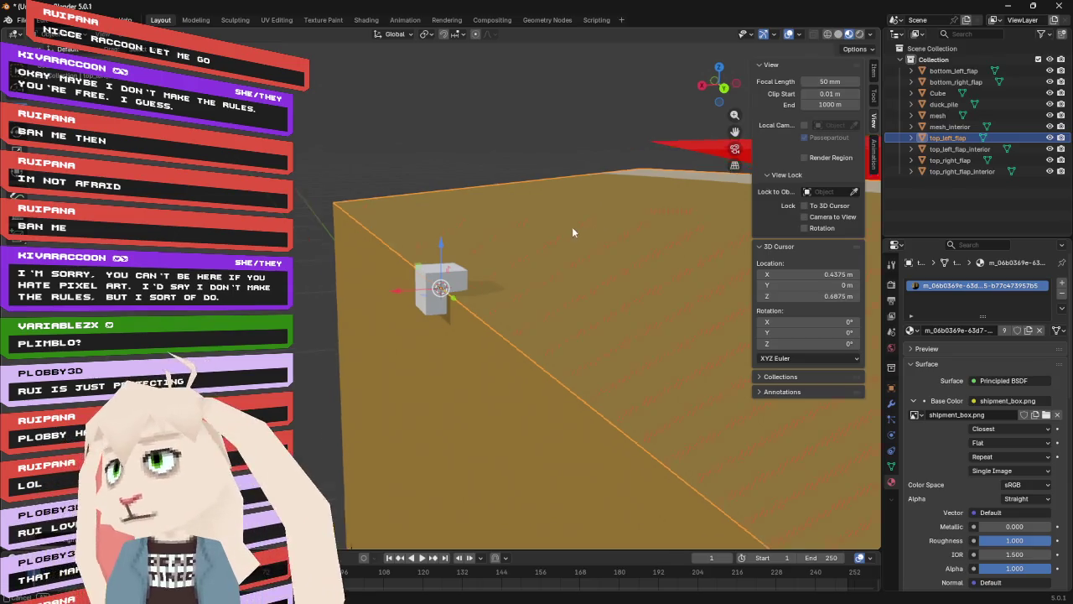
pyautogui.press('Escape')
pyautogui.scroll(-5, 545, 241)
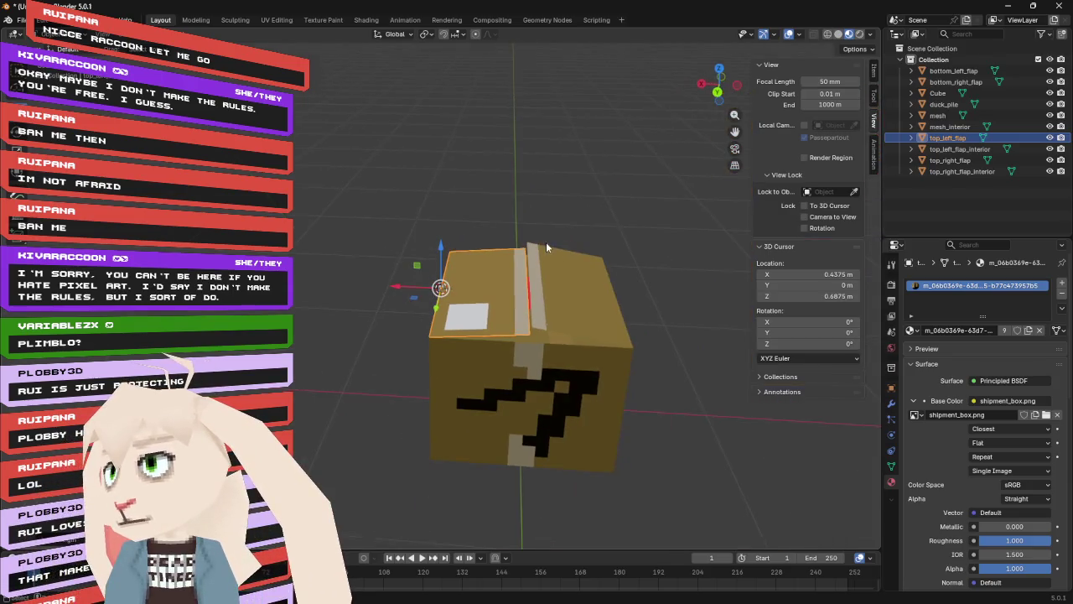
# - Set the 3D cursor X to -0.4375 m and move top_right_flap's origin onto it
pyautogui.click(581, 294)
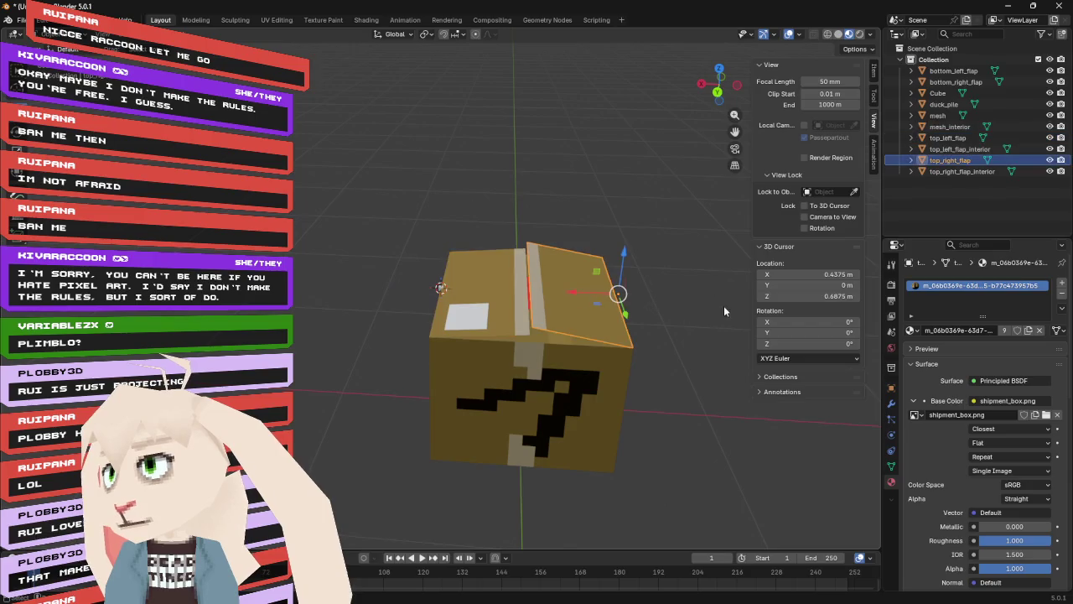
pyautogui.click(835, 273)
pyautogui.write('-0.4375')
pyautogui.press('Return')
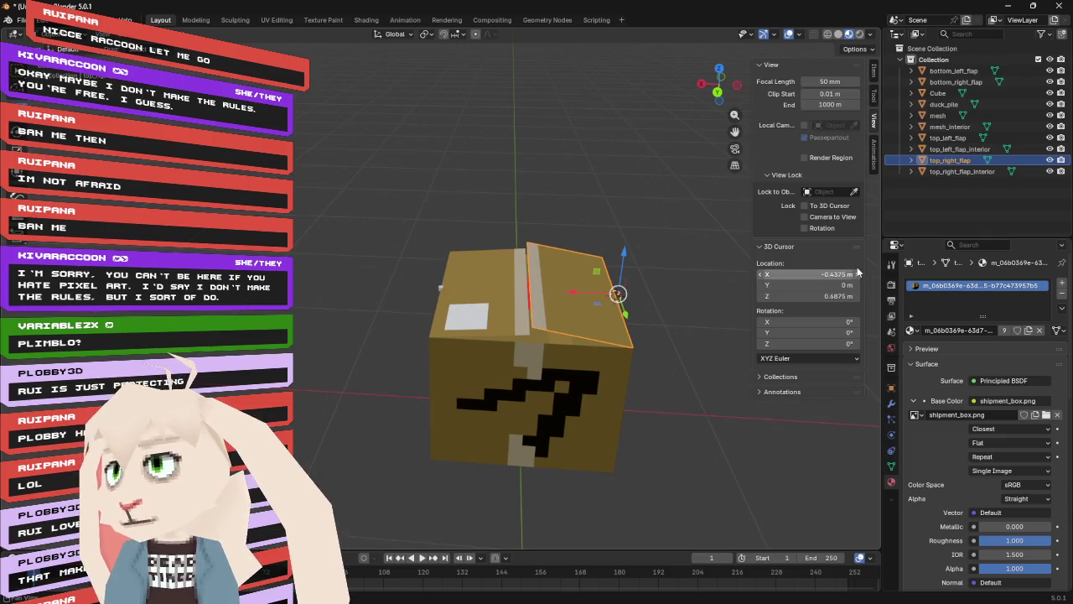
pyautogui.click(180, 33)
pyautogui.moveTo(239, 61)
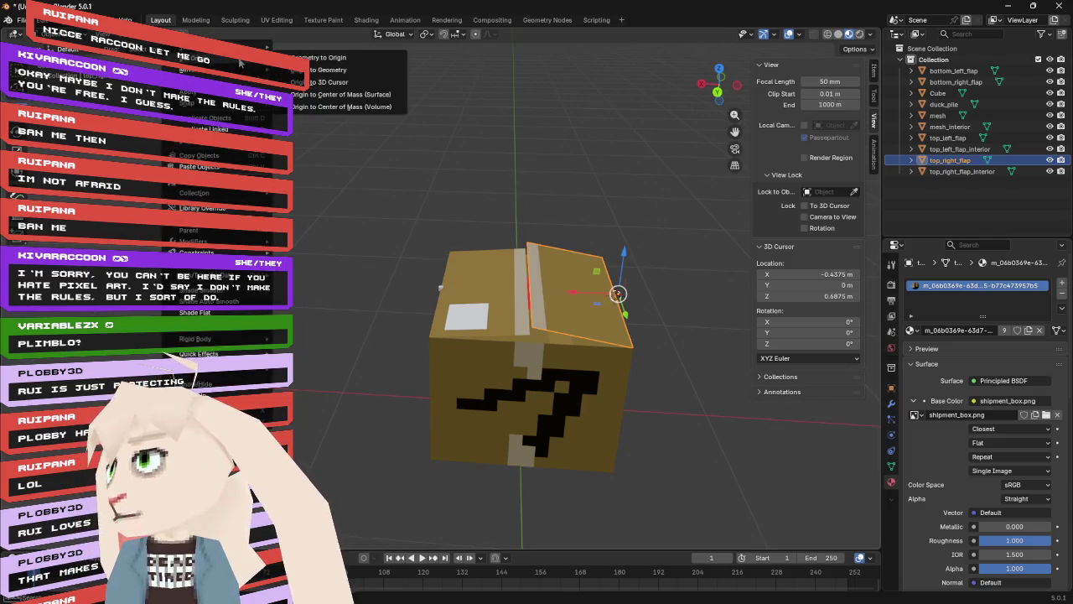
pyautogui.click(362, 84)
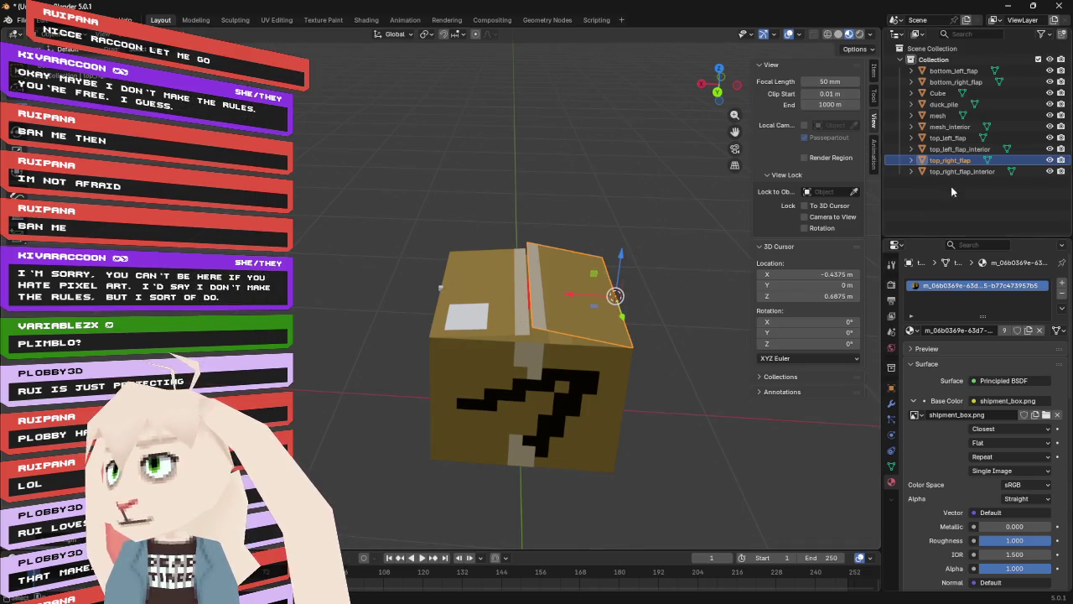
pyautogui.click(957, 150)
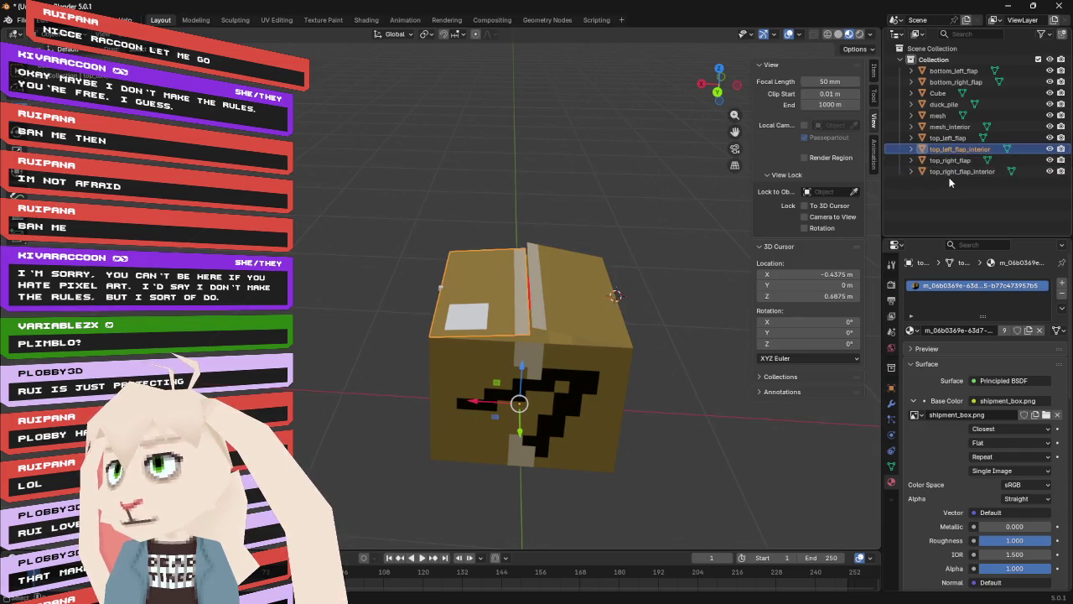
# - Move top_right_flap_interior's origin to the 3D cursor at X -0.4375 m
pyautogui.click(952, 172)
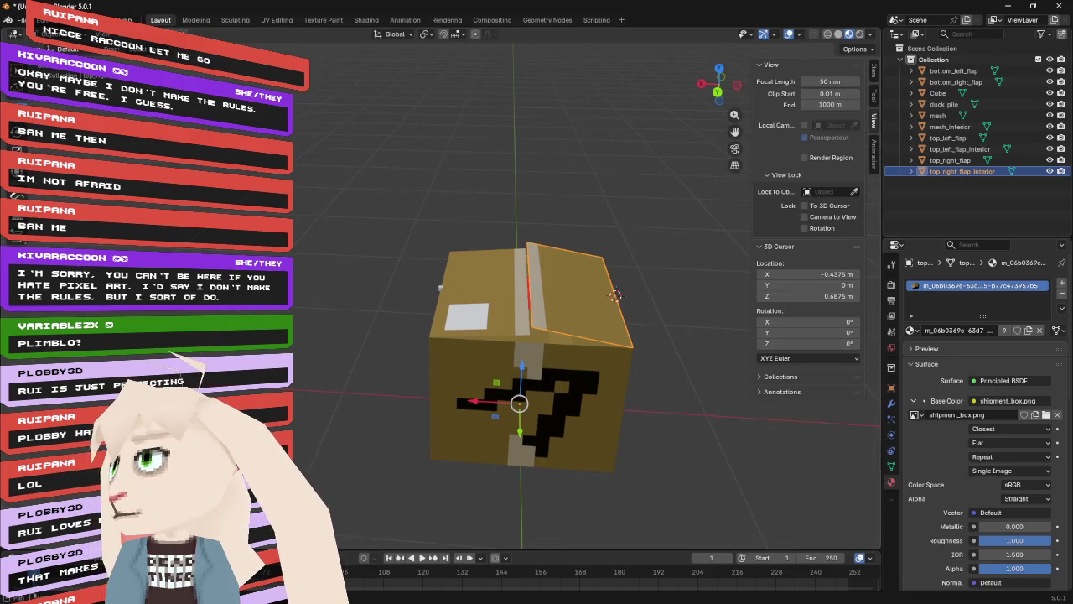
pyautogui.click(128, 17)
pyautogui.moveTo(259, 57)
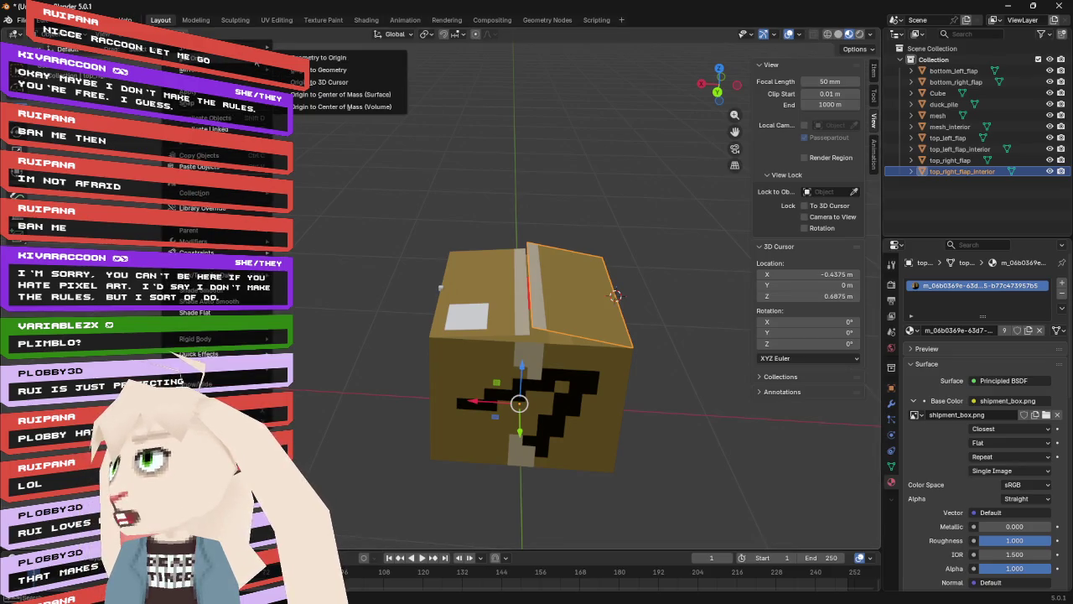
pyautogui.click(357, 83)
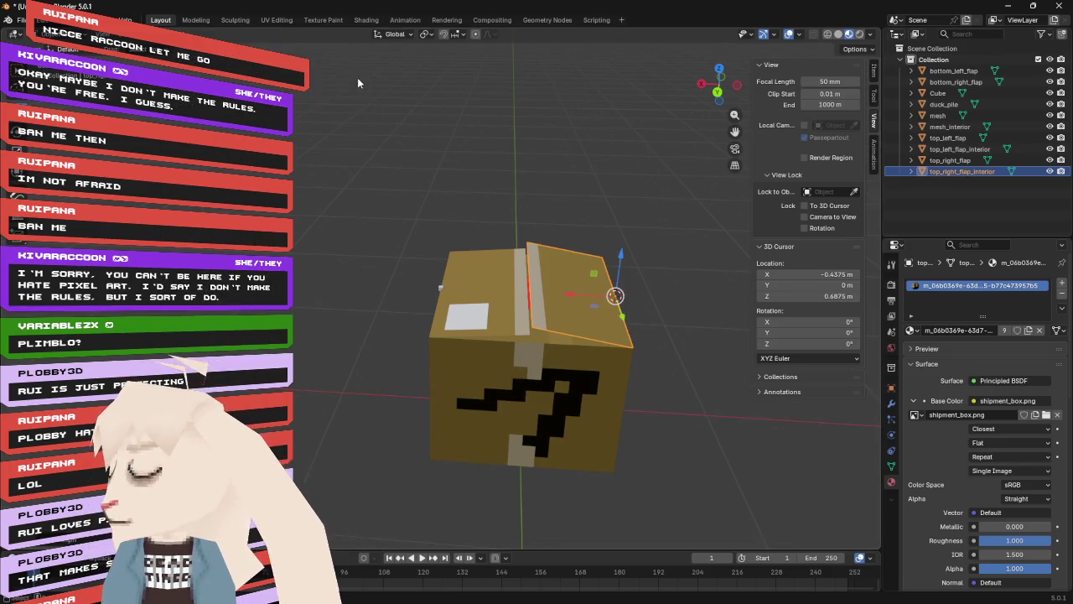
# - Set the 3D cursor X back to 0.4375 m and move top_left_flap_interior's origin there
pyautogui.click(964, 149)
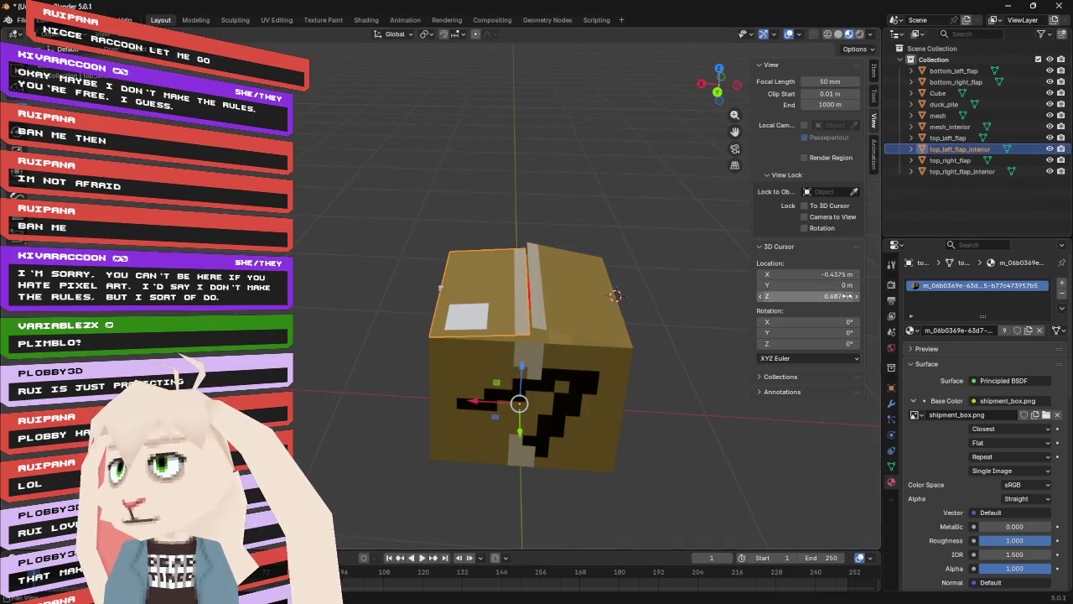
pyautogui.click(821, 274)
pyautogui.write('0.4375')
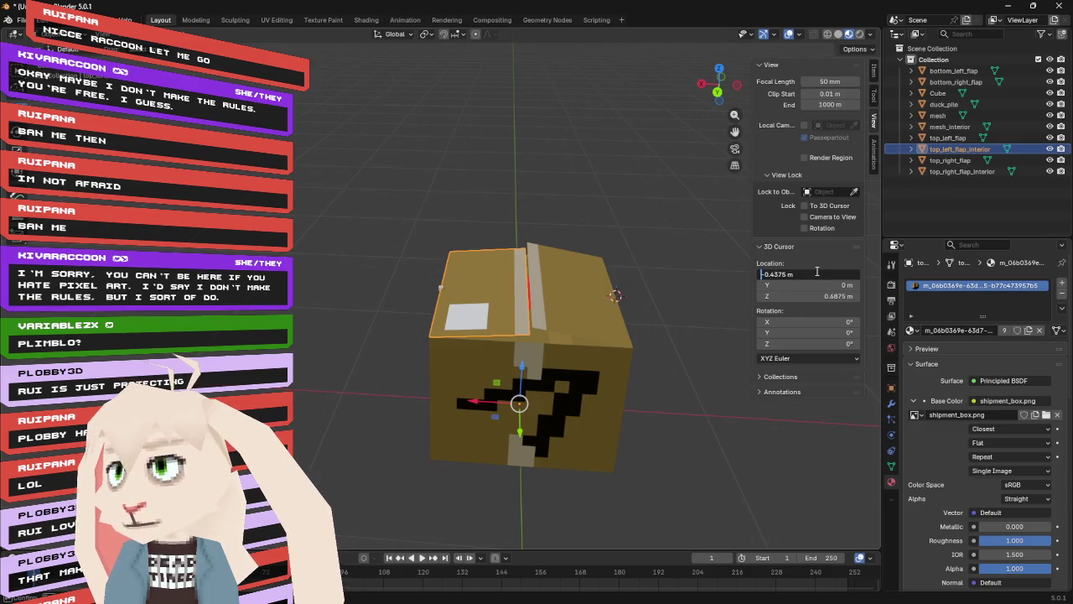
pyautogui.press('Return')
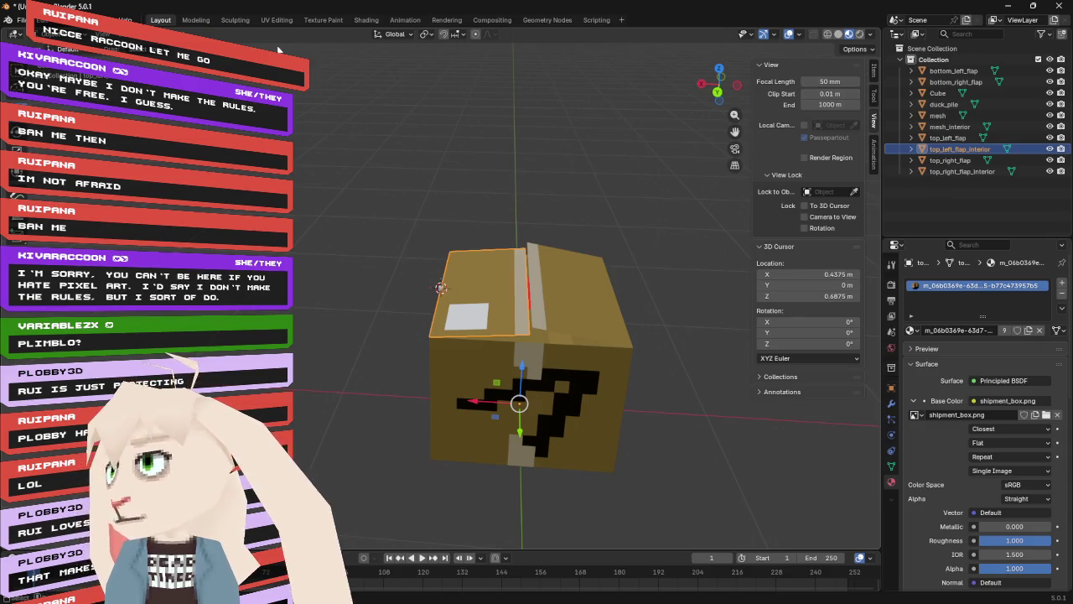
pyautogui.click(179, 33)
pyautogui.moveTo(211, 59)
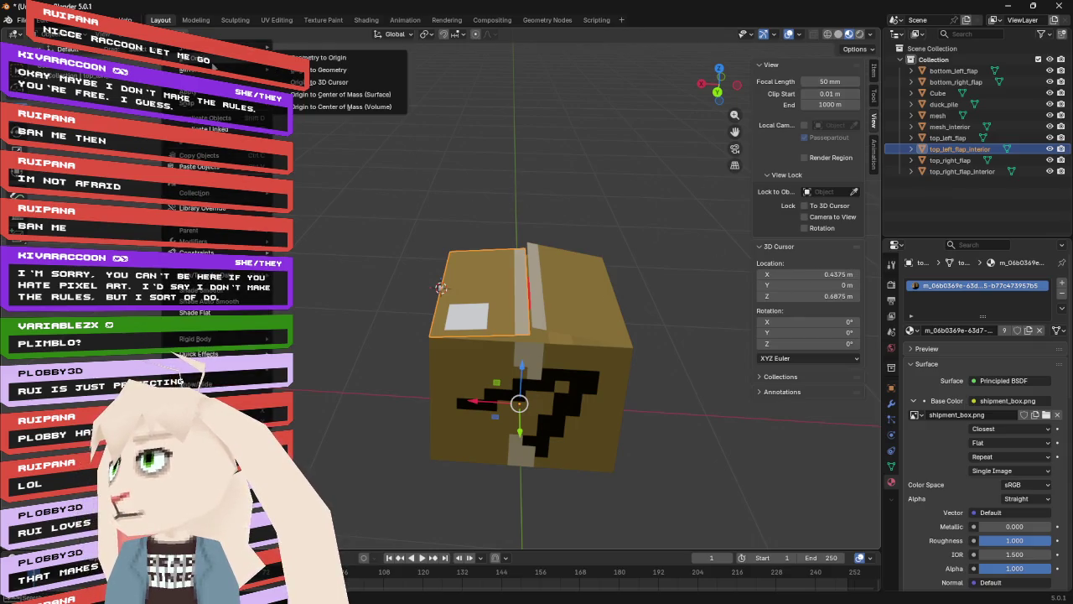
pyautogui.click(316, 82)
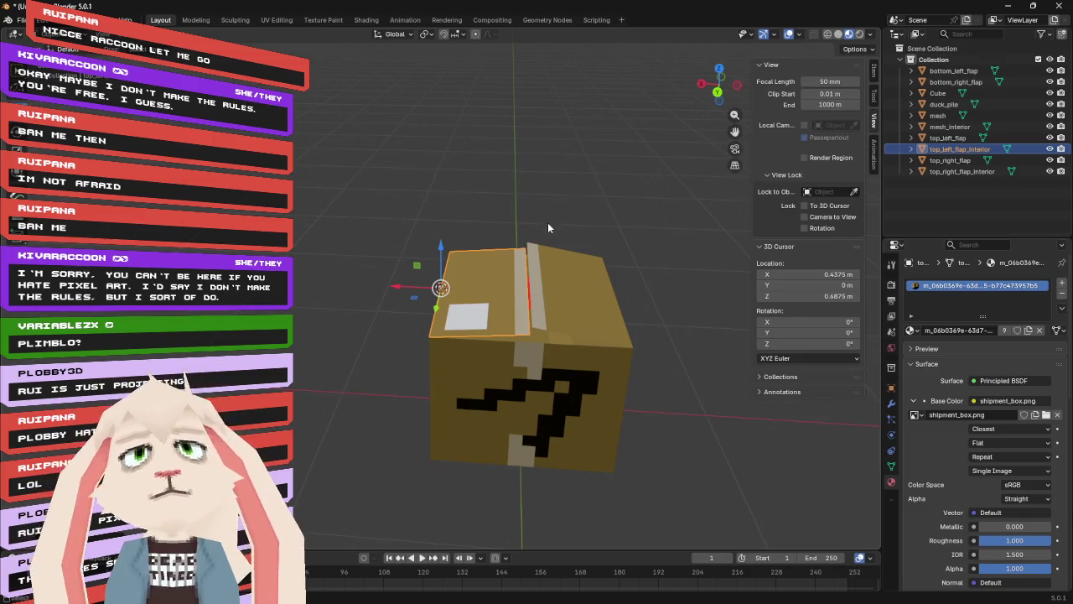
# - Test-rotate the left flap around its new hinge, then undo the rotation
pyautogui.moveTo(514, 196)
pyautogui.mouseDown()
pyautogui.moveTo(598, 164)
pyautogui.moveTo(577, 198)
pyautogui.moveTo(503, 170)
pyautogui.moveTo(519, 183)
pyautogui.moveTo(432, 181)
pyautogui.mouseUp()
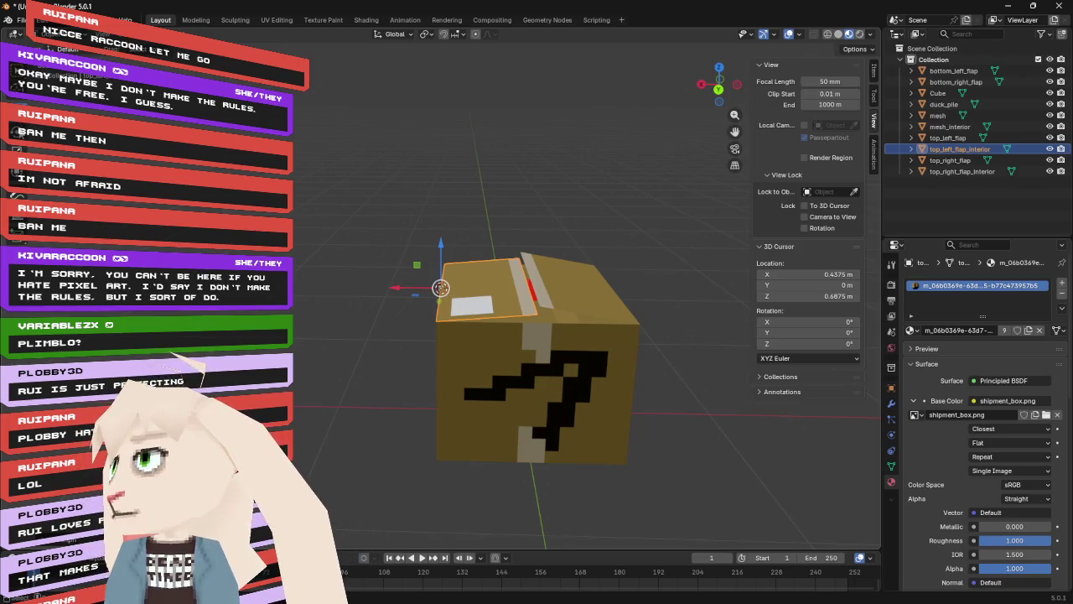
pyautogui.press('r')
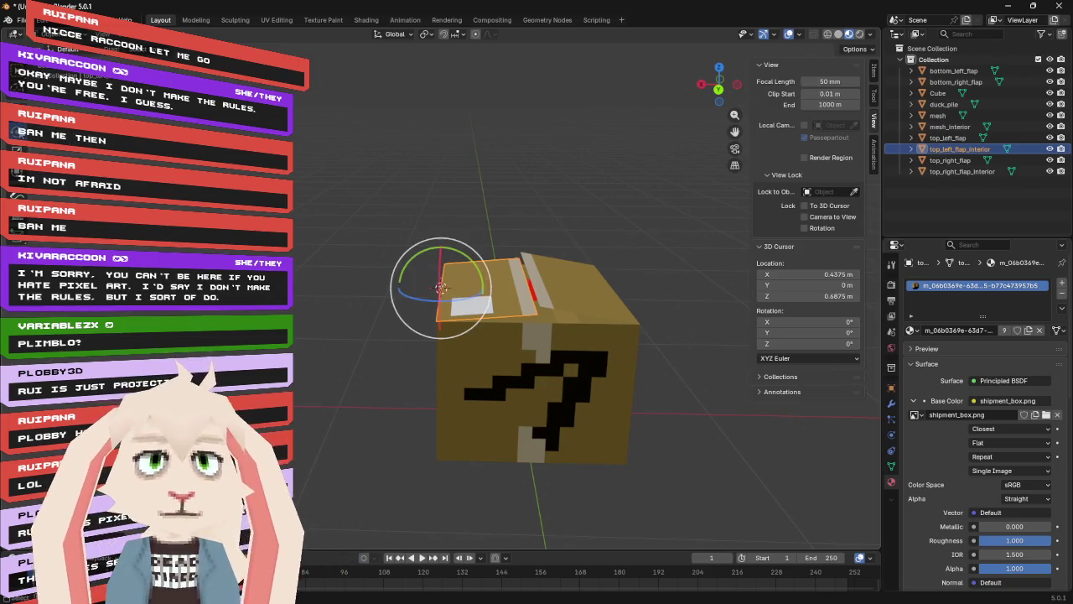
pyautogui.moveTo(466, 257); pyautogui.dragTo(400, 248)
pyautogui.hotkey('ctrl', 'z')
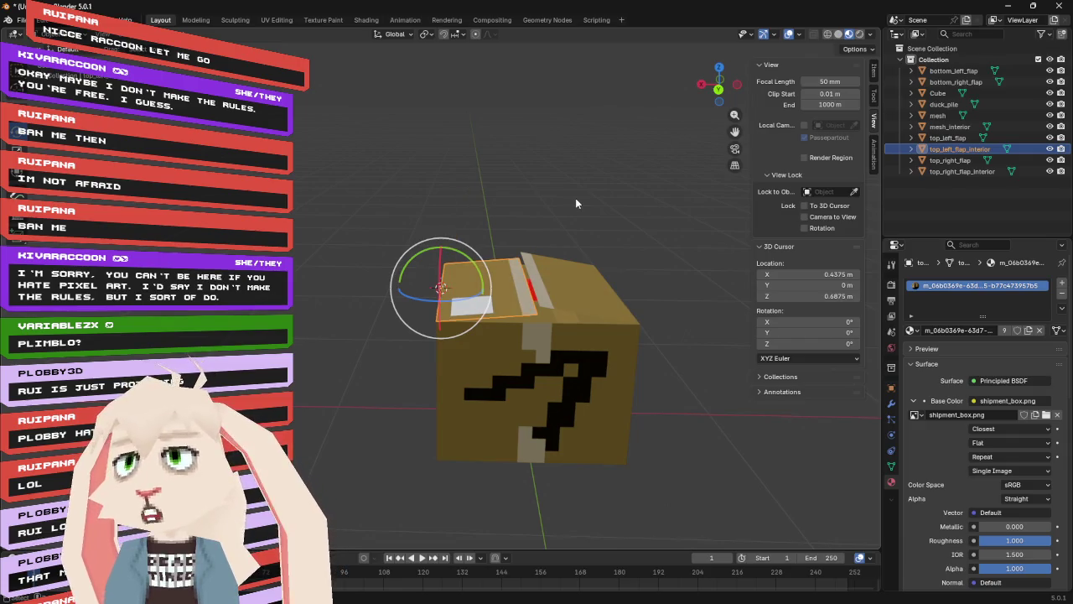
pyautogui.click(964, 72)
# - Select the bottom flaps and lower the 3D cursor's Z to 0 m
pyautogui.click(962, 82)
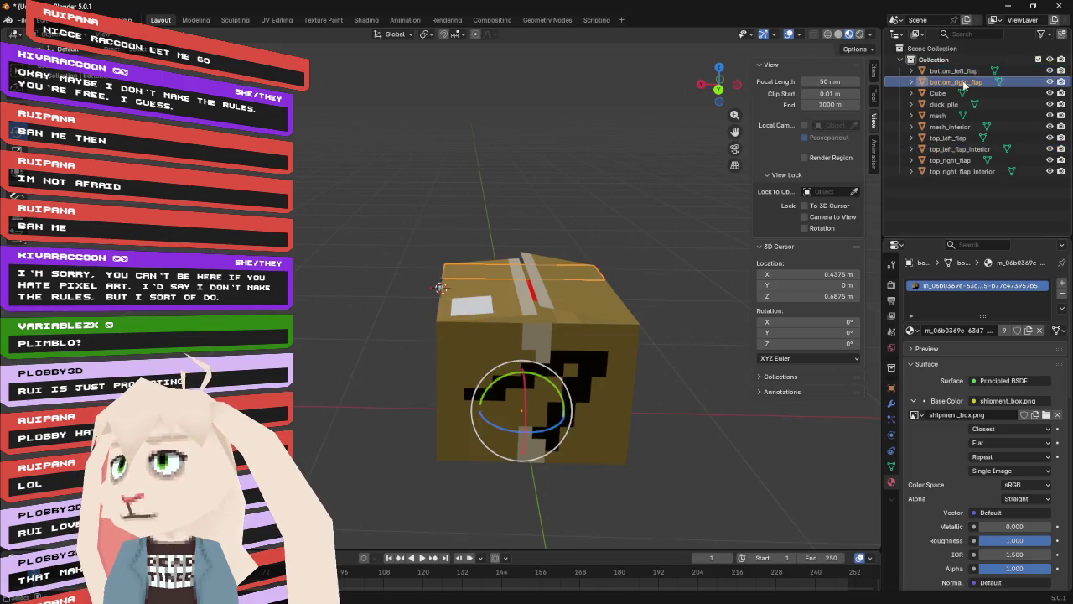
pyautogui.moveTo(533, 175); pyautogui.dragTo(621, 189)
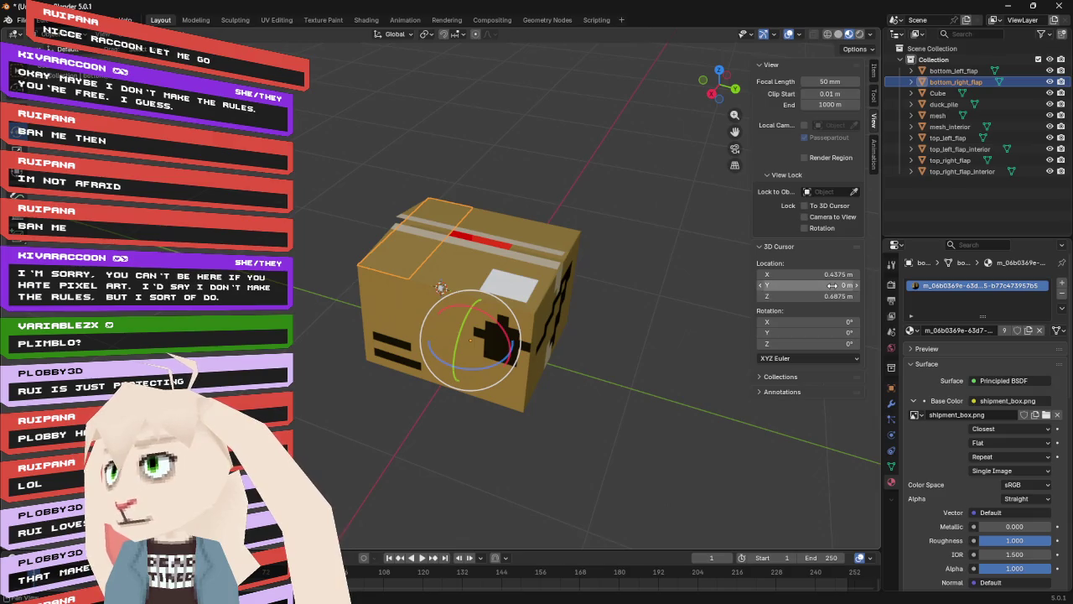
pyautogui.click(832, 296)
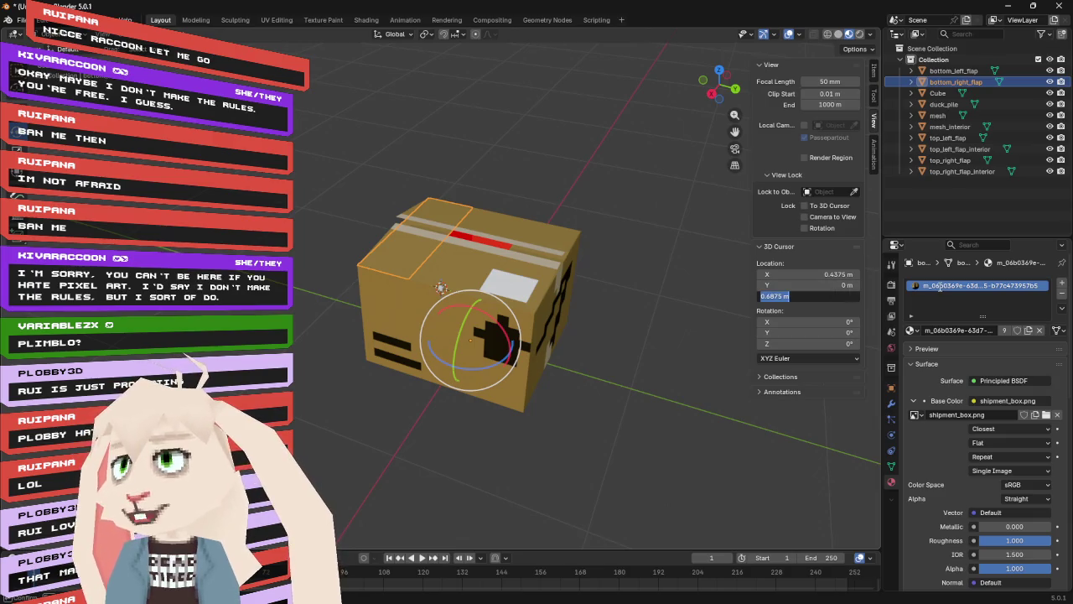
pyautogui.write('0')
pyautogui.press('Return')
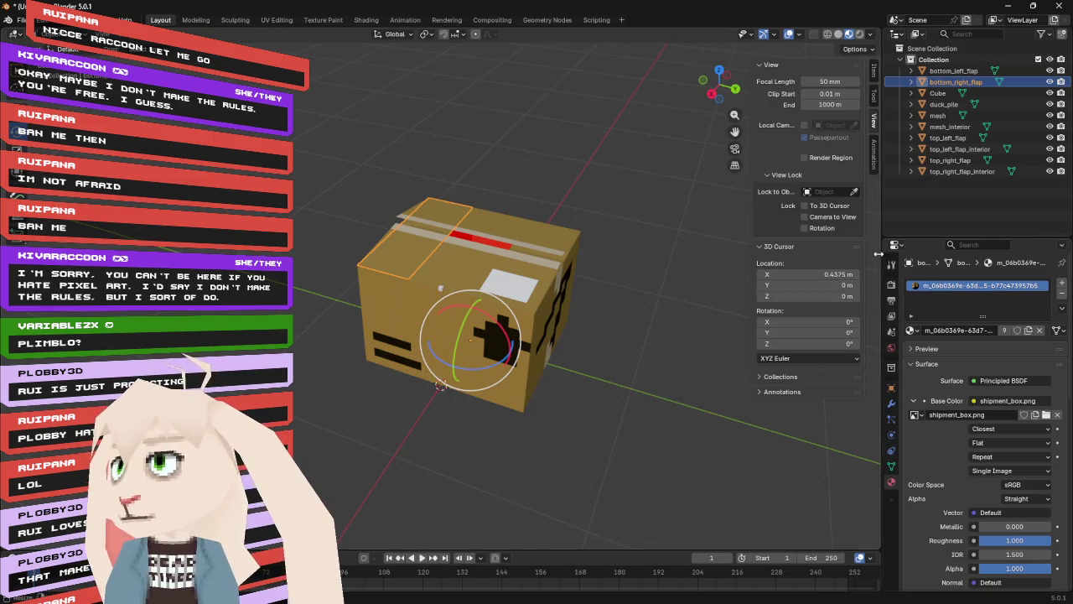
pyautogui.click(953, 71)
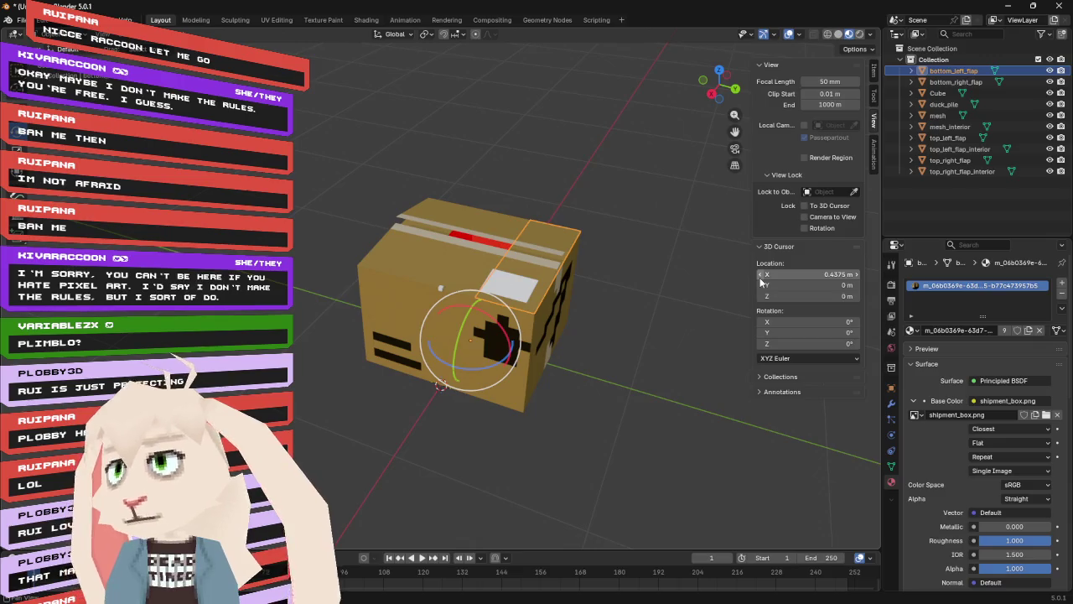
# - Place the 3D cursor at (0, 0.5, 0.6875) and move bottom_left_flap's origin there
pyautogui.click(824, 297)
pyautogui.write('.68758')
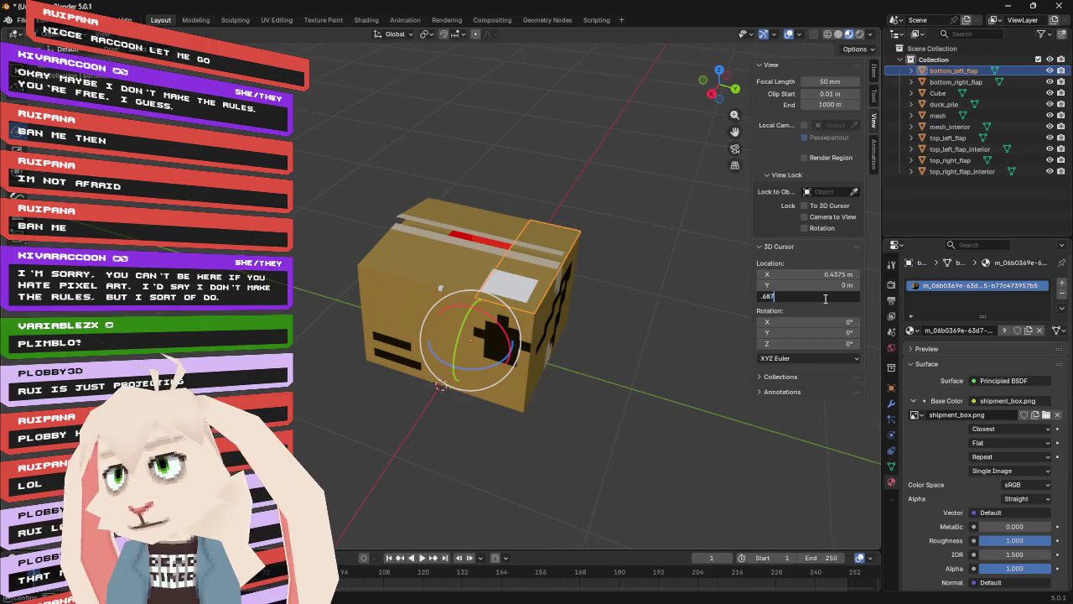
pyautogui.press('BackSpace')
pyautogui.press('Return')
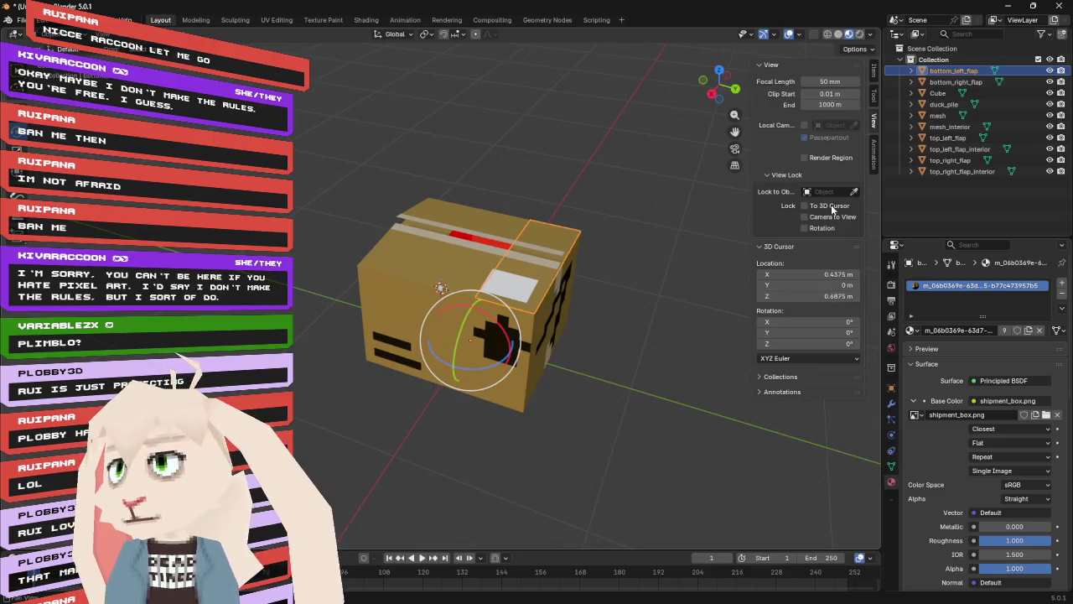
pyautogui.click(809, 274)
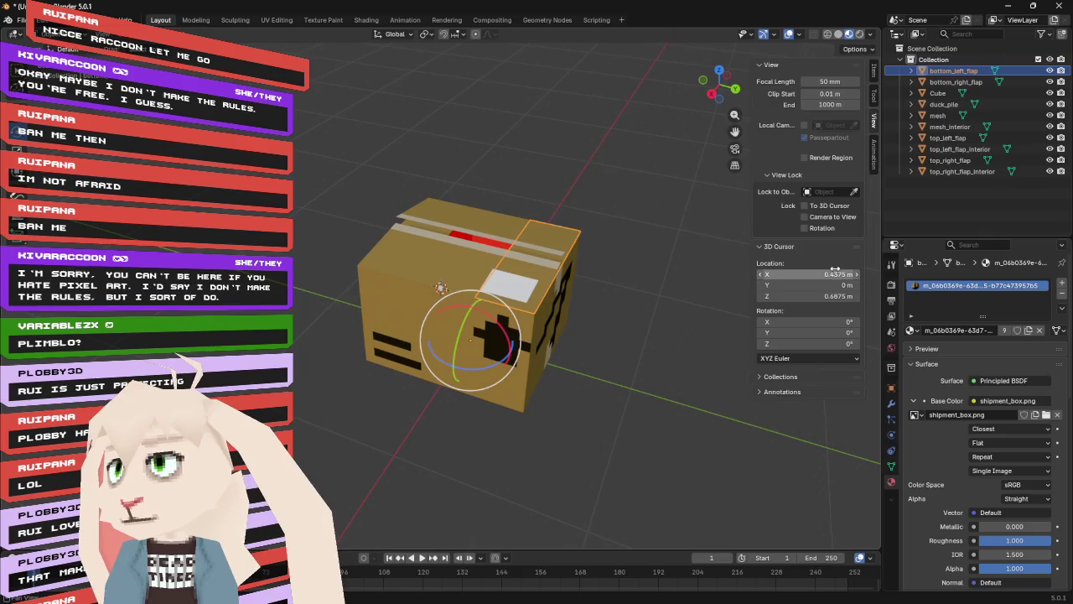
pyautogui.write('0')
pyautogui.press('Return')
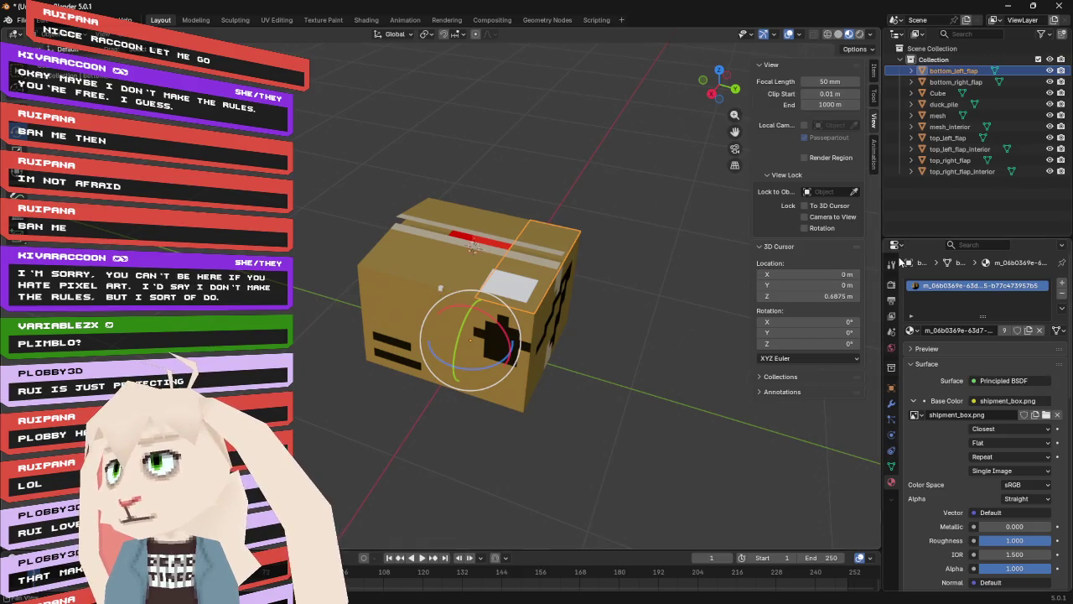
pyautogui.click(813, 285)
pyautogui.write('0.5')
pyautogui.press('Return')
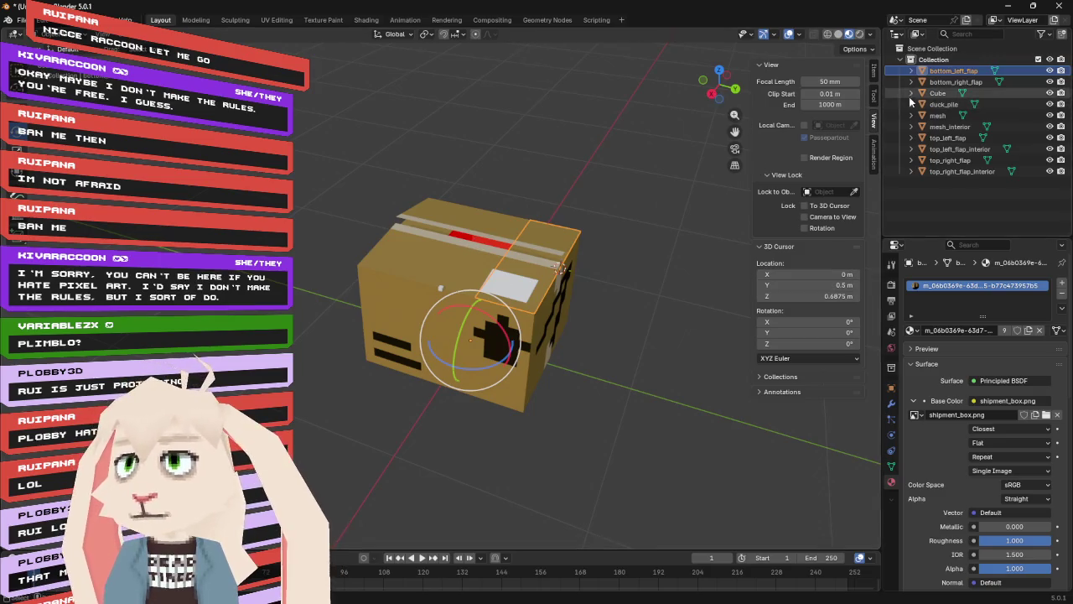
pyautogui.click(179, 34)
pyautogui.moveTo(218, 61)
pyautogui.click(360, 84)
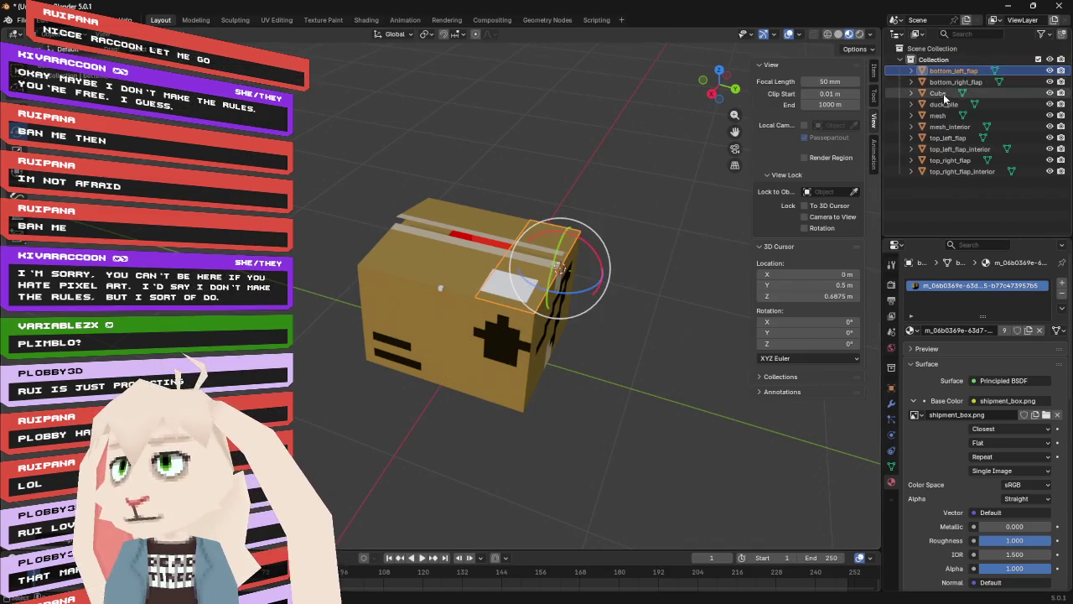
# - Set the cursor Y to -0.5 m and move bottom_right_flap's origin onto it
pyautogui.click(960, 82)
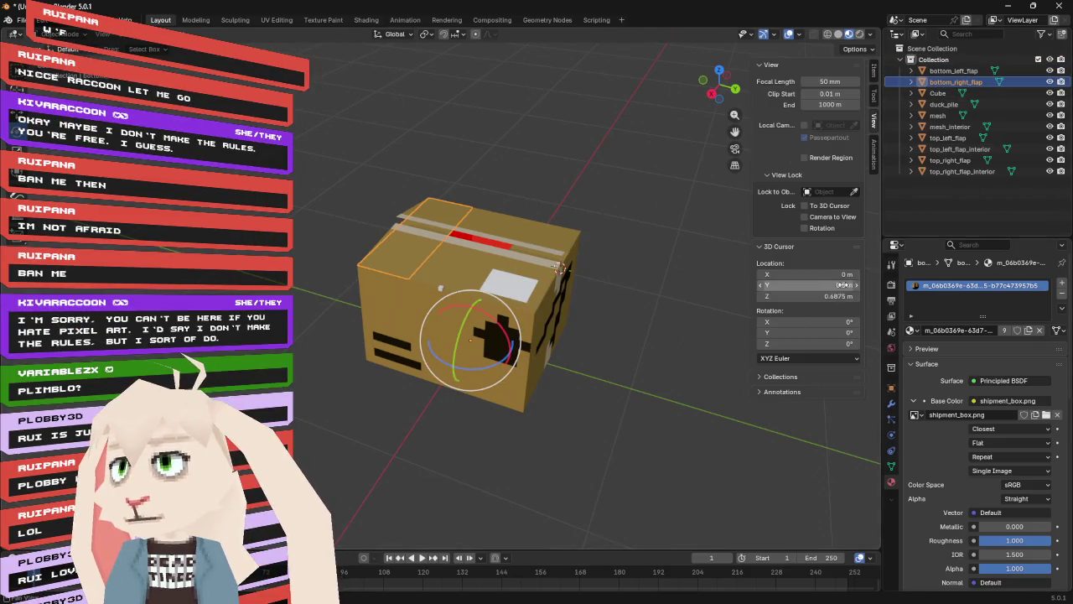
pyautogui.click(830, 285)
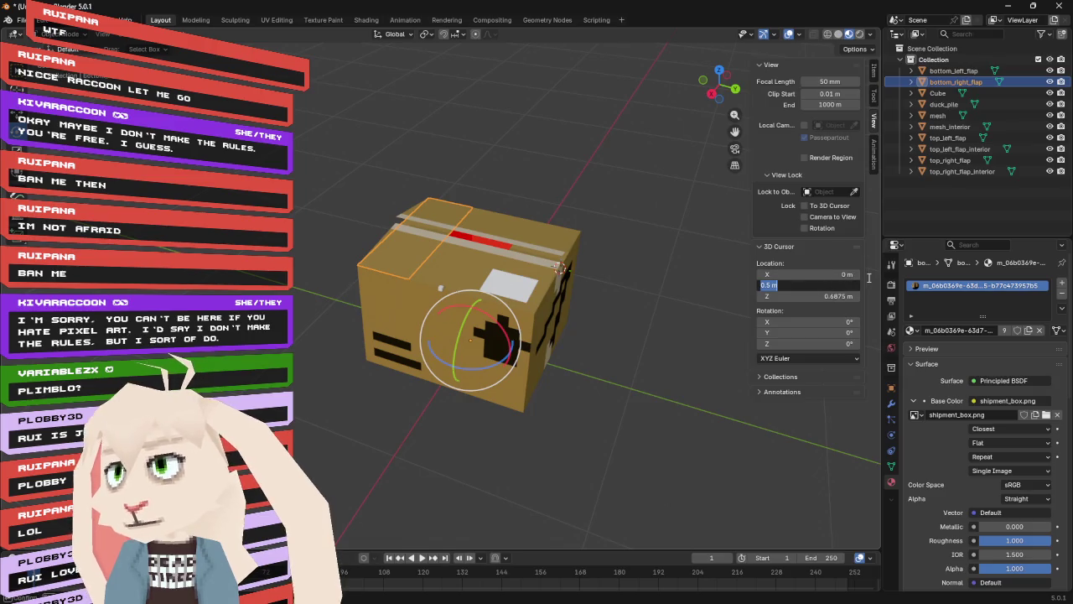
pyautogui.write('-0.5')
pyautogui.press('Return')
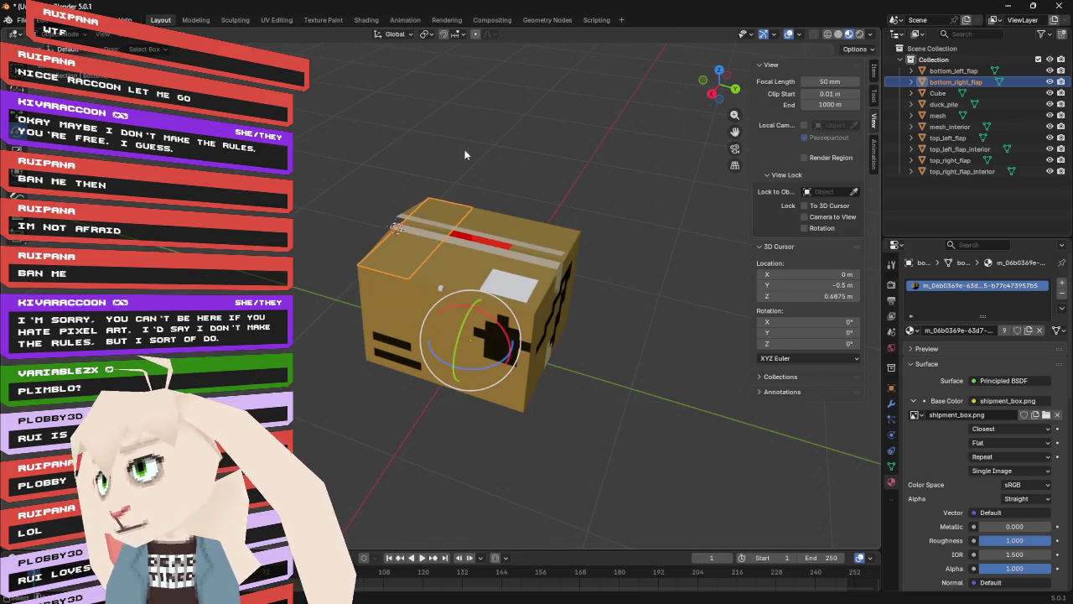
pyautogui.click(137, 40)
pyautogui.moveTo(201, 58)
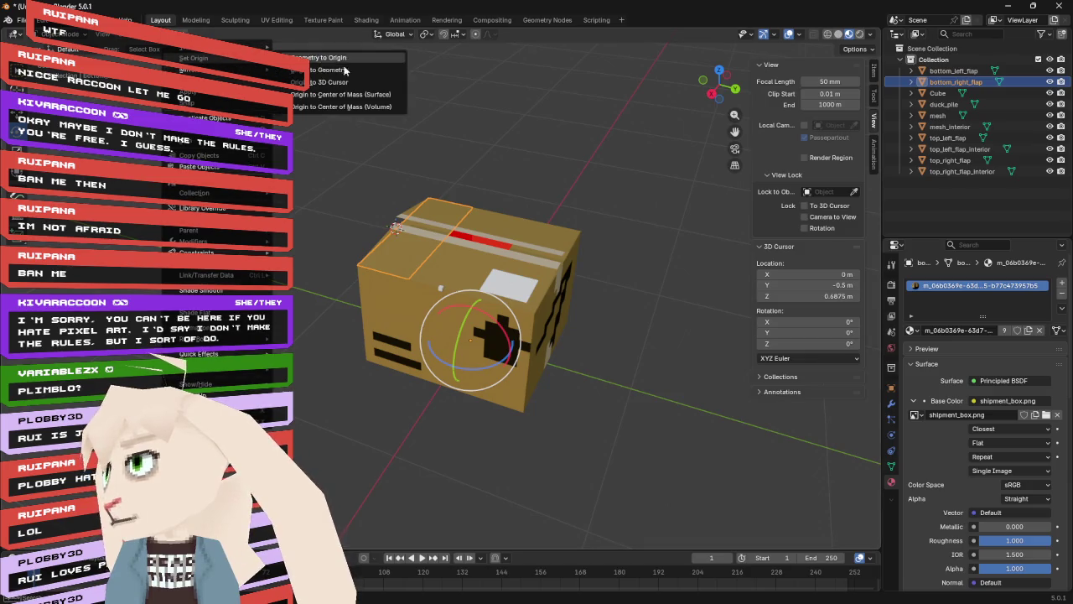
pyautogui.click(353, 84)
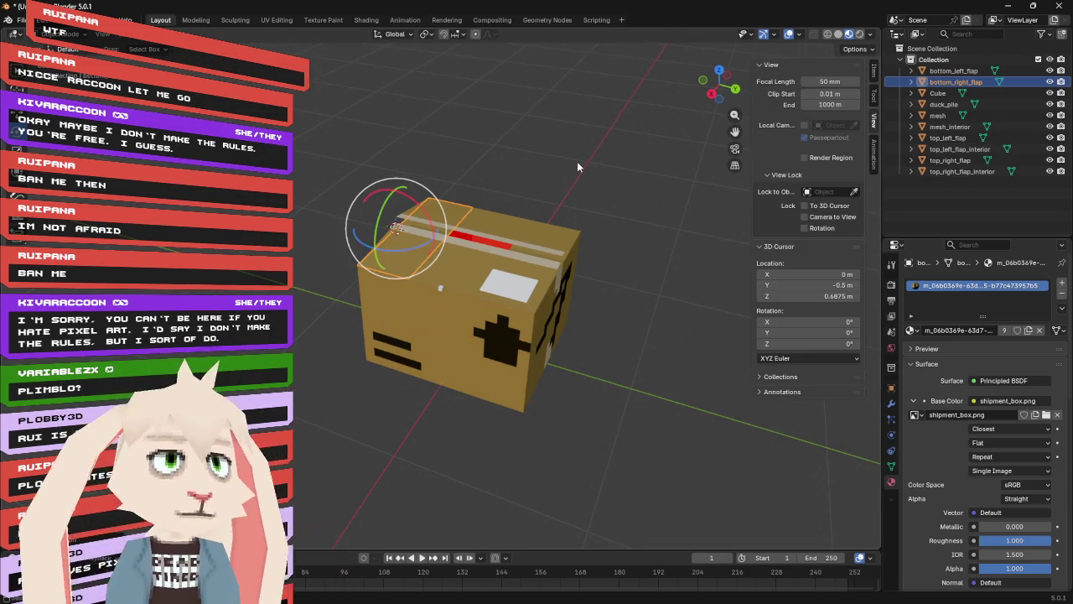
# - Orbit to a closer front view of the box, then bring Chrome's Blender 3D Cursor manual page forward
pyautogui.moveTo(575, 185)
pyautogui.mouseDown()
pyautogui.moveTo(495, 162)
pyautogui.moveTo(400, 172)
pyautogui.moveTo(360, 141)
pyautogui.moveTo(471, 122)
pyautogui.moveTo(561, 148)
pyautogui.moveTo(590, 186)
pyautogui.moveTo(455, 164)
pyautogui.moveTo(495, 171)
pyautogui.mouseUp()
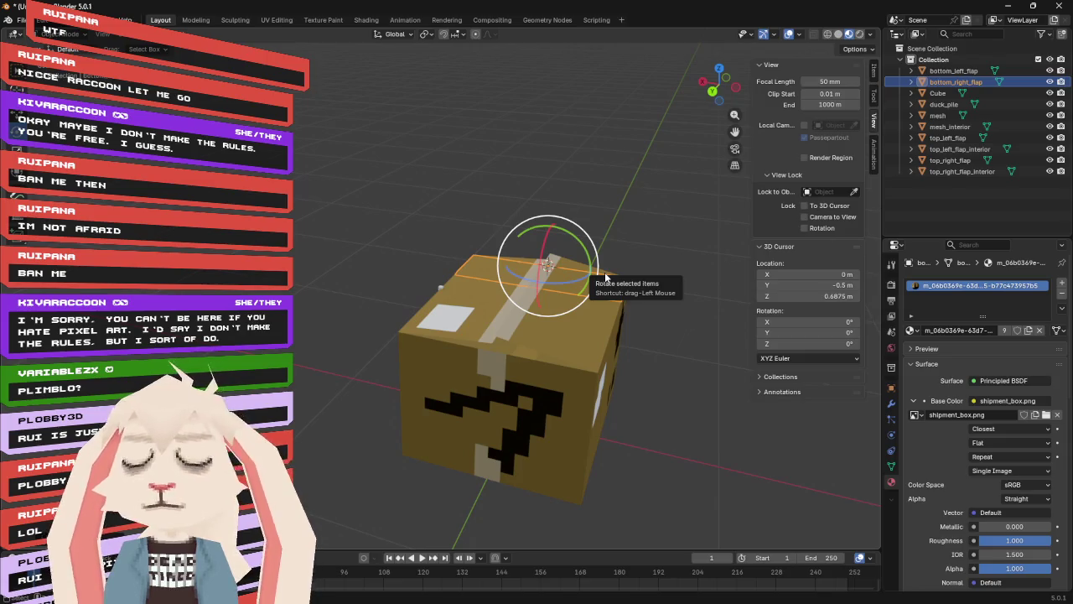
pyautogui.hotkey('alt', 'Tab')
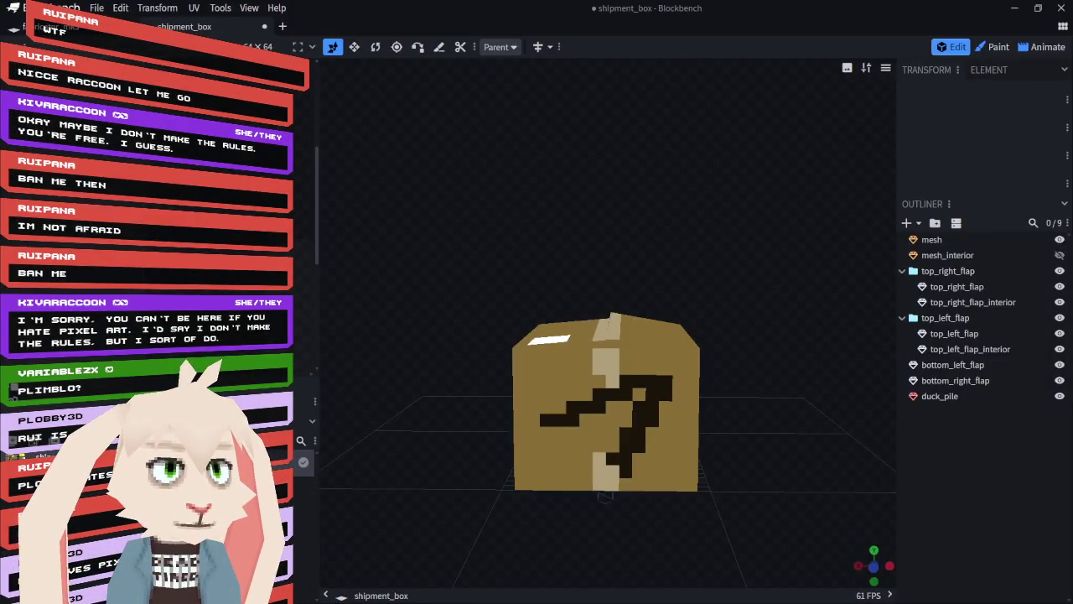
pyautogui.hotkey('alt', 'Tab')
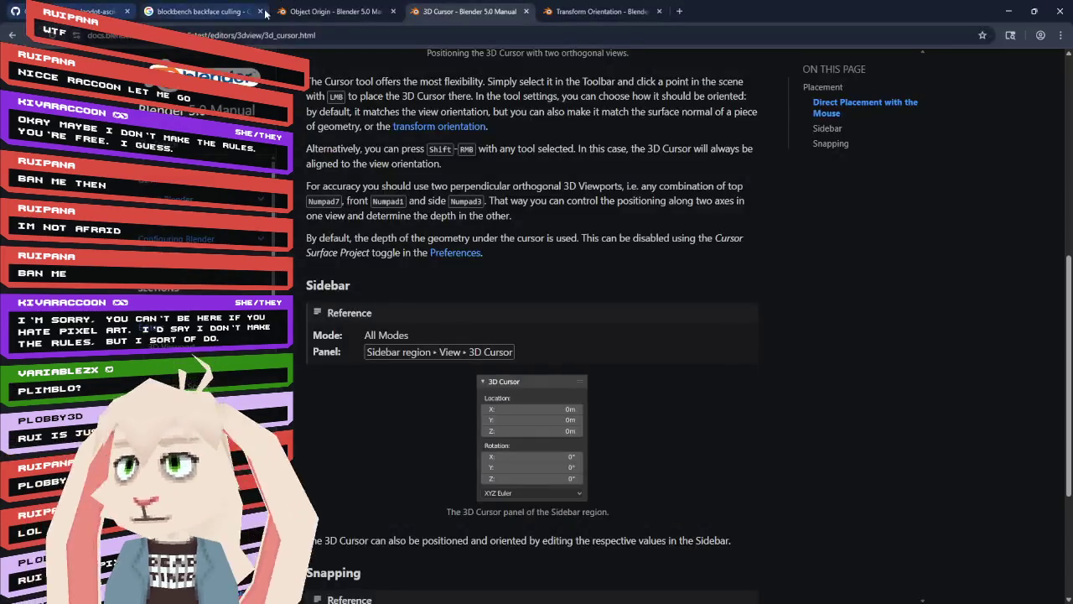
# - Search Google for 'blender merge objects' in a new tab, then return to Blender via Blockbench
pyautogui.click(679, 13)
pyautogui.write('blender merge')
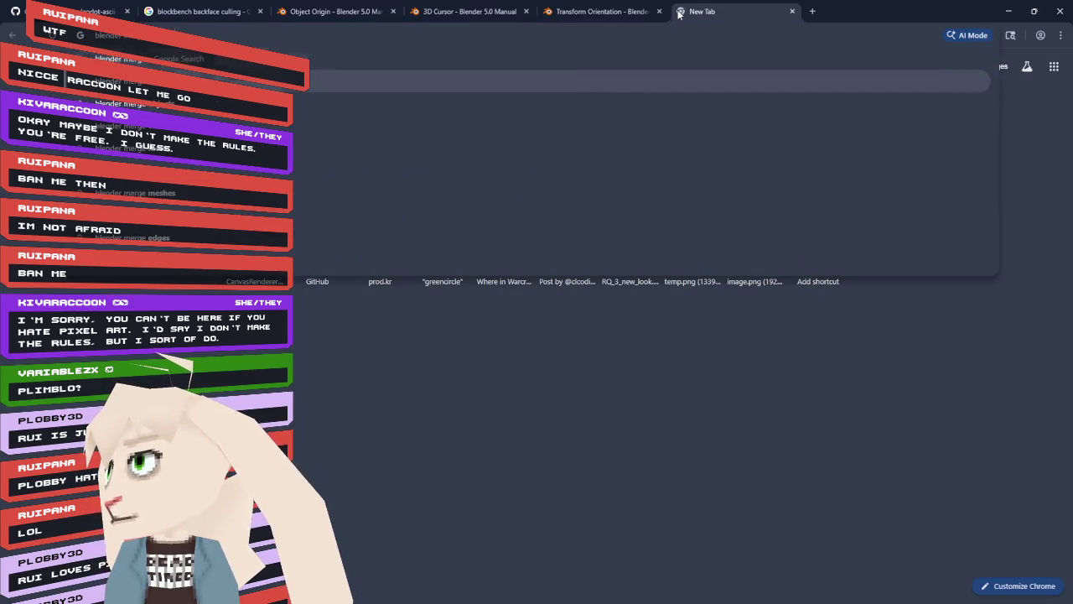
pyautogui.click(755, 104)
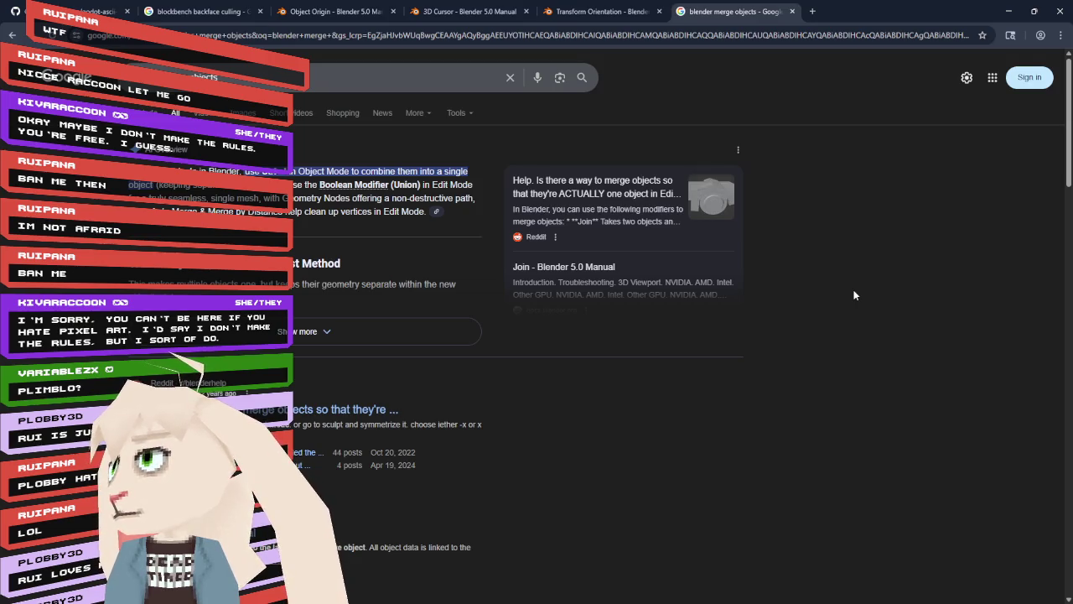
pyautogui.hotkey('alt', 'Tab')
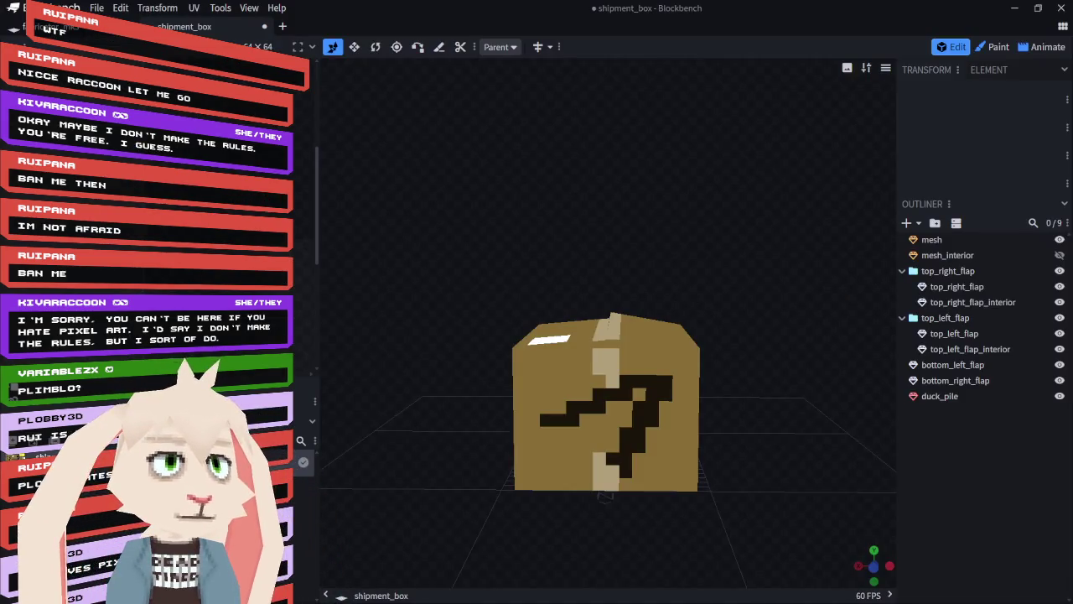
pyautogui.hotkey('alt', 'Tab')
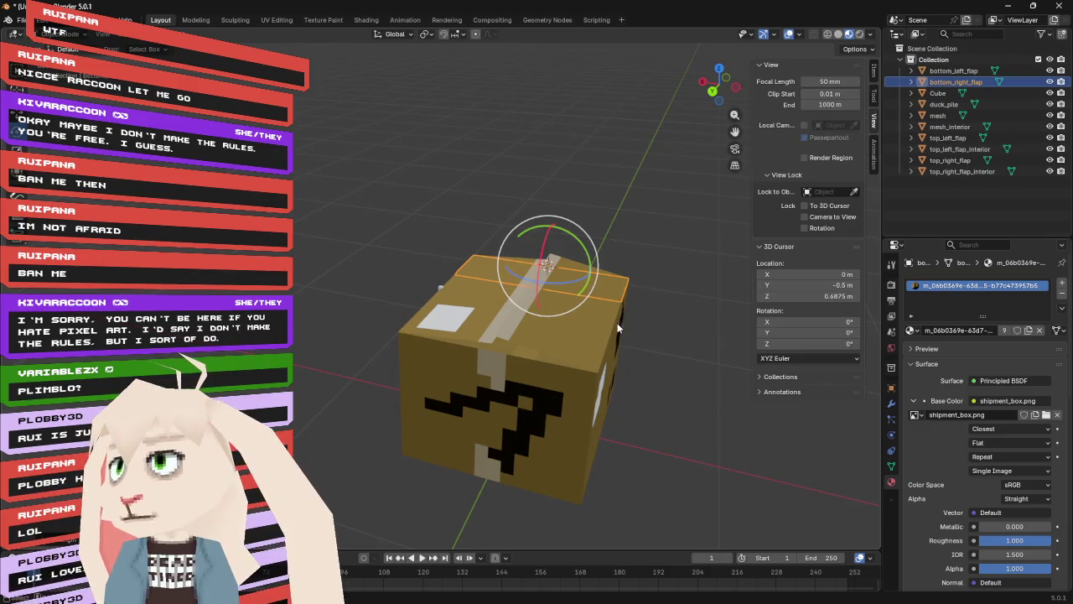
# - Join top_right_flap_interior into top_right_flap and enter Edit Mode on the merged flap mesh
pyautogui.click(950, 160)
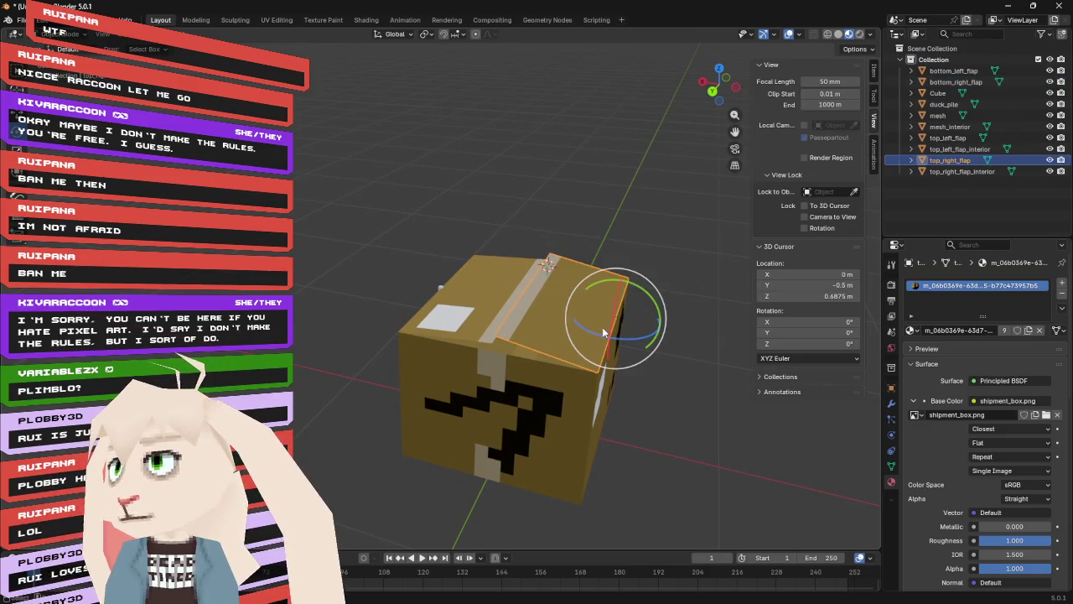
pyautogui.keyDown('shift'); pyautogui.click(948, 171); pyautogui.keyUp('shift')
pyautogui.moveTo(369, 223); pyautogui.dragTo(404, 211)
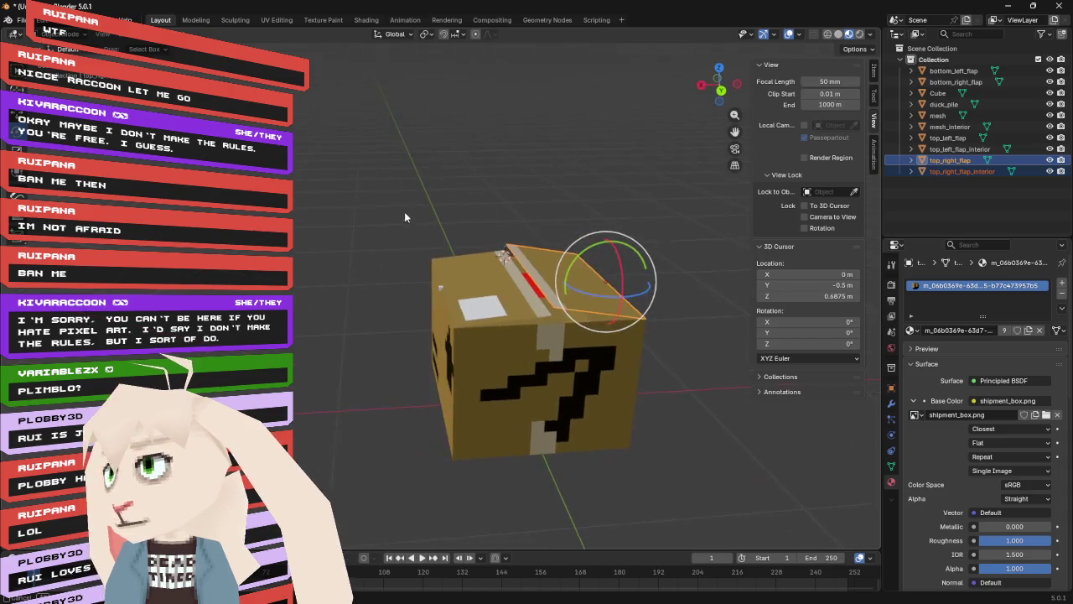
pyautogui.press('Delete')
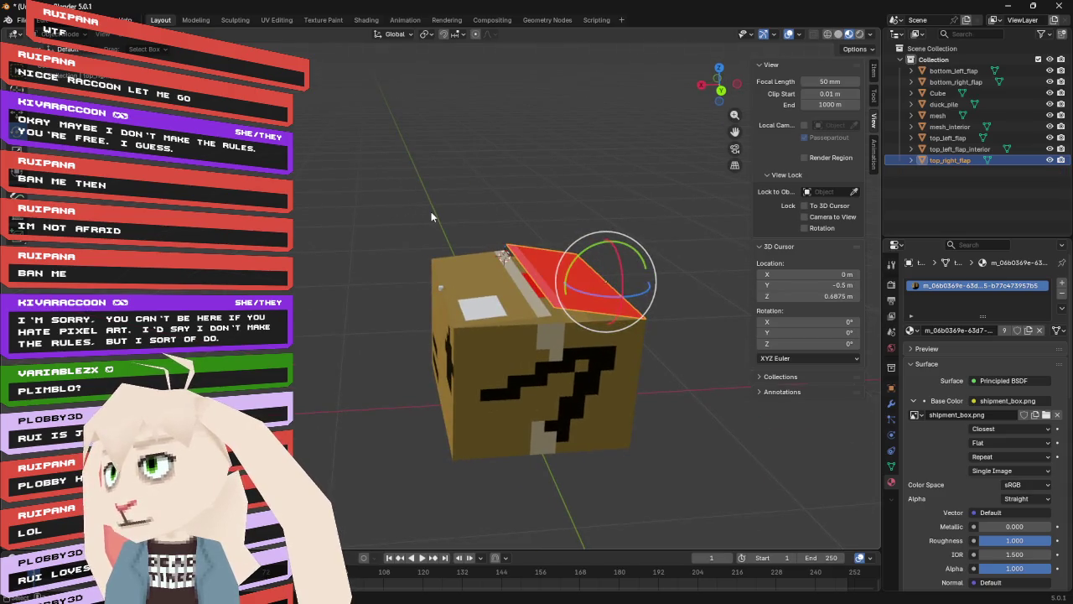
pyautogui.moveTo(693, 347)
pyautogui.mouseDown()
pyautogui.moveTo(688, 305)
pyautogui.moveTo(675, 356)
pyautogui.mouseUp()
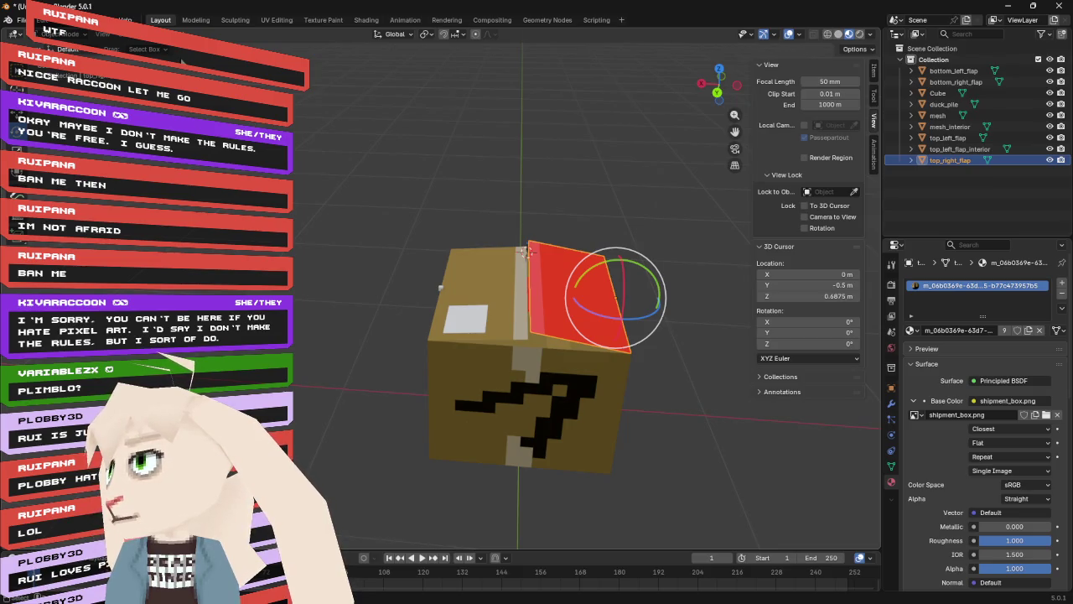
pyautogui.press('Tab')
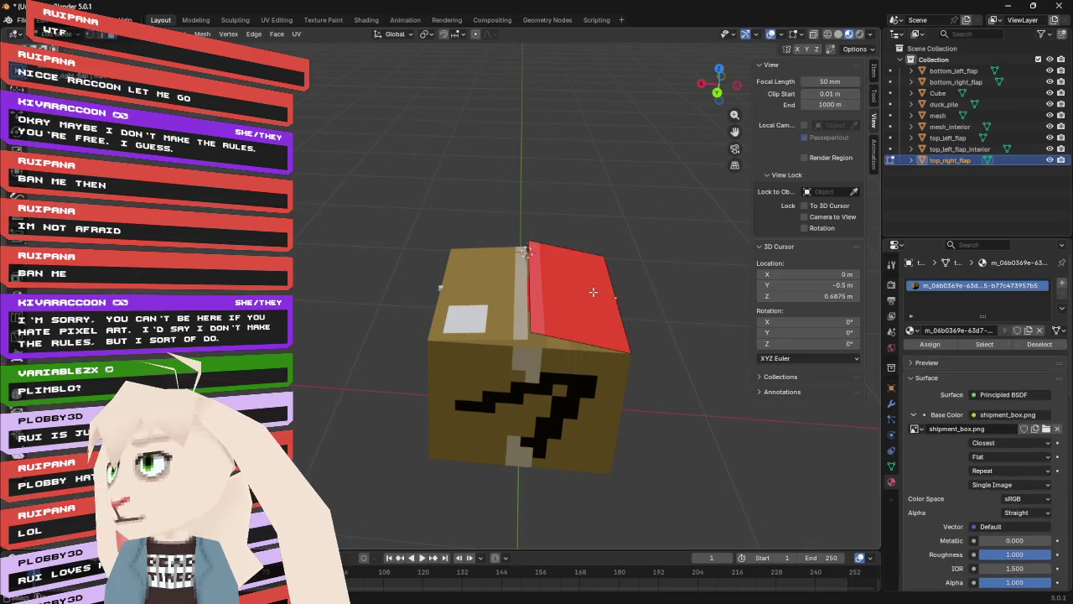
# - Select the red flap's top face and zoom in on it
pyautogui.moveTo(589, 302)
pyautogui.mouseDown()
pyautogui.moveTo(533, 346)
pyautogui.moveTo(606, 278)
pyautogui.moveTo(566, 257)
pyautogui.moveTo(591, 230)
pyautogui.moveTo(617, 321)
pyautogui.moveTo(565, 318)
pyautogui.moveTo(549, 280)
pyautogui.moveTo(563, 290)
pyautogui.mouseUp()
pyautogui.click(530, 350)
pyautogui.scroll(4, 594, 223)
pyautogui.scroll(-3, 594, 224)
pyautogui.scroll(3, 549, 279)
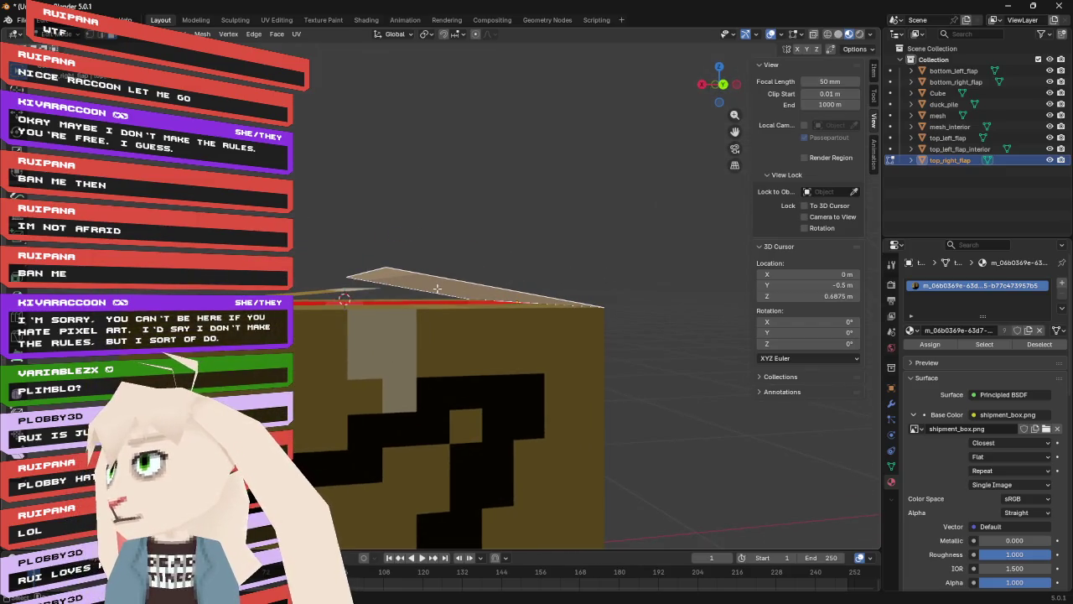
# - In vertex select, trial-lift the flap's corner vertex upward, then undo the lift
pyautogui.click(95, 38)
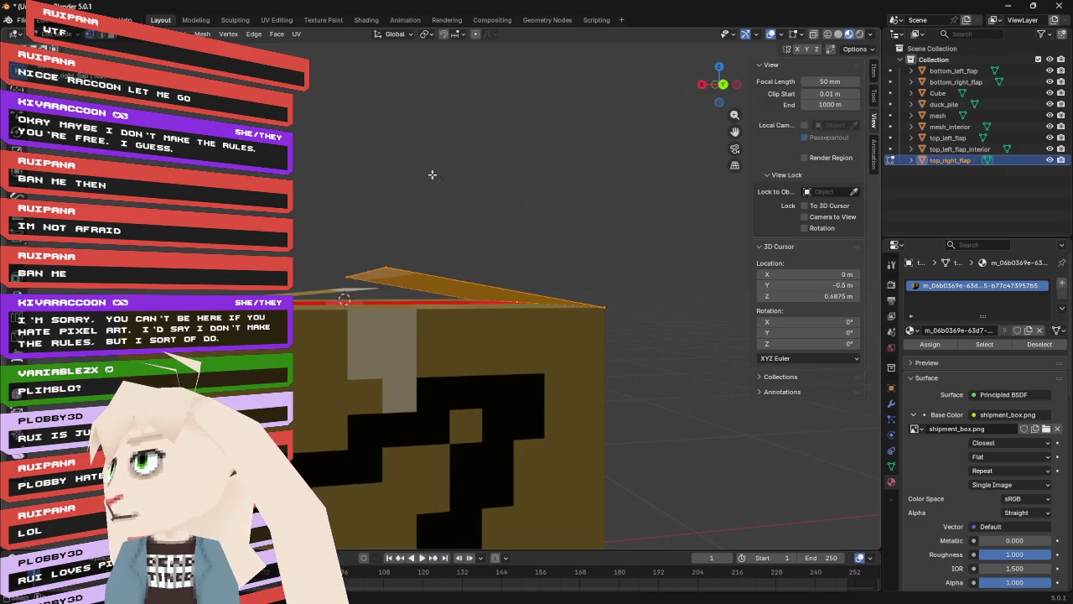
pyautogui.click(605, 306)
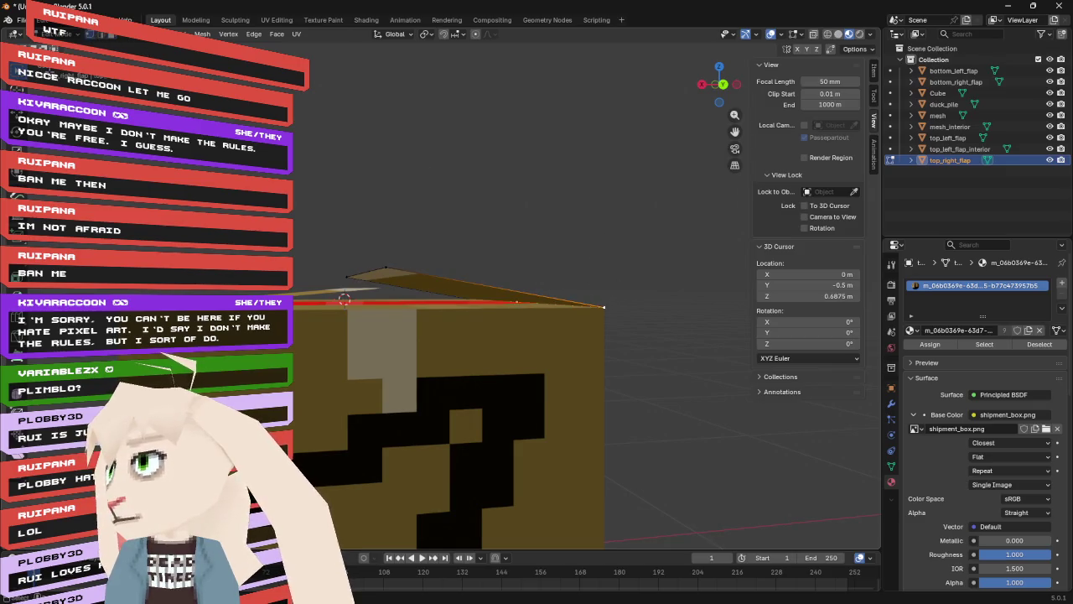
pyautogui.hotkey('shift', 'space')
pyautogui.press('g')
pyautogui.moveTo(611, 266); pyautogui.dragTo(604, 188)
pyautogui.moveTo(481, 170)
pyautogui.mouseDown()
pyautogui.moveTo(505, 159)
pyautogui.moveTo(505, 137)
pyautogui.moveTo(558, 191)
pyautogui.mouseUp()
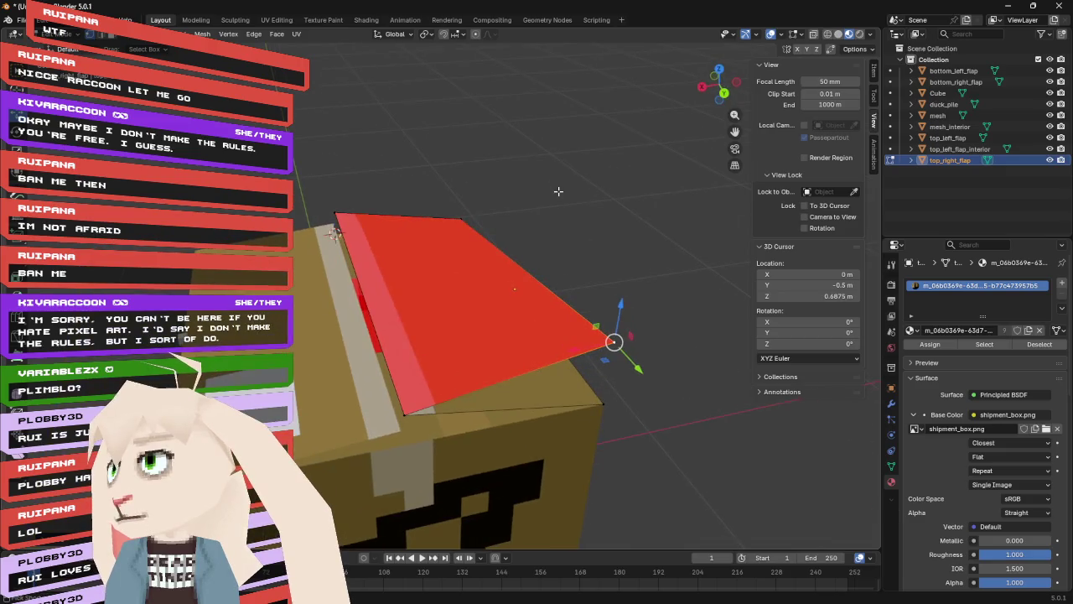
pyautogui.hotkey('ctrl', 'z')
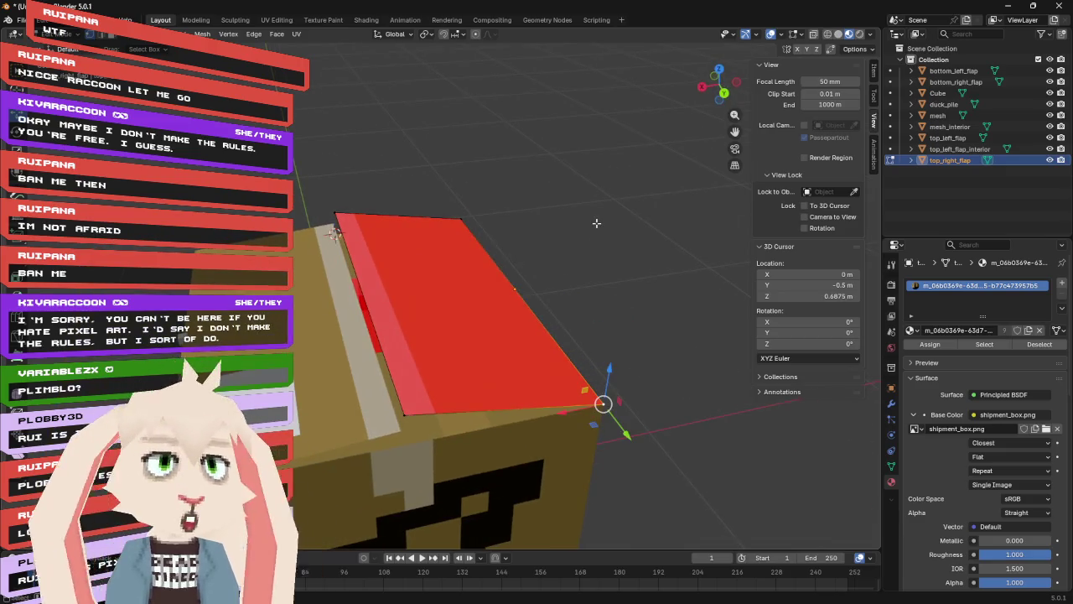
pyautogui.moveTo(615, 277)
pyautogui.mouseDown()
pyautogui.moveTo(609, 228)
pyautogui.moveTo(602, 240)
pyautogui.mouseUp()
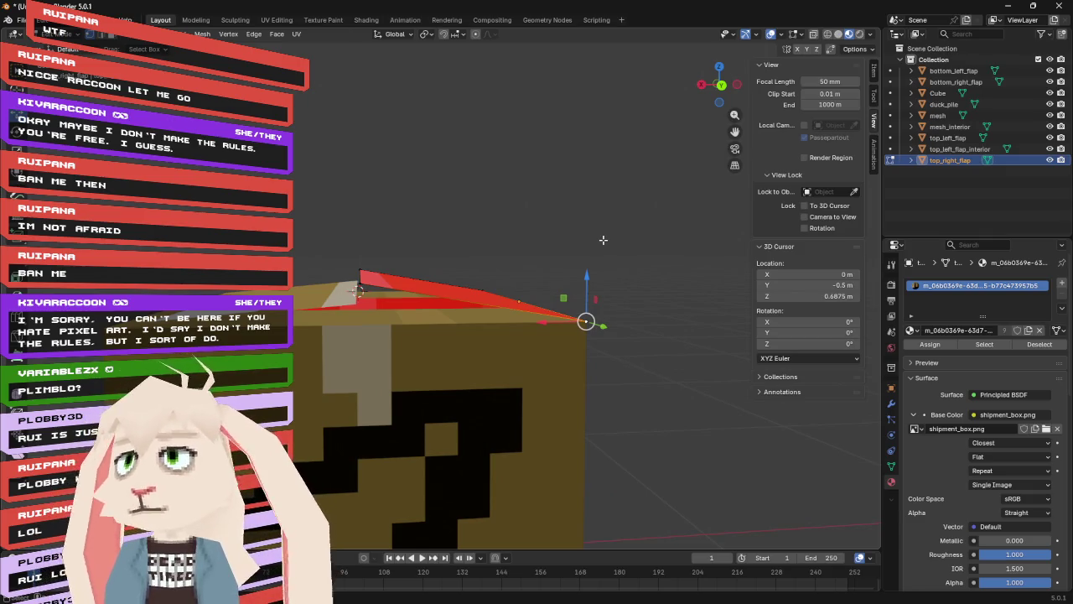
# - Join top_left_flap with its interior, and merge mesh_interior into the body mesh
pyautogui.click(939, 139)
pyautogui.keyDown('ctrl'); pyautogui.click(953, 150); pyautogui.keyUp('ctrl')
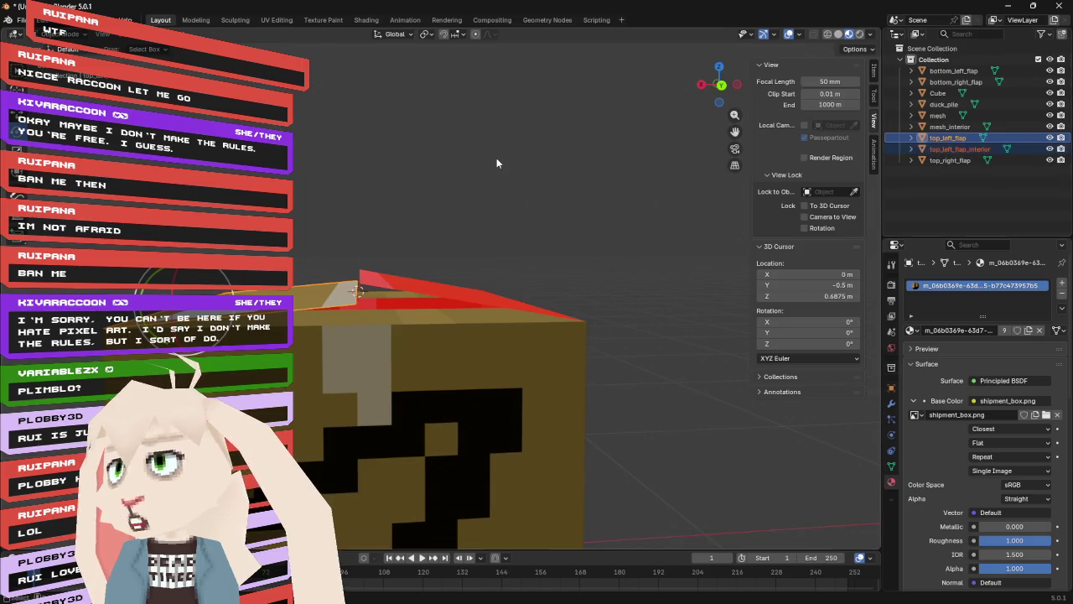
pyautogui.hotkey('ctrl', 'j')
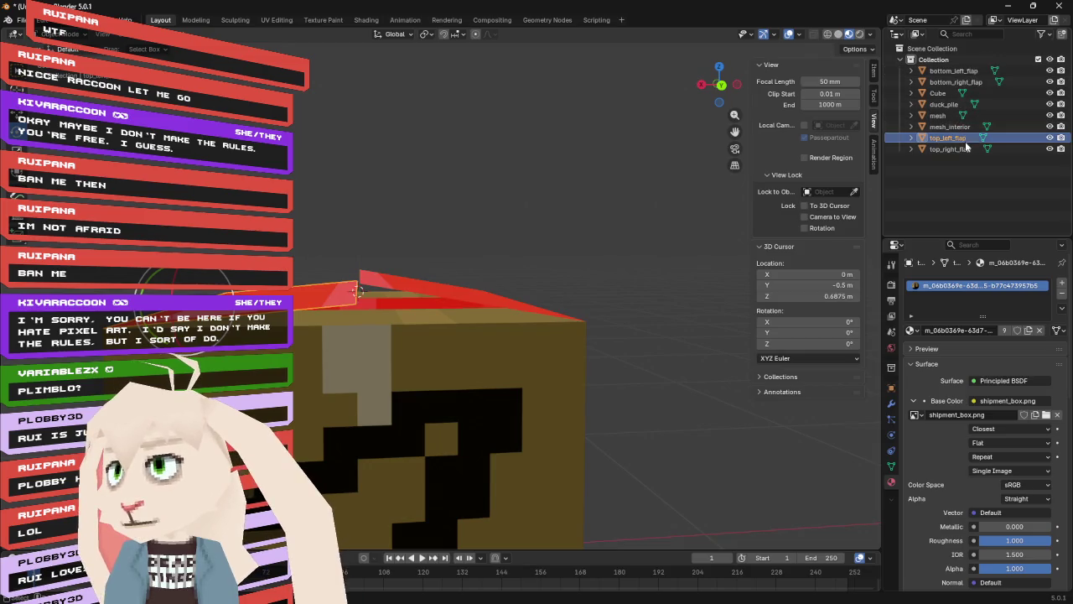
pyautogui.click(948, 117)
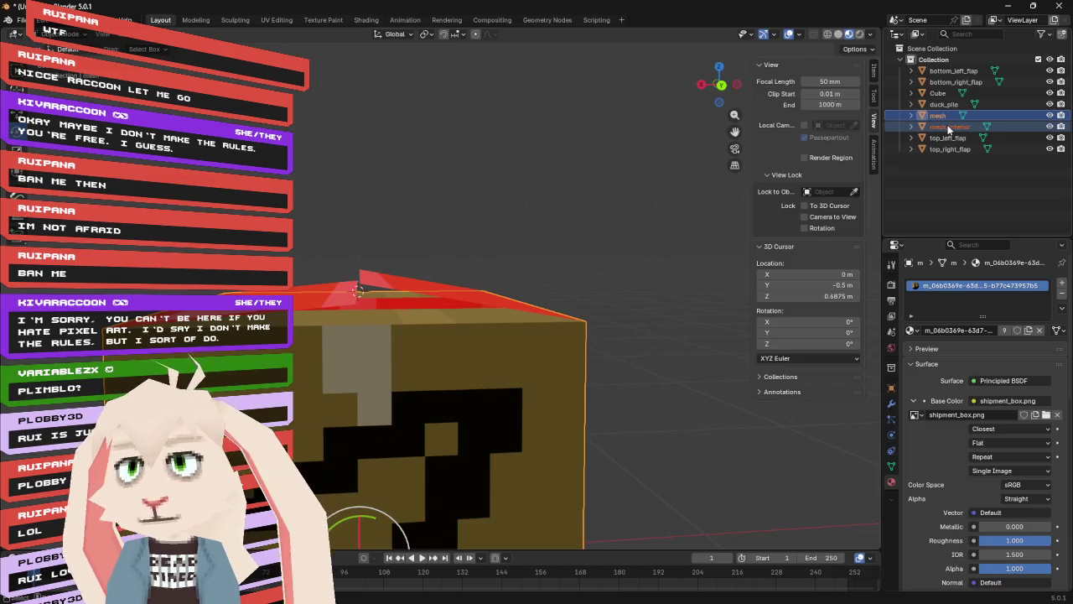
pyautogui.moveTo(444, 148); pyautogui.dragTo(489, 158)
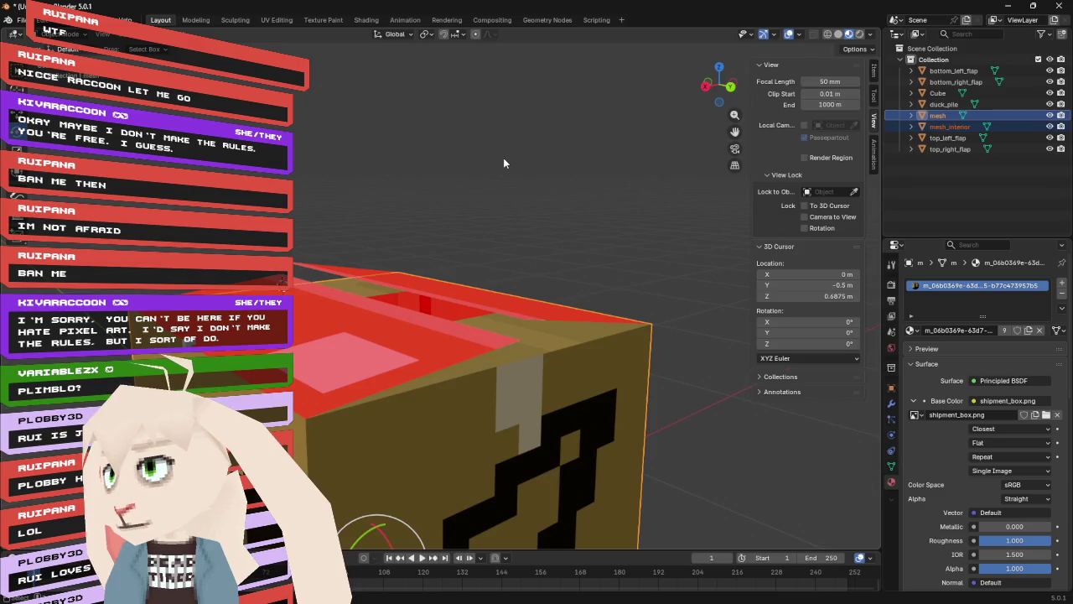
pyautogui.press('Delete')
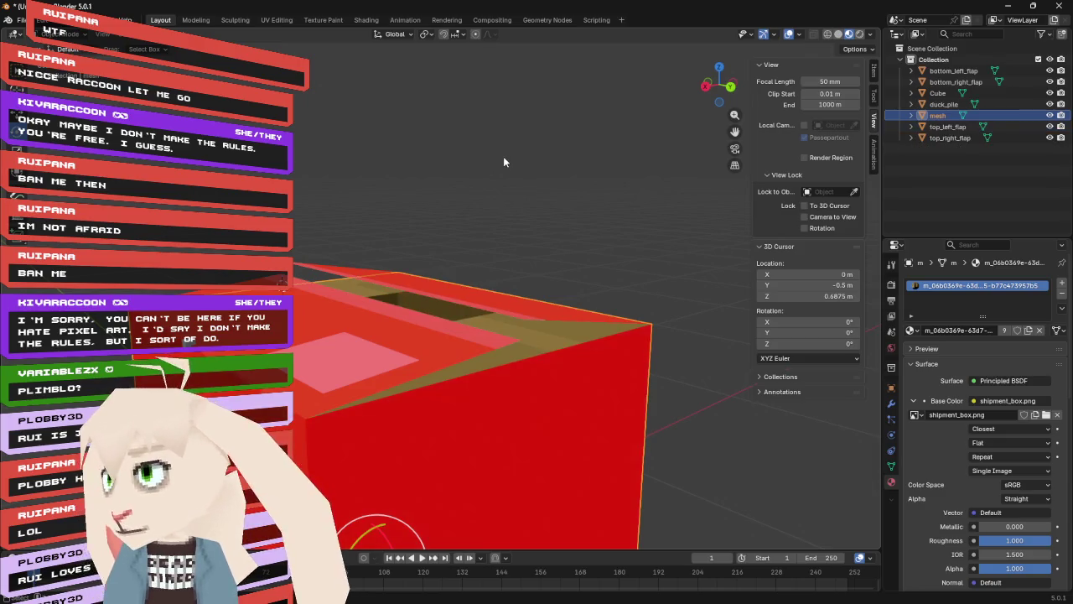
# - Rename the body object to 'box' and delete the leftover Cube object
pyautogui.doubleClick(937, 115)
pyautogui.write('box')
pyautogui.press('Return')
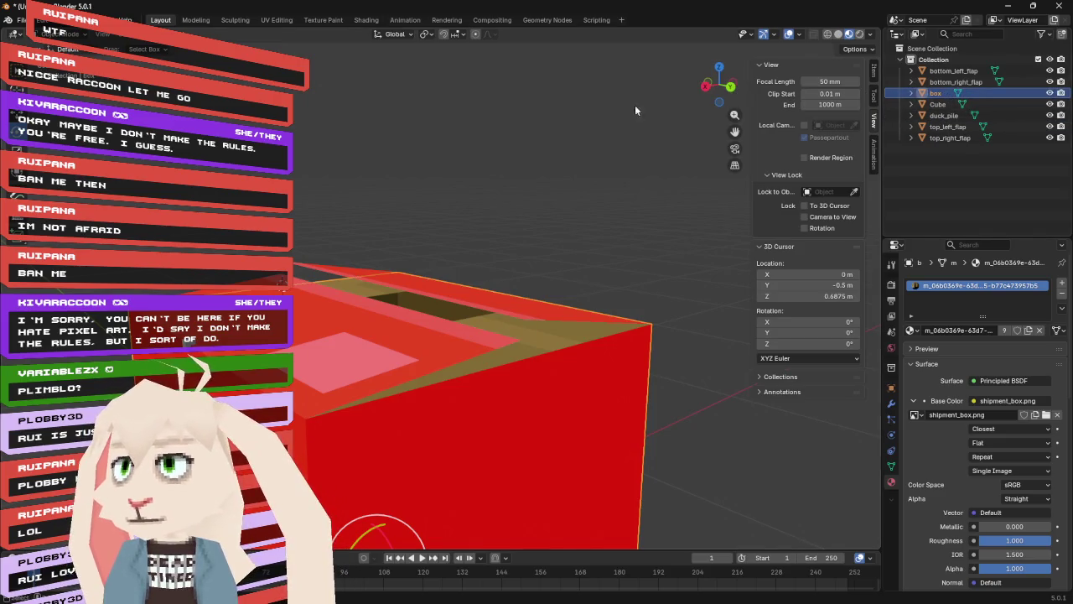
pyautogui.click(937, 104)
pyautogui.press('x')
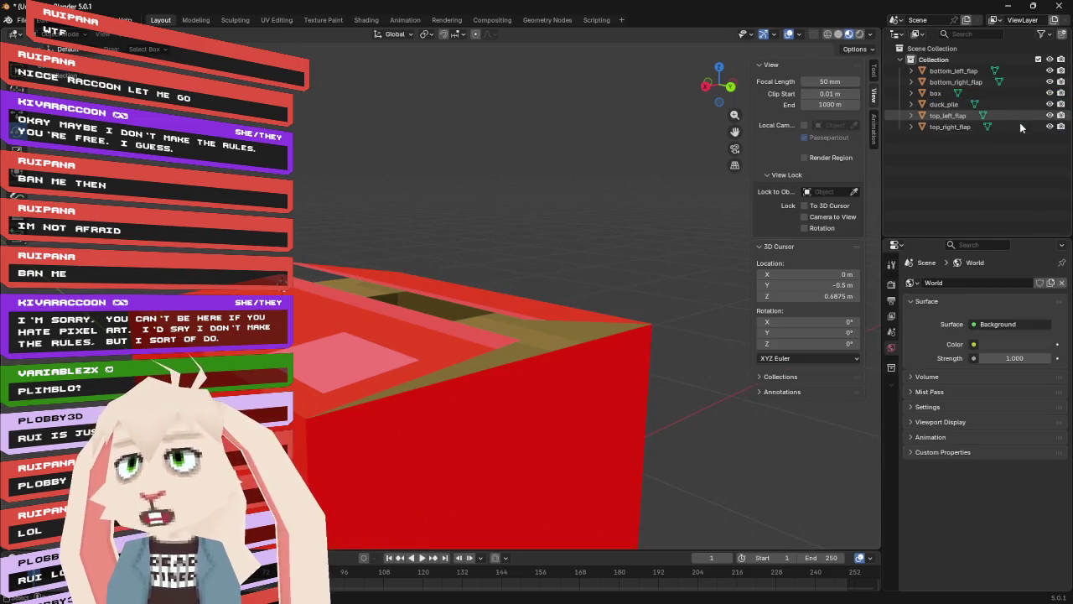
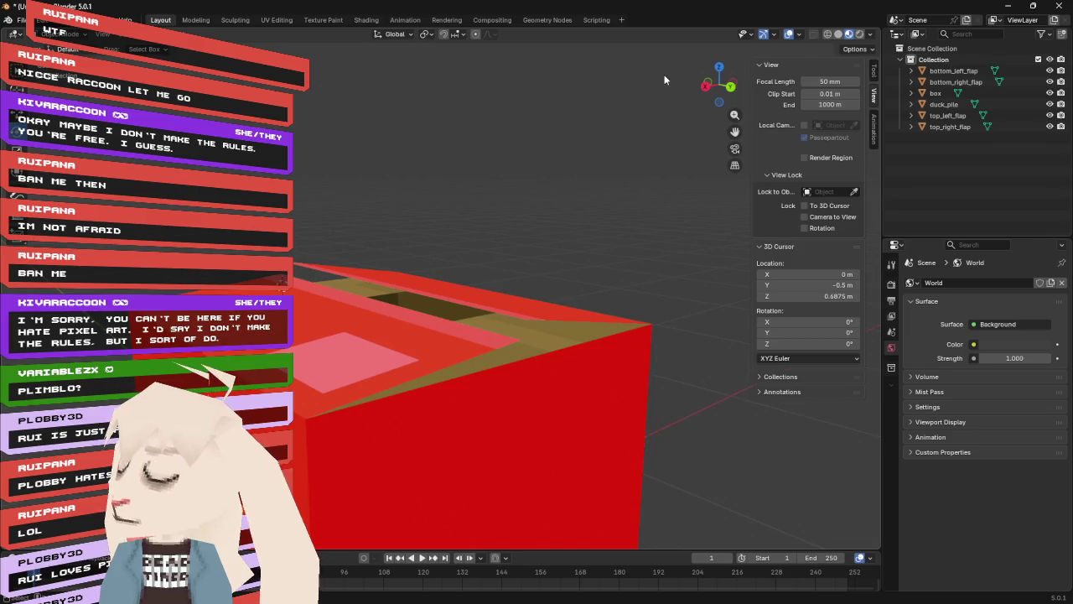
# - Duplicate bottom_left_flap, leaving the copy in its original place
pyautogui.moveTo(612, 90)
pyautogui.mouseDown()
pyautogui.moveTo(608, 171)
pyautogui.moveTo(572, 198)
pyautogui.moveTo(598, 174)
pyautogui.mouseUp()
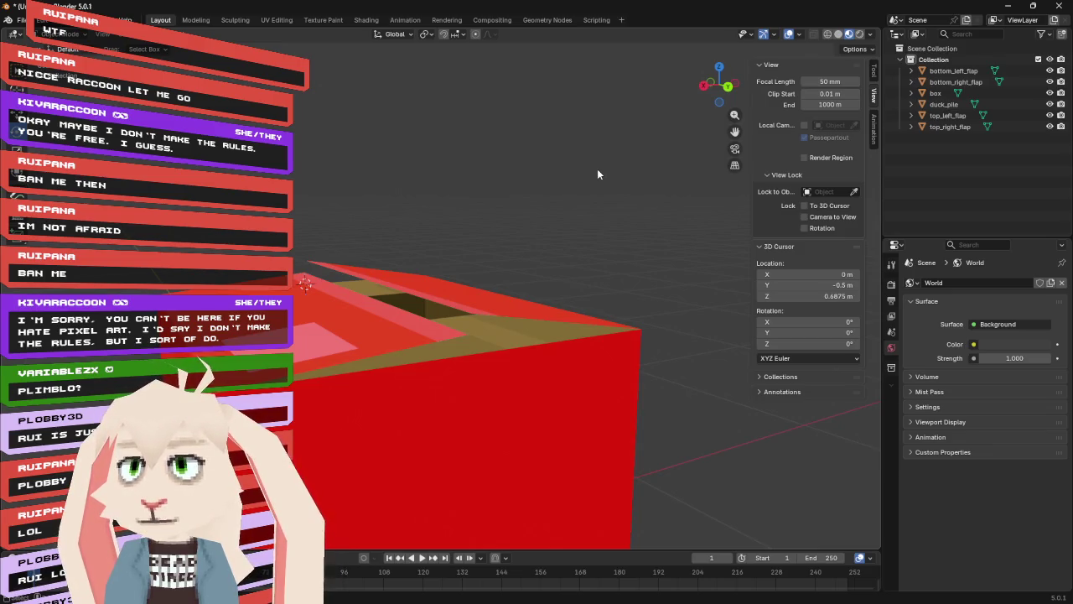
pyautogui.click(953, 70)
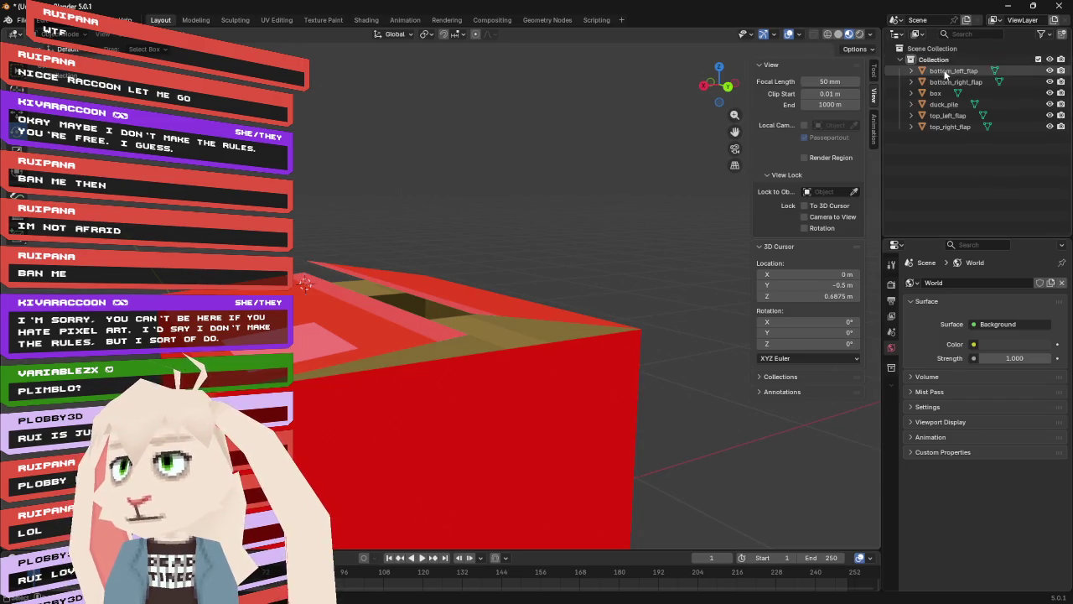
pyautogui.press('r')
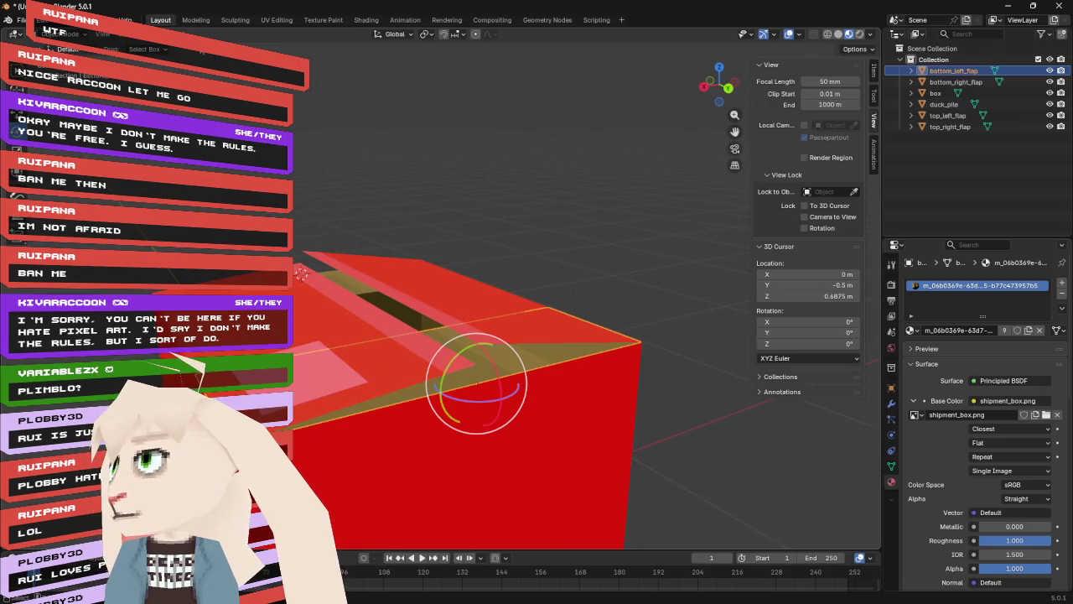
pyautogui.click(179, 34)
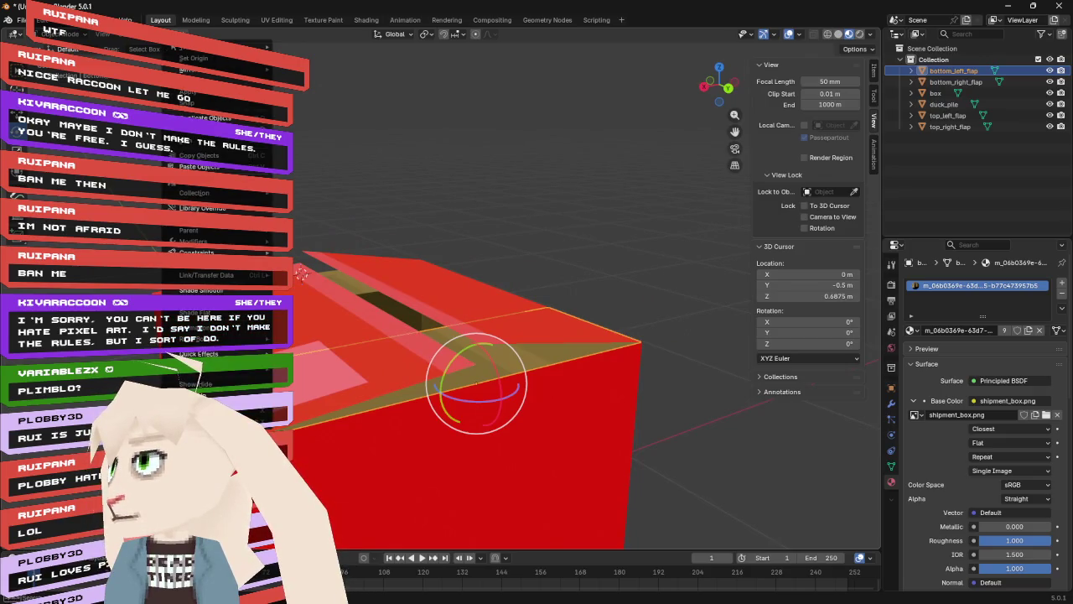
pyautogui.click(216, 118)
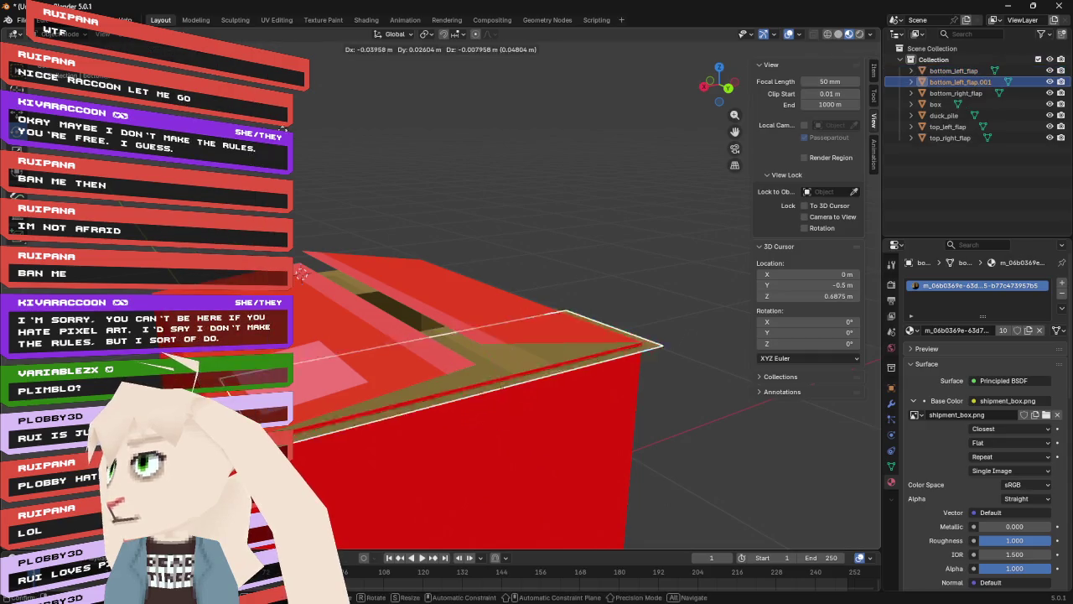
pyautogui.press('Escape')
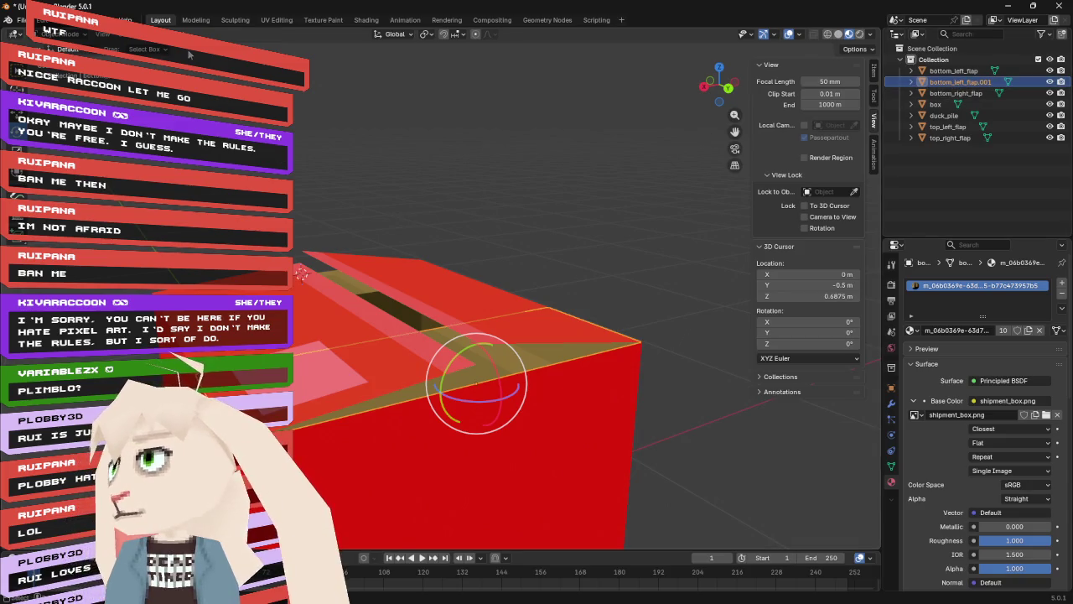
# - Flip the duplicate flap's face normals and join it into bottom_left_flap
pyautogui.press('Tab')
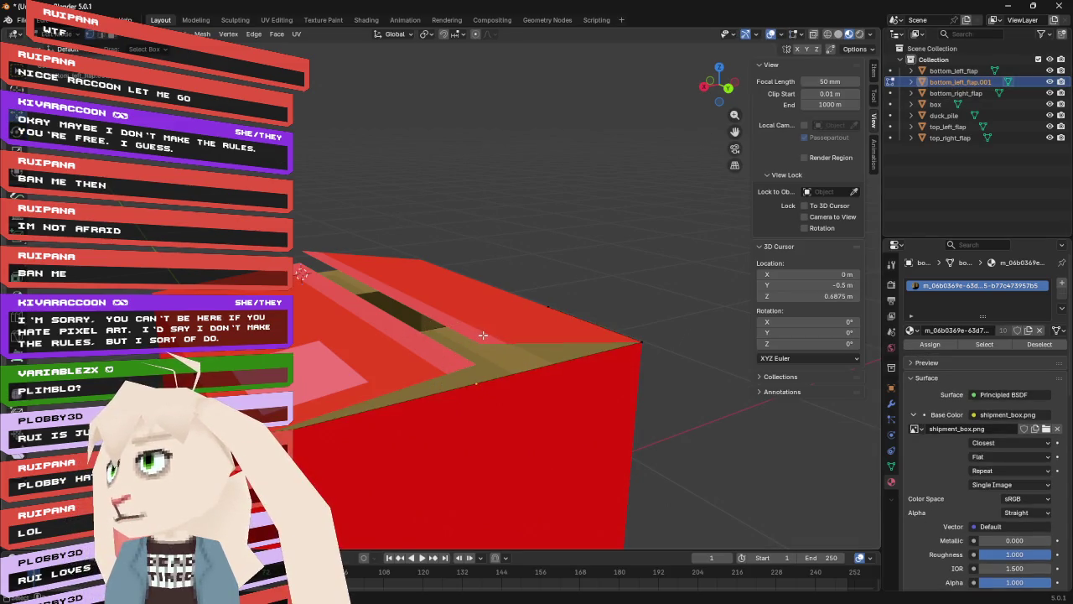
pyautogui.click(553, 288)
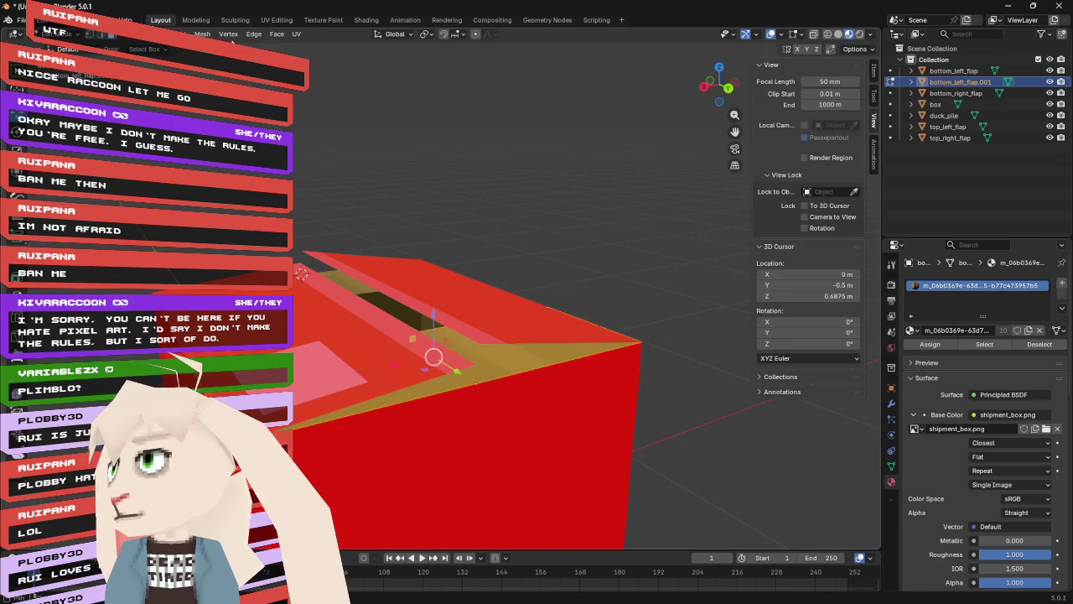
pyautogui.click(202, 33)
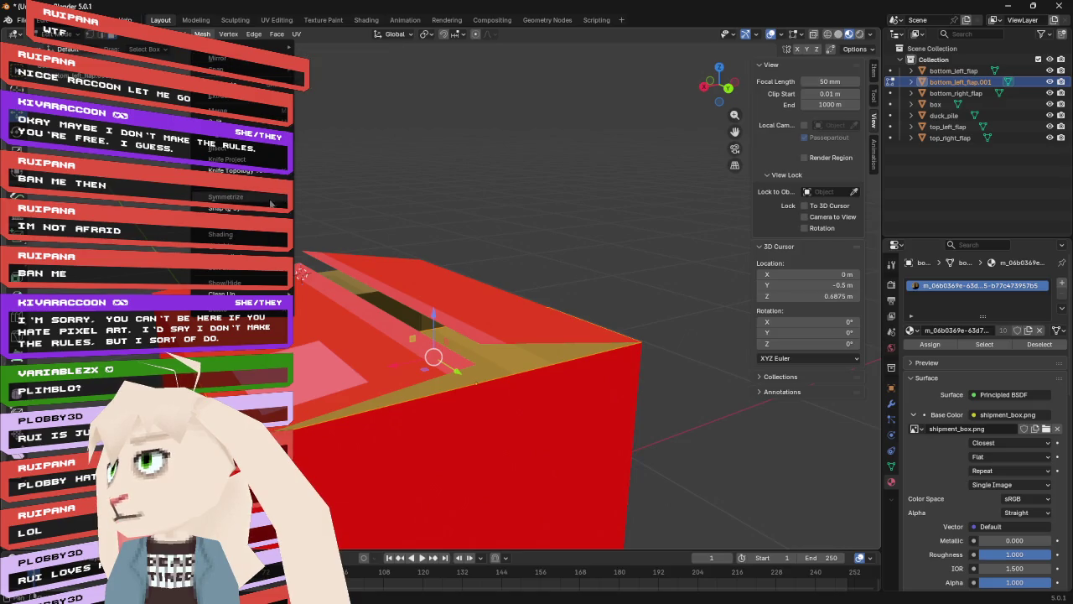
pyautogui.moveTo(276, 221)
pyautogui.click(339, 219)
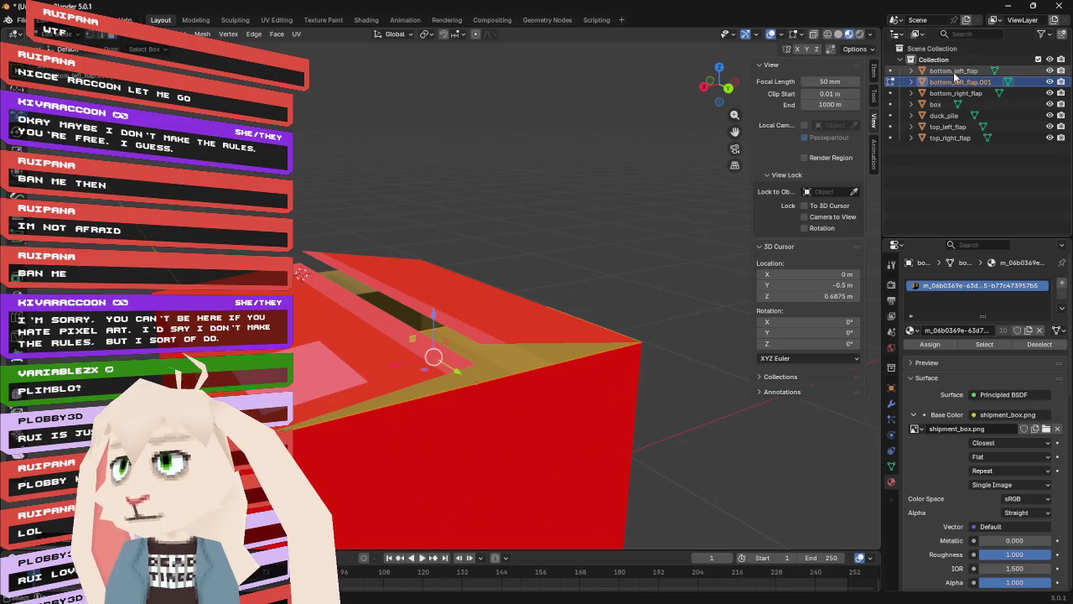
pyautogui.press('Tab')
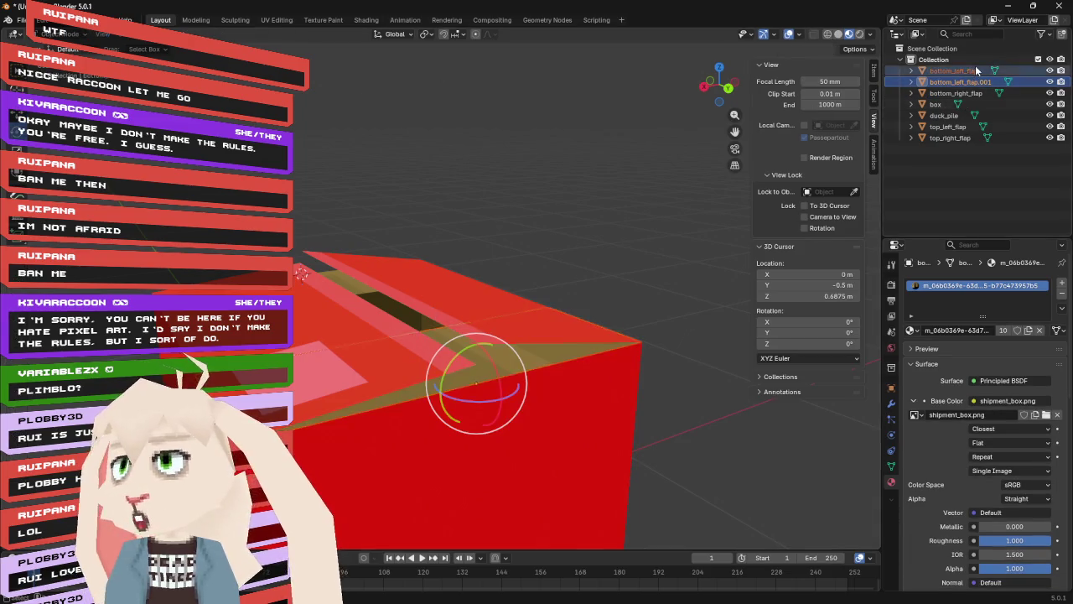
pyautogui.rightClick(971, 68)
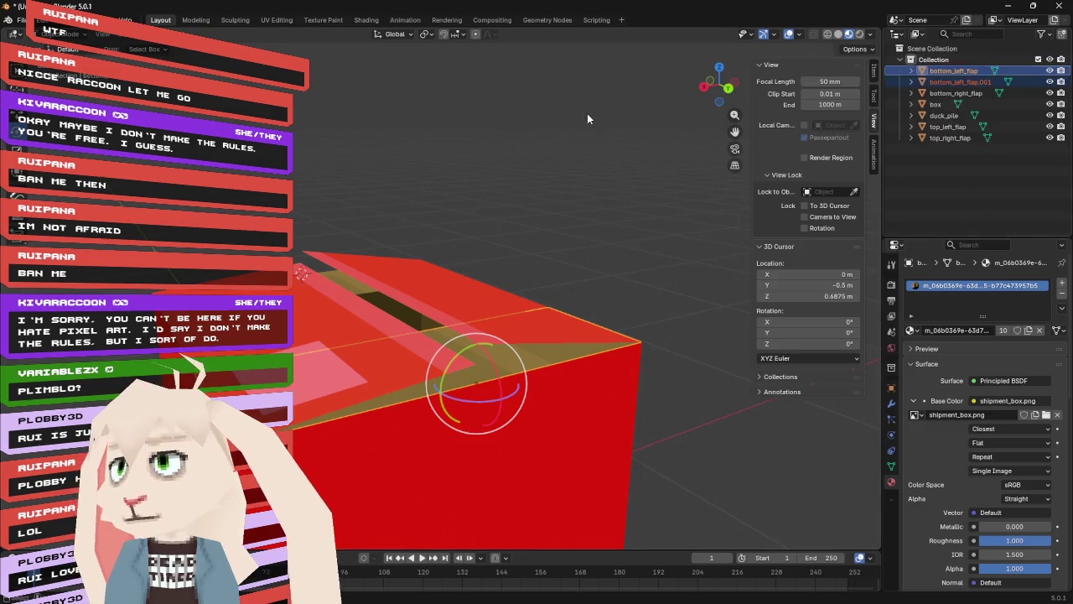
# - Select bottom_right_flap and begin duplicating it from the Object menu
pyautogui.moveTo(490, 204)
pyautogui.mouseDown()
pyautogui.moveTo(614, 187)
pyautogui.moveTo(634, 198)
pyautogui.mouseUp()
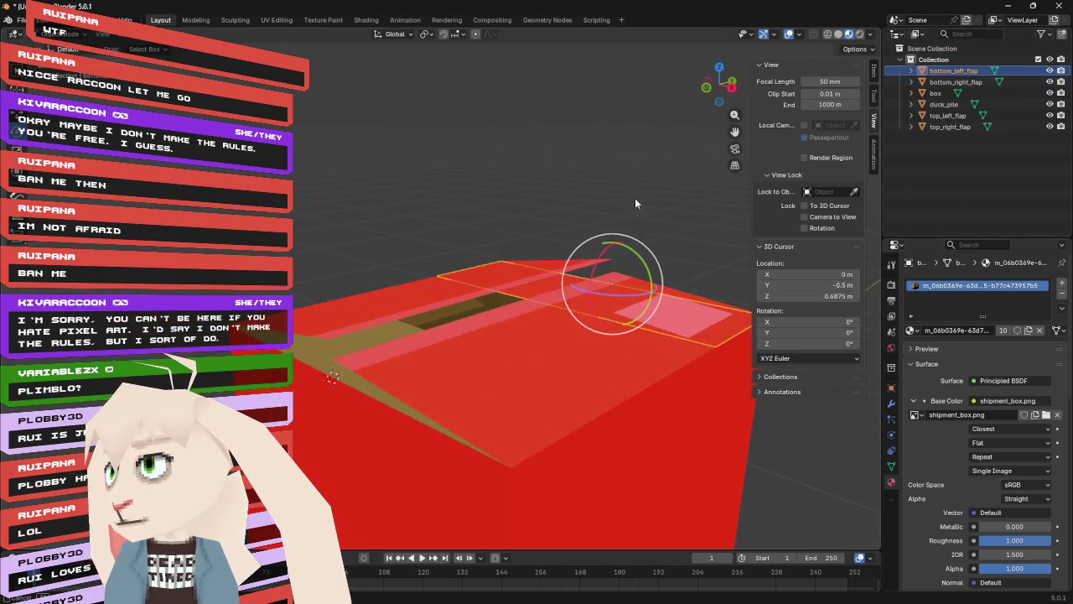
pyautogui.click(983, 83)
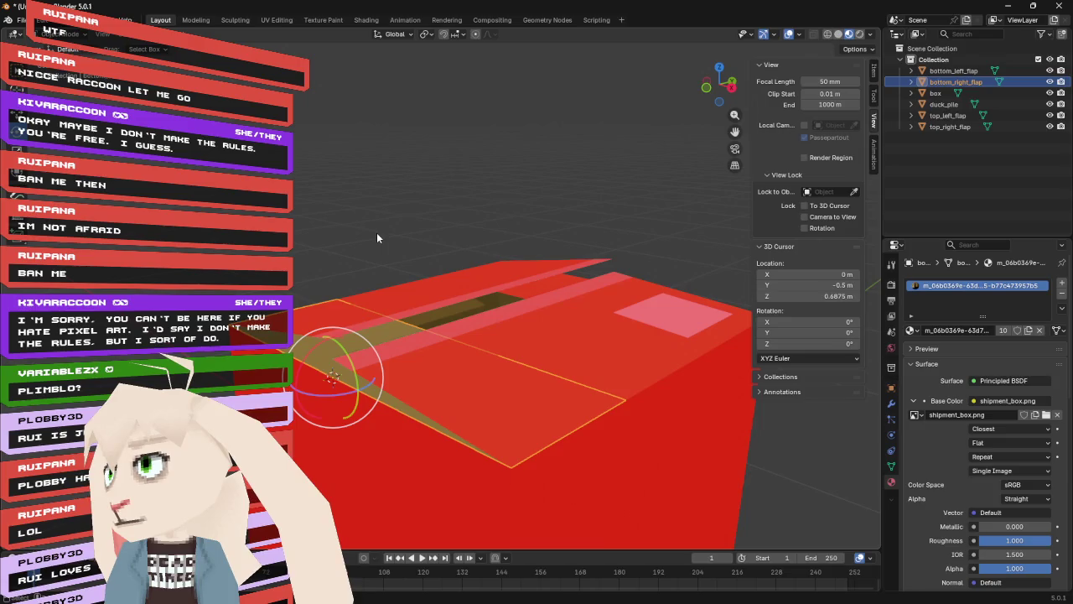
pyautogui.click(176, 34)
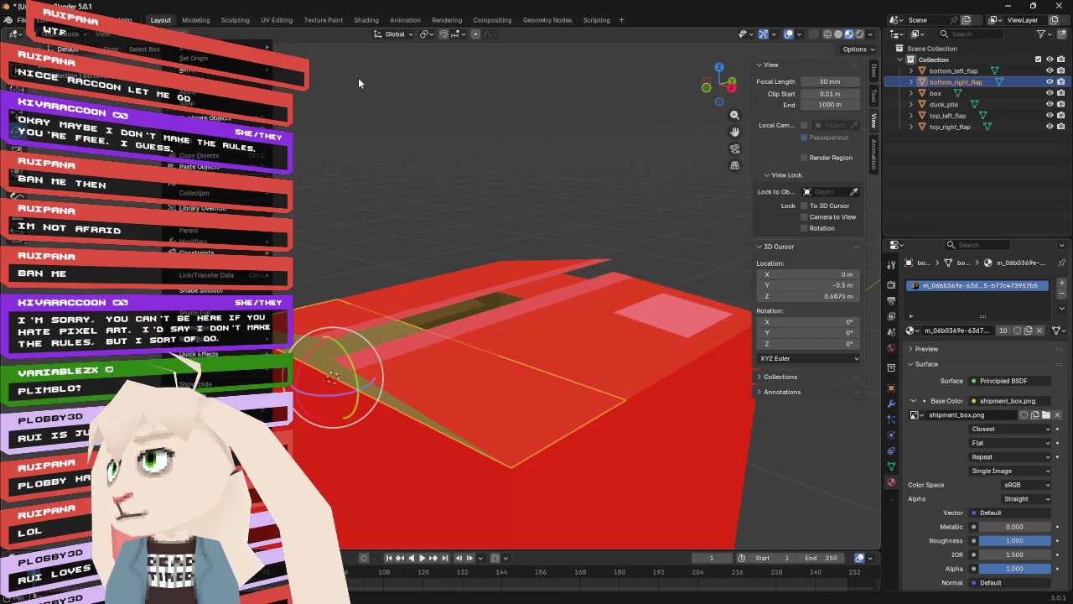
# - Duplicate bottom_right_flap with Shift+D, keeping the copy in place
pyautogui.press('Escape')
pyautogui.hotkey('shift', 'd')
pyautogui.rightClick(378, 135)
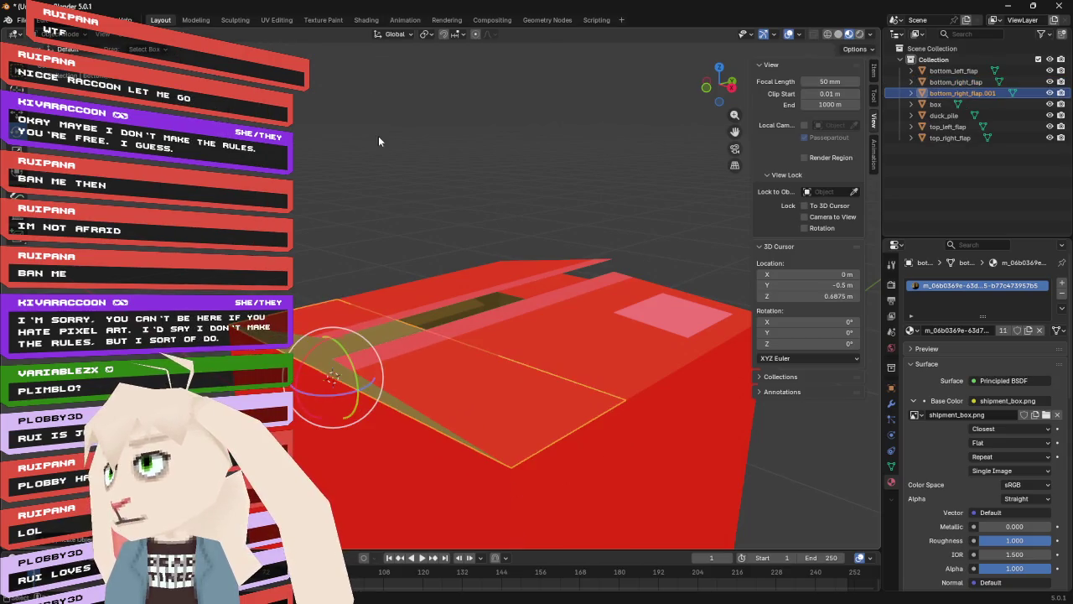
# - Flip all normals of the duplicate flap and join it with the original bottom_right_flap
pyautogui.press('Tab')
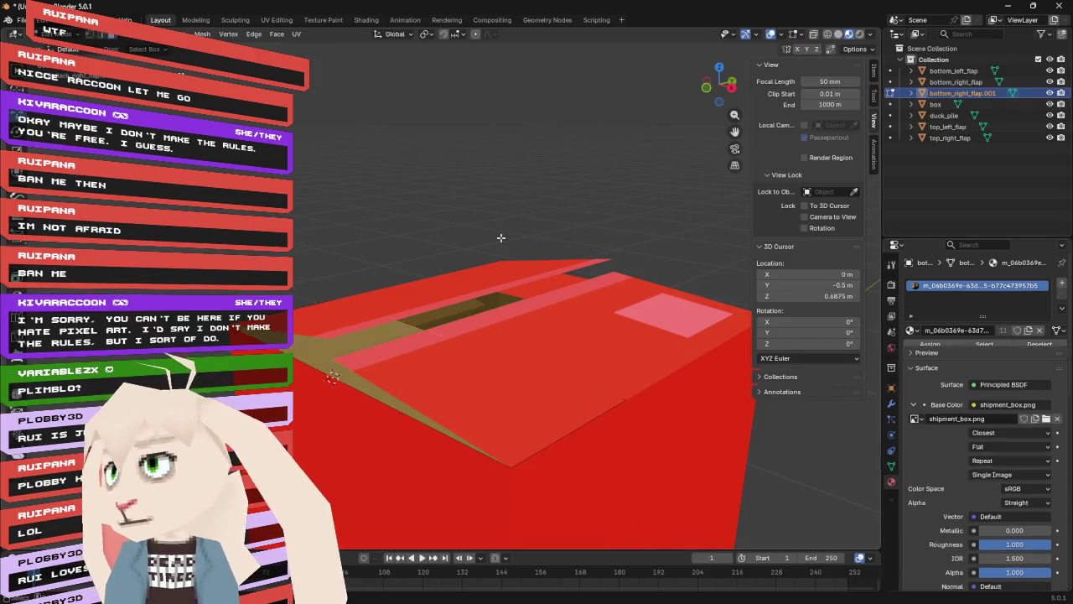
pyautogui.press('a')
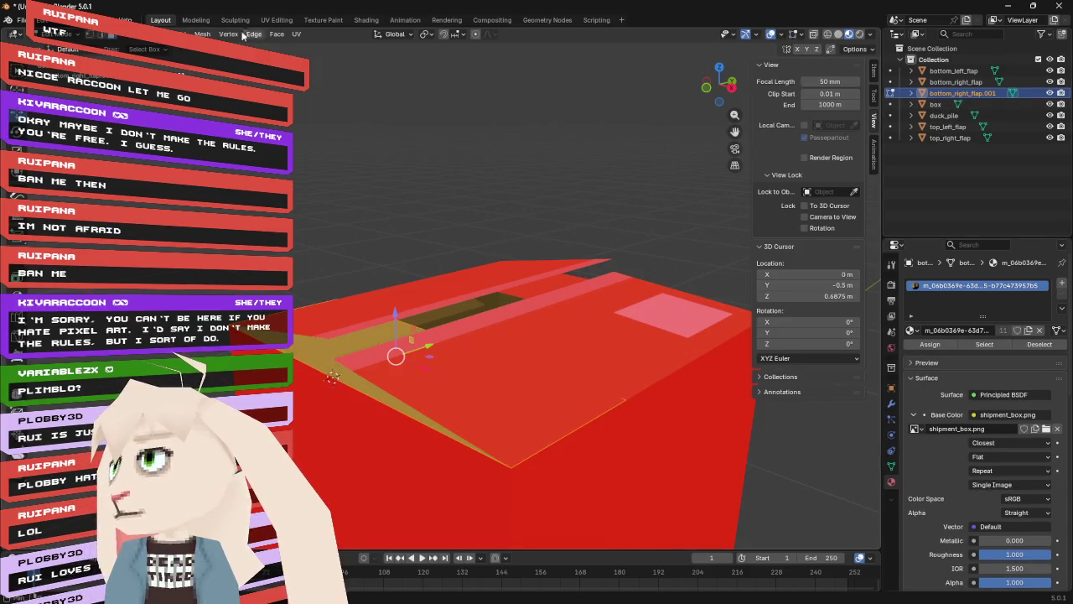
pyautogui.click(202, 34)
pyautogui.moveTo(269, 221)
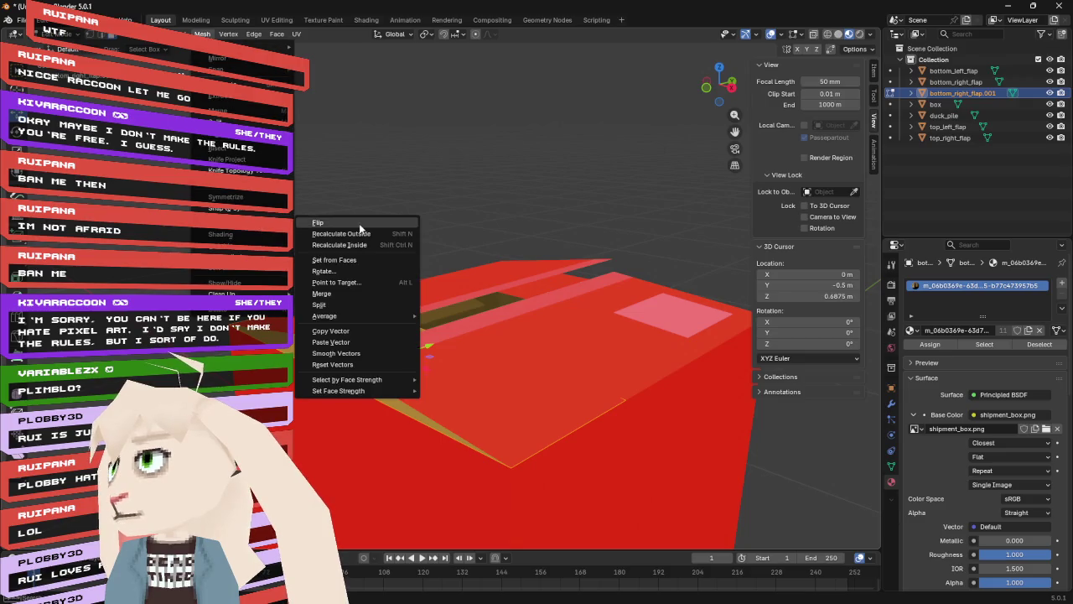
pyautogui.click(359, 228)
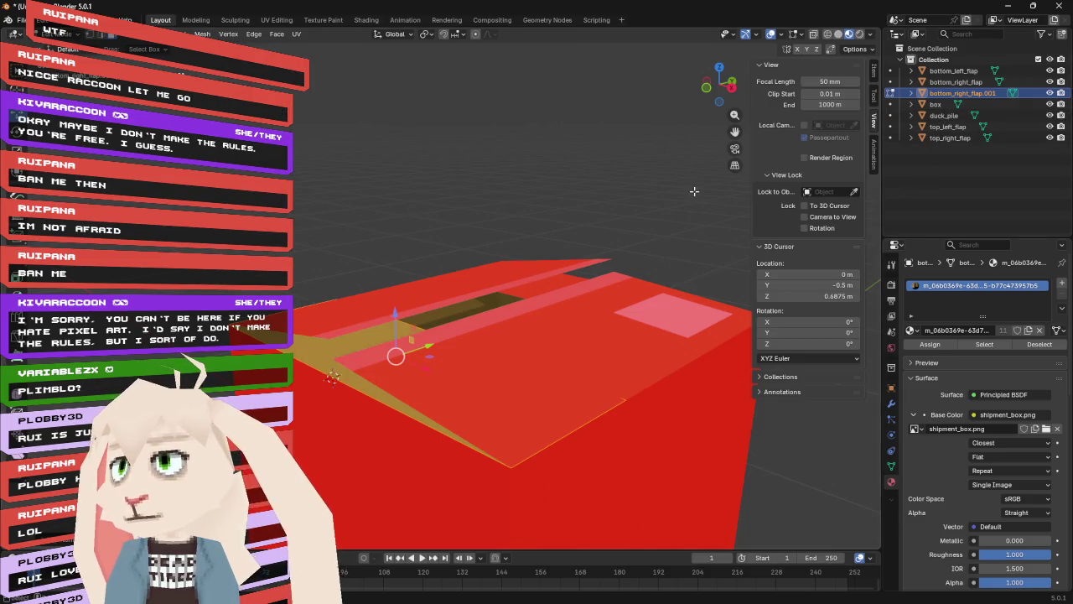
pyautogui.press('Tab')
pyautogui.keyDown('ctrl'); pyautogui.click(955, 81); pyautogui.keyUp('ctrl')
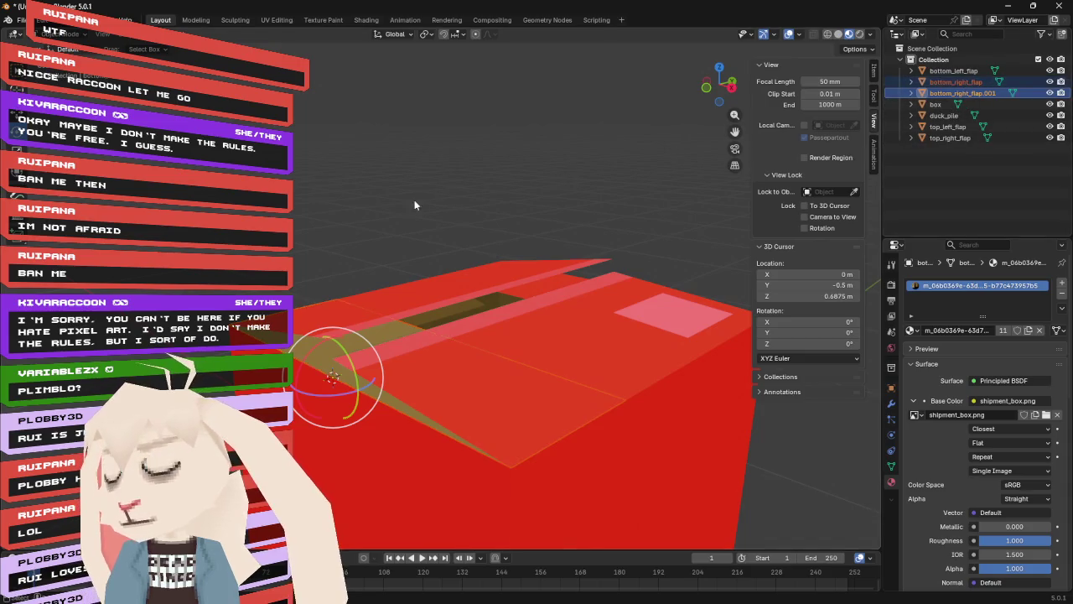
pyautogui.hotkey('ctrl', 'j')
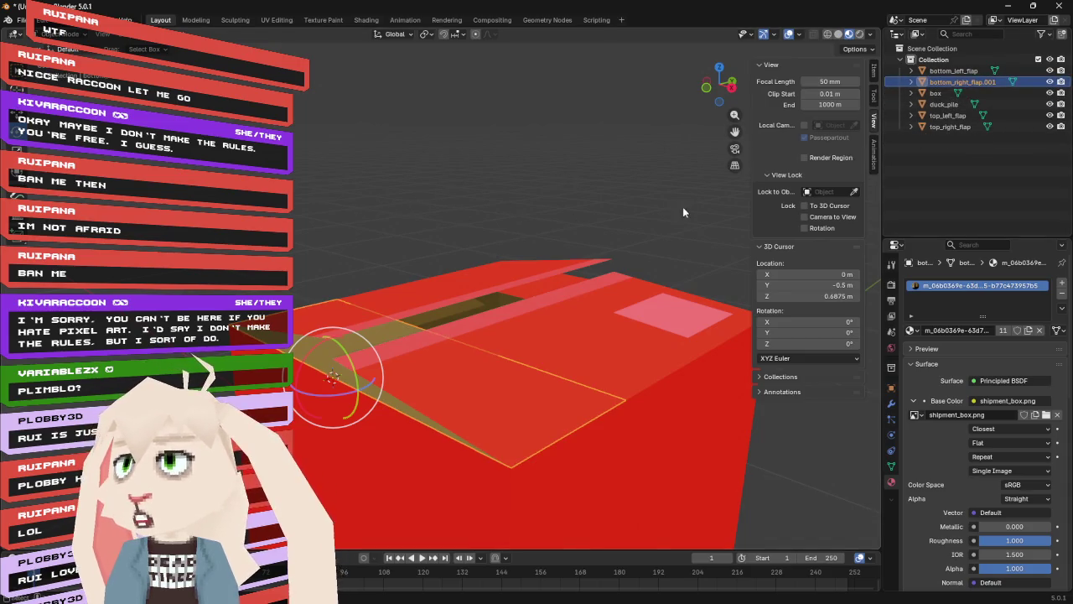
# - Rename the joined mesh back to bottom_right_flap, then return to Godot
pyautogui.doubleClick(974, 83)
pyautogui.click(988, 81)
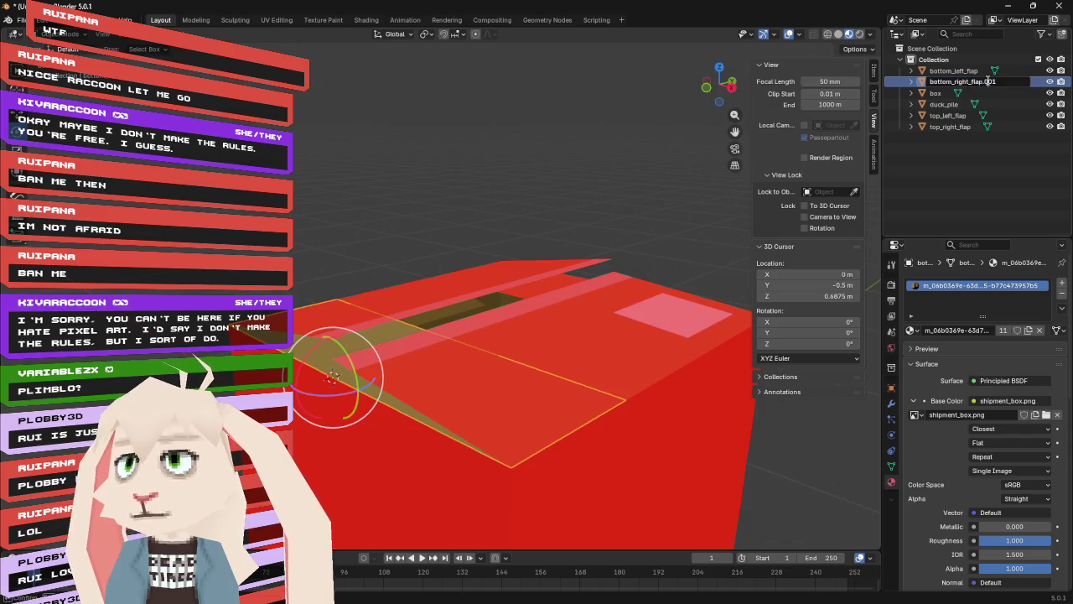
pyautogui.press('BackSpace')
pyautogui.press('BackSpace')
pyautogui.press('BackSpace')
pyautogui.press('Return')
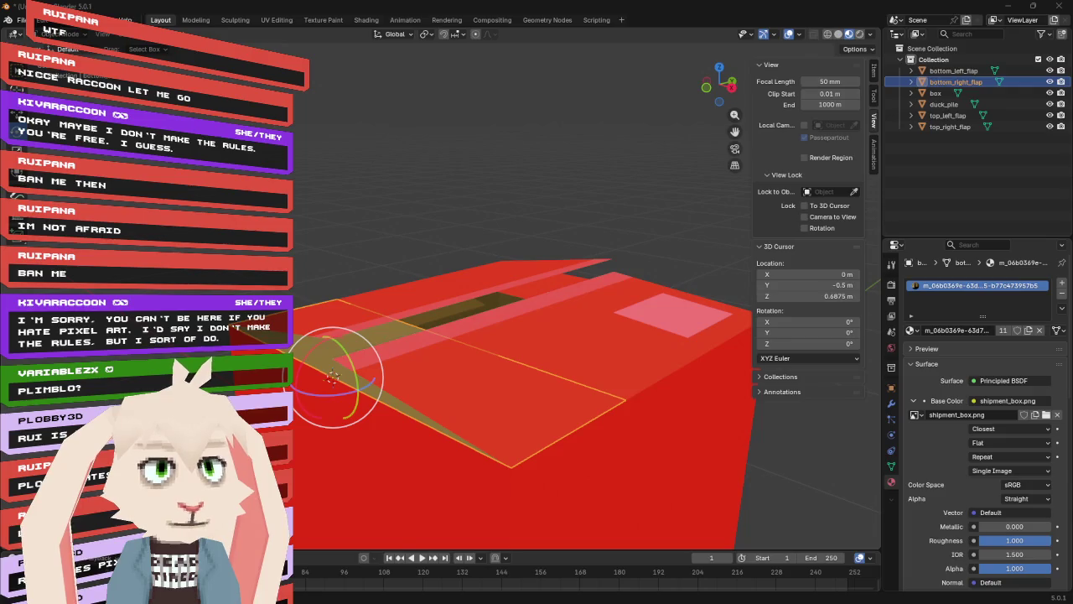
pyautogui.hotkey('alt', 'Tab')
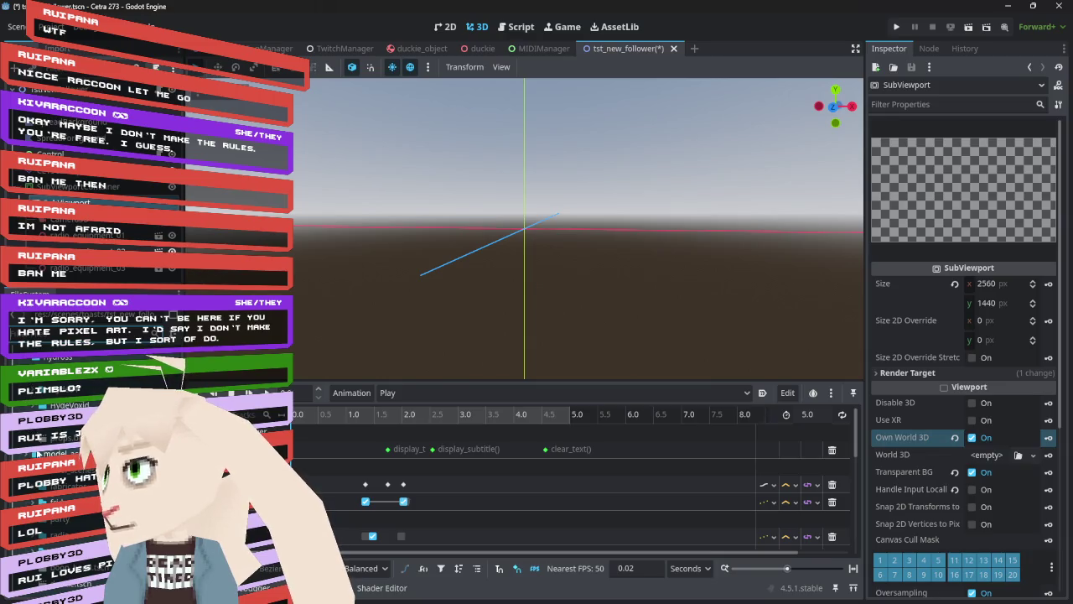
# - Browse the FileSystem model folders, expanding and collapsing party_items and house_items
pyautogui.scroll(-2, 92, 503)
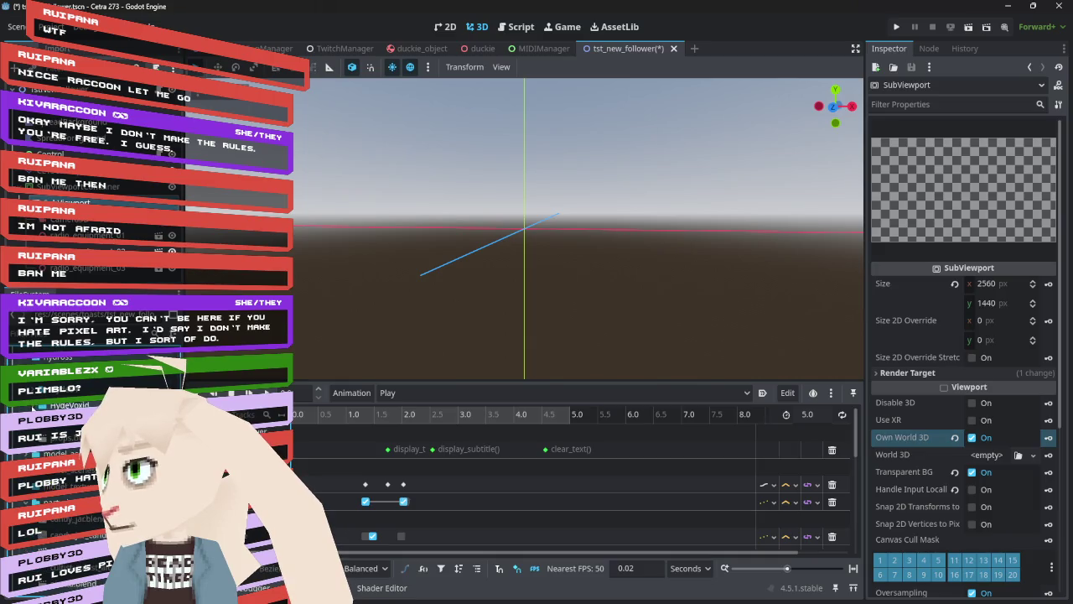
pyautogui.scroll(-1, 93, 503)
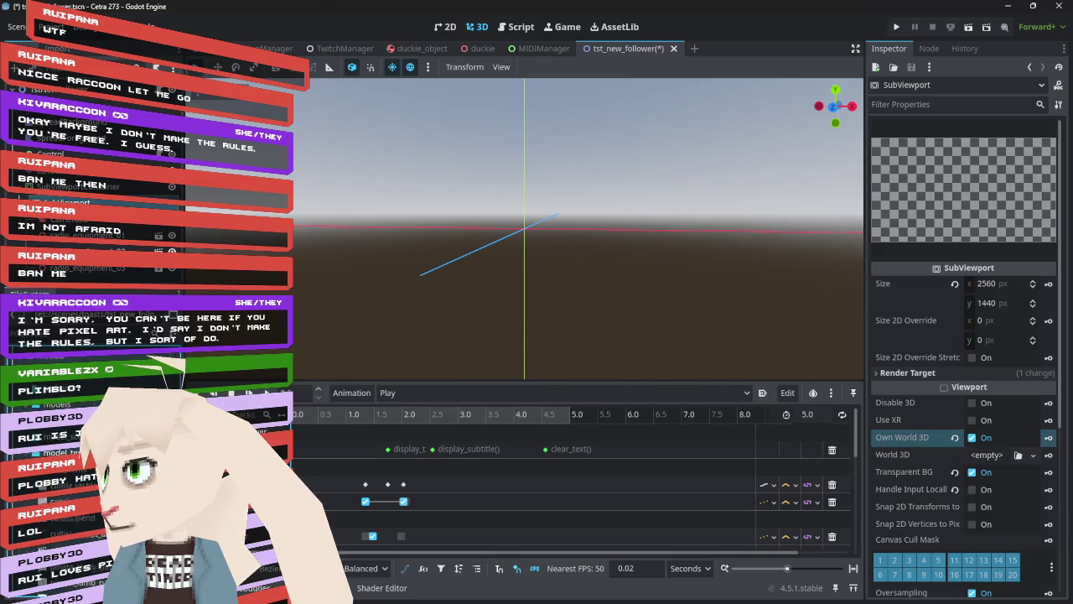
pyautogui.click(27, 451)
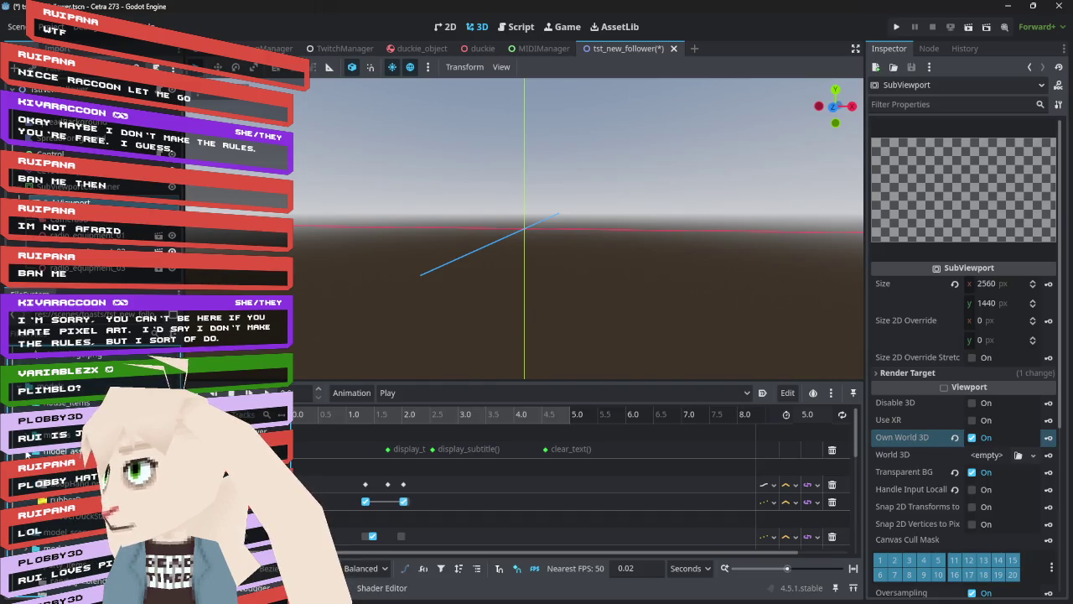
pyautogui.click(28, 451)
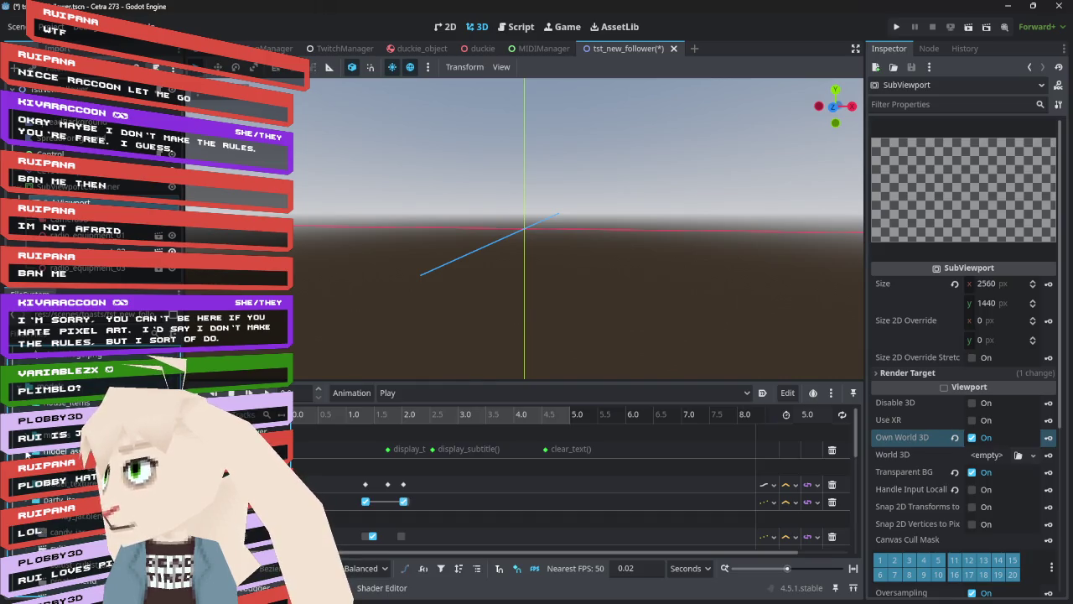
pyautogui.click(28, 515)
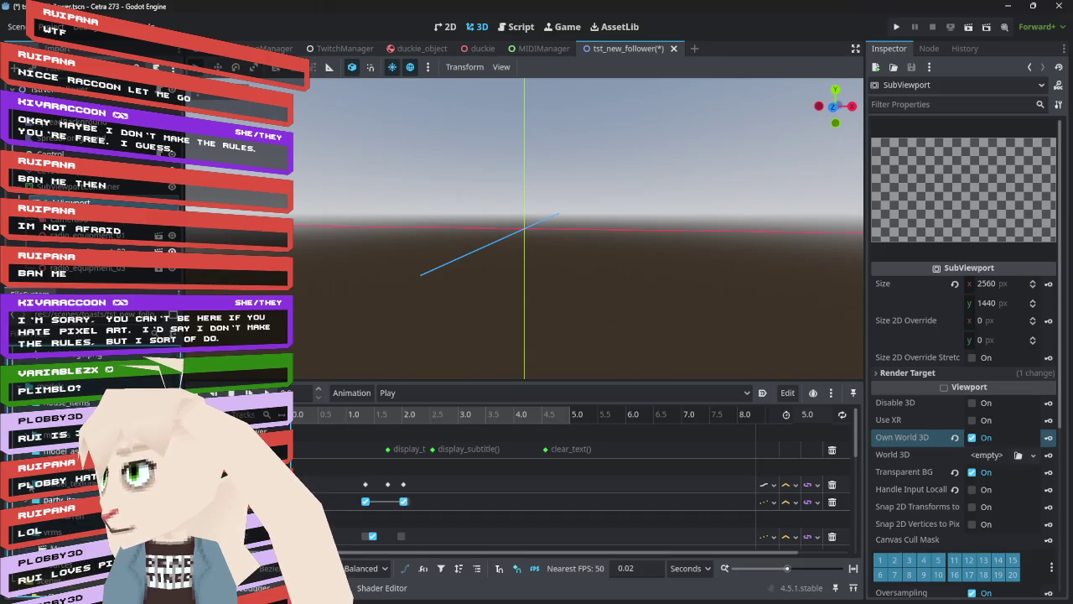
pyautogui.click(28, 404)
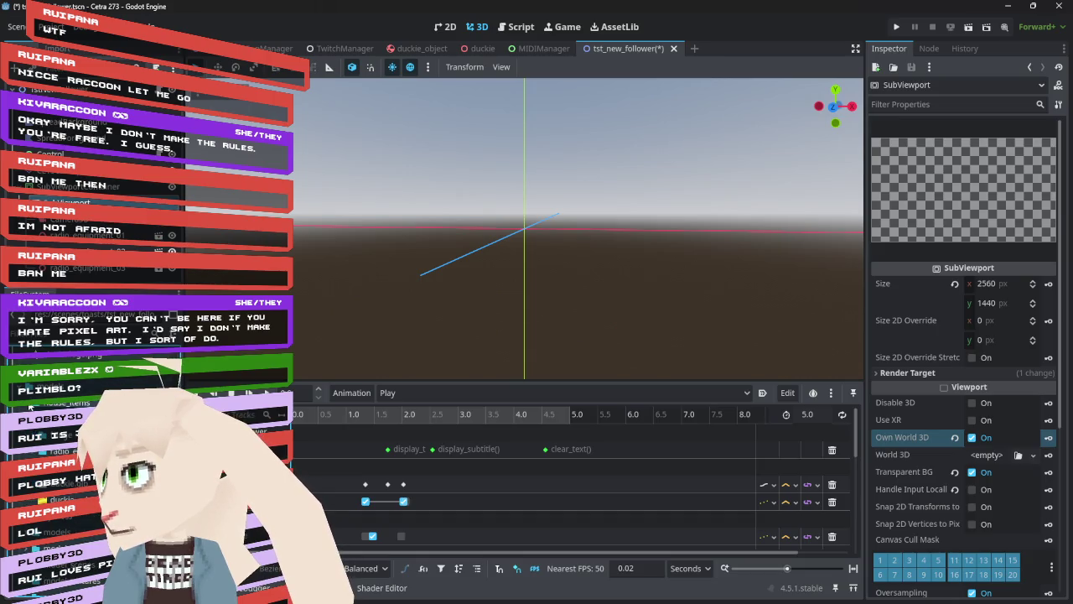
pyautogui.click(58, 402)
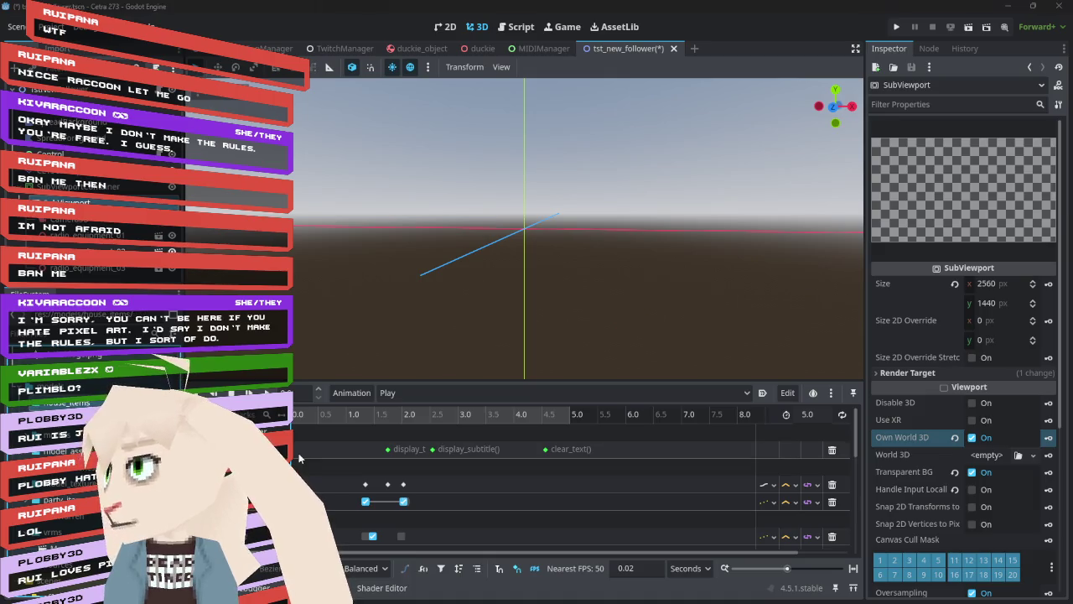
pyautogui.hotkey('alt', 'Tab')
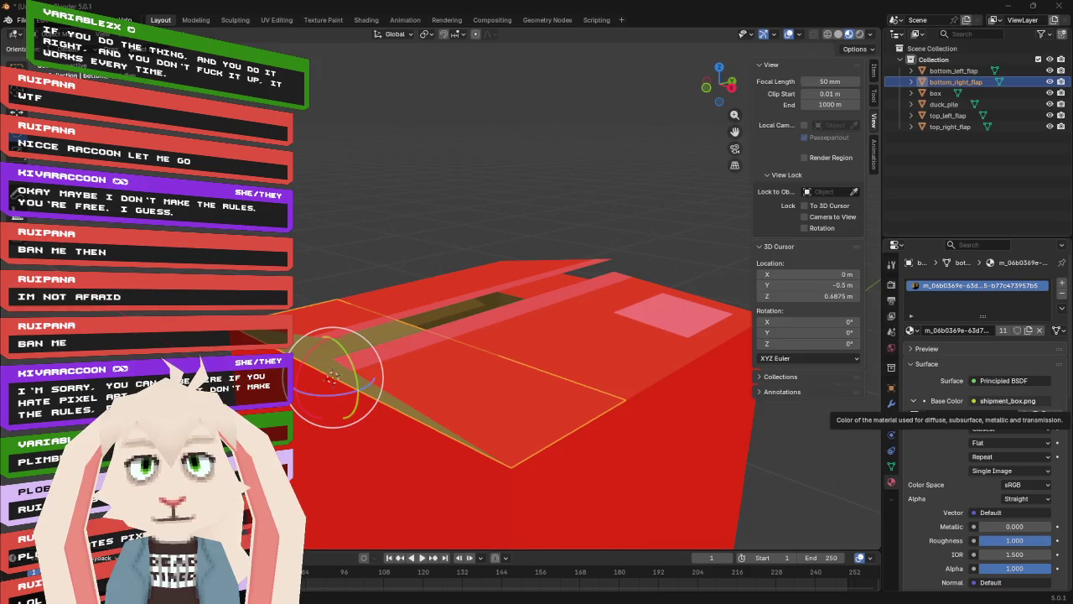
# - Save shipment_box.blend and go back to Godot so it reimports the box
pyautogui.hotkey('ctrl', 's')
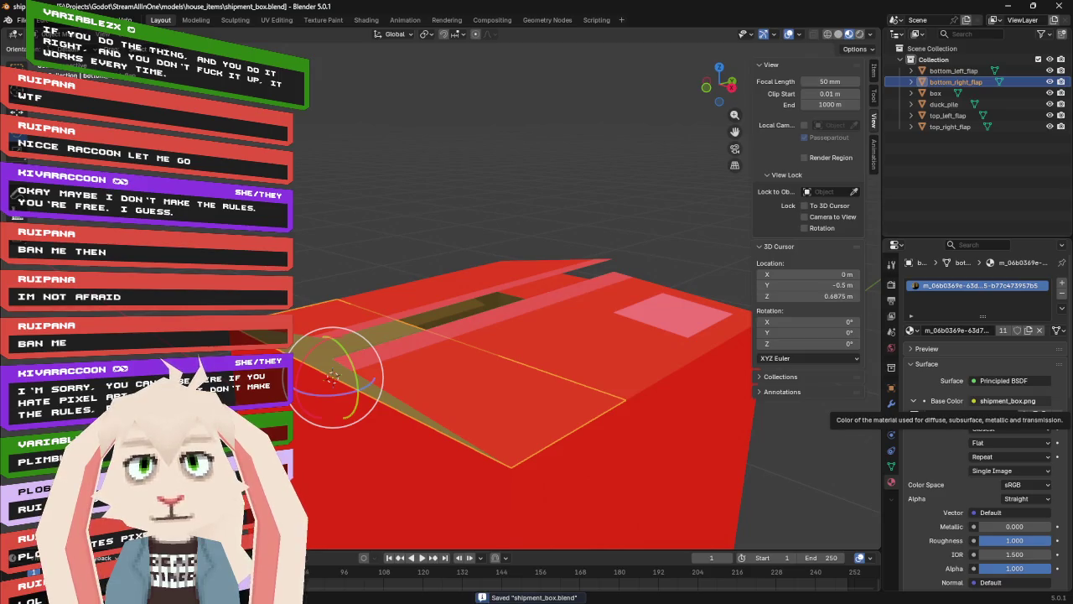
pyautogui.hotkey('alt', 'Tab')
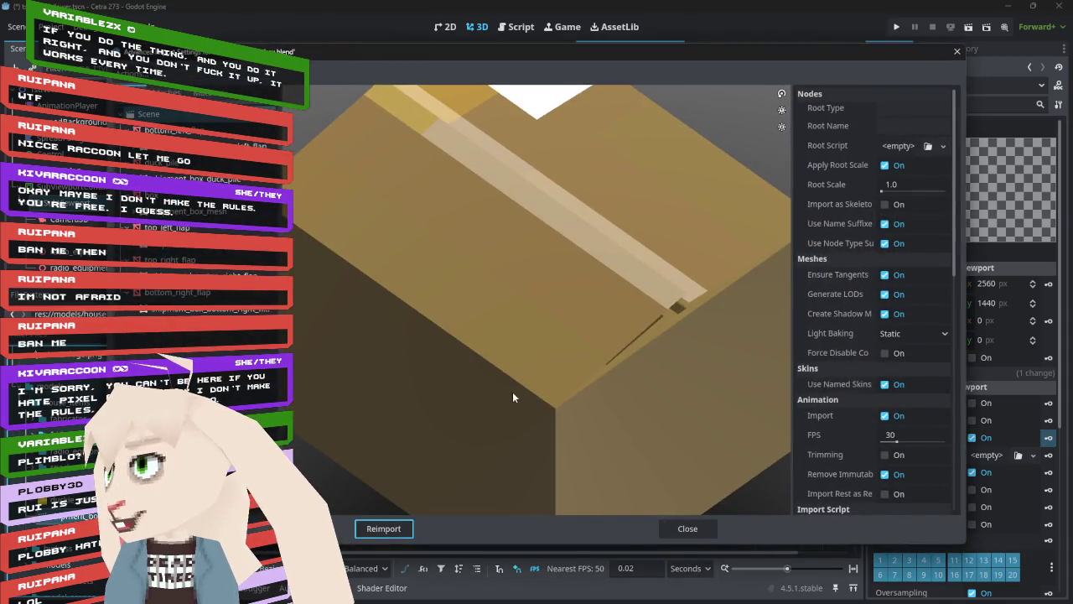
# - Orbit the box import preview, then preview a single flap mesh from both faces
pyautogui.moveTo(540, 360)
pyautogui.mouseDown()
pyautogui.moveTo(533, 339)
pyautogui.moveTo(584, 340)
pyautogui.moveTo(580, 364)
pyautogui.moveTo(521, 343)
pyautogui.moveTo(553, 349)
pyautogui.moveTo(584, 336)
pyautogui.moveTo(612, 346)
pyautogui.mouseUp()
pyautogui.scroll(-5, 582, 348)
pyautogui.scroll(-2, 582, 348)
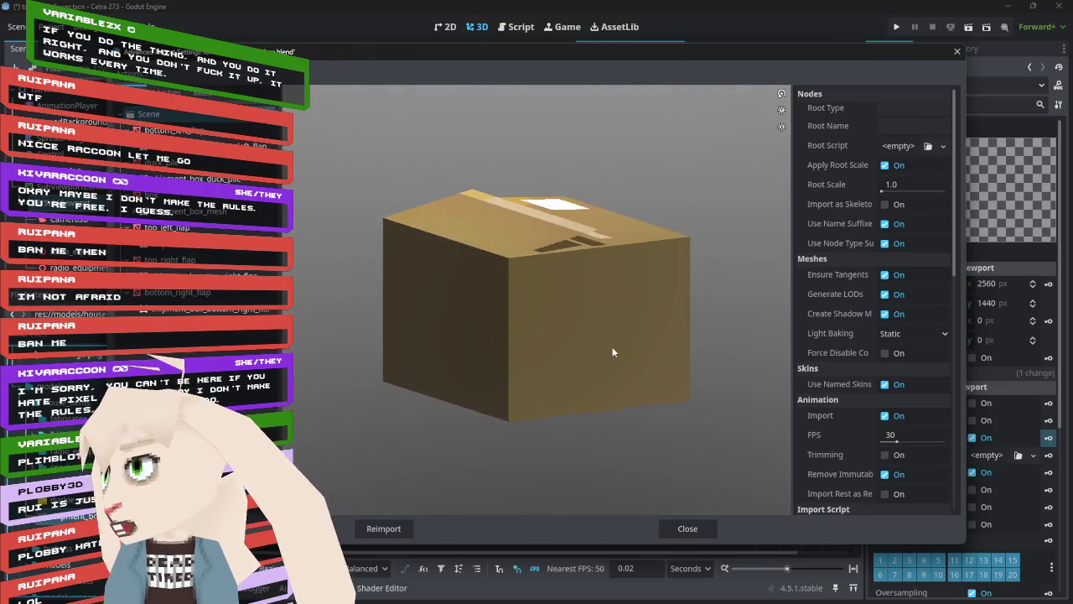
pyautogui.click(189, 259)
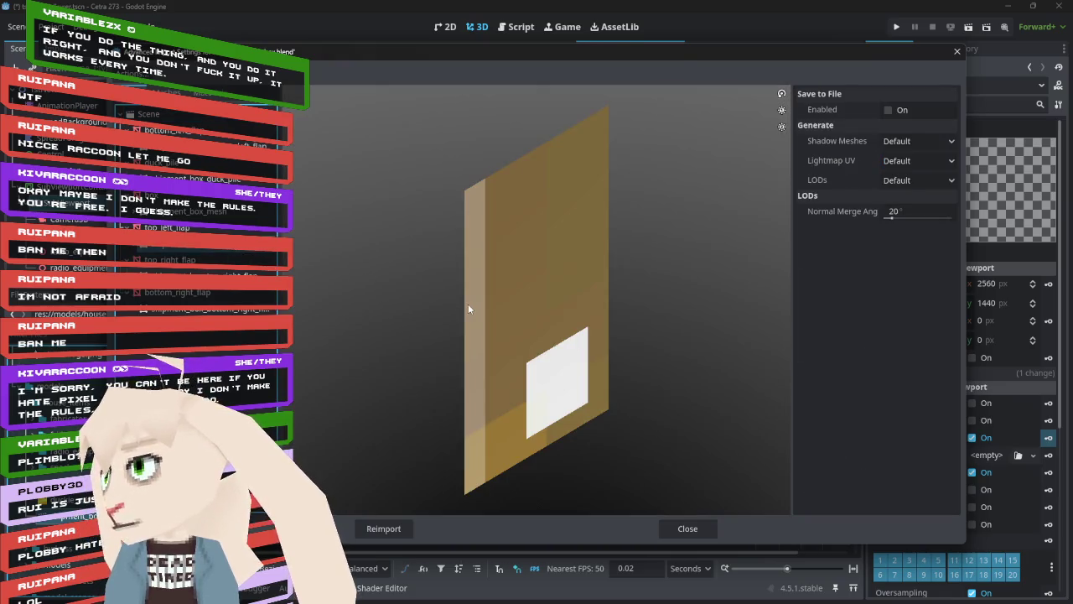
pyautogui.moveTo(509, 314)
pyautogui.mouseDown()
pyautogui.moveTo(462, 293)
pyautogui.moveTo(587, 297)
pyautogui.moveTo(448, 276)
pyautogui.moveTo(486, 331)
pyautogui.moveTo(680, 345)
pyautogui.moveTo(497, 326)
pyautogui.moveTo(703, 316)
pyautogui.moveTo(670, 306)
pyautogui.mouseUp()
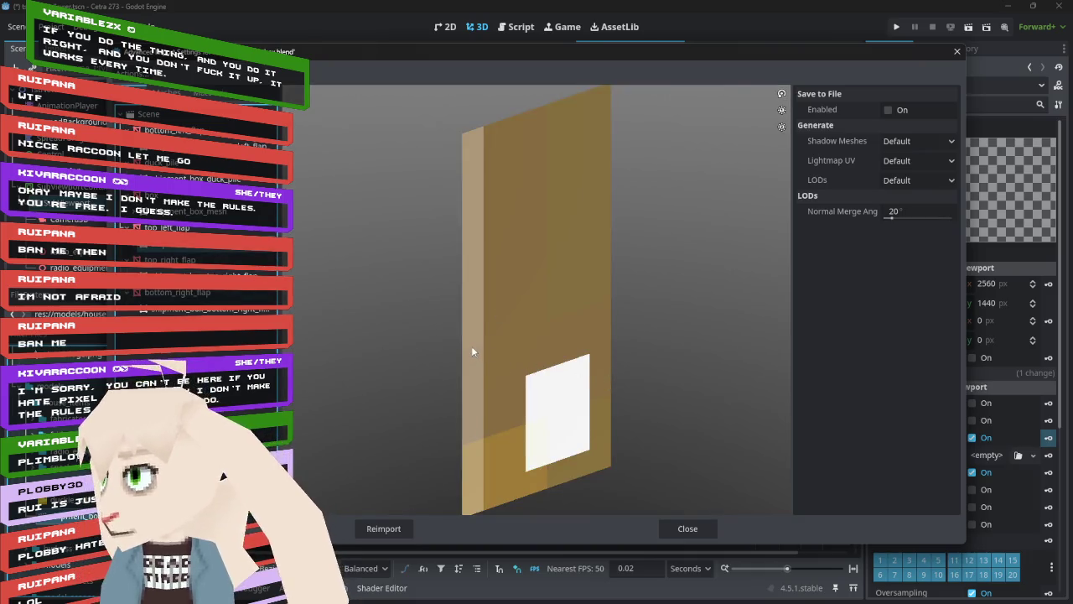
pyautogui.moveTo(536, 336)
pyautogui.mouseDown()
pyautogui.moveTo(633, 331)
pyautogui.moveTo(511, 324)
pyautogui.moveTo(532, 311)
pyautogui.moveTo(534, 323)
pyautogui.mouseUp()
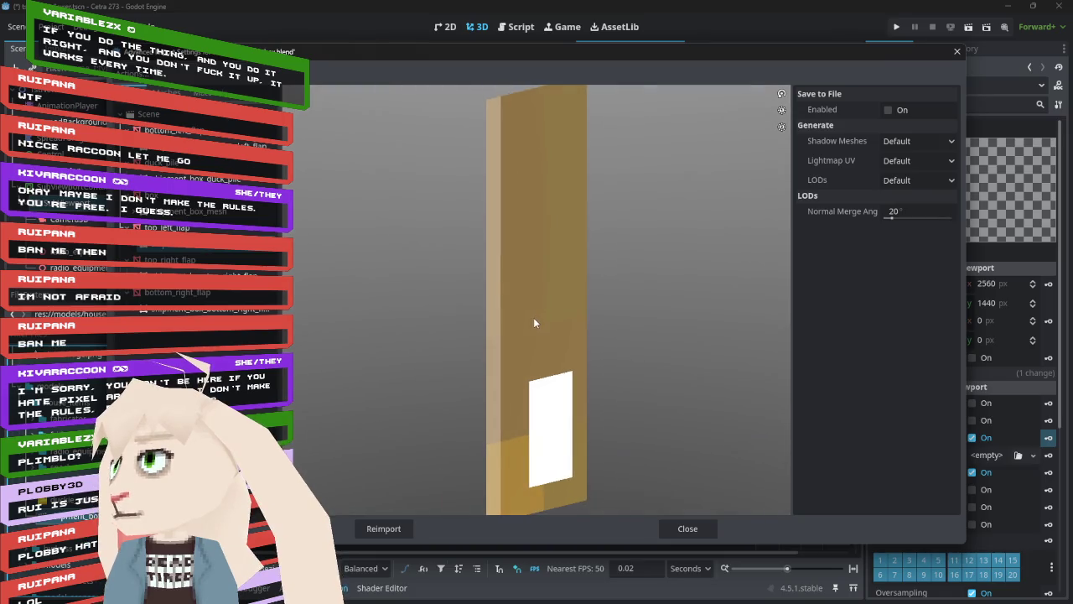
pyautogui.moveTo(371, 311)
pyautogui.mouseDown()
pyautogui.moveTo(607, 350)
pyautogui.moveTo(548, 354)
pyautogui.moveTo(585, 346)
pyautogui.mouseUp()
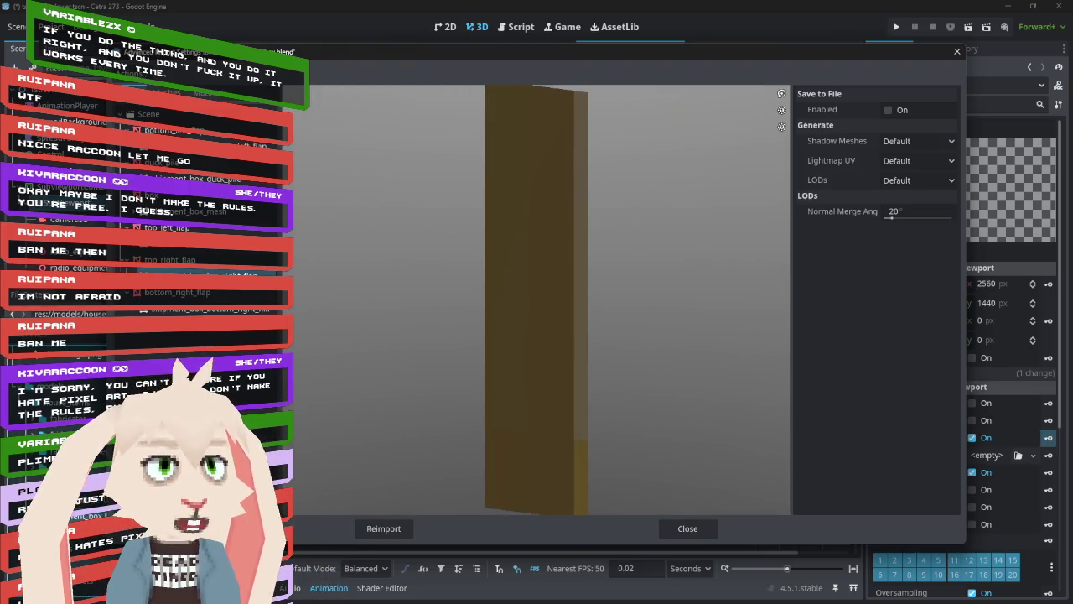
pyautogui.hotkey('alt', 'Tab')
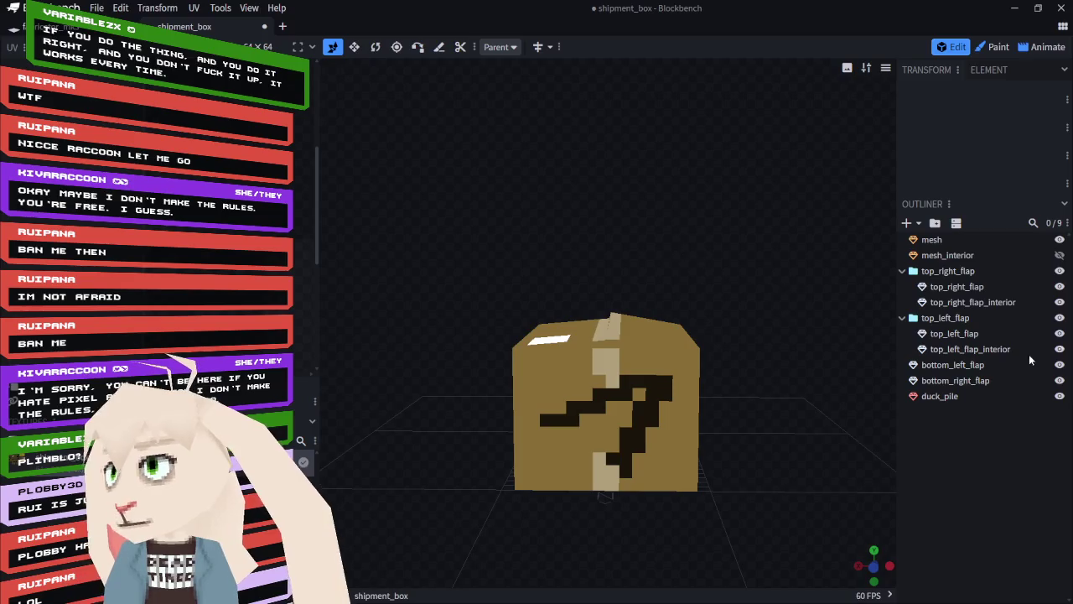
# - Check top_left_flap_interior's transform values in Blockbench's Outliner
pyautogui.click(985, 349)
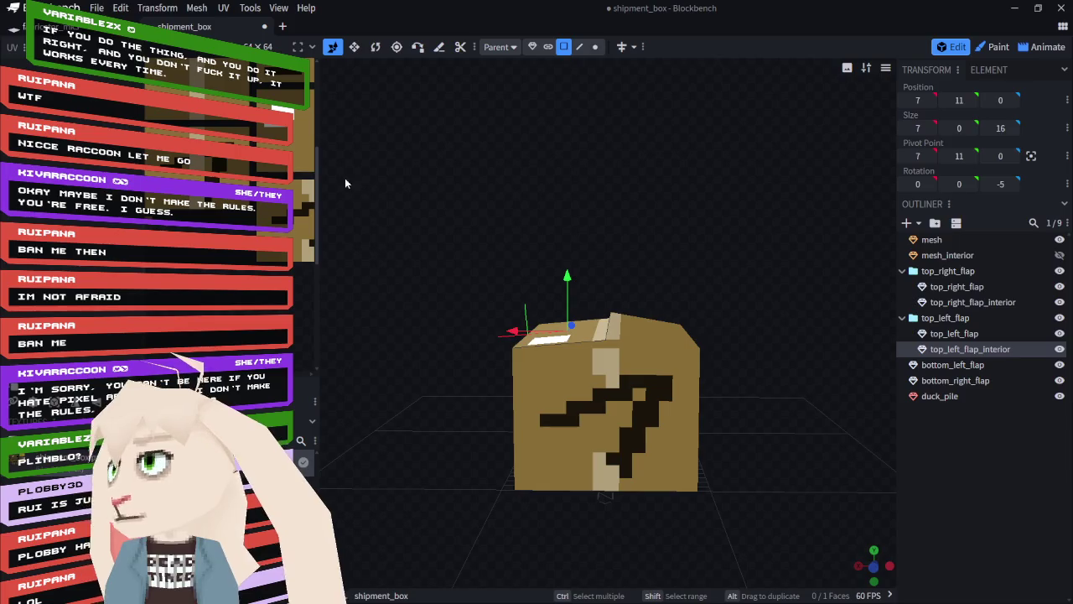
pyautogui.scroll(-3, 252, 209)
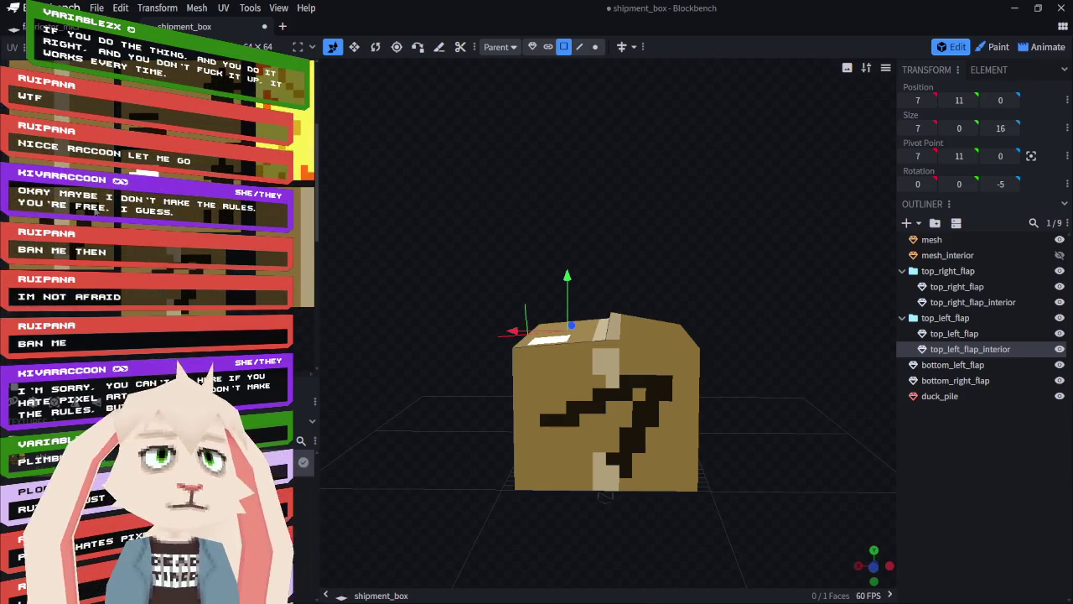
pyautogui.hotkey('alt', 'Tab')
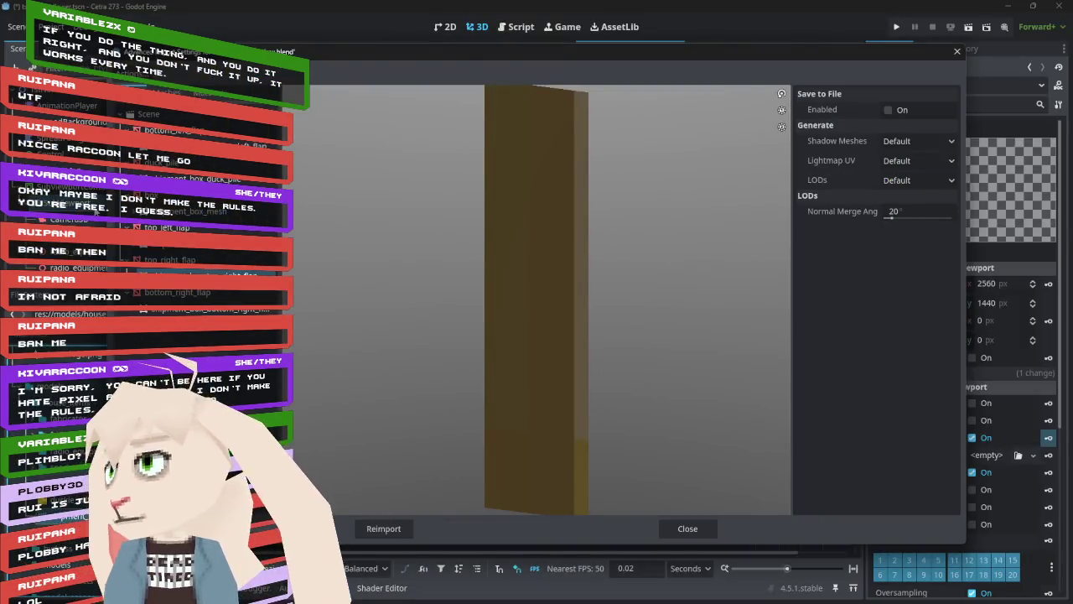
# - Preview the whole textured box, its mesh interior and the root Scene from several angles
pyautogui.moveTo(545, 285)
pyautogui.mouseDown()
pyautogui.moveTo(581, 255)
pyautogui.moveTo(641, 294)
pyautogui.mouseUp()
pyautogui.moveTo(661, 225)
pyautogui.mouseDown()
pyautogui.moveTo(642, 199)
pyautogui.moveTo(498, 242)
pyautogui.moveTo(491, 223)
pyautogui.mouseUp()
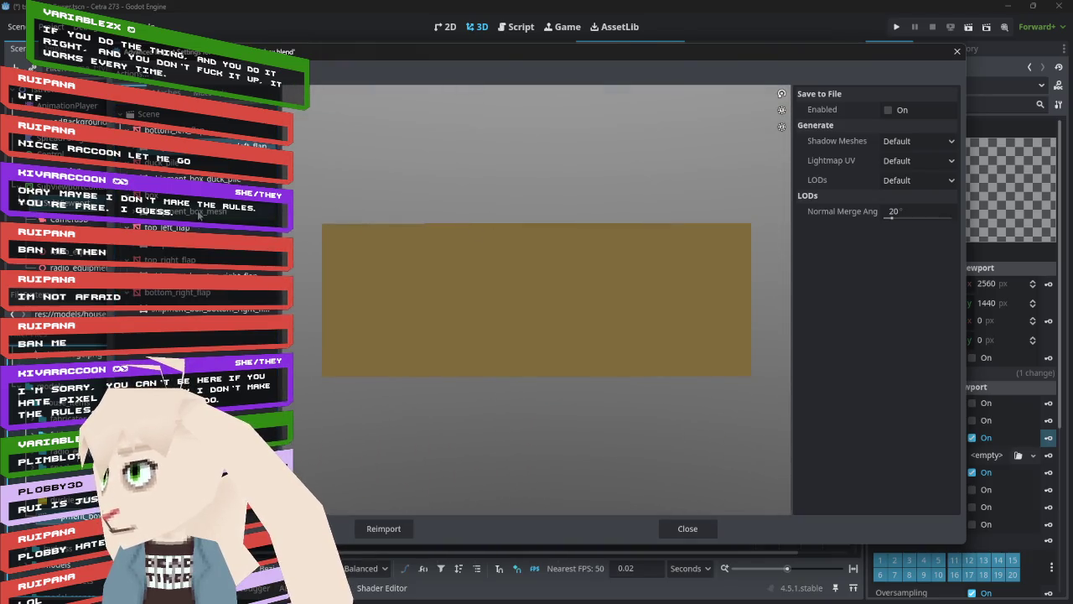
pyautogui.click(293, 209)
pyautogui.moveTo(614, 142); pyautogui.dragTo(624, 178)
pyautogui.click(223, 216)
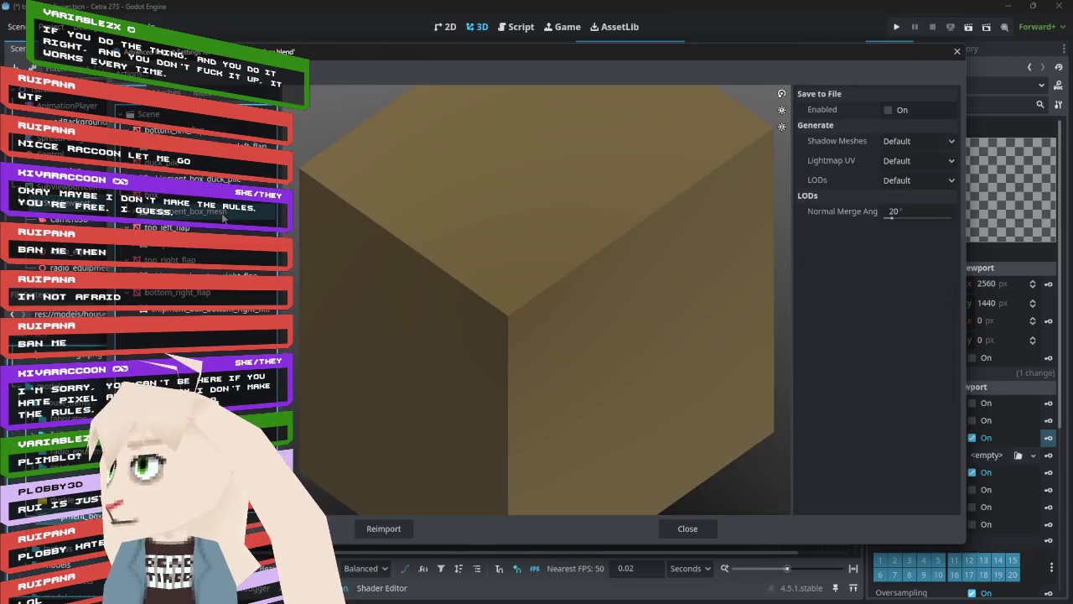
pyautogui.moveTo(538, 280)
pyautogui.mouseDown()
pyautogui.moveTo(707, 226)
pyautogui.moveTo(696, 192)
pyautogui.moveTo(476, 280)
pyautogui.moveTo(425, 275)
pyautogui.moveTo(324, 234)
pyautogui.mouseUp()
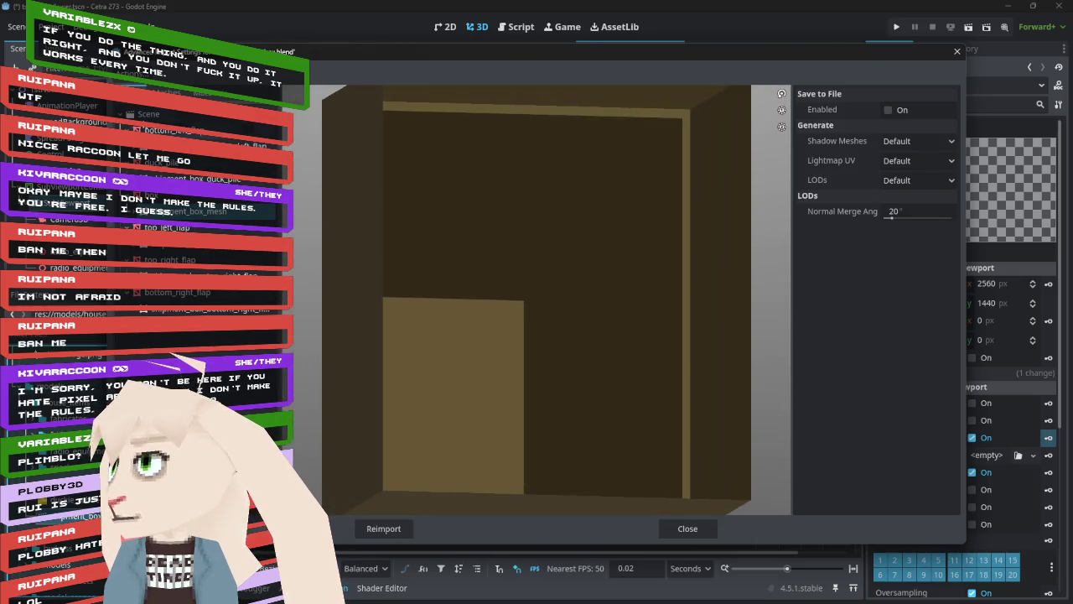
pyautogui.click(151, 114)
pyautogui.moveTo(672, 303)
pyautogui.mouseDown()
pyautogui.moveTo(579, 264)
pyautogui.moveTo(536, 262)
pyautogui.moveTo(529, 280)
pyautogui.mouseUp()
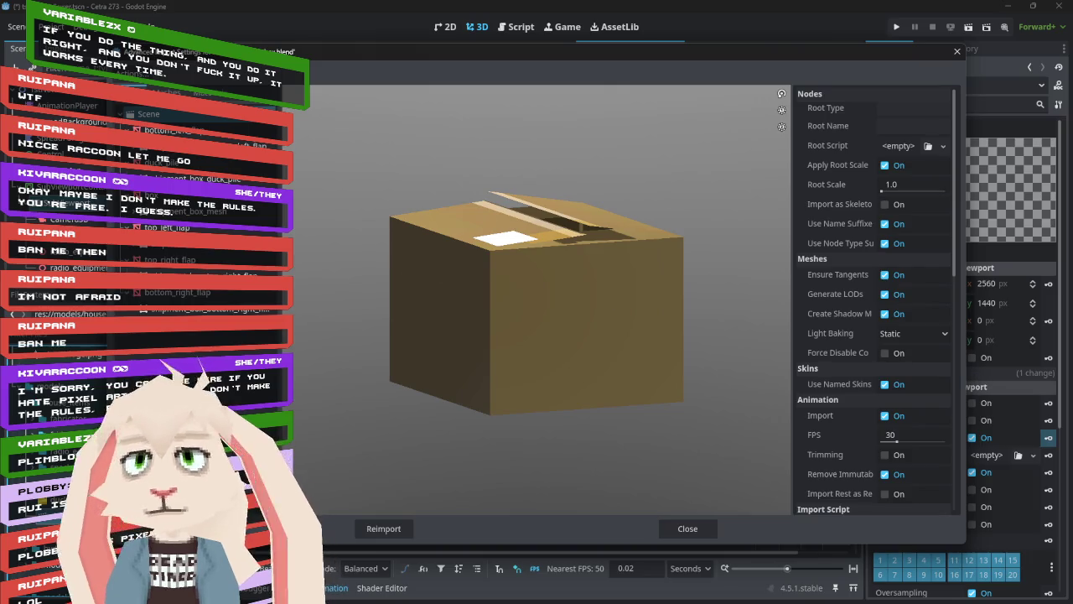
pyautogui.hotkey('alt', 'Tab')
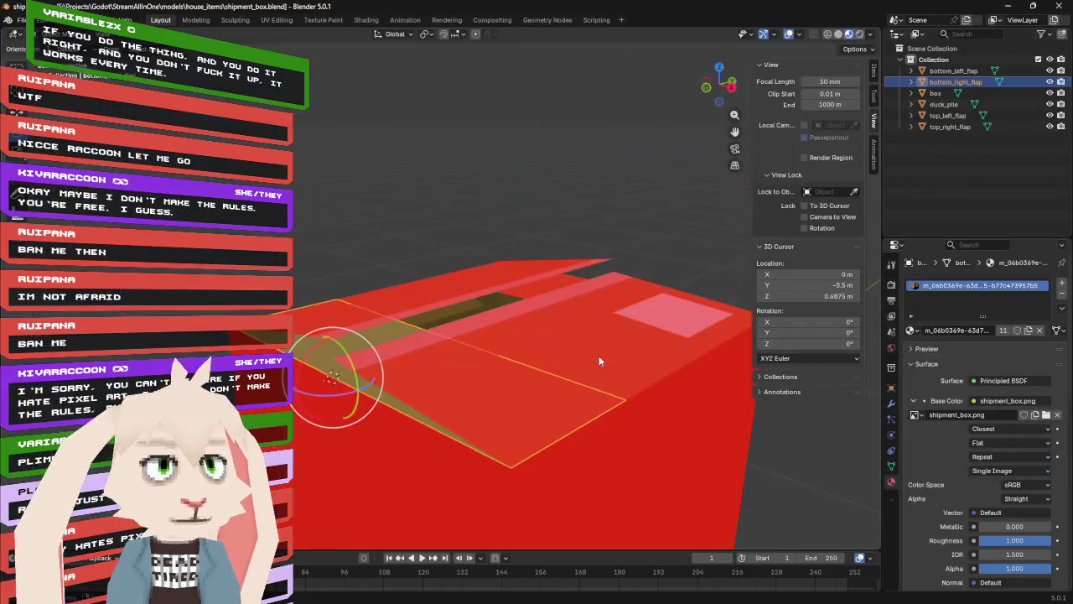
# - Open bottom_right_flap's mesh in Edit Mode and orbit to view the box's top
pyautogui.scroll(-4, 588, 269)
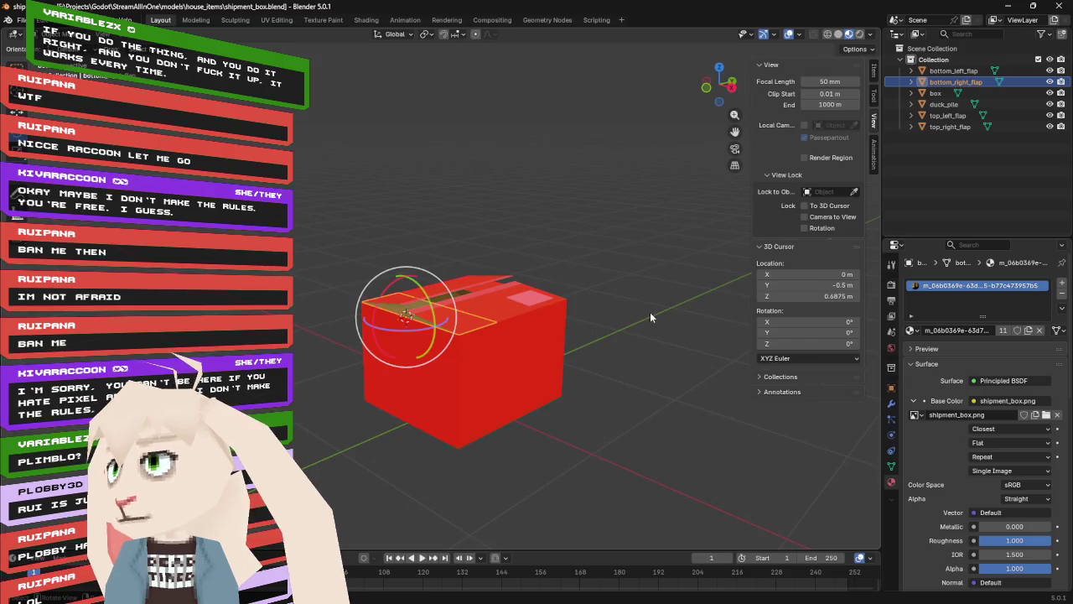
pyautogui.click(649, 322)
pyautogui.press('Tab')
pyautogui.moveTo(632, 359)
pyautogui.mouseDown()
pyautogui.moveTo(542, 285)
pyautogui.moveTo(505, 317)
pyautogui.moveTo(493, 359)
pyautogui.mouseUp()
pyautogui.scroll(3, 318, 367)
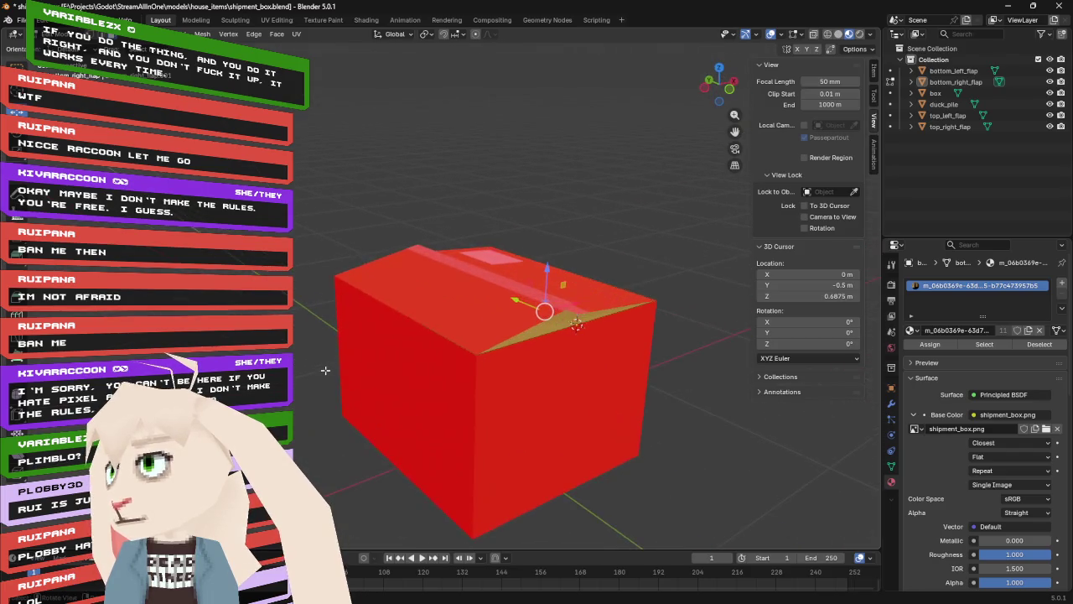
pyautogui.moveTo(327, 369); pyautogui.dragTo(324, 352)
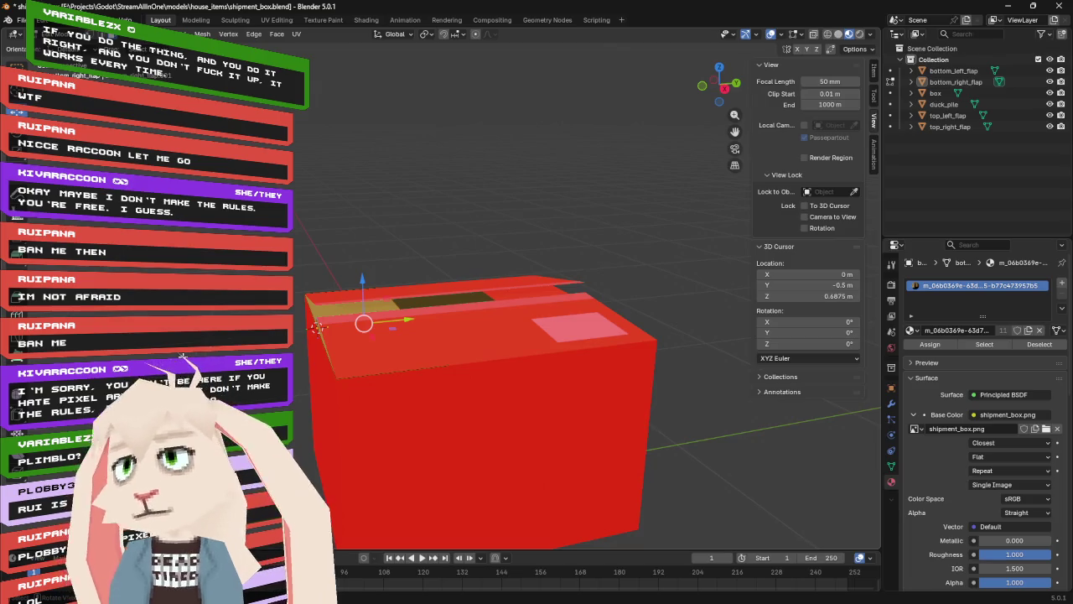
pyautogui.hotkey('alt', 'Tab')
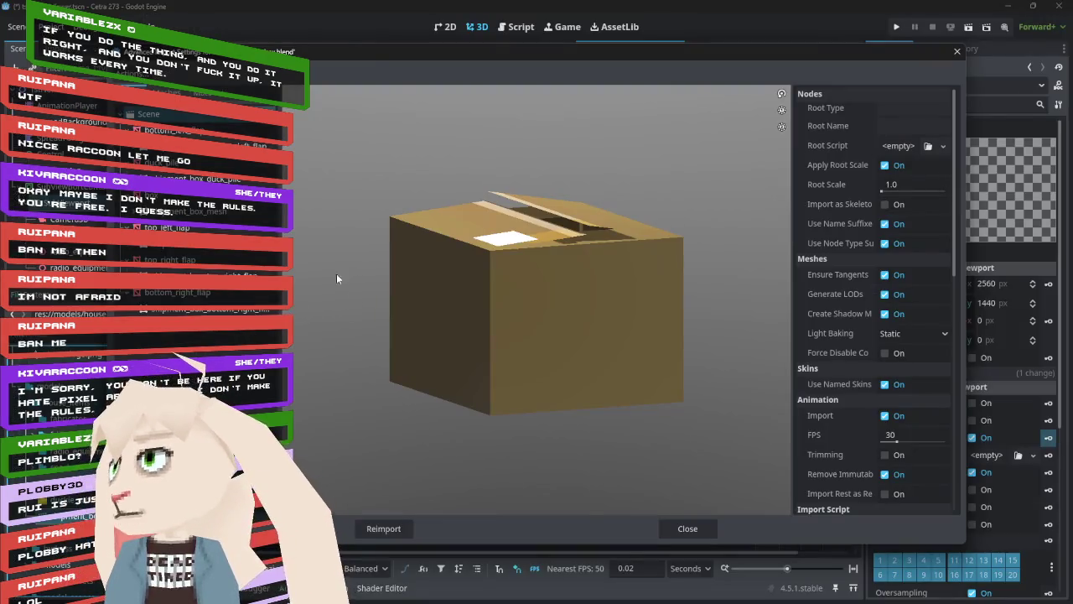
pyautogui.click(168, 93)
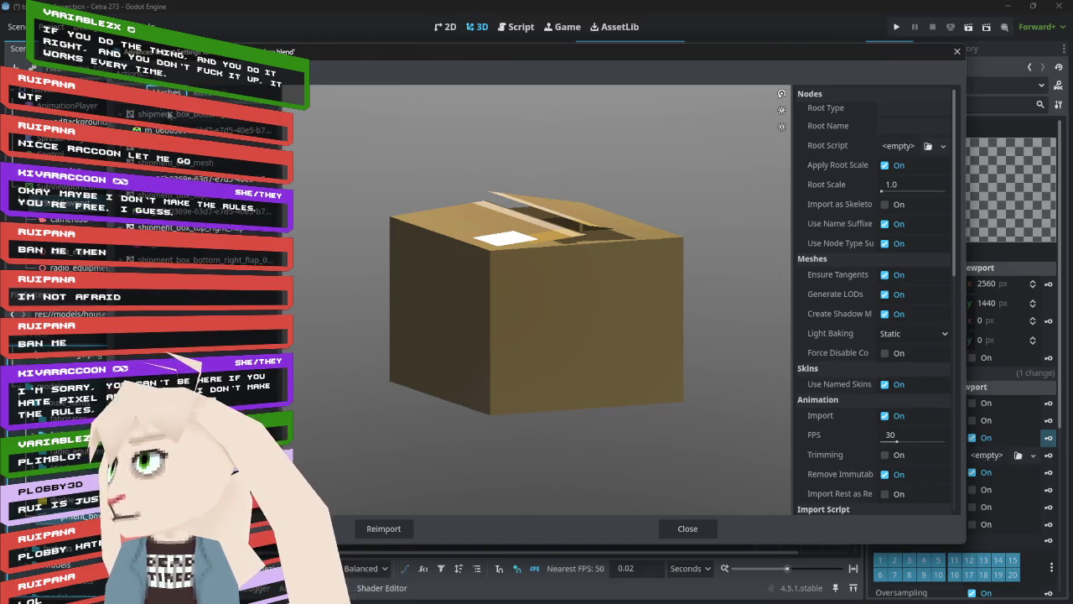
pyautogui.click(172, 115)
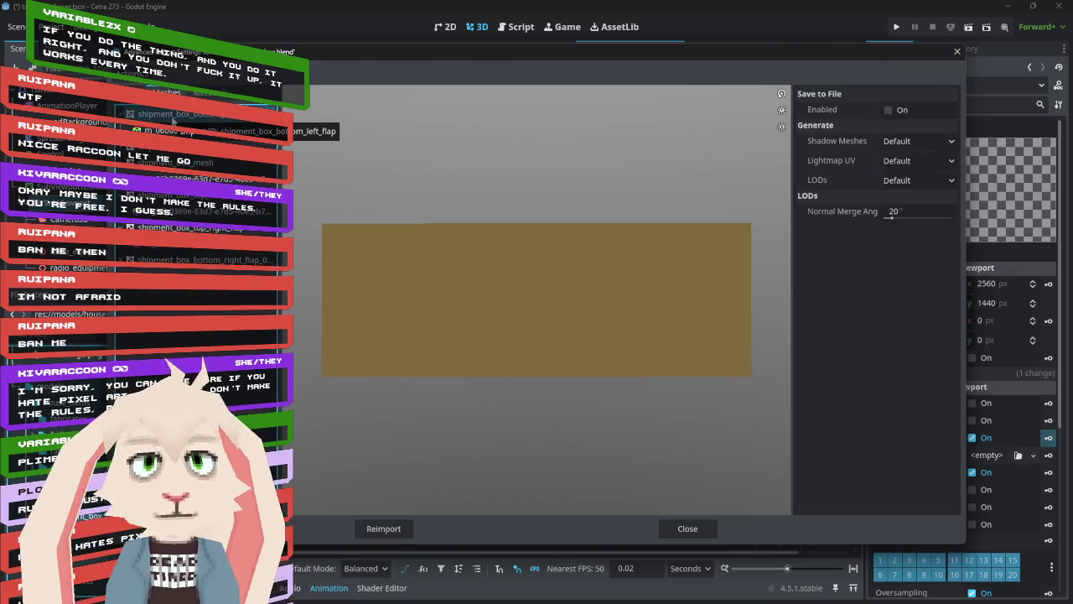
pyautogui.click(175, 132)
pyautogui.moveTo(479, 297)
pyautogui.mouseDown()
pyautogui.moveTo(763, 256)
pyautogui.moveTo(467, 246)
pyautogui.moveTo(419, 259)
pyautogui.moveTo(553, 235)
pyautogui.moveTo(742, 248)
pyautogui.moveTo(522, 244)
pyautogui.moveTo(583, 255)
pyautogui.moveTo(746, 255)
pyautogui.moveTo(561, 264)
pyautogui.moveTo(546, 232)
pyautogui.moveTo(582, 179)
pyautogui.moveTo(586, 249)
pyautogui.moveTo(689, 246)
pyautogui.moveTo(628, 314)
pyautogui.moveTo(686, 285)
pyautogui.moveTo(560, 262)
pyautogui.mouseUp()
pyautogui.scroll(3, 691, 252)
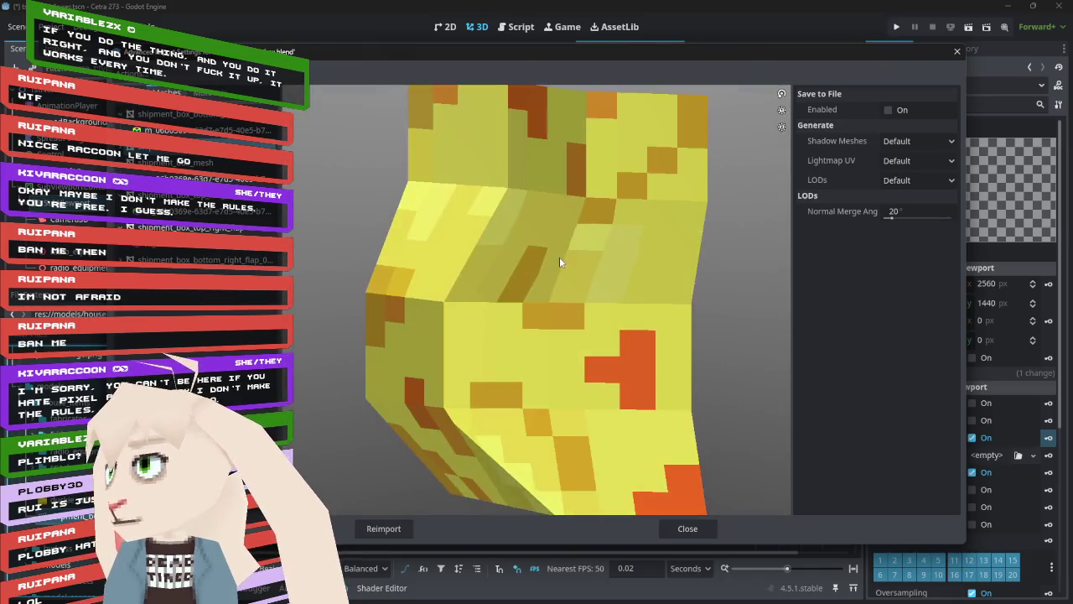
pyautogui.click(193, 162)
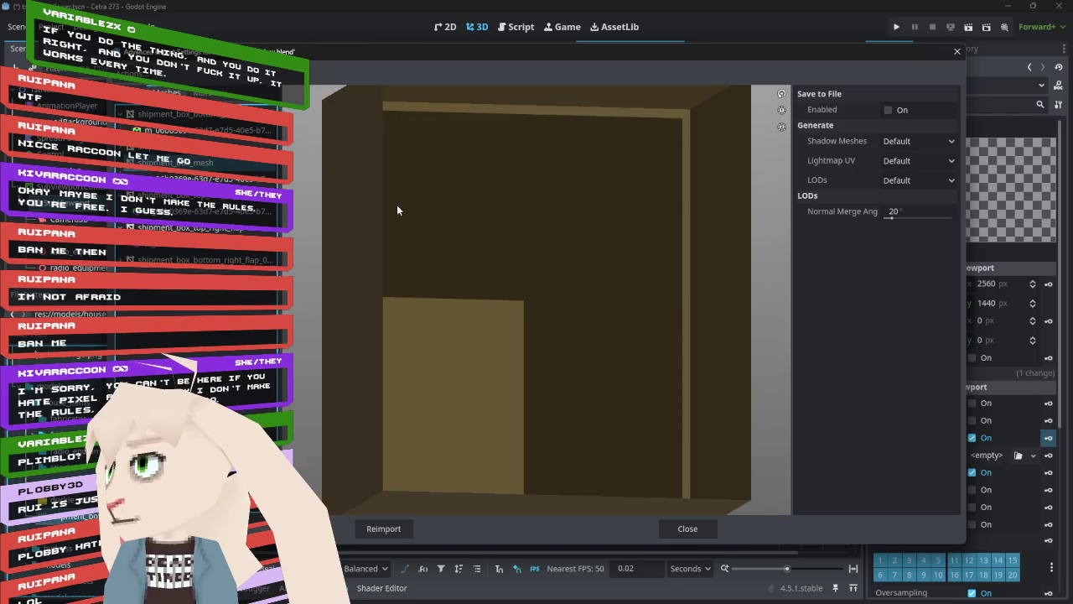
pyautogui.moveTo(447, 274)
pyautogui.mouseDown()
pyautogui.moveTo(540, 271)
pyautogui.moveTo(429, 301)
pyautogui.moveTo(413, 252)
pyautogui.moveTo(369, 244)
pyautogui.mouseUp()
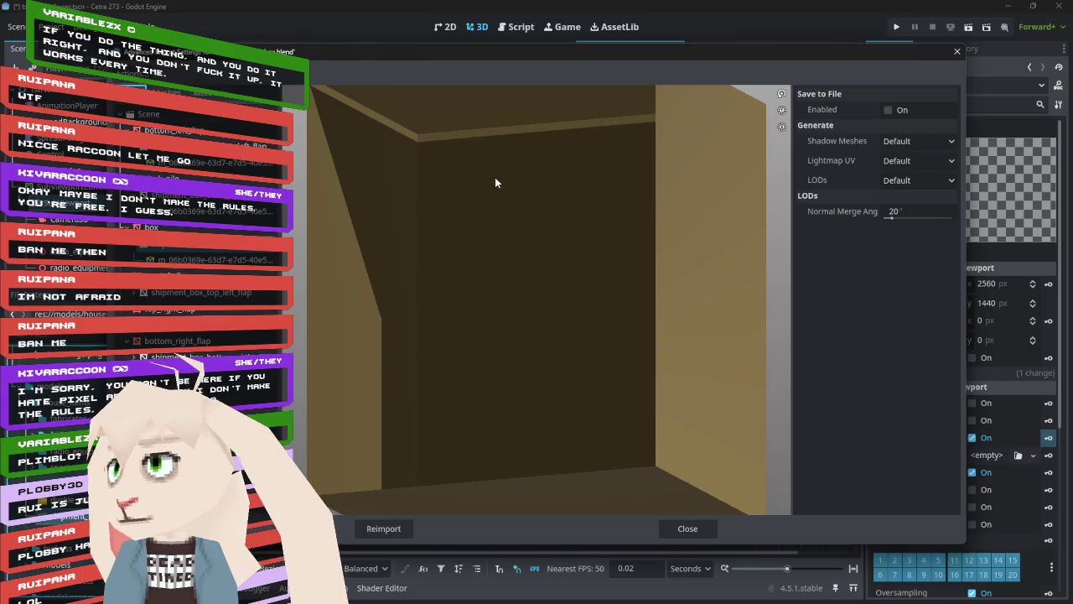
pyautogui.click(148, 114)
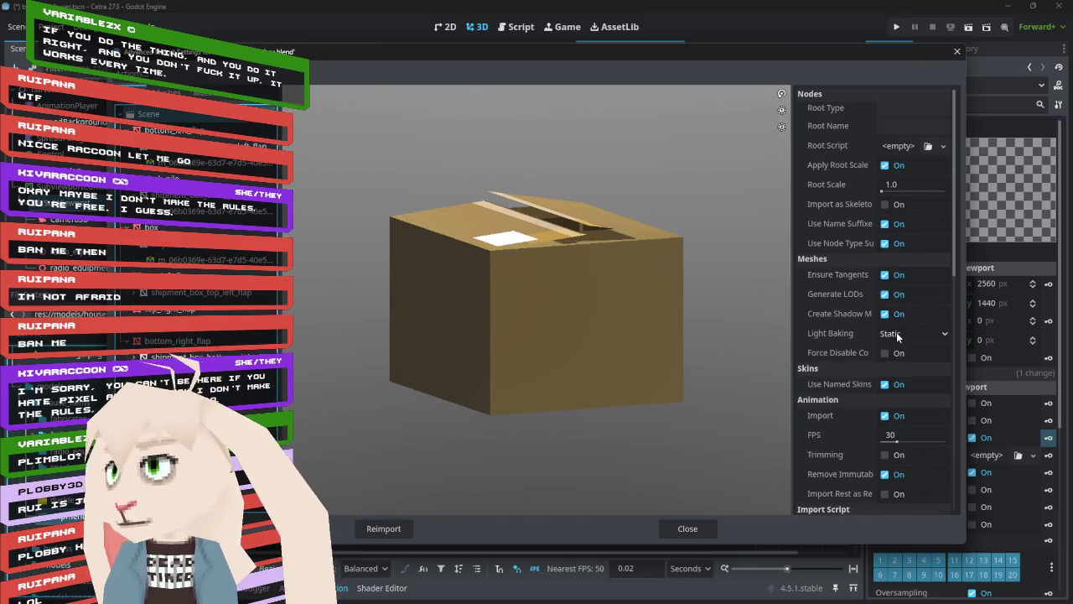
pyautogui.scroll(-3, 844, 339)
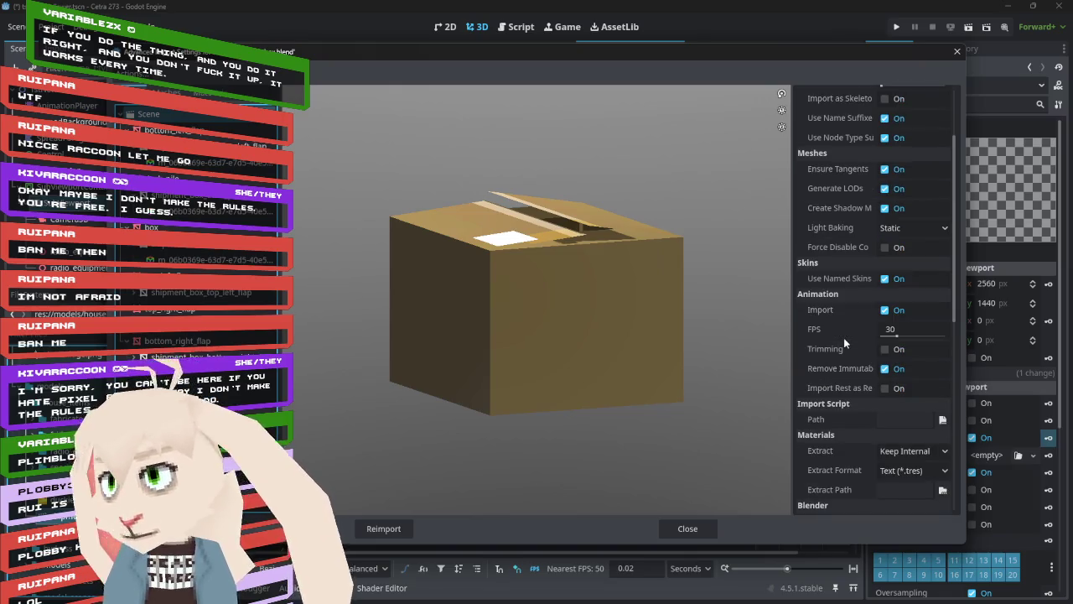
pyautogui.scroll(-3, 843, 337)
pyautogui.scroll(-3, 842, 340)
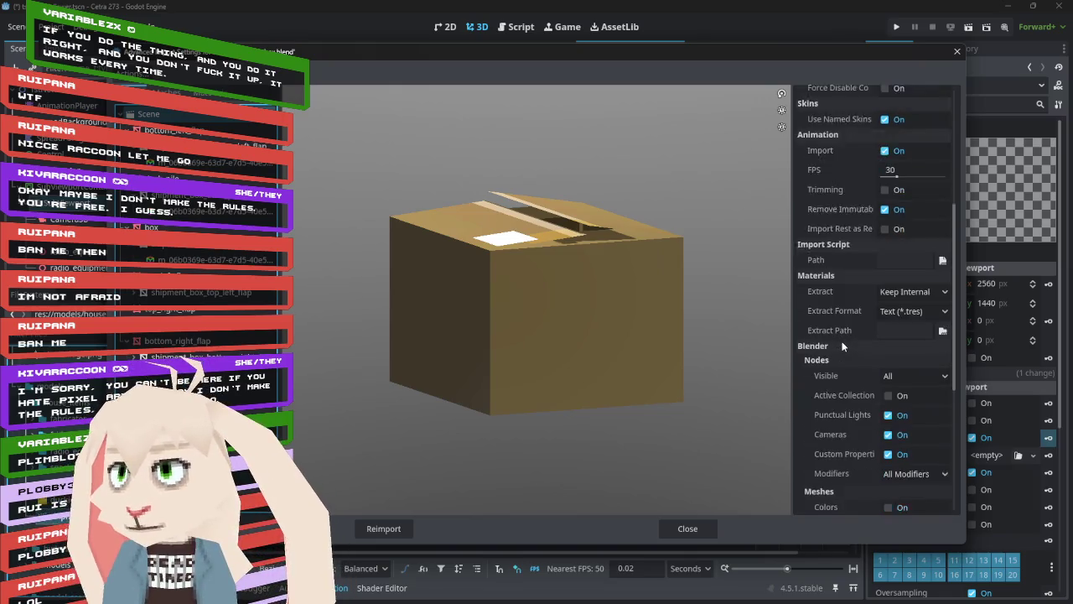
pyautogui.scroll(-3, 833, 344)
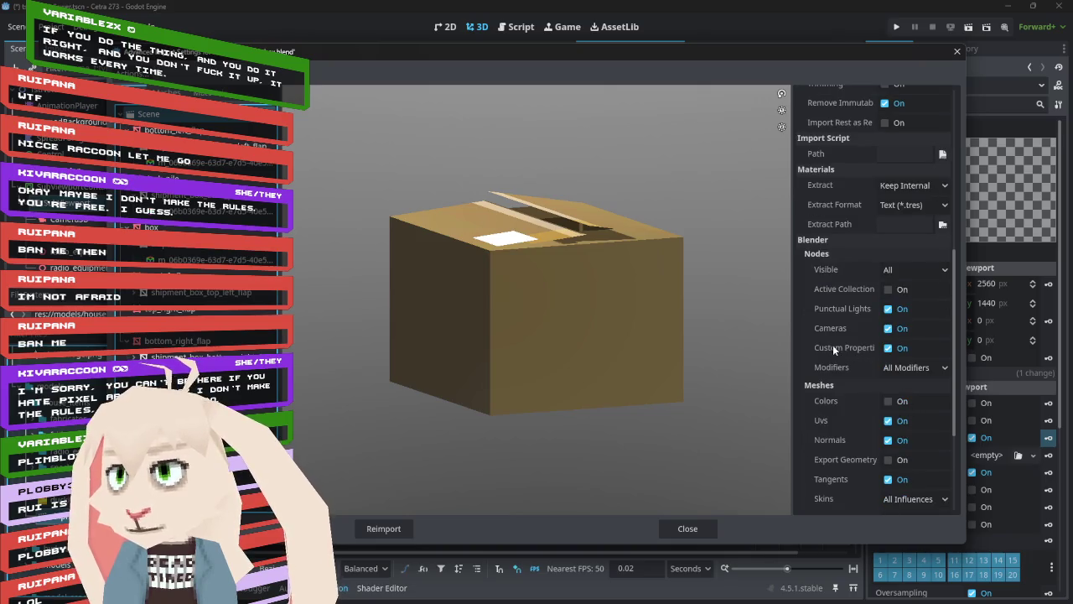
pyautogui.click(888, 387)
pyautogui.click(890, 389)
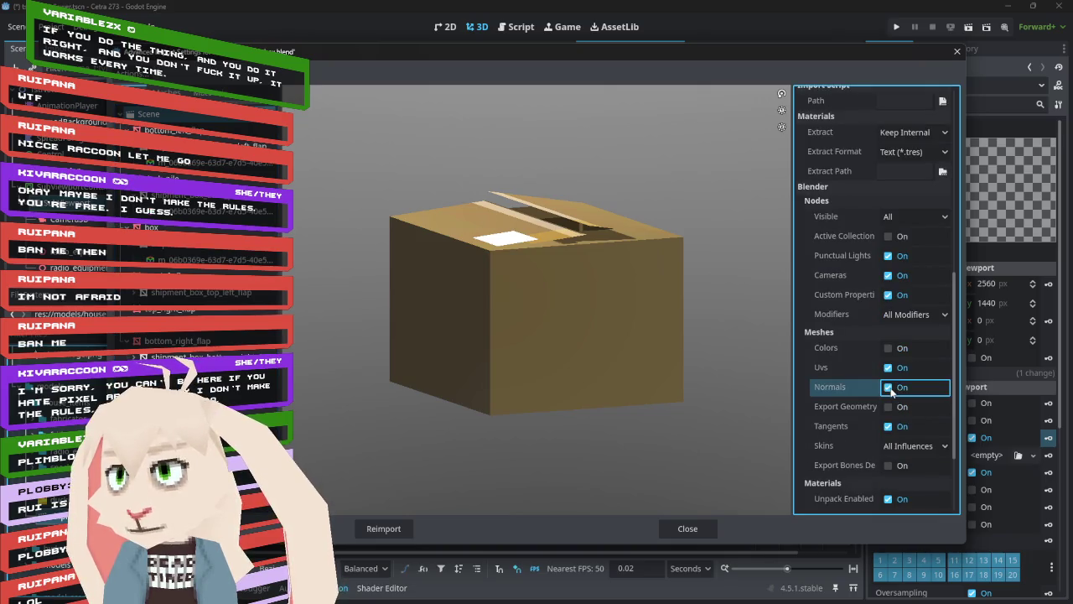
pyautogui.scroll(-2, 840, 371)
pyautogui.scroll(-2, 841, 374)
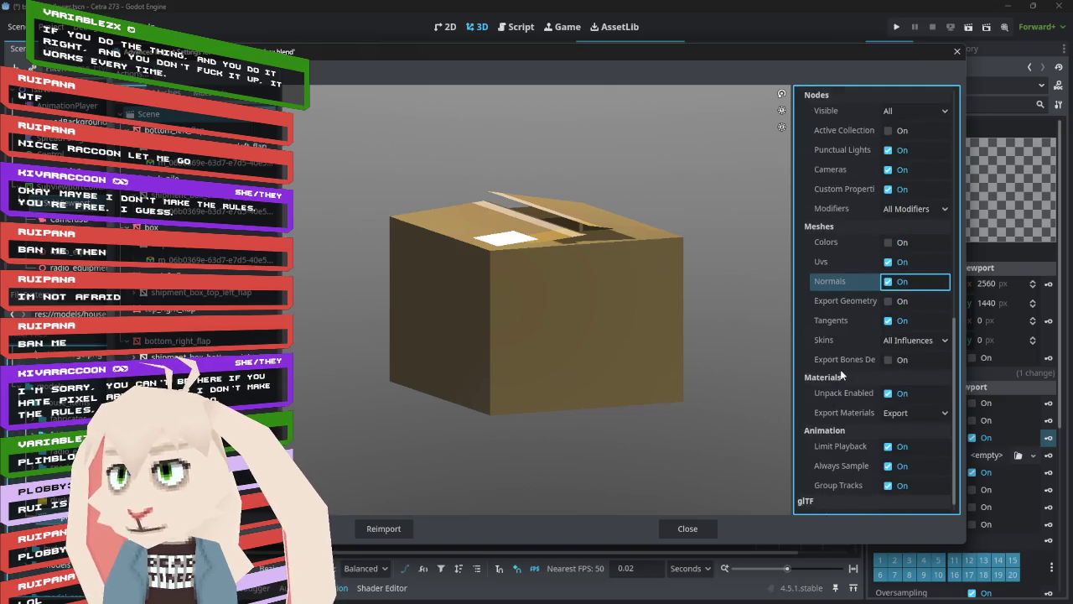
pyautogui.scroll(-1, 840, 375)
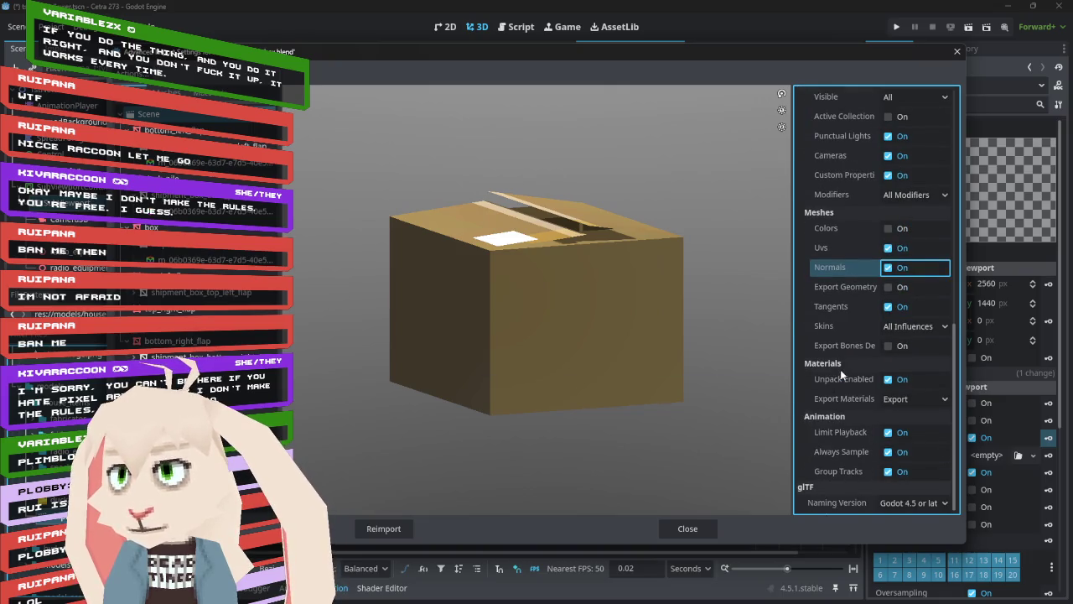
pyautogui.scroll(6, 840, 369)
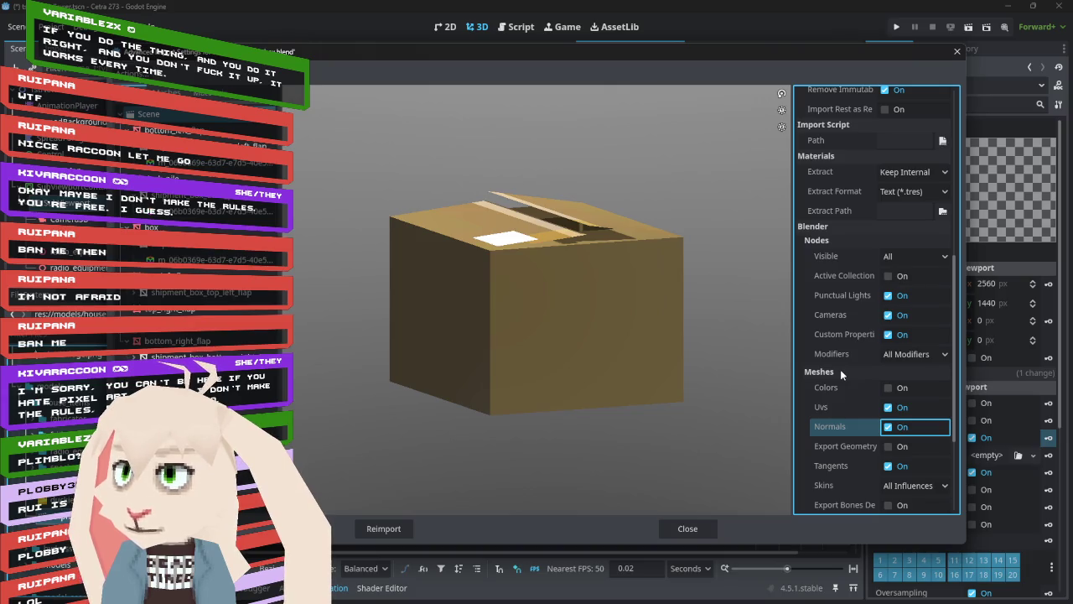
pyautogui.scroll(4, 840, 369)
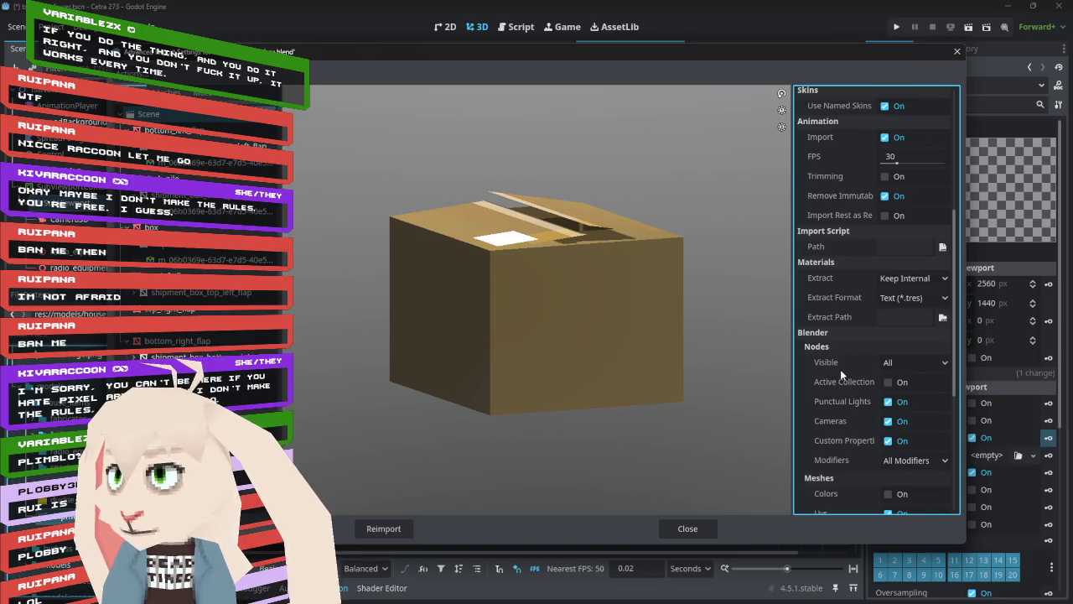
pyautogui.scroll(6, 840, 369)
pyautogui.scroll(4, 840, 373)
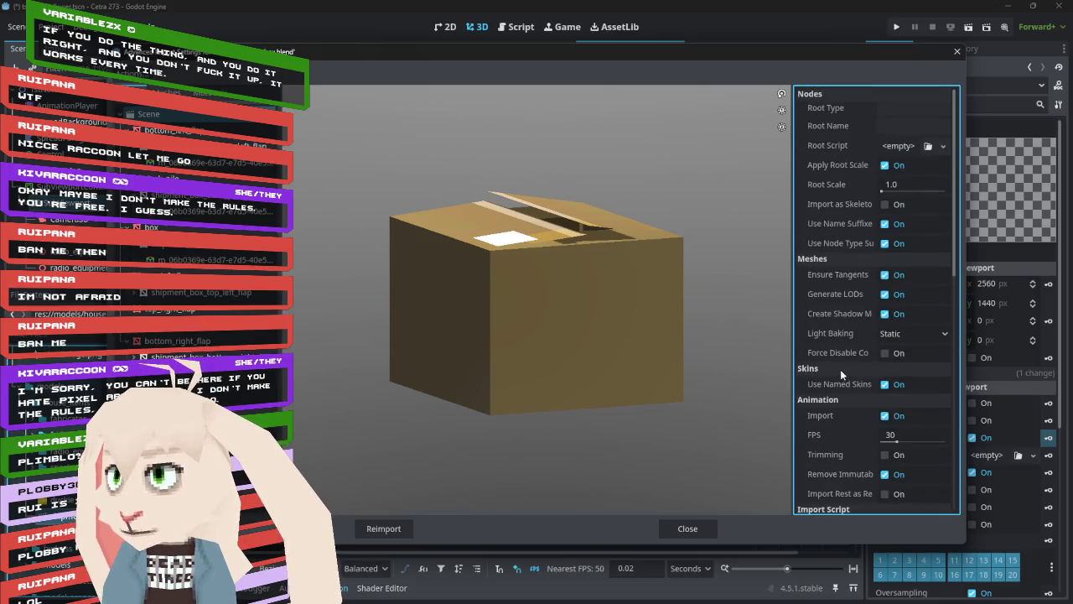
pyautogui.moveTo(598, 311)
pyautogui.mouseDown()
pyautogui.moveTo(590, 383)
pyautogui.moveTo(554, 303)
pyautogui.moveTo(582, 323)
pyautogui.mouseUp()
pyautogui.click(394, 528)
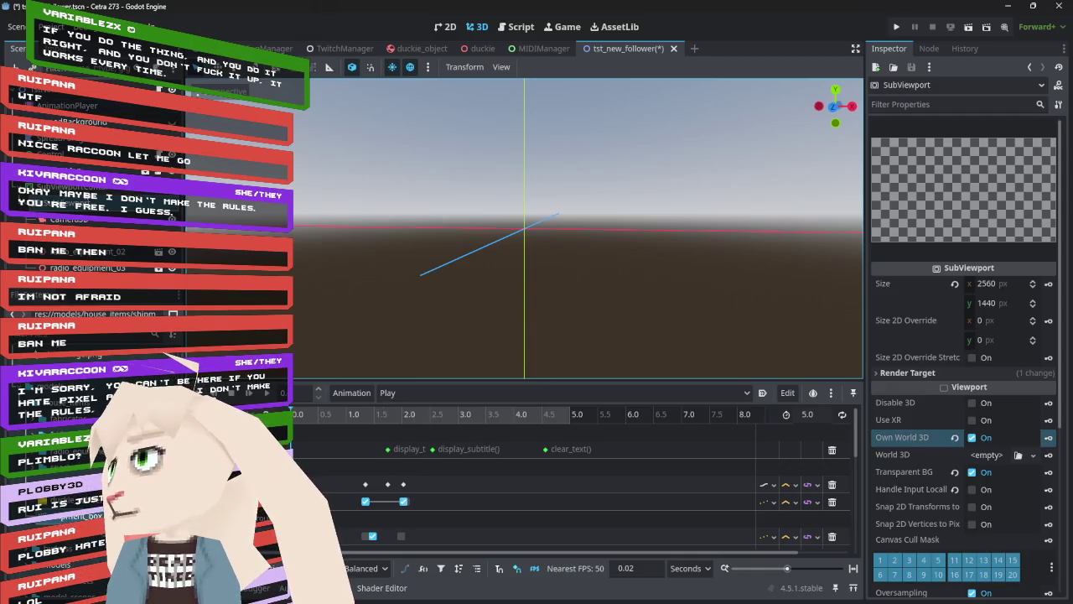
# - Search the FileSystem for 'tsc' and open the tst_subscription_gift scene
pyautogui.press('Up')
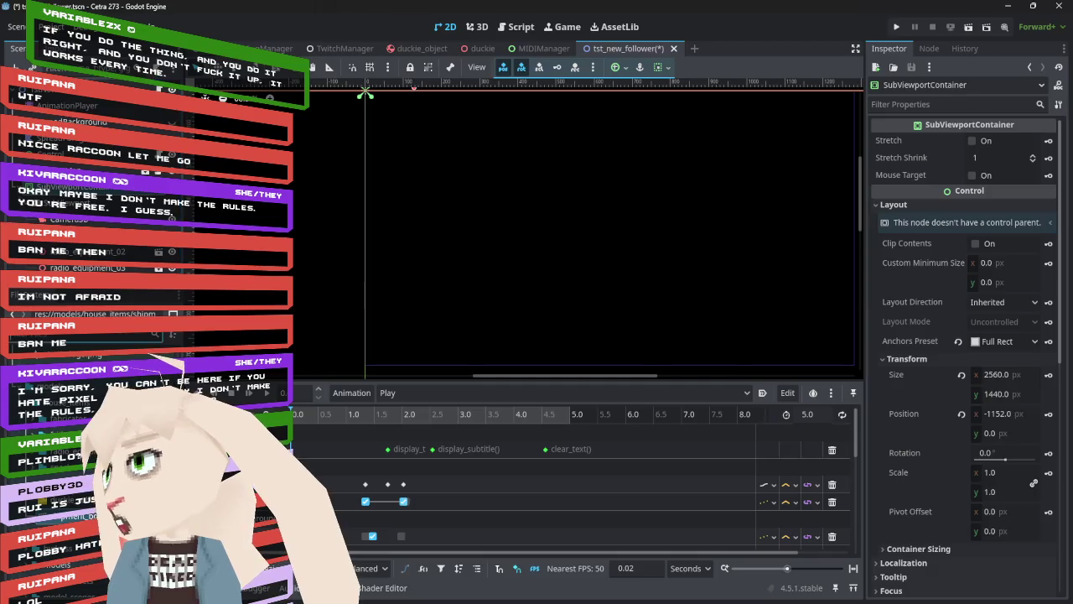
pyautogui.write('tsc')
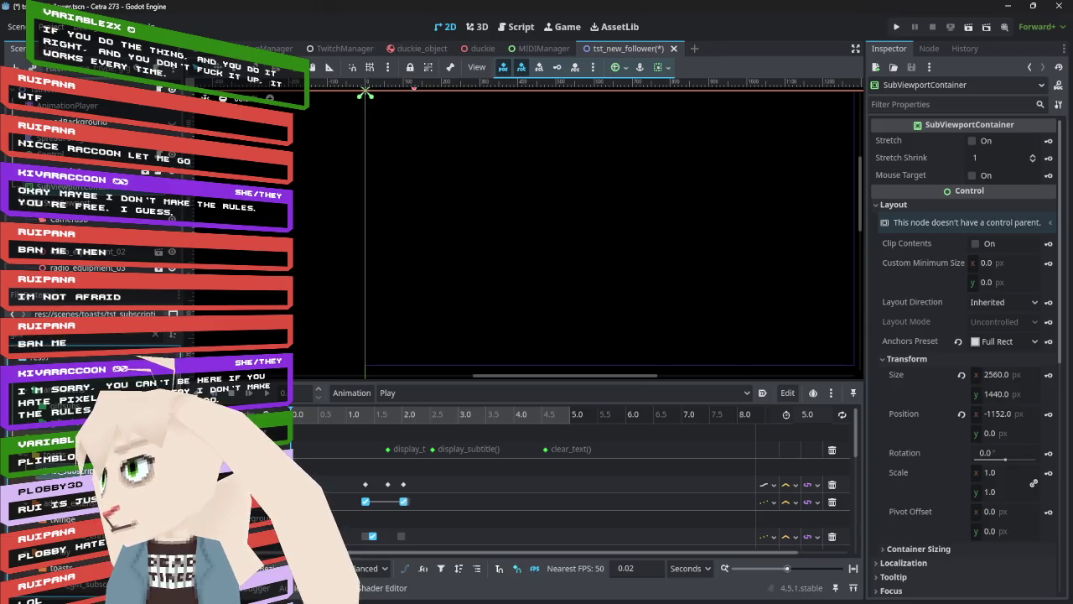
pyautogui.doubleClick(93, 394)
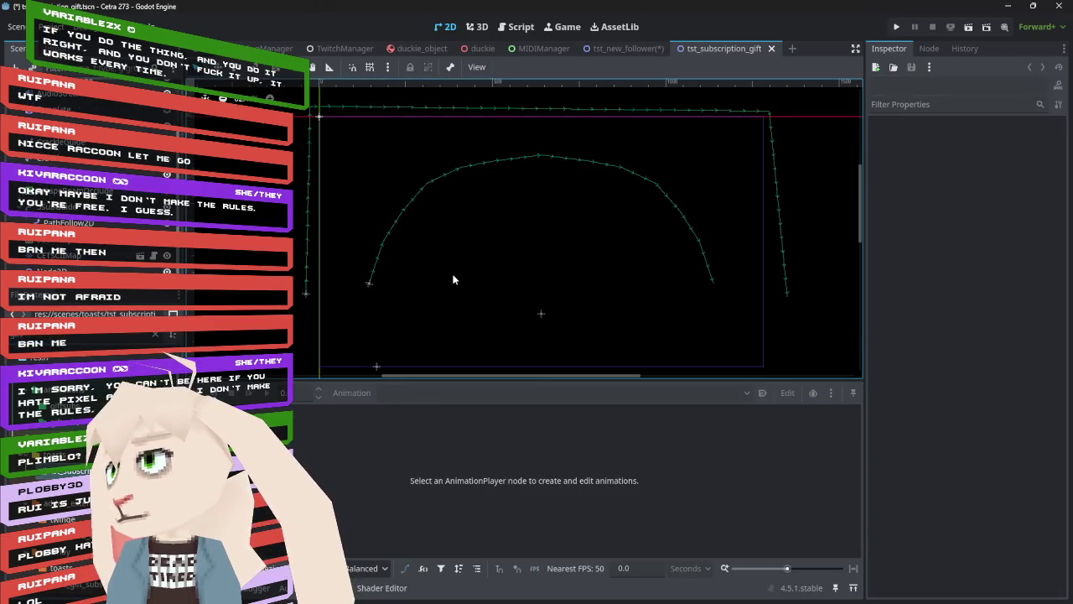
pyautogui.click(22, 244)
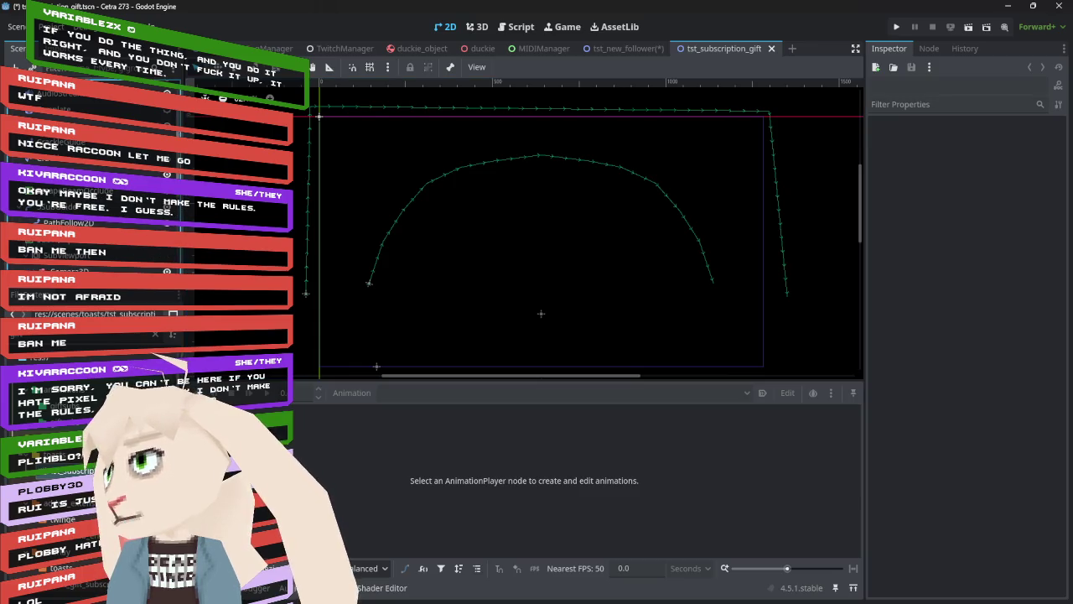
pyautogui.scroll(-5, 92, 210)
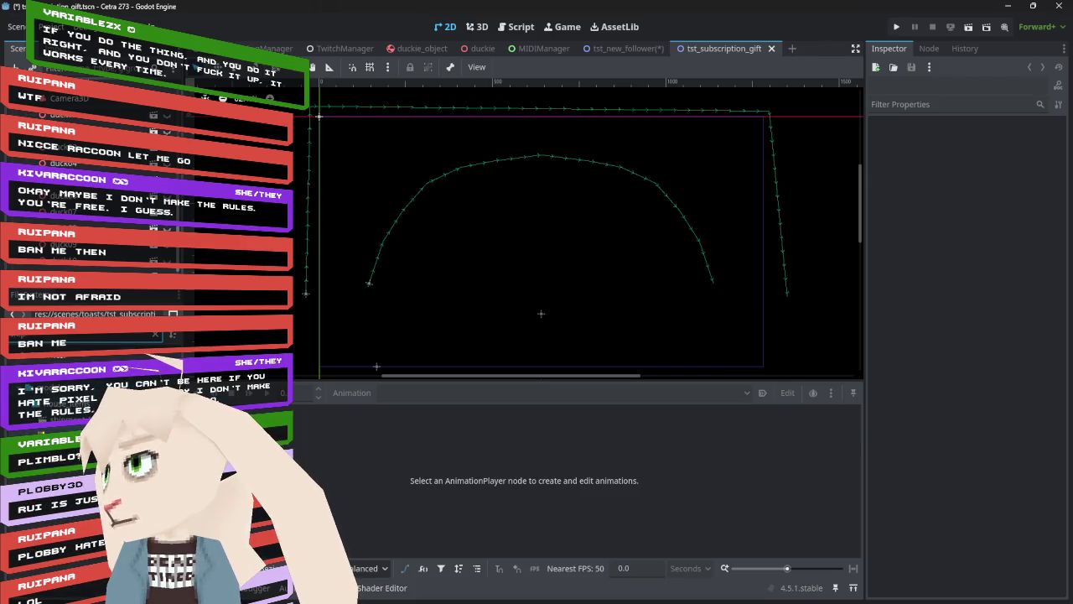
pyautogui.scroll(3, 103, 193)
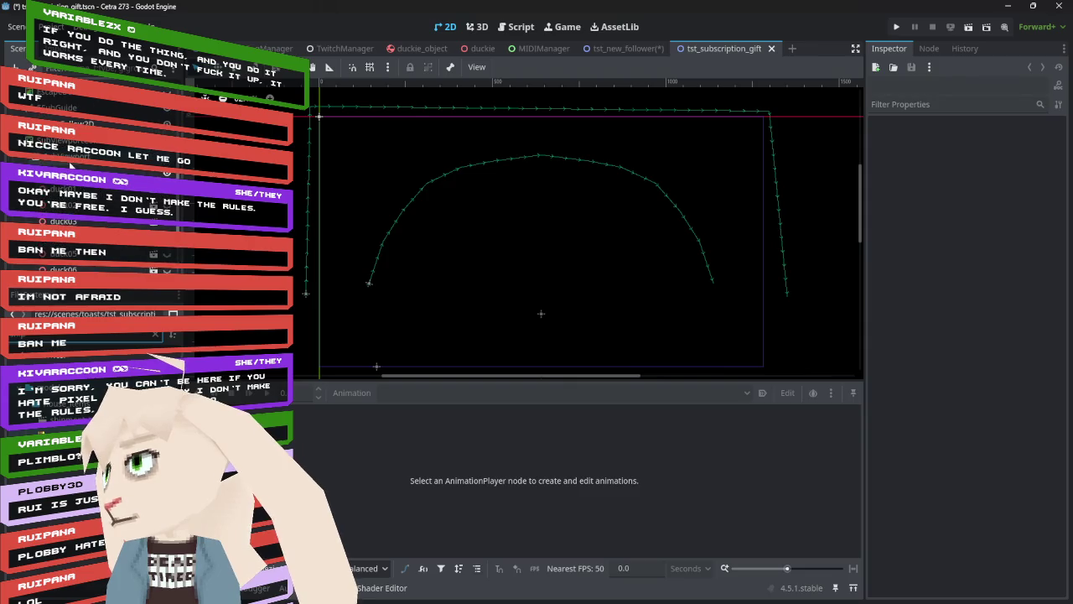
# - Disable Own World 3D on the SubViewport node
pyautogui.click(70, 159)
pyautogui.click(477, 27)
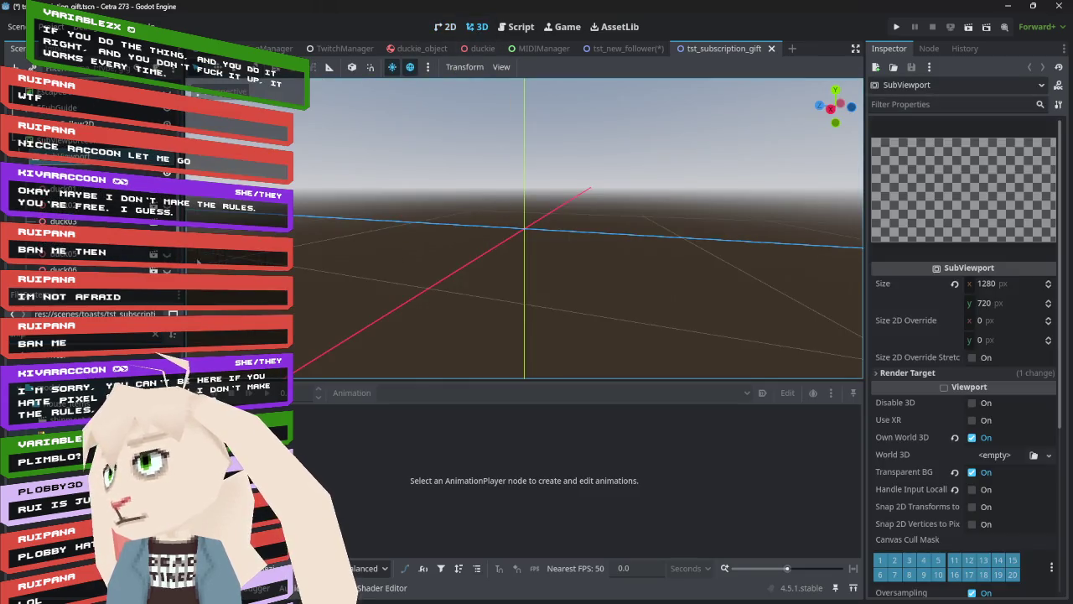
pyautogui.click(974, 437)
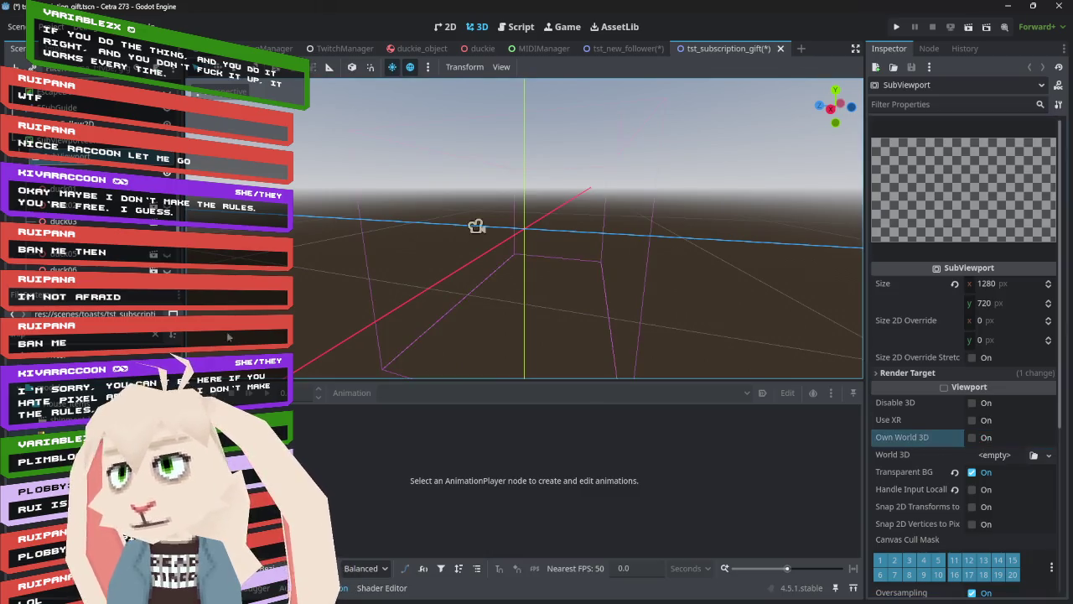
# - Drop shipment_box.blend at the scene origin and open it for editing
pyautogui.moveTo(476, 226)
pyautogui.mouseDown()
pyautogui.moveTo(618, 269)
pyautogui.moveTo(537, 252)
pyautogui.mouseUp()
pyautogui.moveTo(611, 217); pyautogui.dragTo(579, 260)
pyautogui.doubleClick(177, 255)
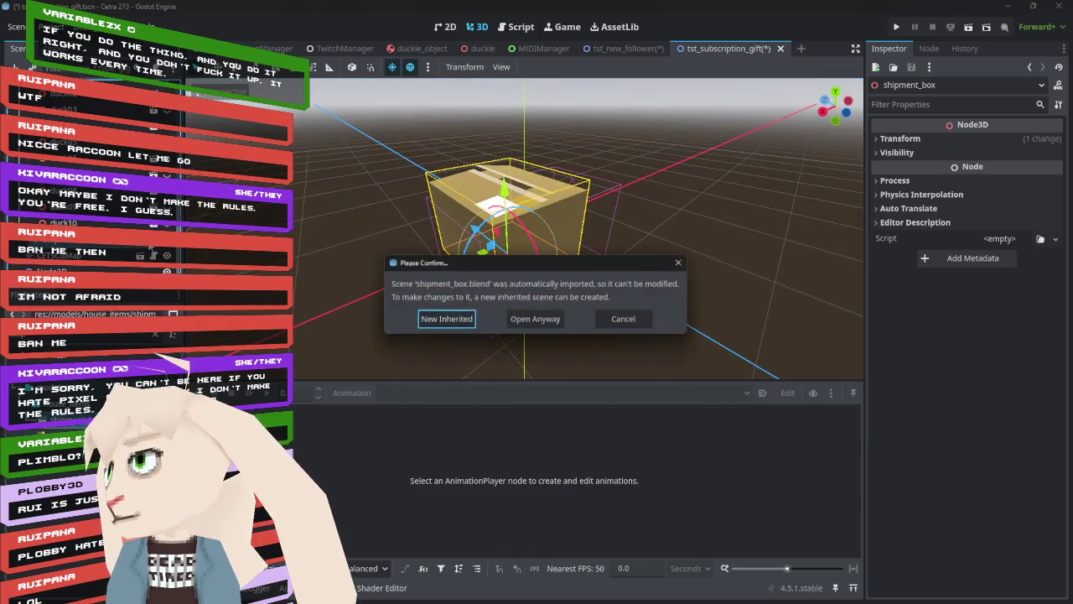
# - Create a New Inherited scene from shipment_box
pyautogui.click(448, 319)
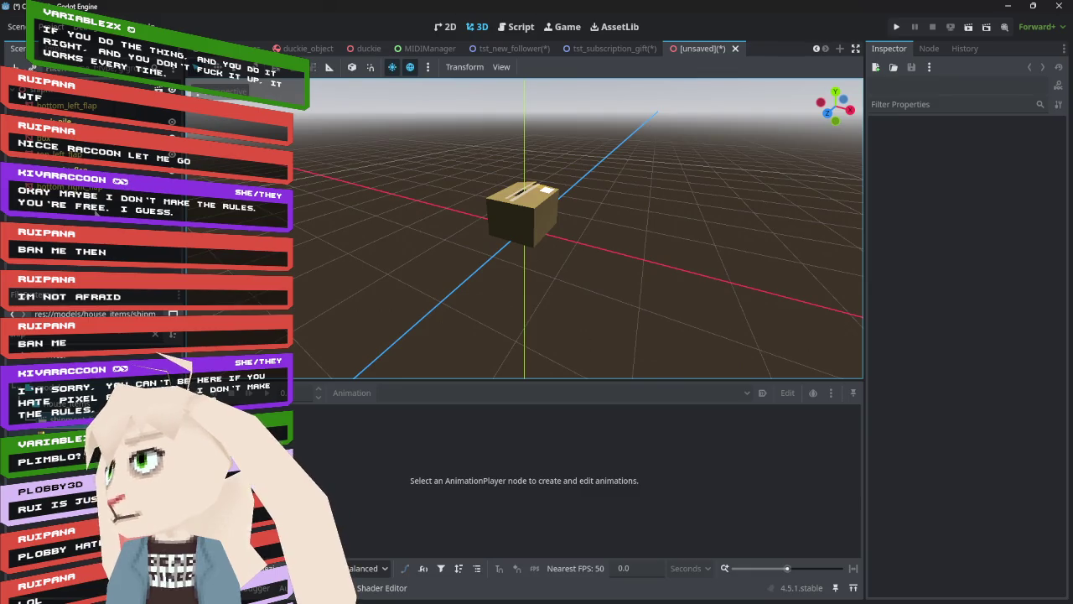
pyautogui.click(555, 214)
pyautogui.moveTo(651, 206); pyautogui.dragTo(639, 196)
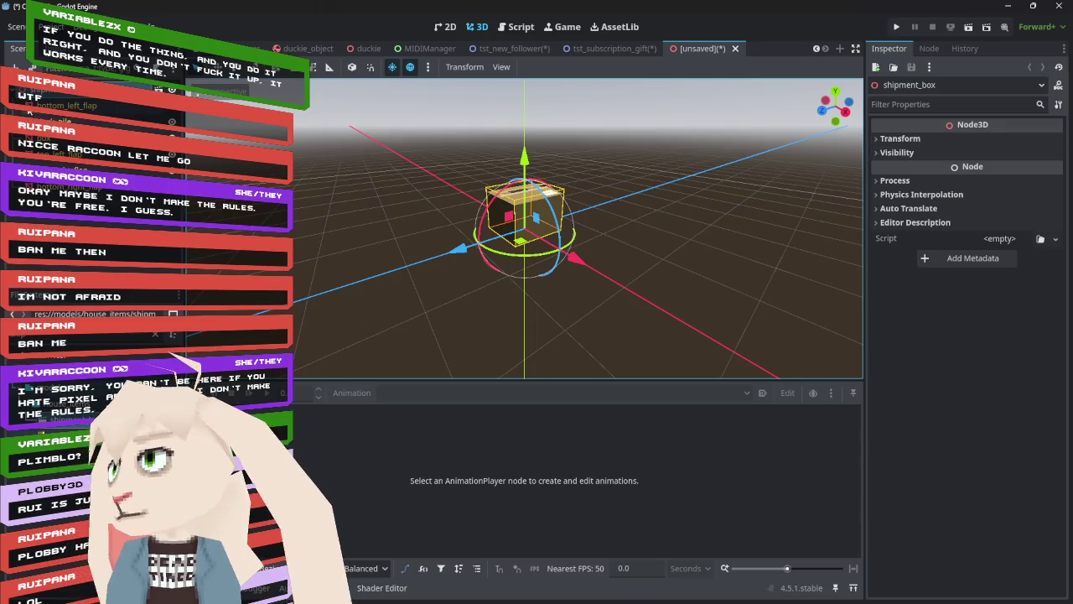
# - Give bottom_left_flap a new StandardMaterial3D override, showing Transparency and keeping cull mode Back
pyautogui.click(22, 112)
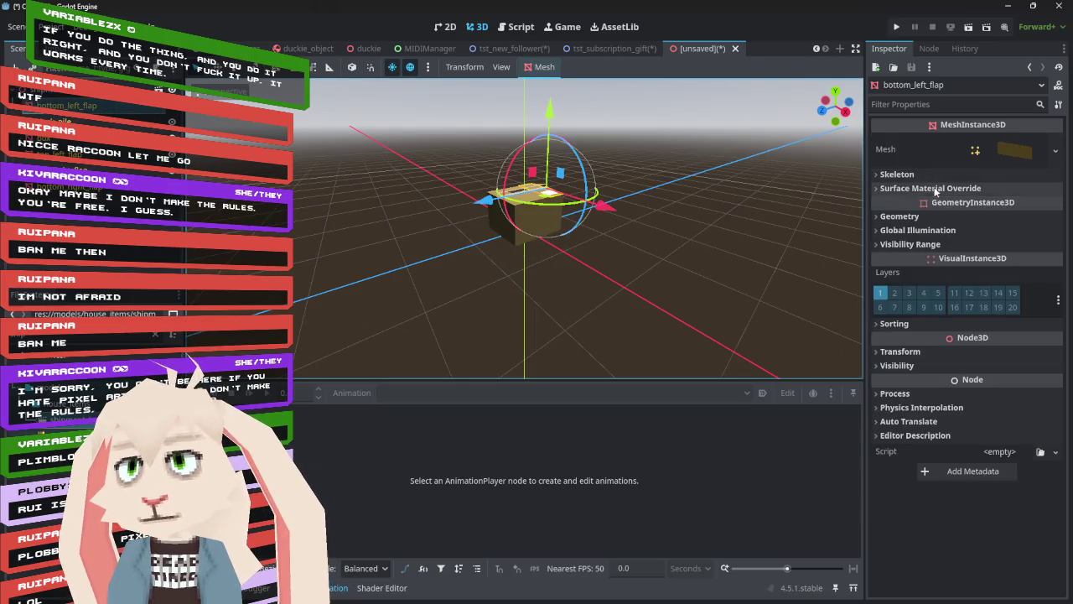
pyautogui.click(1036, 155)
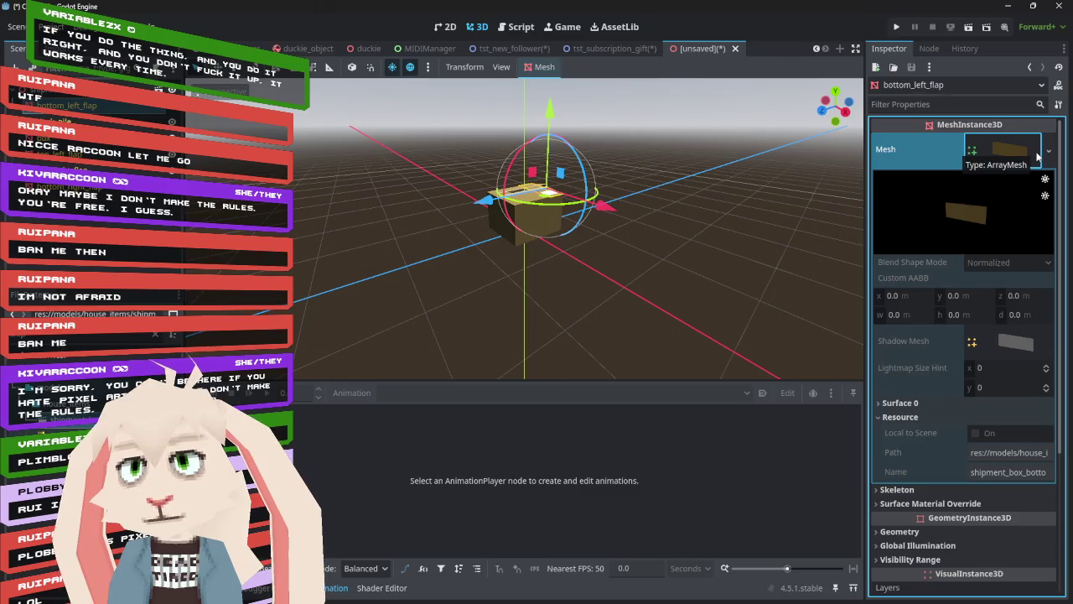
pyautogui.click(1037, 155)
pyautogui.click(960, 193)
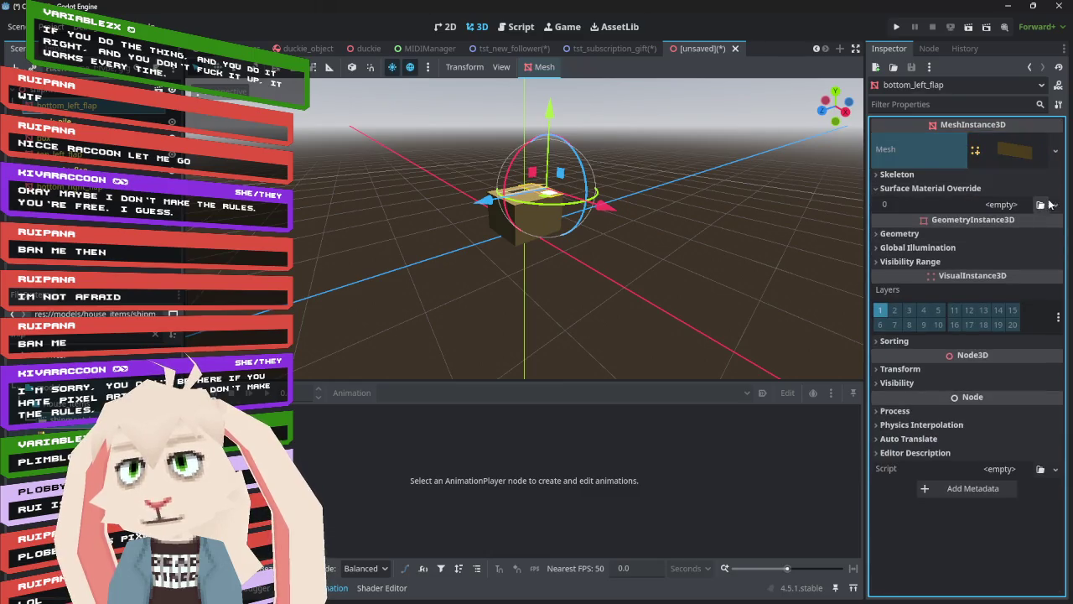
pyautogui.click(1055, 204)
pyautogui.click(1004, 263)
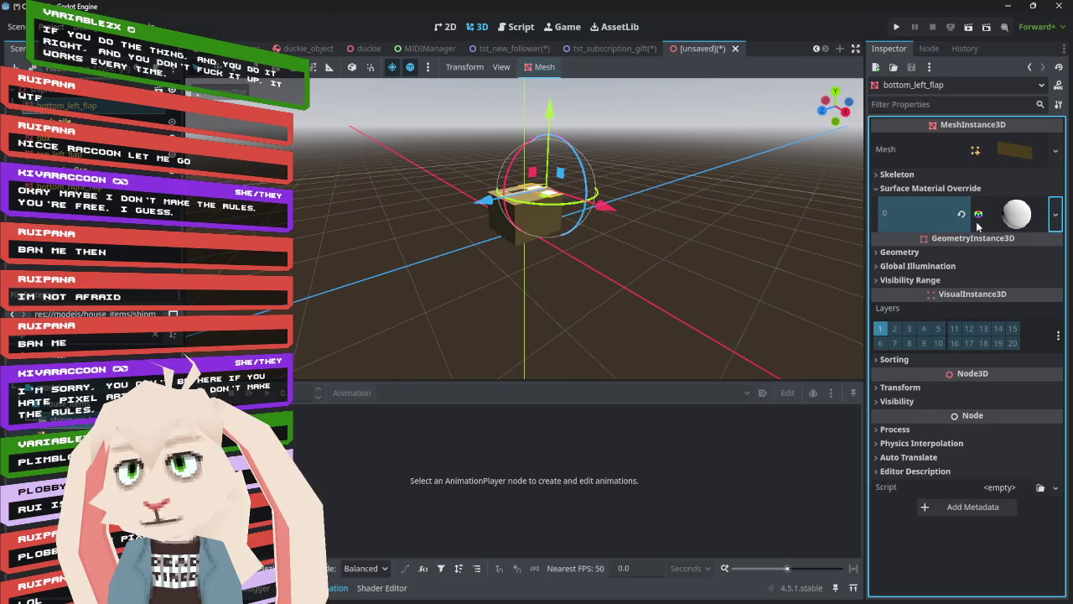
pyautogui.click(1029, 218)
pyautogui.click(922, 359)
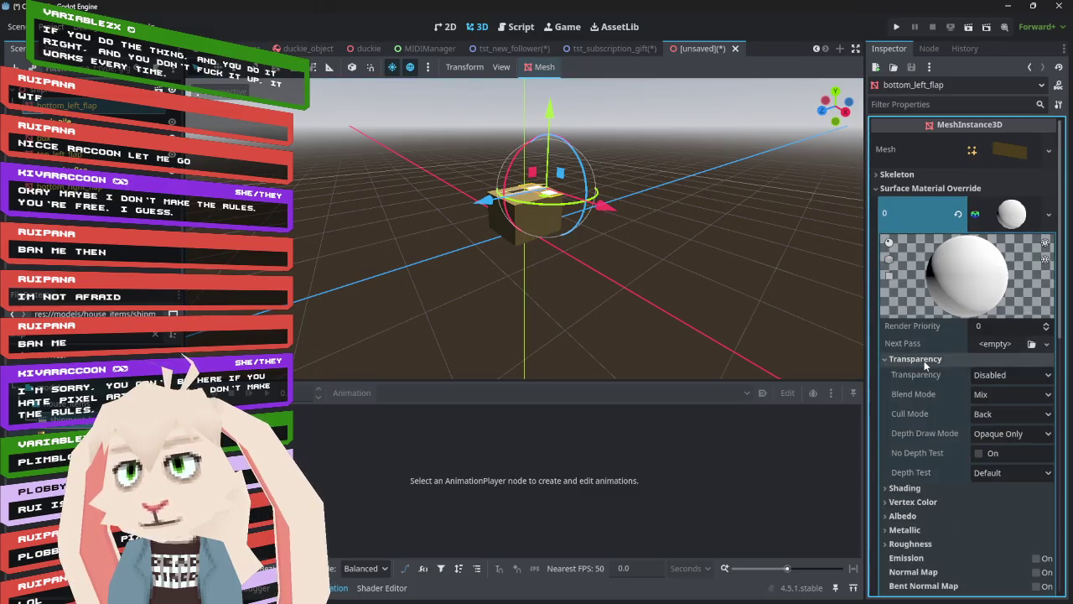
pyautogui.click(1012, 413)
pyautogui.click(997, 430)
# - Select the main box mesh and show its surface material overrides
pyautogui.moveTo(675, 319)
pyautogui.mouseDown()
pyautogui.moveTo(664, 224)
pyautogui.moveTo(635, 266)
pyautogui.moveTo(558, 263)
pyautogui.moveTo(557, 220)
pyautogui.mouseUp()
pyautogui.scroll(3, 556, 219)
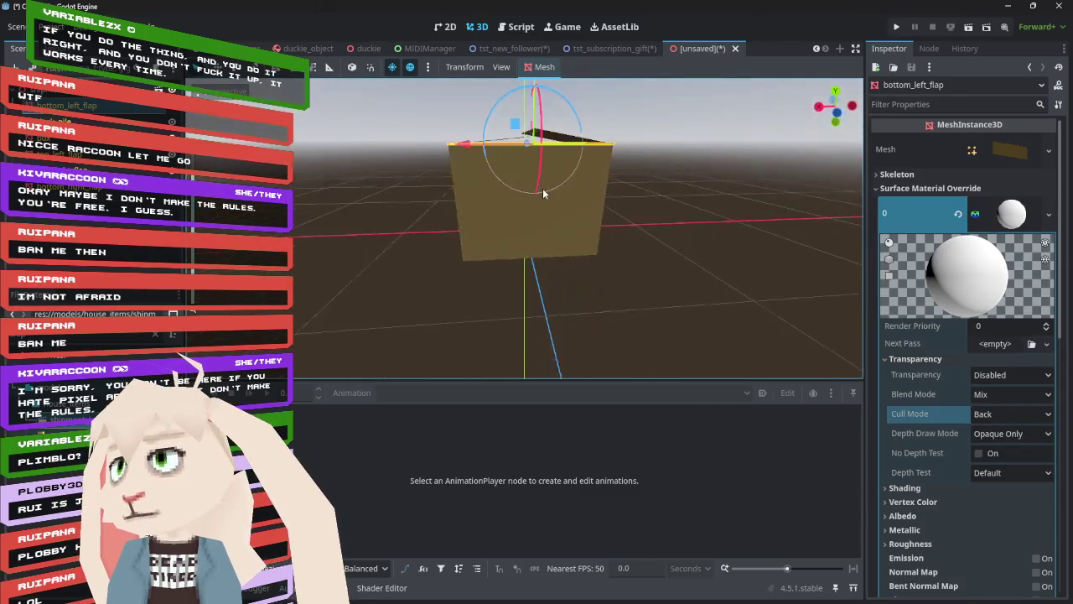
pyautogui.click(548, 208)
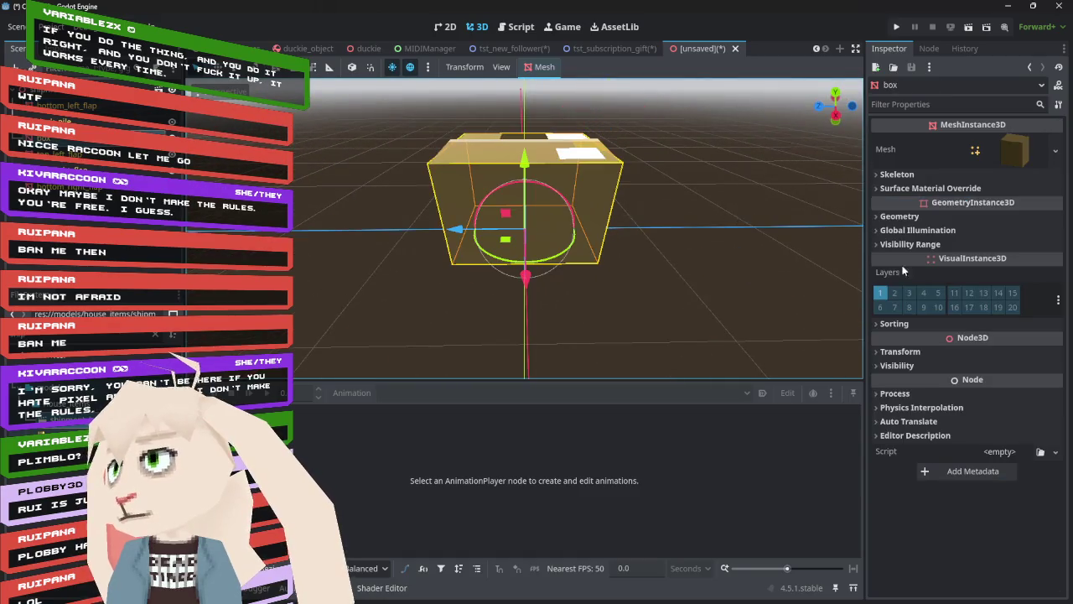
pyautogui.click(990, 186)
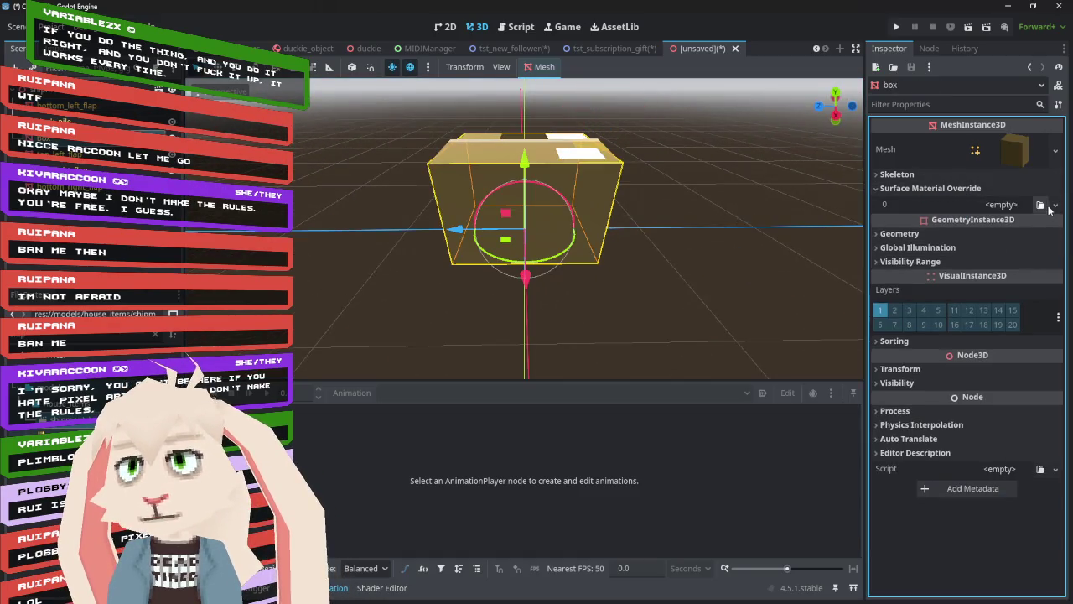
# - Give the box a new standard material and reimport shipment_box_shipment_box.png uncompressed
pyautogui.click(1055, 204)
pyautogui.click(1017, 238)
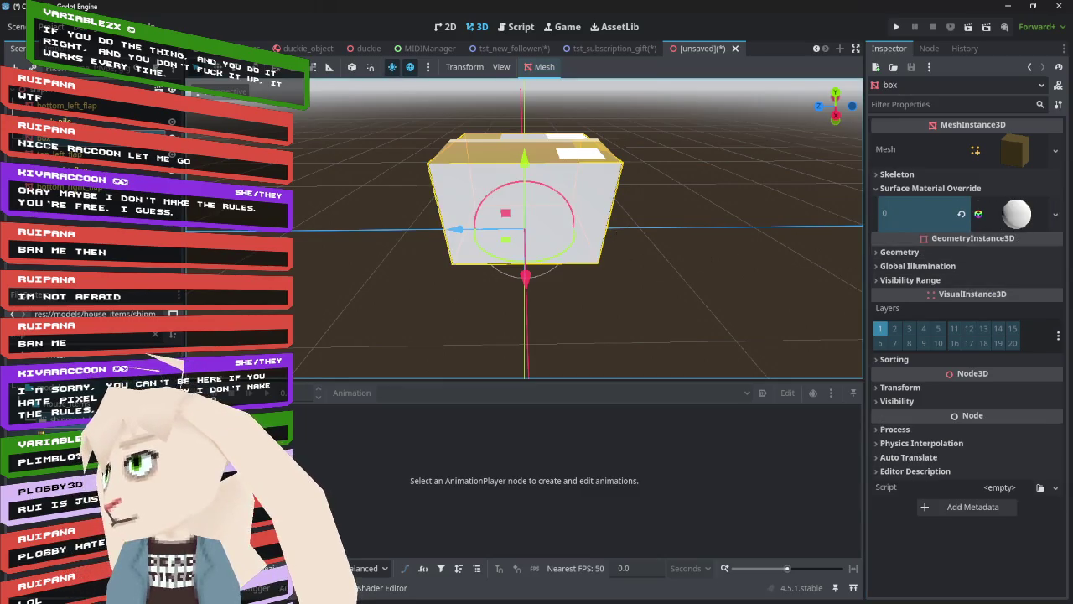
pyautogui.click(80, 345)
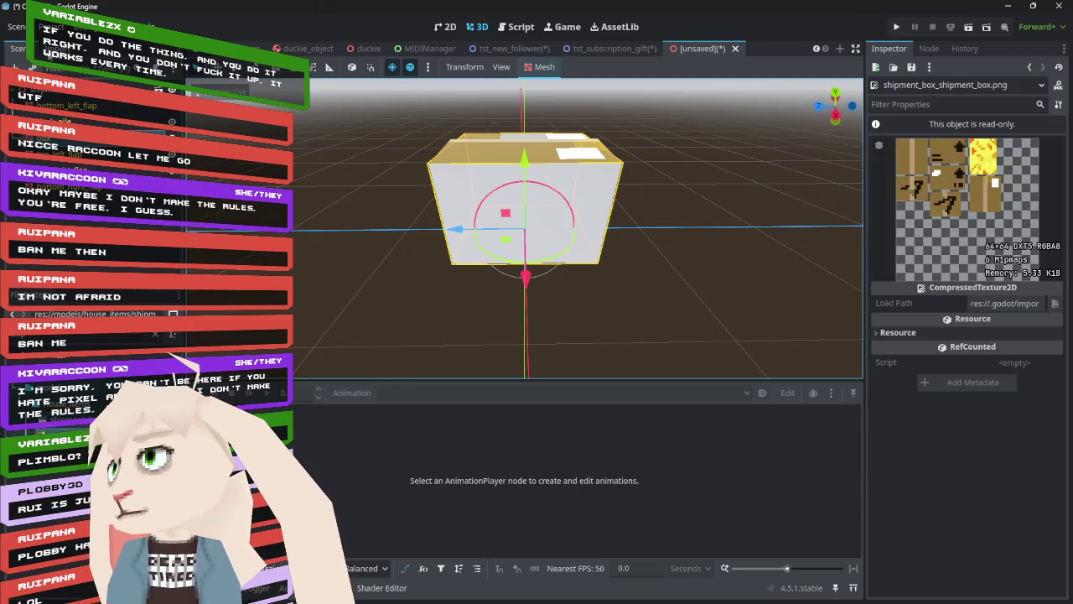
pyautogui.scroll(-2, 82, 222)
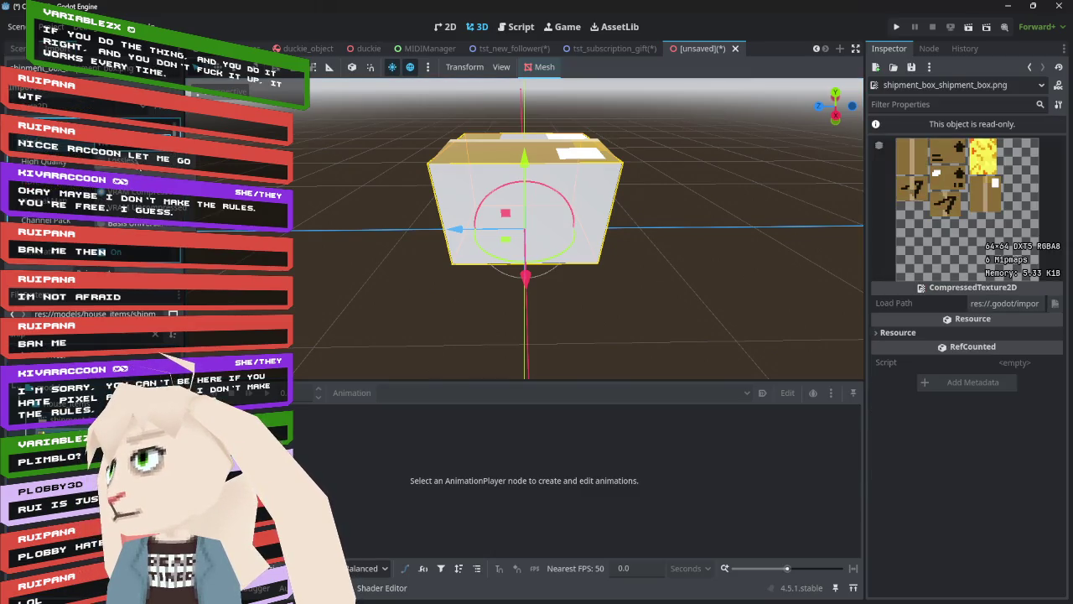
pyautogui.click(94, 269)
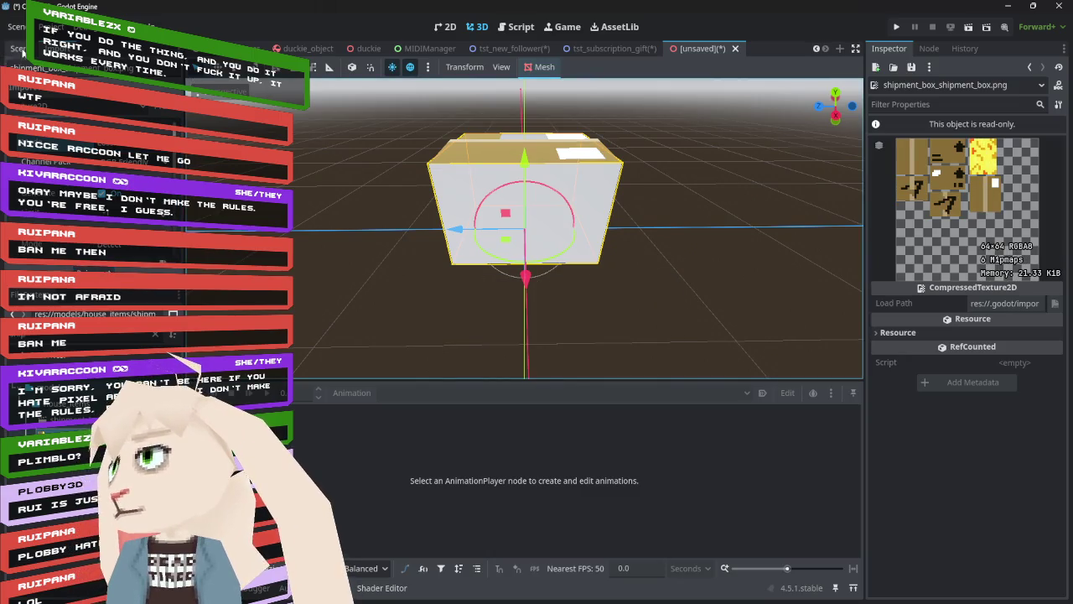
# - Set the box material's Albedo texture to the shipment box image
pyautogui.click(1029, 67)
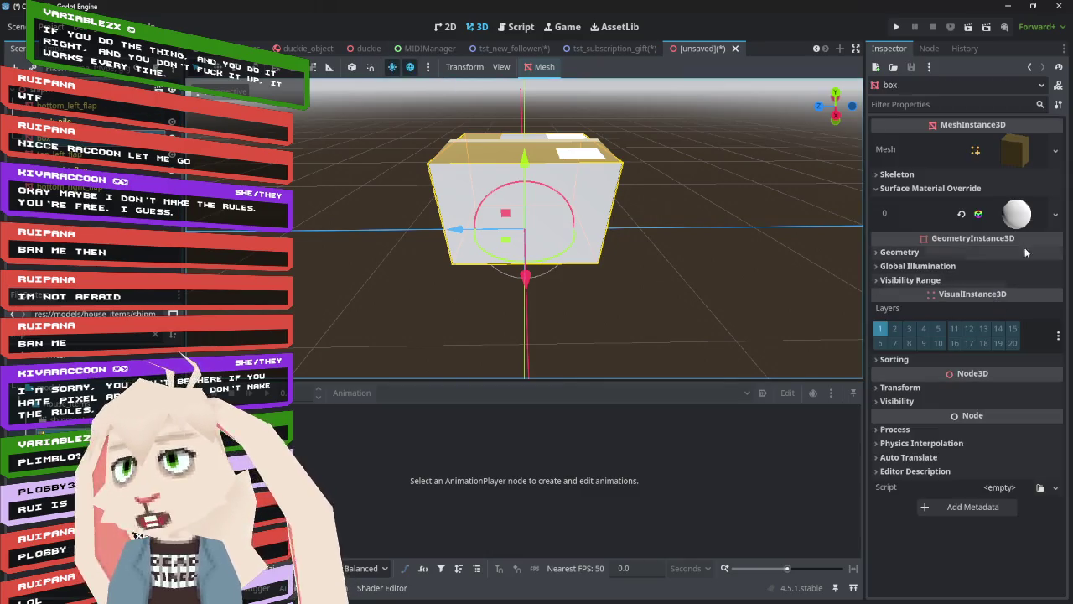
pyautogui.click(1027, 214)
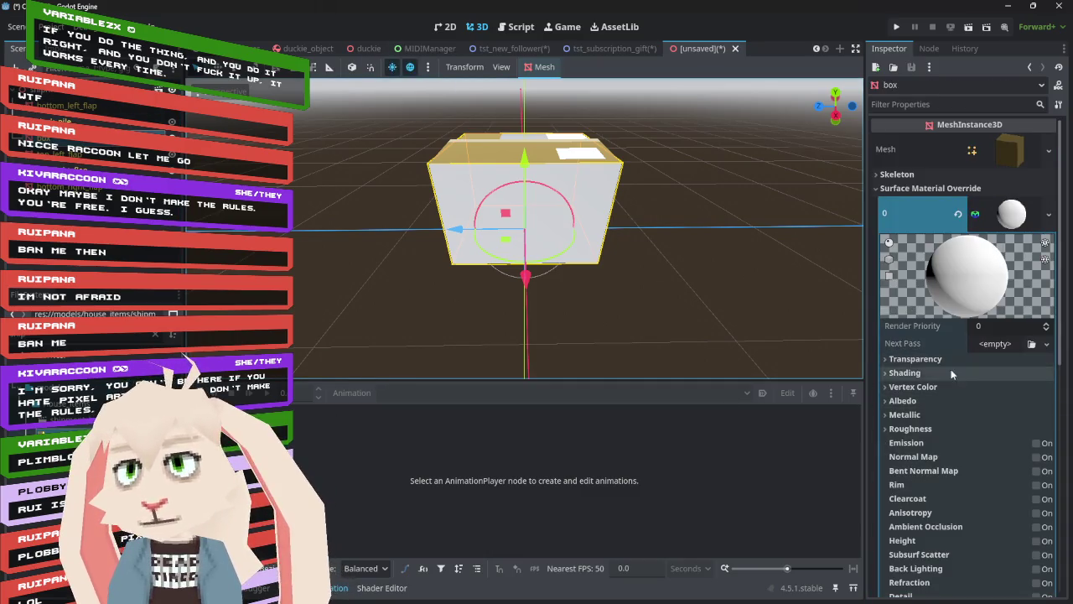
pyautogui.click(895, 401)
pyautogui.moveTo(84, 335)
pyautogui.mouseDown()
pyautogui.moveTo(1006, 419)
pyautogui.moveTo(1006, 436)
pyautogui.mouseUp()
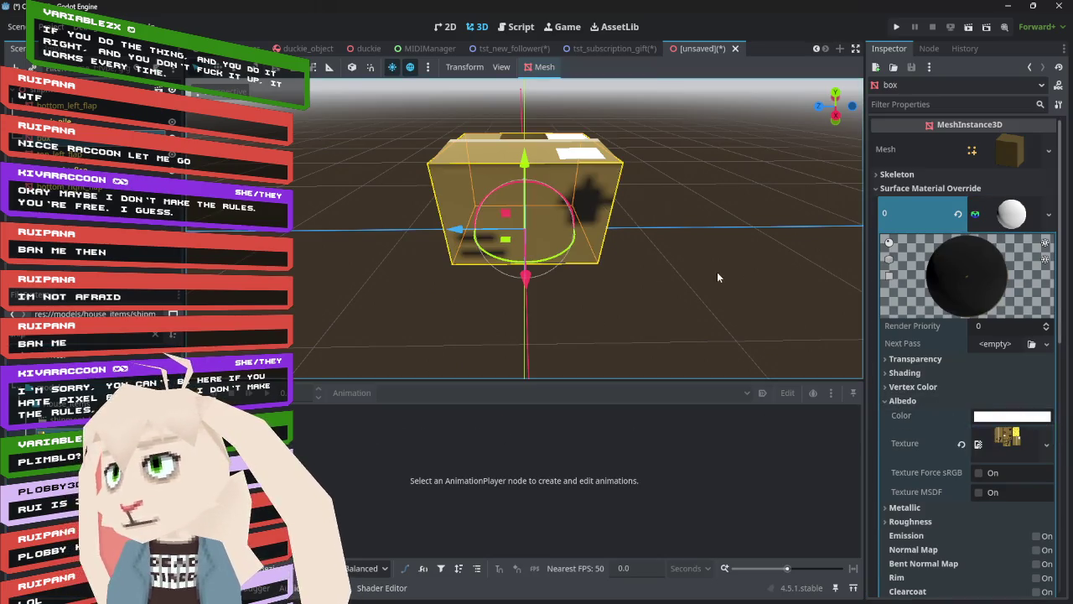
pyautogui.scroll(-5, 974, 431)
pyautogui.scroll(-2, 938, 441)
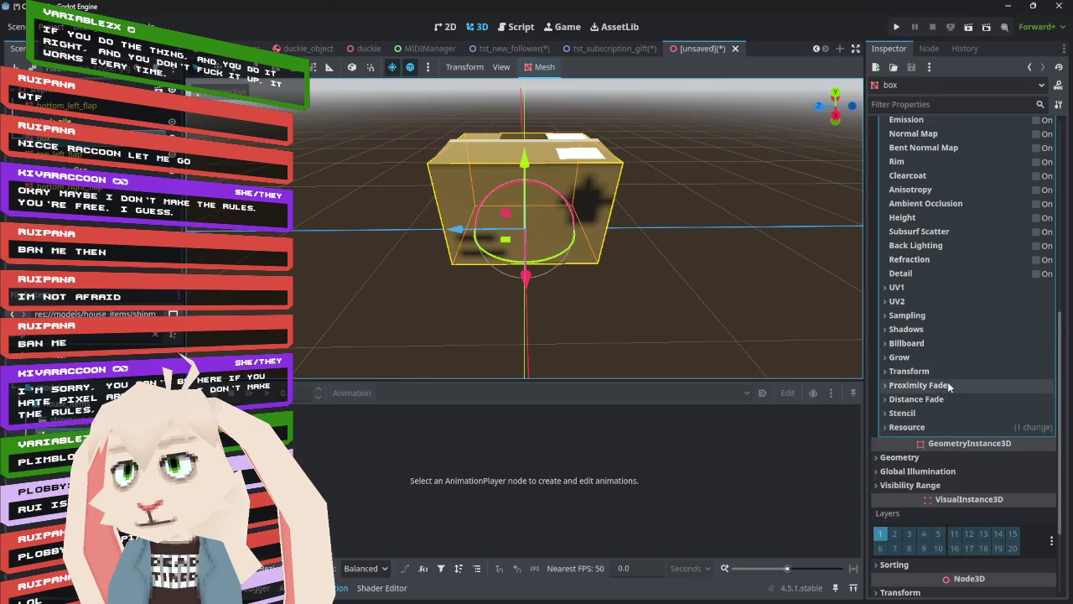
pyautogui.scroll(5, 950, 387)
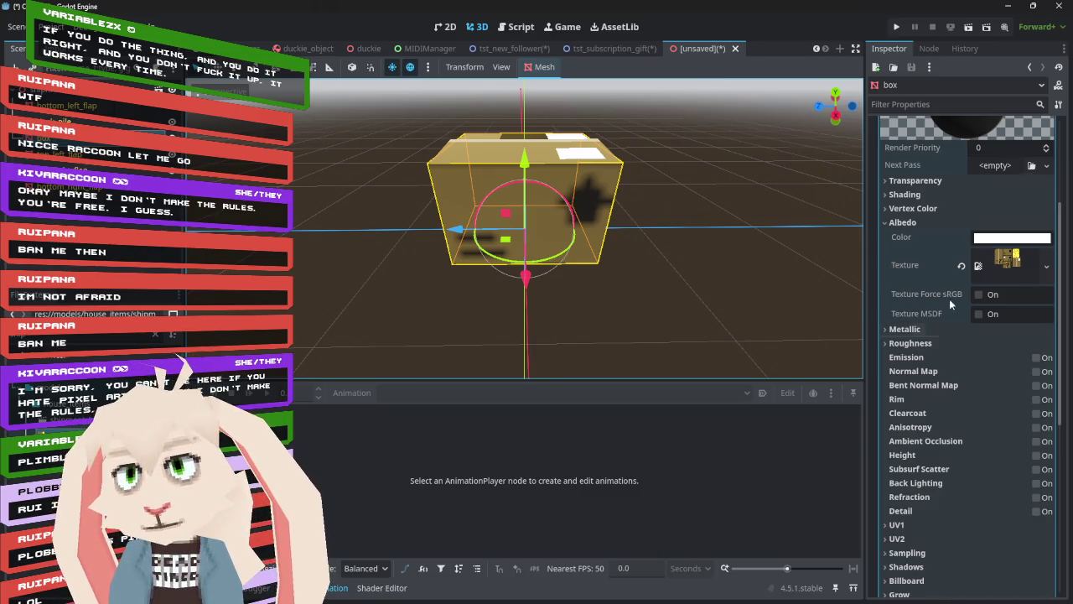
# - Make the box material Unshaded with Nearest texture filtering
pyautogui.click(936, 194)
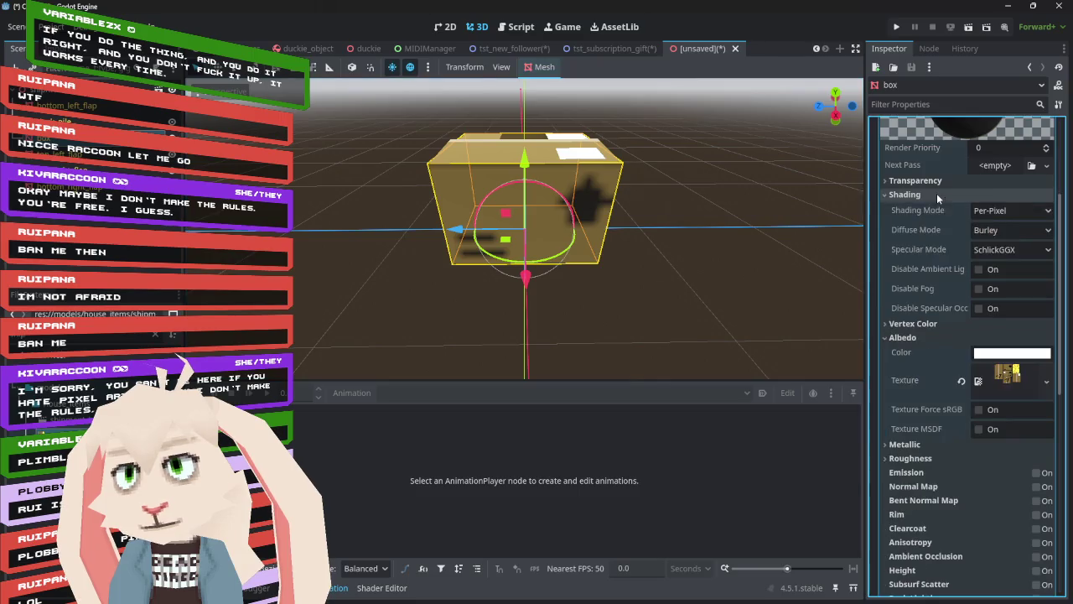
pyautogui.click(1008, 211)
pyautogui.click(997, 228)
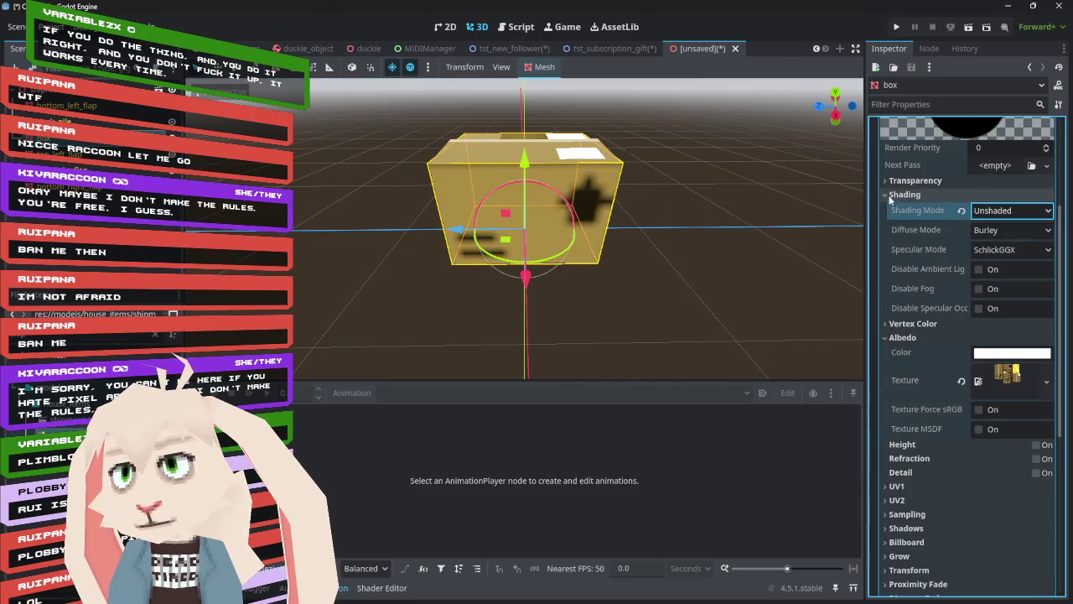
pyautogui.click(899, 194)
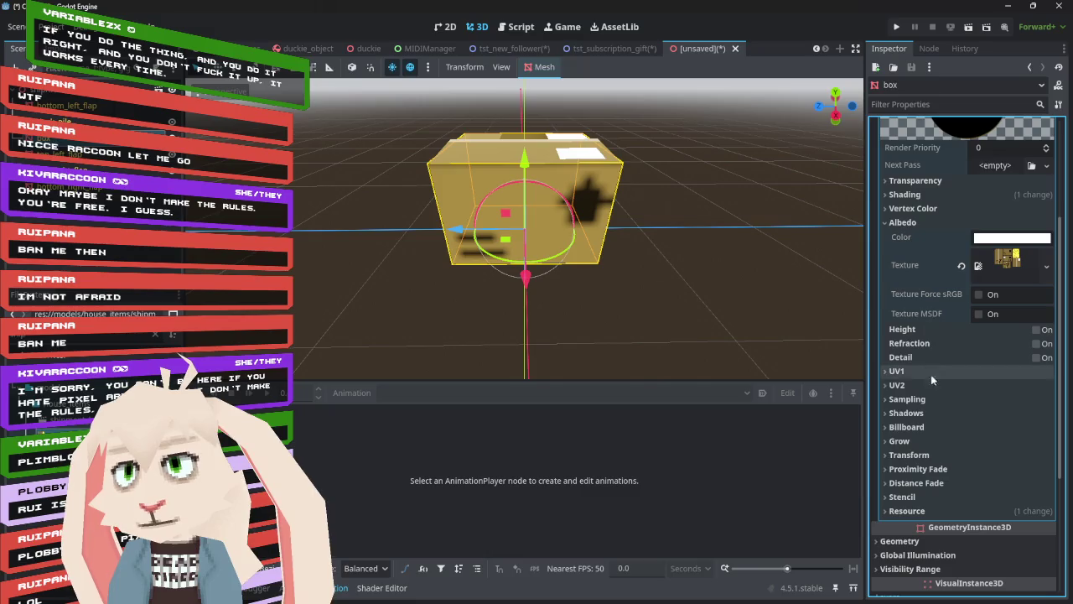
pyautogui.click(928, 399)
pyautogui.click(1019, 416)
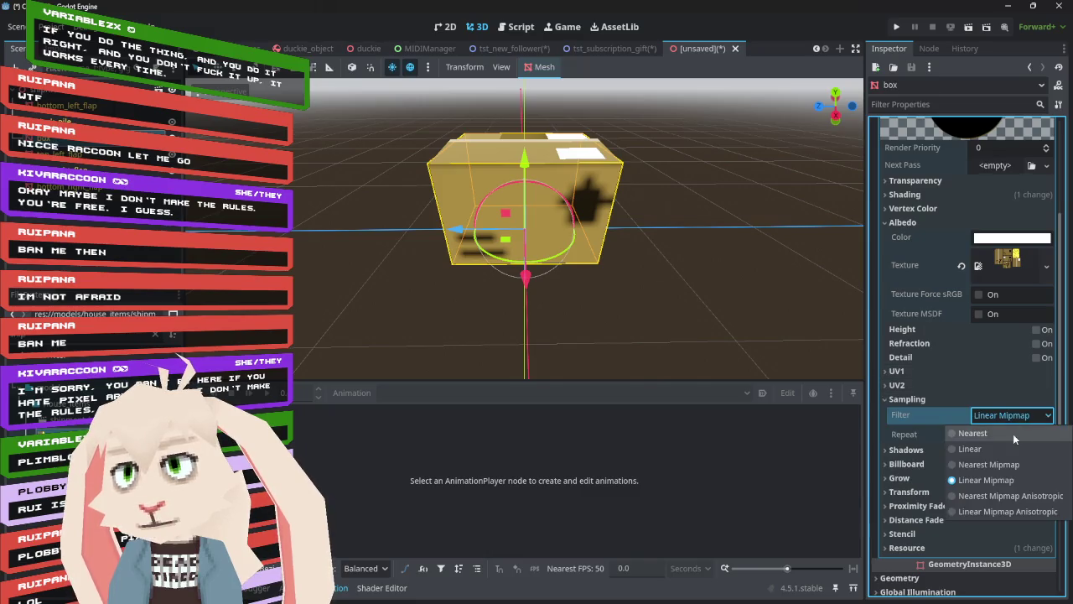
pyautogui.click(1013, 433)
pyautogui.moveTo(696, 238)
pyautogui.mouseDown()
pyautogui.moveTo(635, 220)
pyautogui.moveTo(445, 222)
pyautogui.moveTo(503, 243)
pyautogui.moveTo(639, 198)
pyautogui.moveTo(637, 243)
pyautogui.mouseUp()
pyautogui.scroll(4, 978, 234)
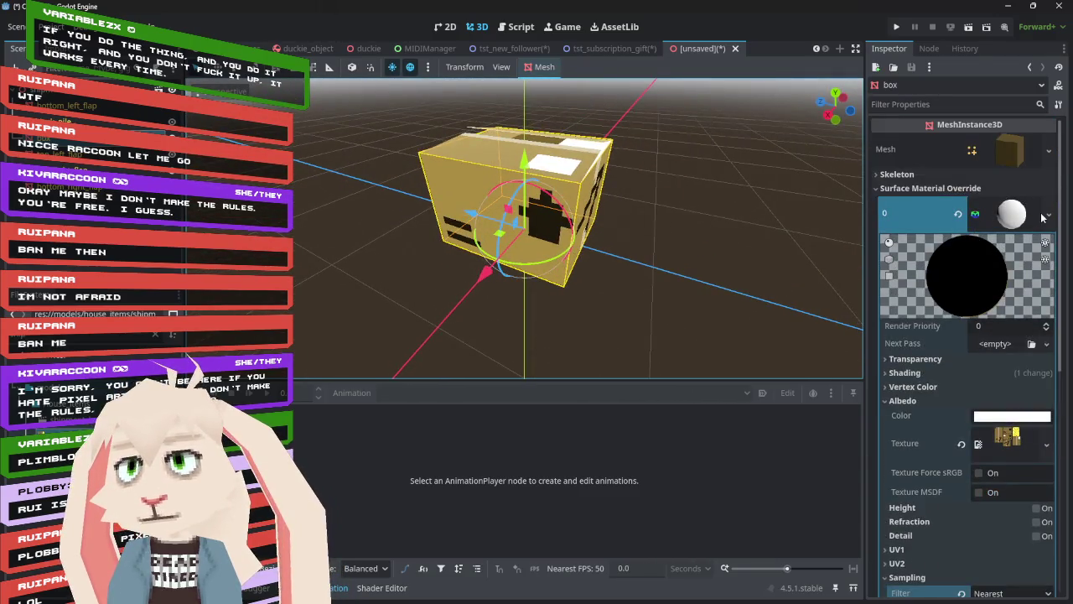
pyautogui.click(1006, 216)
# - Copy the box's material and paste it into duck_pile's Surface Material Override
pyautogui.rightClick(1008, 215)
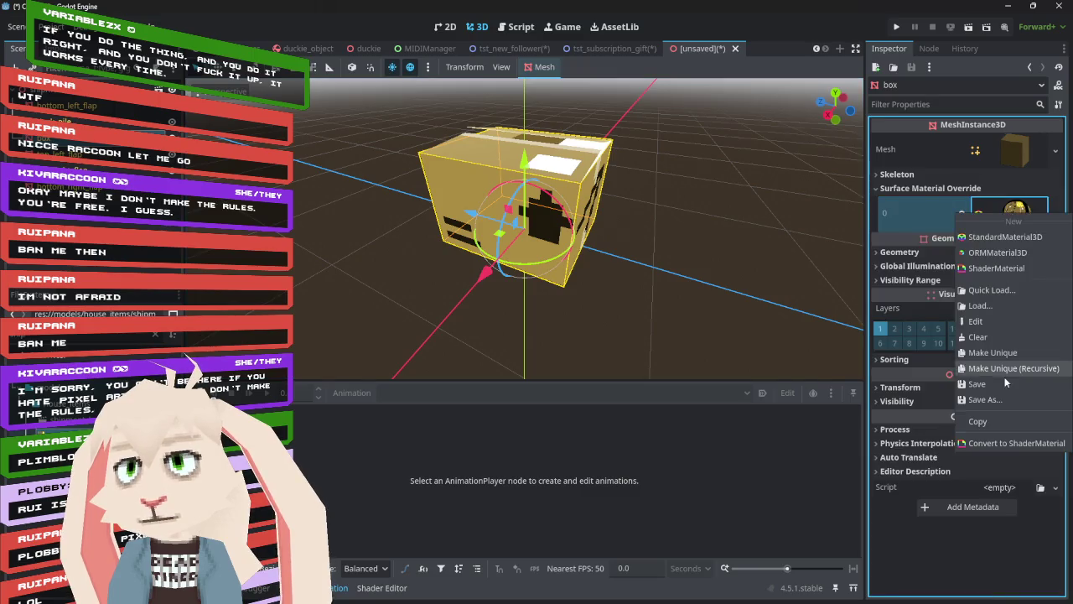
pyautogui.click(979, 421)
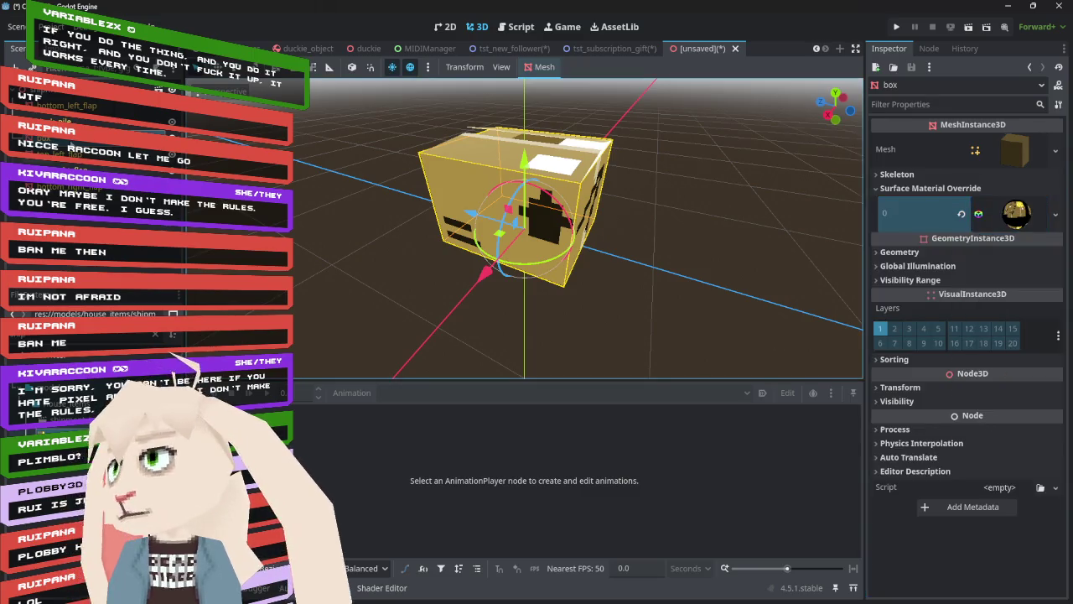
pyautogui.click(62, 122)
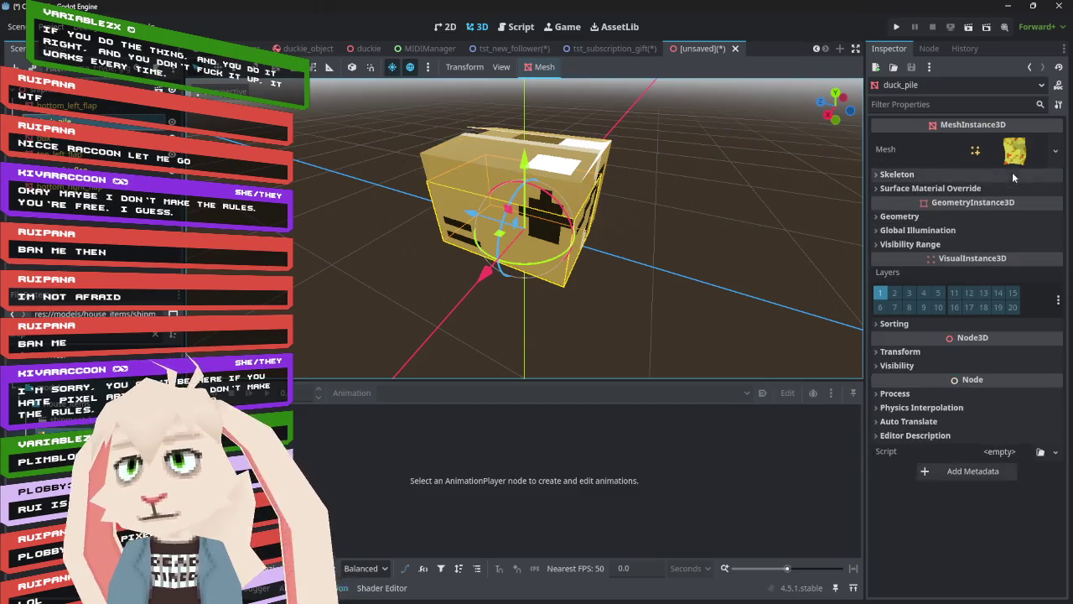
pyautogui.click(991, 180)
pyautogui.click(983, 176)
pyautogui.click(980, 188)
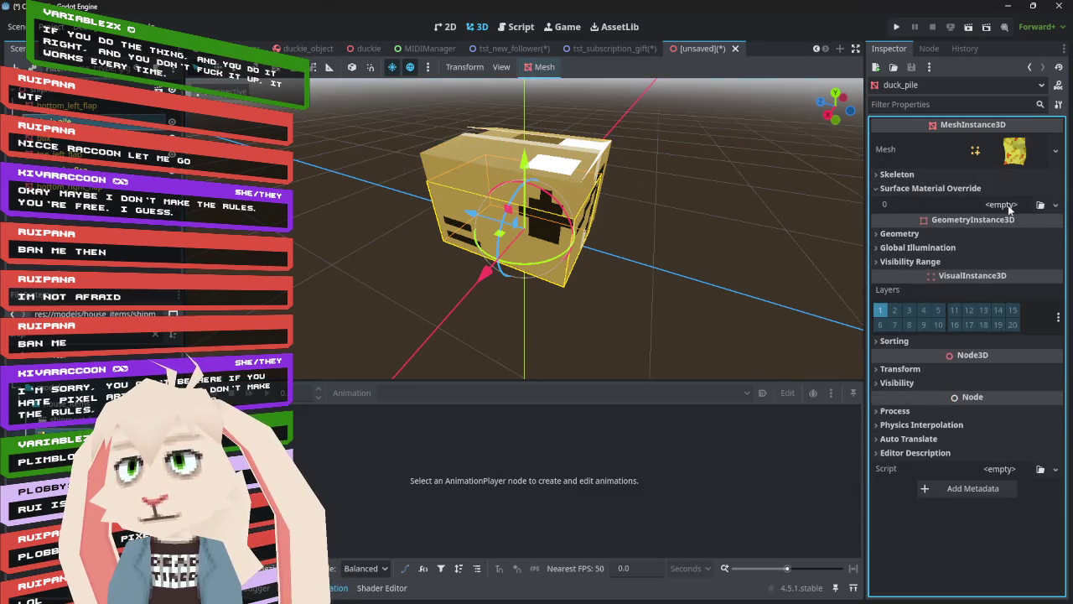
pyautogui.click(1010, 203)
pyautogui.click(1016, 326)
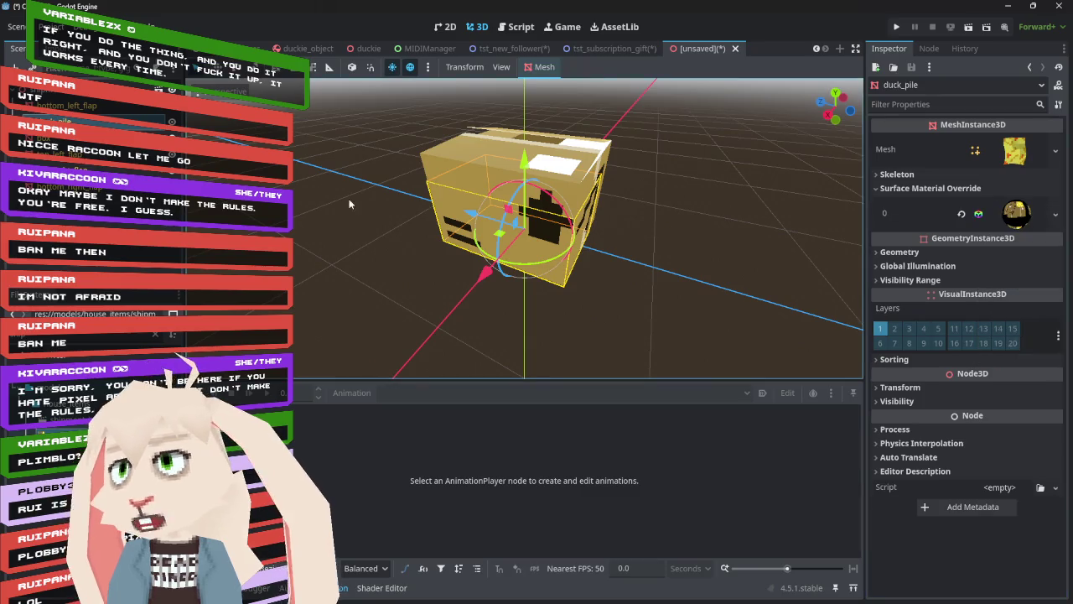
# - Paste the box material onto bottom_left_flap and top_left_flap
pyautogui.click(67, 105)
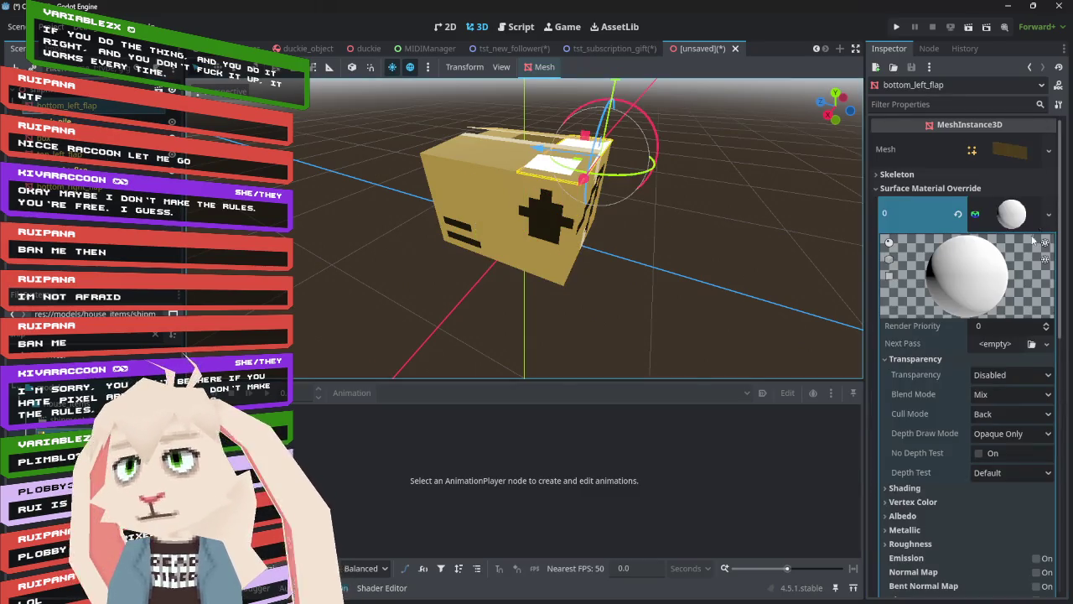
pyautogui.click(1012, 217)
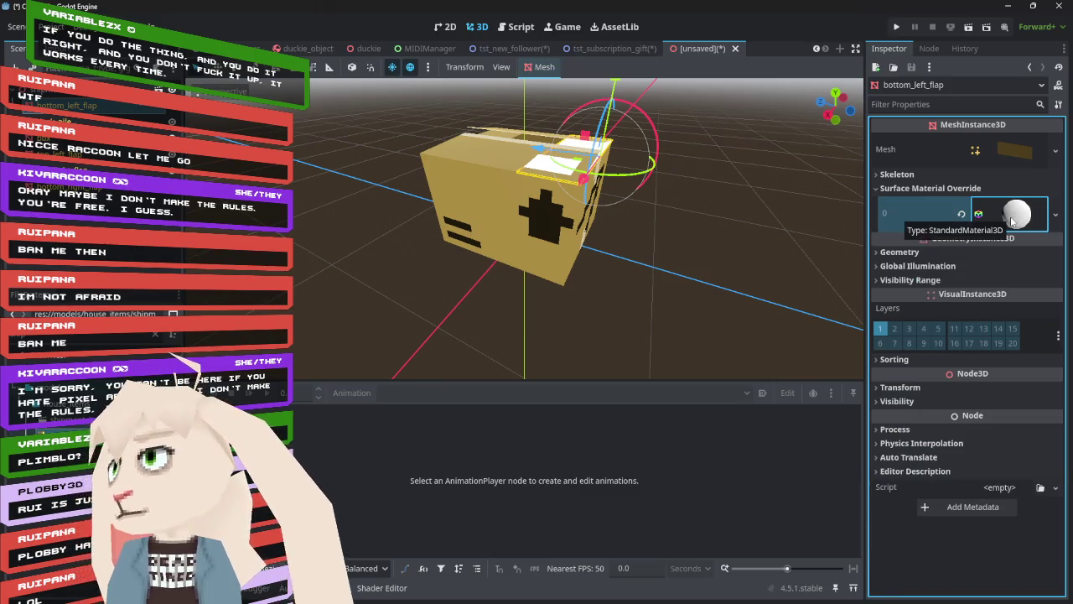
pyautogui.rightClick(1012, 220)
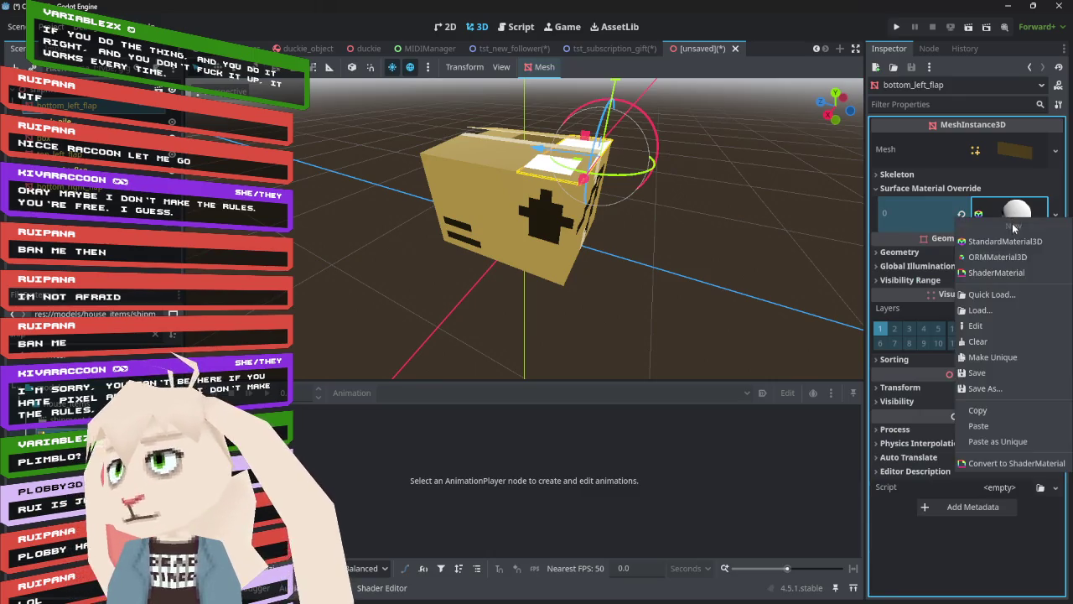
pyautogui.click(1006, 426)
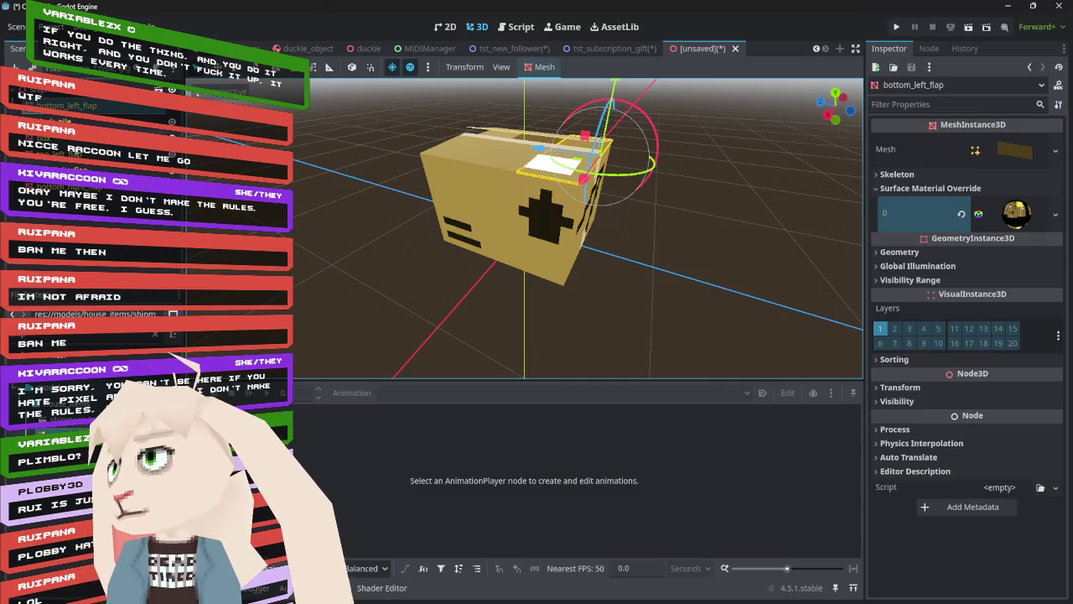
pyautogui.click(469, 155)
pyautogui.click(1003, 205)
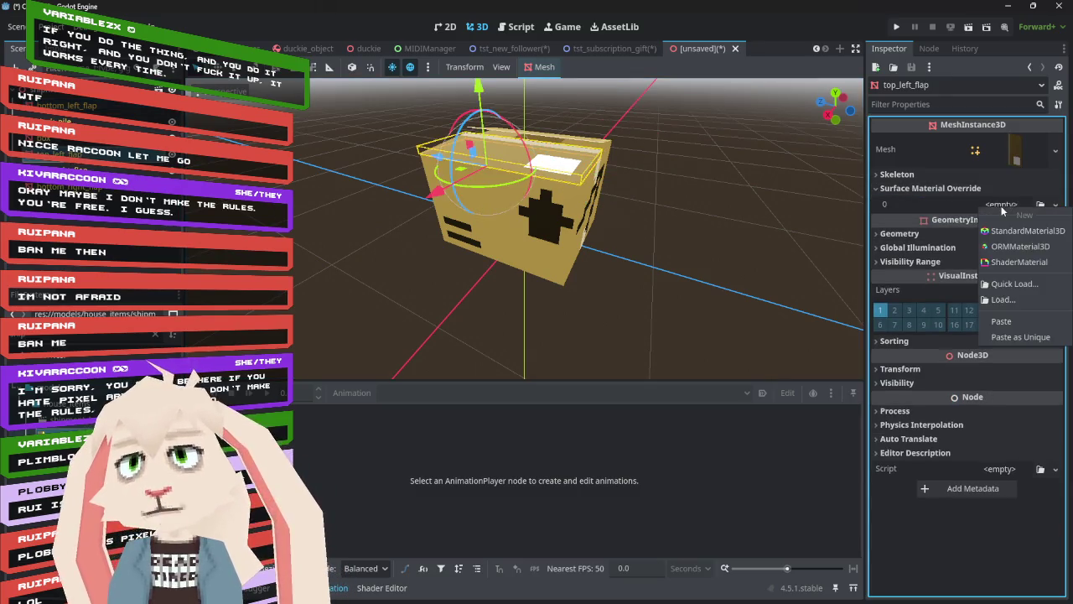
pyautogui.click(1001, 321)
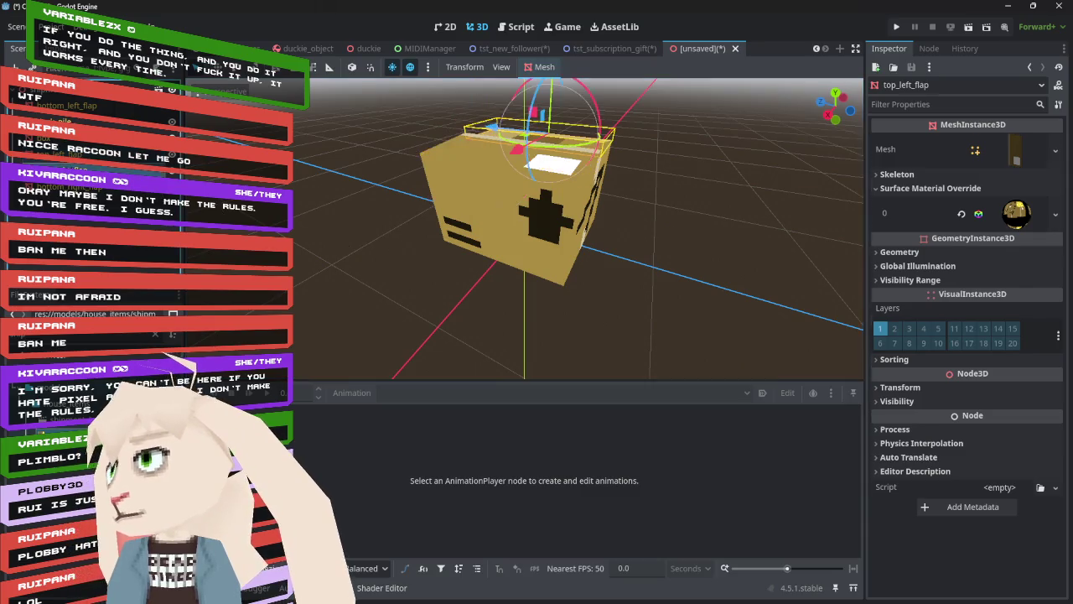
# - Paste the box material onto top_right_flap and bottom_right_flap
pyautogui.press('Down')
pyautogui.click(1002, 205)
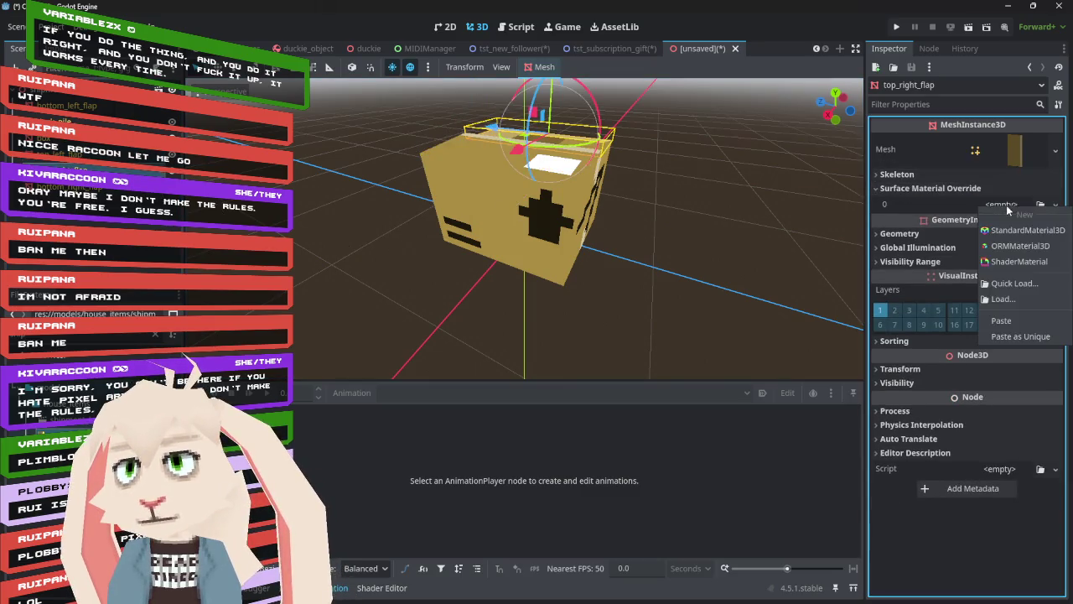
pyautogui.click(1002, 321)
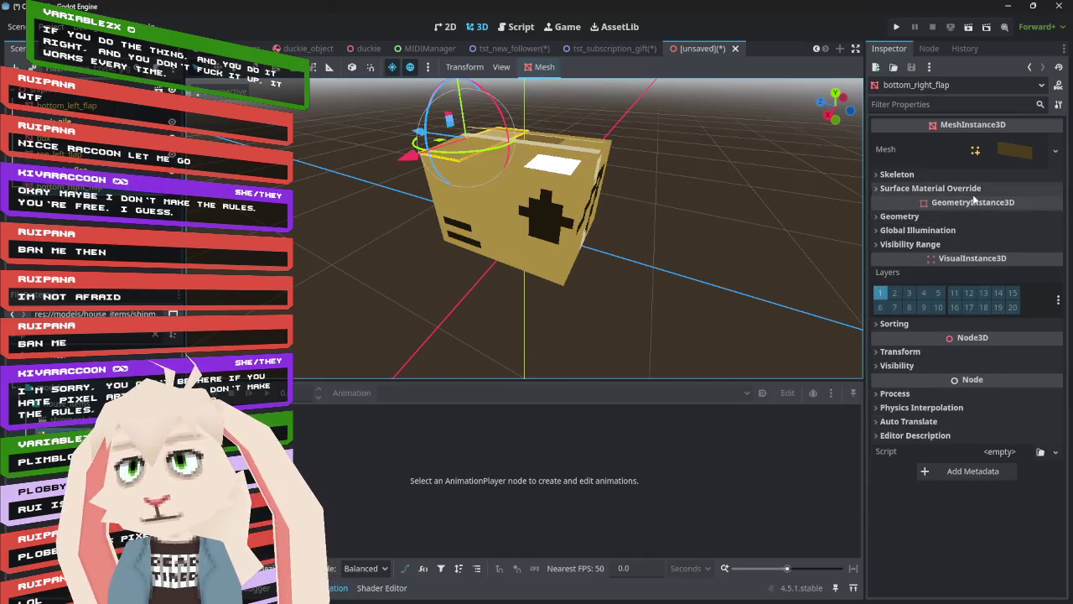
pyautogui.press('Down')
pyautogui.click(1002, 204)
pyautogui.click(1002, 316)
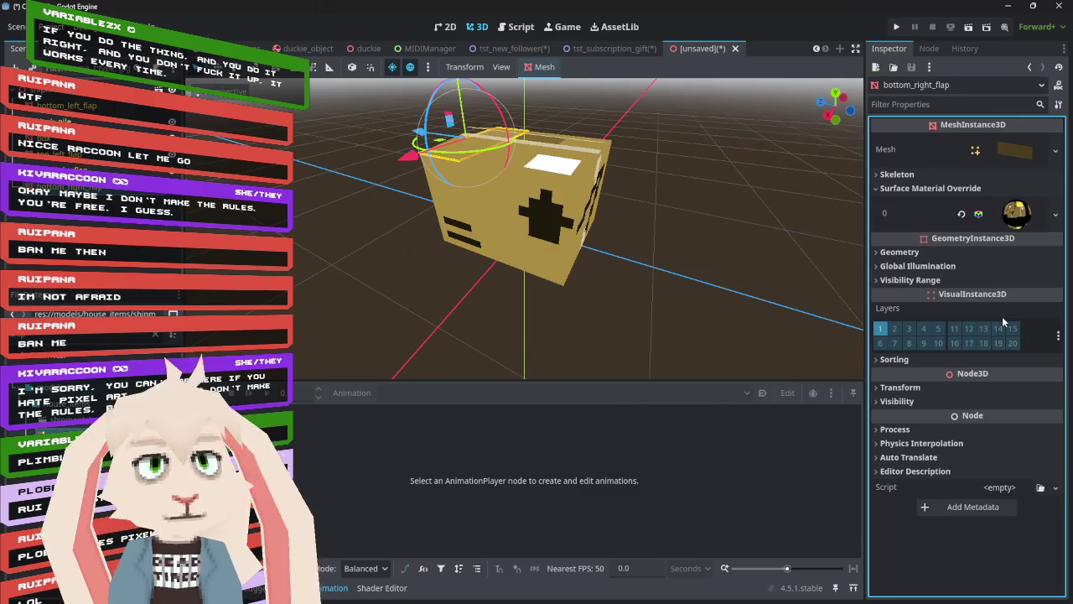
pyautogui.moveTo(671, 218)
pyautogui.mouseDown()
pyautogui.moveTo(564, 208)
pyautogui.moveTo(557, 169)
pyautogui.moveTo(536, 168)
pyautogui.moveTo(360, 212)
pyautogui.mouseUp()
pyautogui.moveTo(619, 247)
pyautogui.mouseDown()
pyautogui.moveTo(637, 213)
pyautogui.moveTo(640, 239)
pyautogui.moveTo(603, 234)
pyautogui.mouseUp()
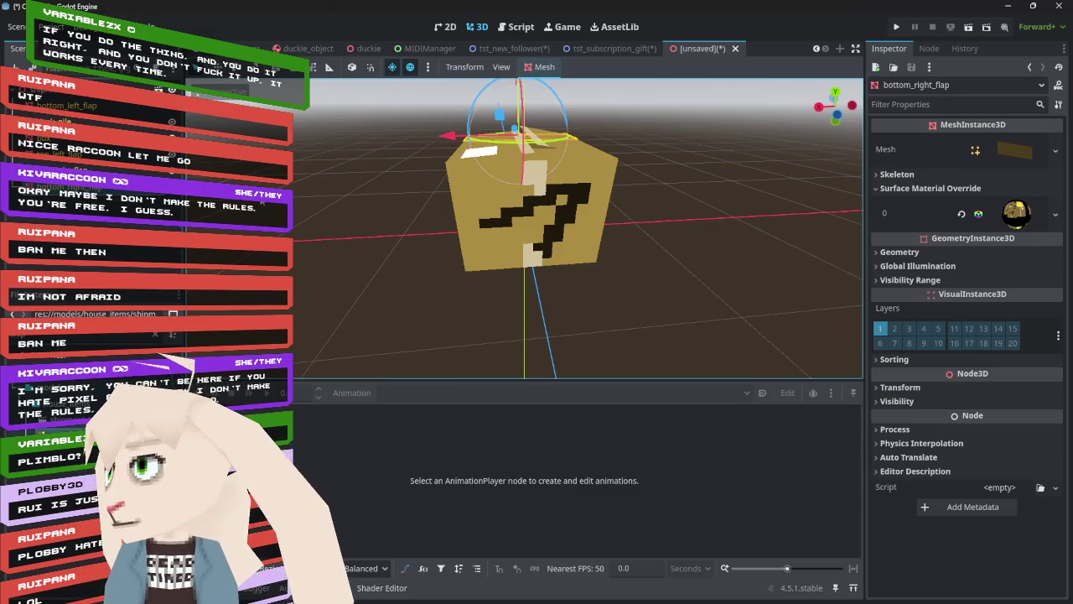
pyautogui.click(455, 162)
pyautogui.moveTo(435, 92)
pyautogui.mouseDown()
pyautogui.moveTo(351, 107)
pyautogui.moveTo(369, 138)
pyautogui.moveTo(402, 105)
pyautogui.moveTo(468, 125)
pyautogui.moveTo(480, 144)
pyautogui.moveTo(450, 111)
pyautogui.moveTo(387, 105)
pyautogui.moveTo(666, 246)
pyautogui.moveTo(523, 271)
pyautogui.moveTo(525, 228)
pyautogui.moveTo(693, 270)
pyautogui.moveTo(745, 247)
pyautogui.moveTo(684, 262)
pyautogui.moveTo(679, 288)
pyautogui.mouseUp()
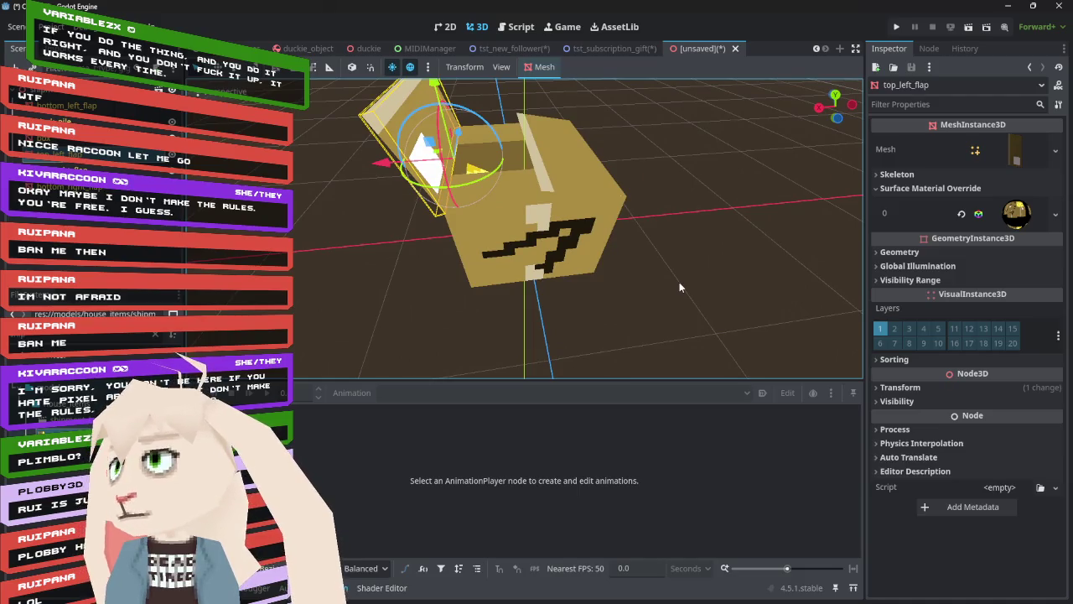
pyautogui.click(1015, 213)
pyautogui.click(921, 360)
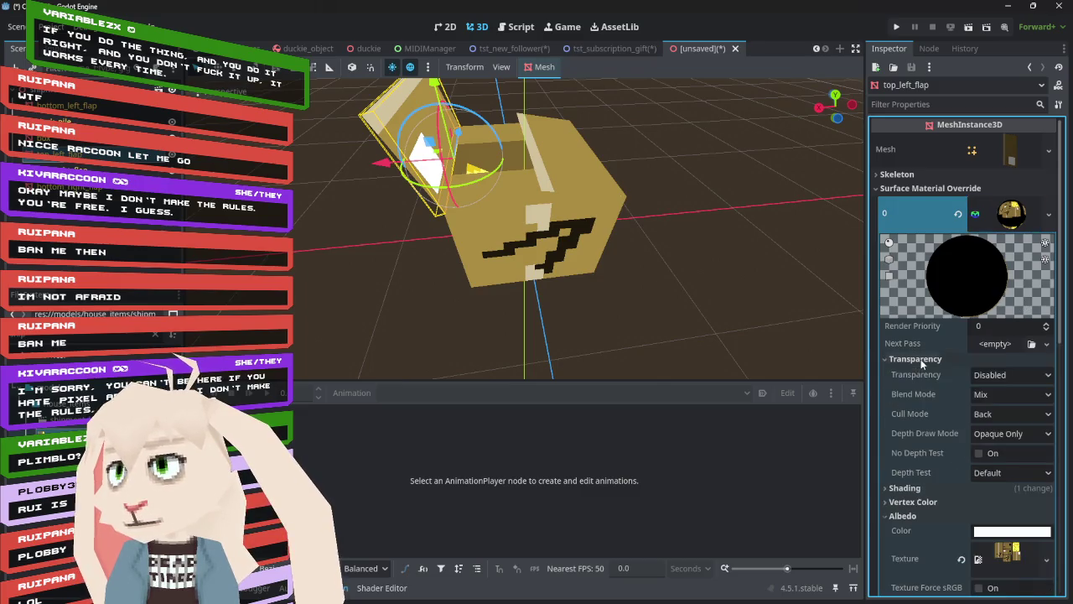
pyautogui.click(993, 413)
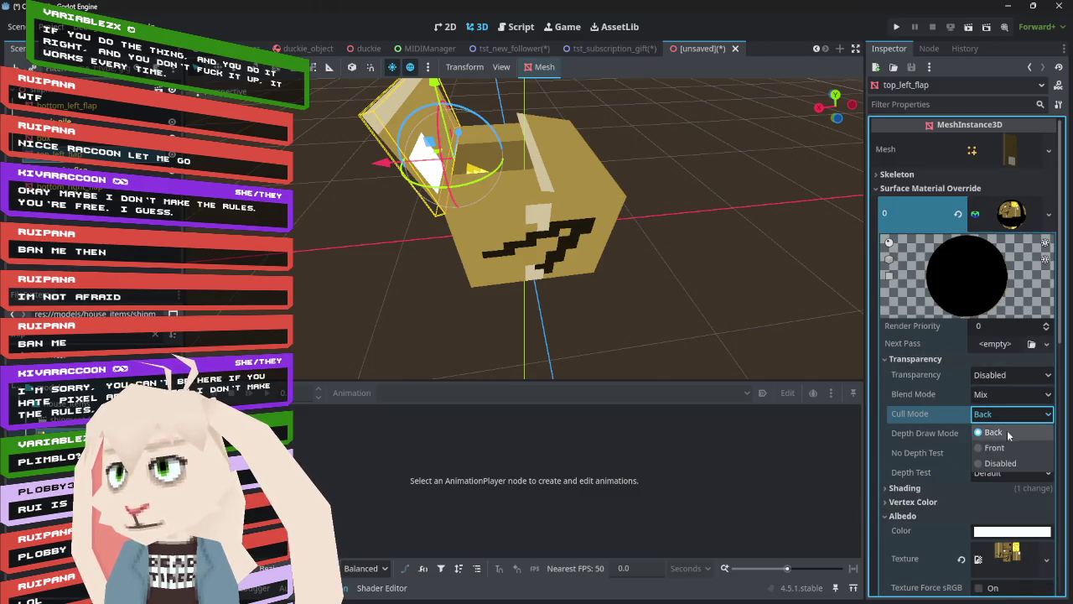
pyautogui.click(1010, 441)
pyautogui.moveTo(611, 243)
pyautogui.mouseDown()
pyautogui.moveTo(661, 177)
pyautogui.moveTo(614, 254)
pyautogui.moveTo(584, 258)
pyautogui.moveTo(612, 229)
pyautogui.moveTo(638, 244)
pyautogui.mouseUp()
pyautogui.click(1013, 413)
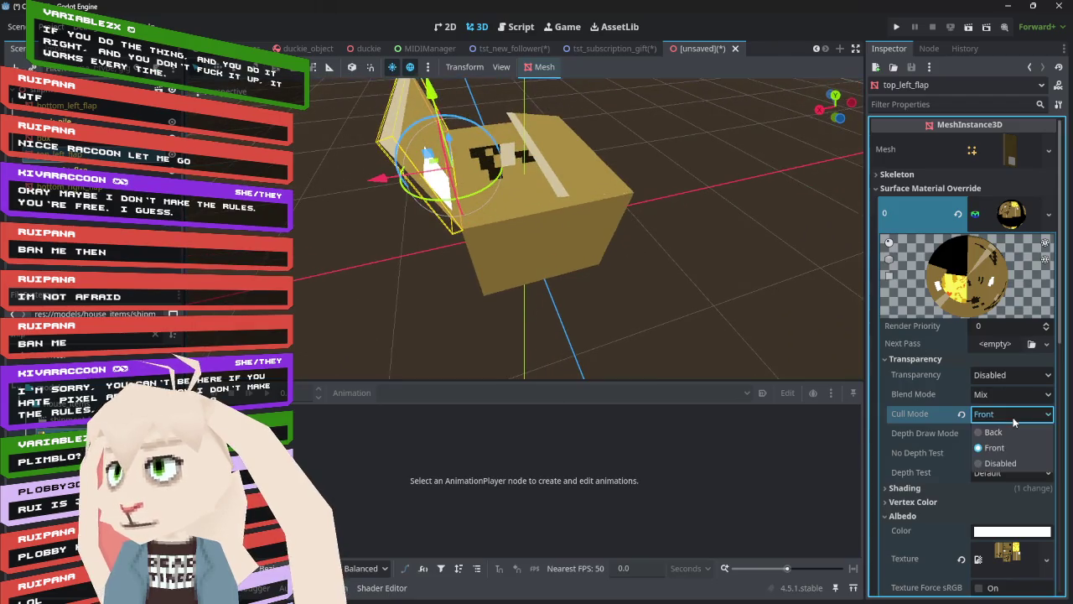
pyautogui.click(1014, 460)
pyautogui.click(1010, 413)
pyautogui.click(998, 431)
pyautogui.moveTo(637, 252)
pyautogui.mouseDown()
pyautogui.moveTo(694, 199)
pyautogui.moveTo(766, 246)
pyautogui.moveTo(575, 278)
pyautogui.moveTo(633, 285)
pyautogui.mouseUp()
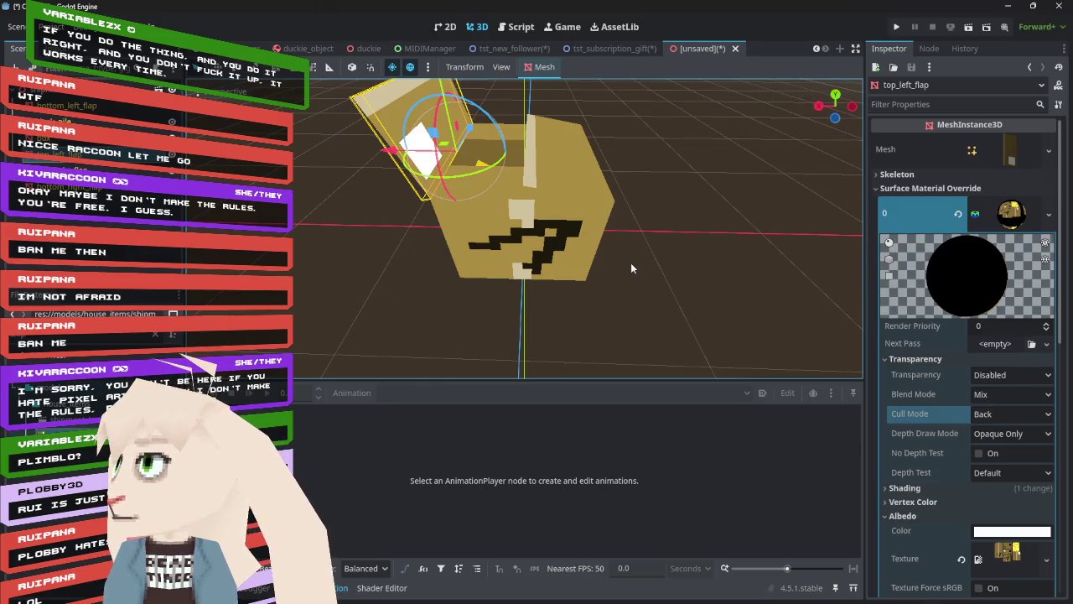
pyautogui.moveTo(580, 290)
pyautogui.mouseDown()
pyautogui.moveTo(752, 267)
pyautogui.moveTo(581, 266)
pyautogui.moveTo(546, 281)
pyautogui.mouseUp()
pyautogui.hotkey('alt', 'Tab')
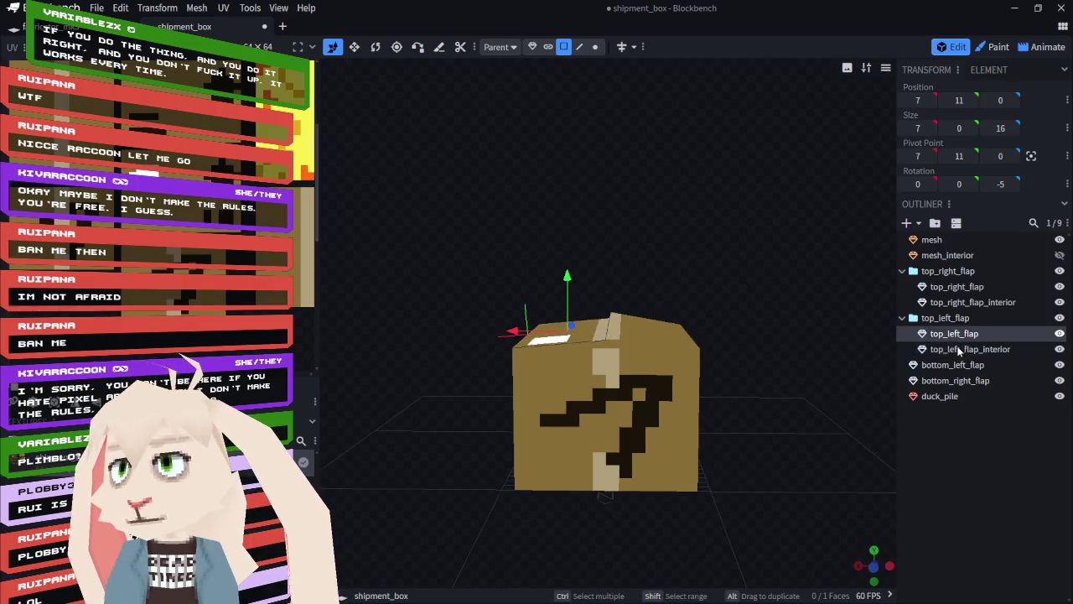
# - Inspect top_left_flap and top_left_flap_interior, hiding and re-showing the interior piece
pyautogui.click(585, 330)
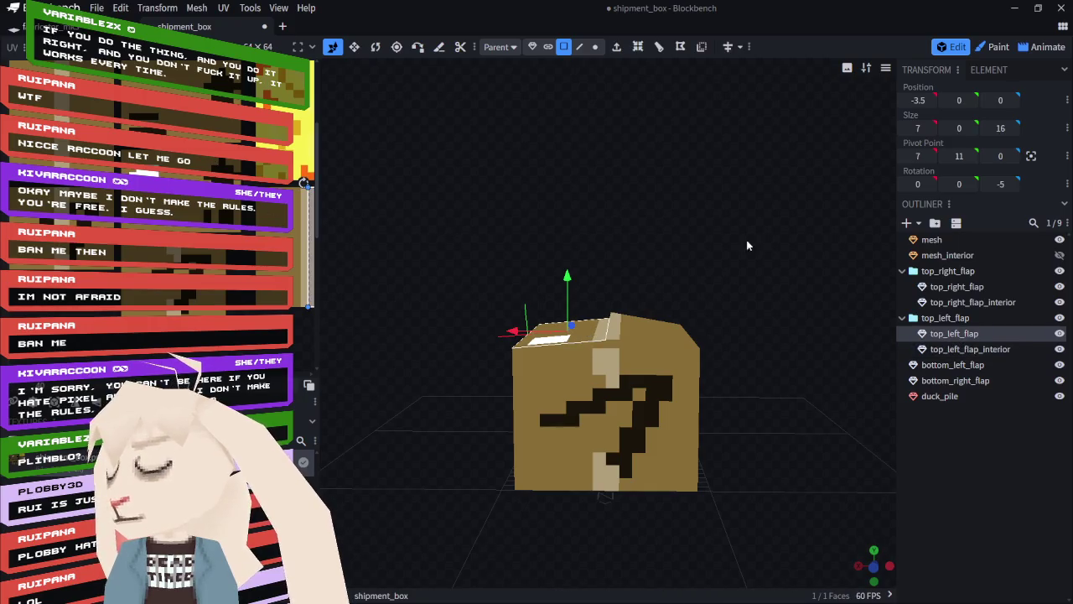
pyautogui.click(985, 349)
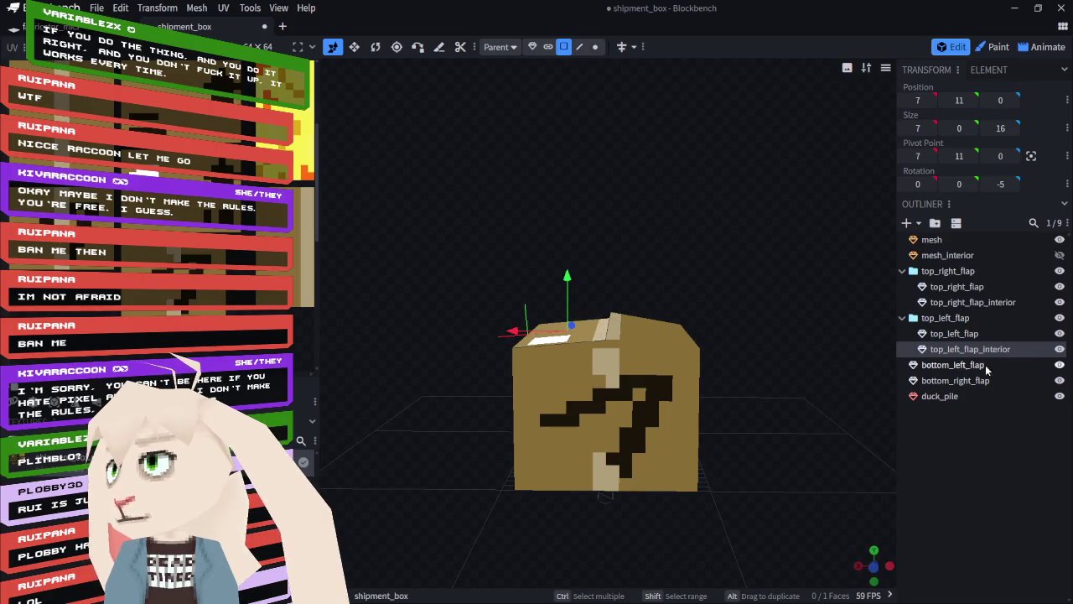
pyautogui.click(592, 334)
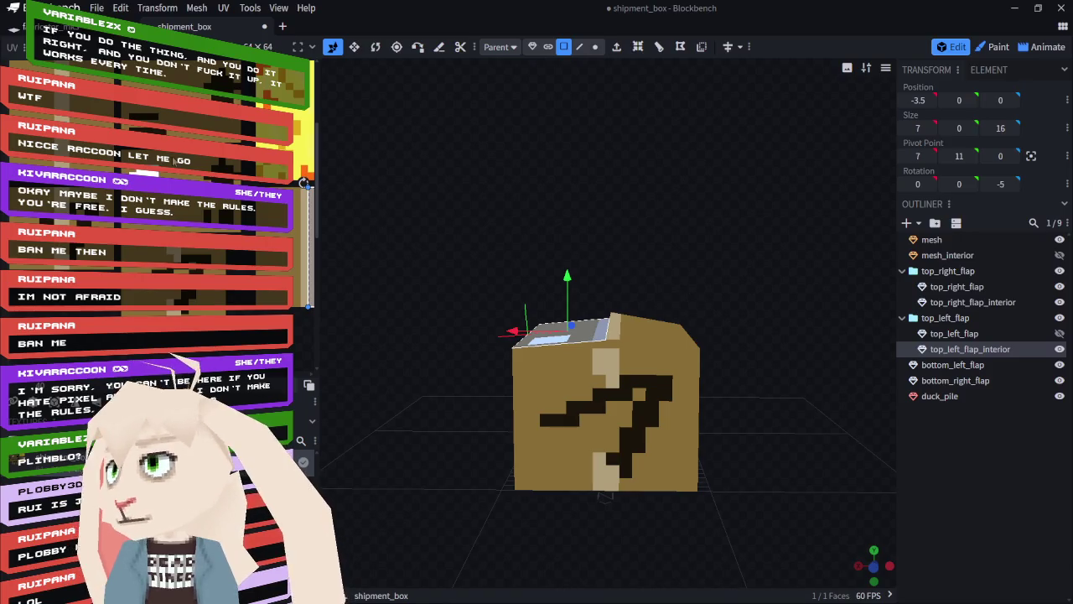
pyautogui.scroll(2, 174, 162)
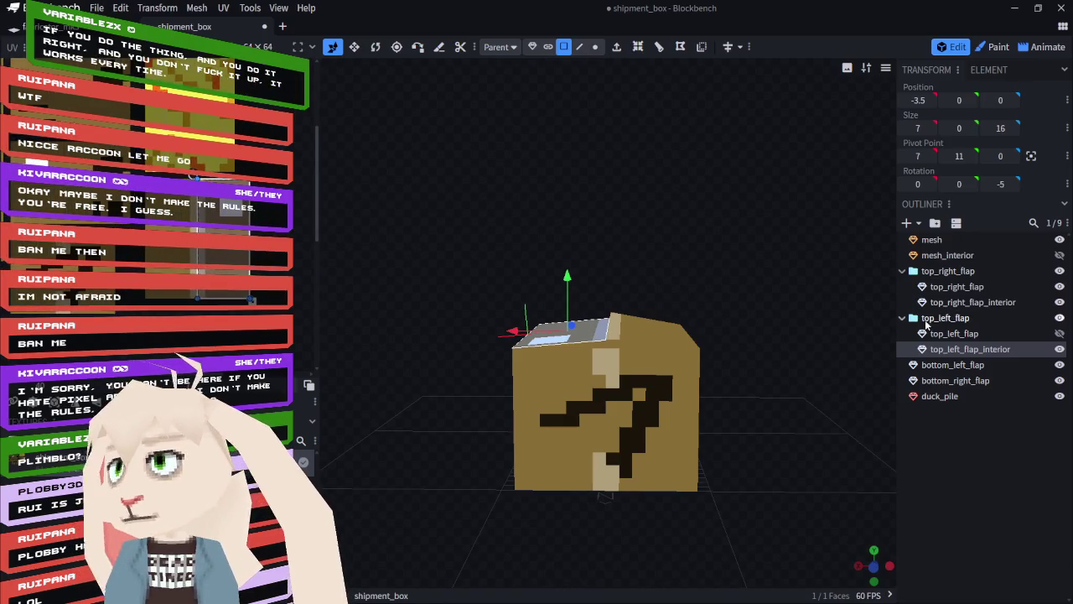
pyautogui.click(954, 334)
pyautogui.click(1059, 333)
pyautogui.click(1060, 349)
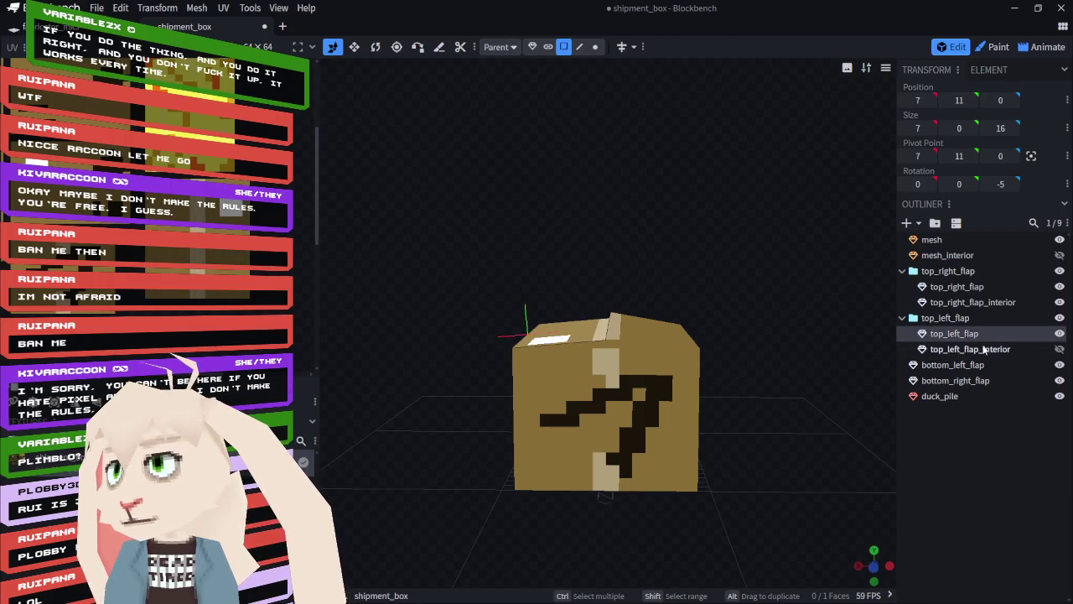
pyautogui.click(573, 333)
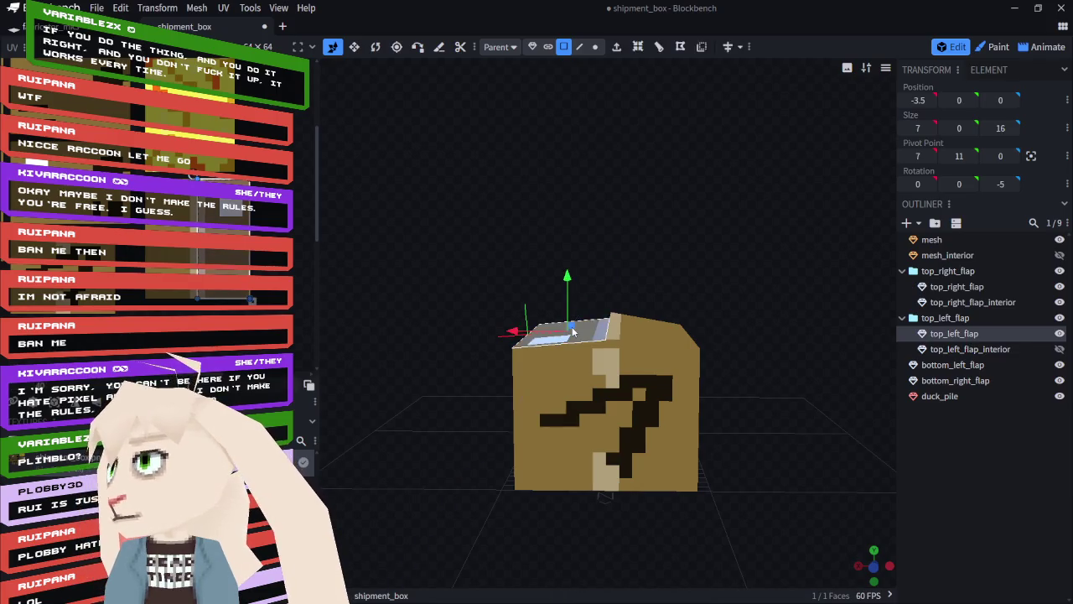
pyautogui.click(1060, 350)
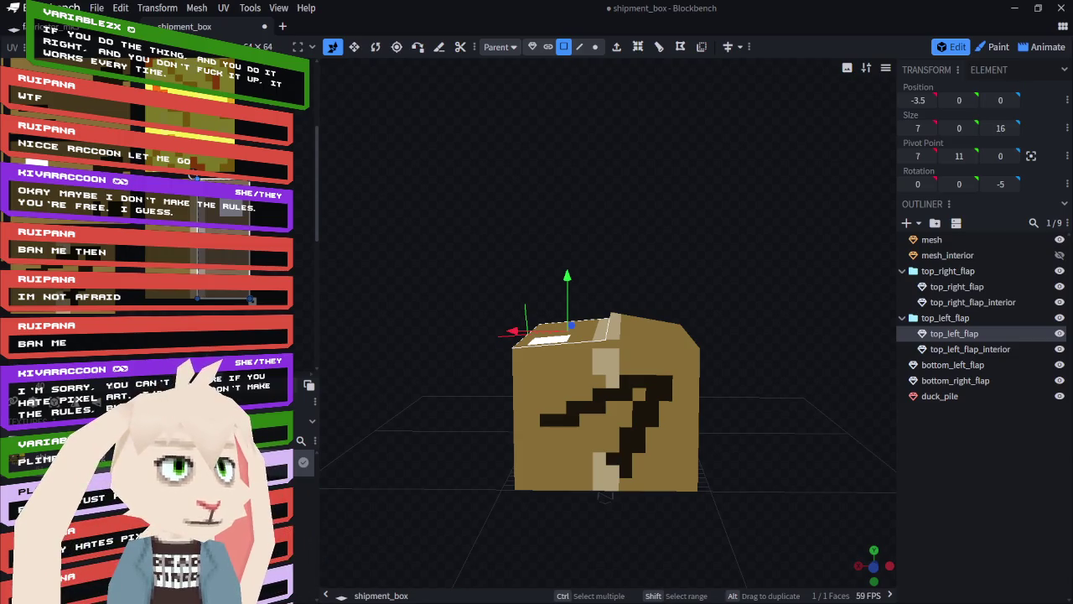
pyautogui.hotkey('alt', 'Tab')
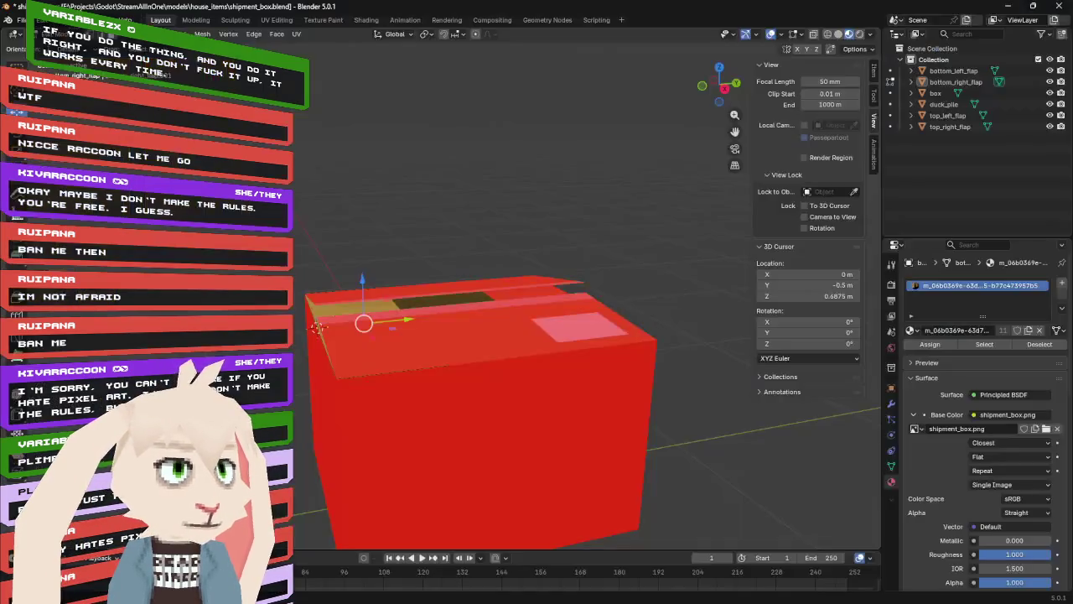
# - Select the top_right_flap piece of the red box
pyautogui.moveTo(457, 242)
pyautogui.mouseDown()
pyautogui.moveTo(550, 206)
pyautogui.moveTo(548, 227)
pyautogui.moveTo(393, 301)
pyautogui.mouseUp()
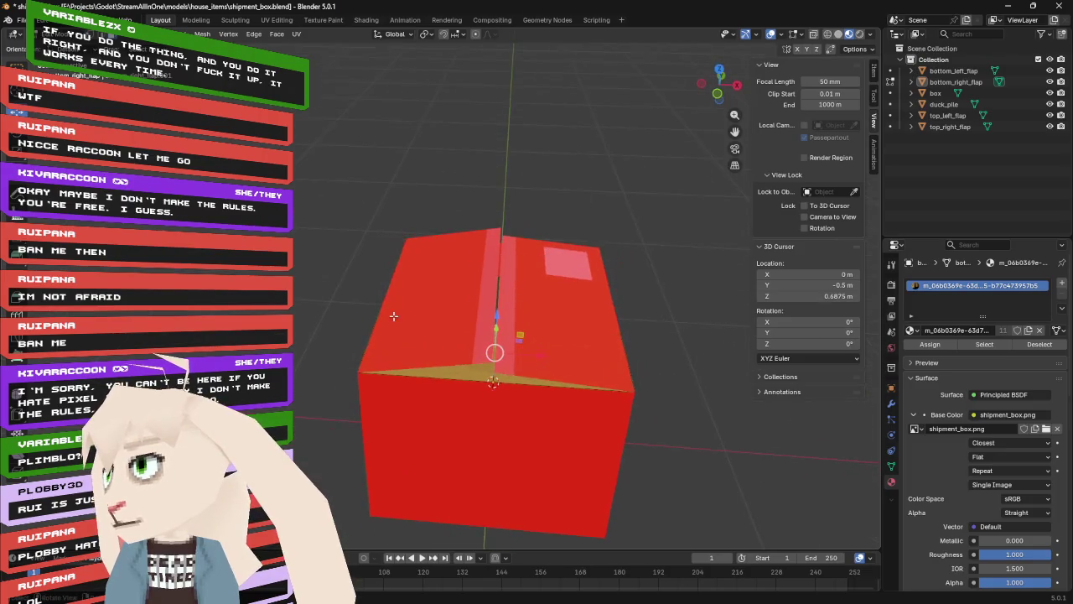
pyautogui.hotkey('alt', 'a')
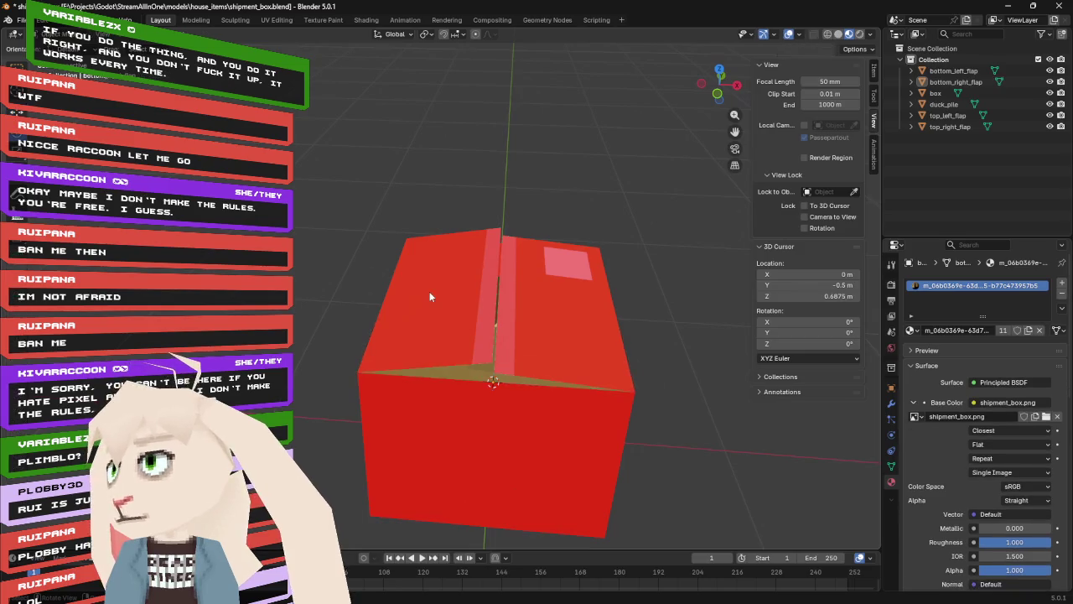
pyautogui.click(430, 291)
pyautogui.moveTo(411, 301); pyautogui.dragTo(439, 279)
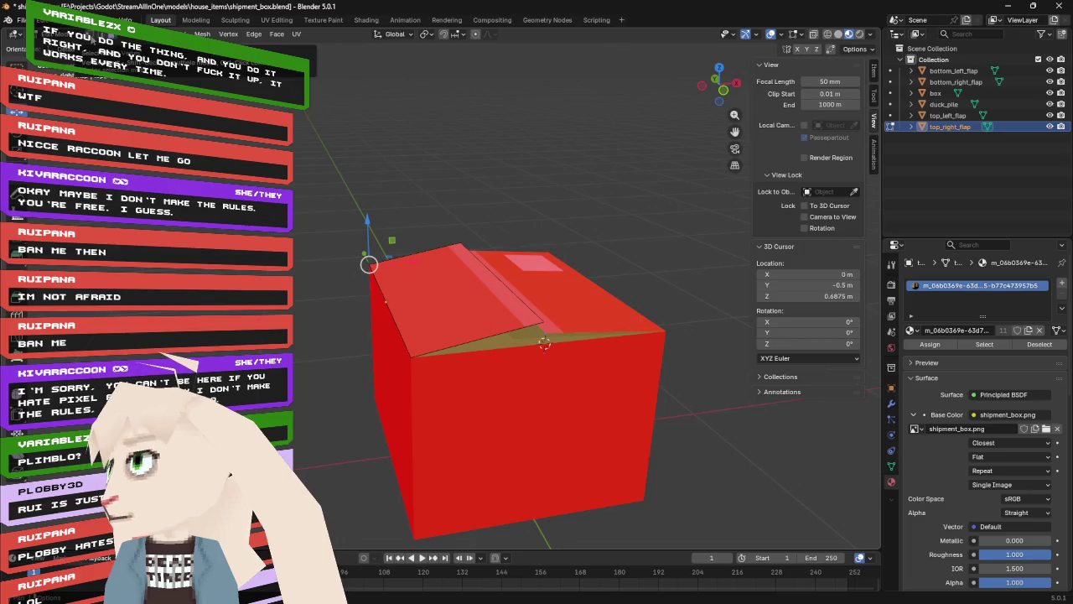
# - Raise top_right_flap's outer edge upward into a slope and select the flap face
pyautogui.click(413, 316)
pyautogui.moveTo(381, 254); pyautogui.dragTo(384, 224)
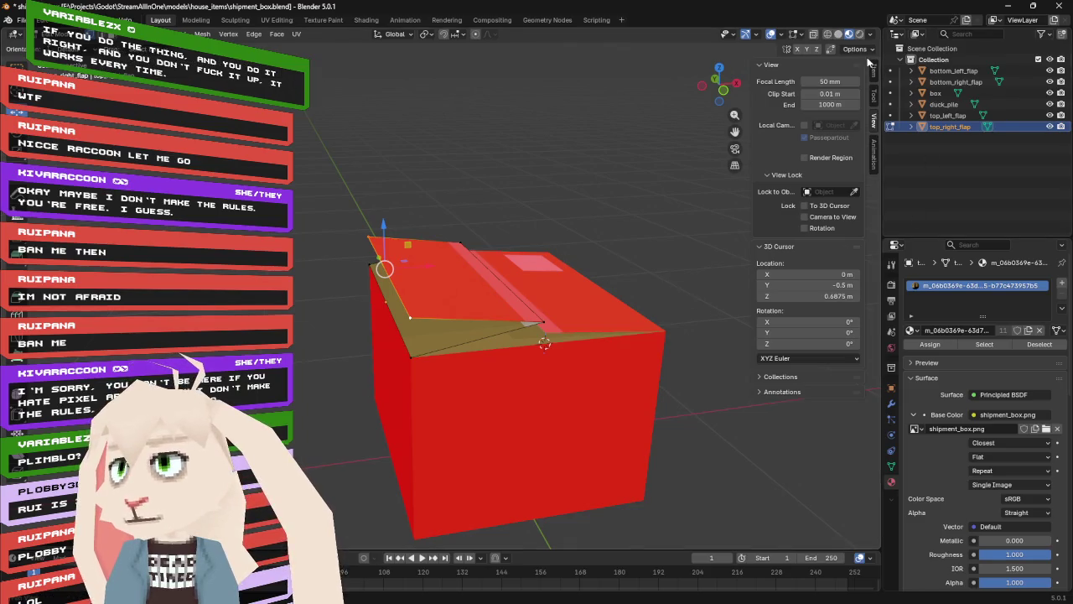
pyautogui.click(872, 75)
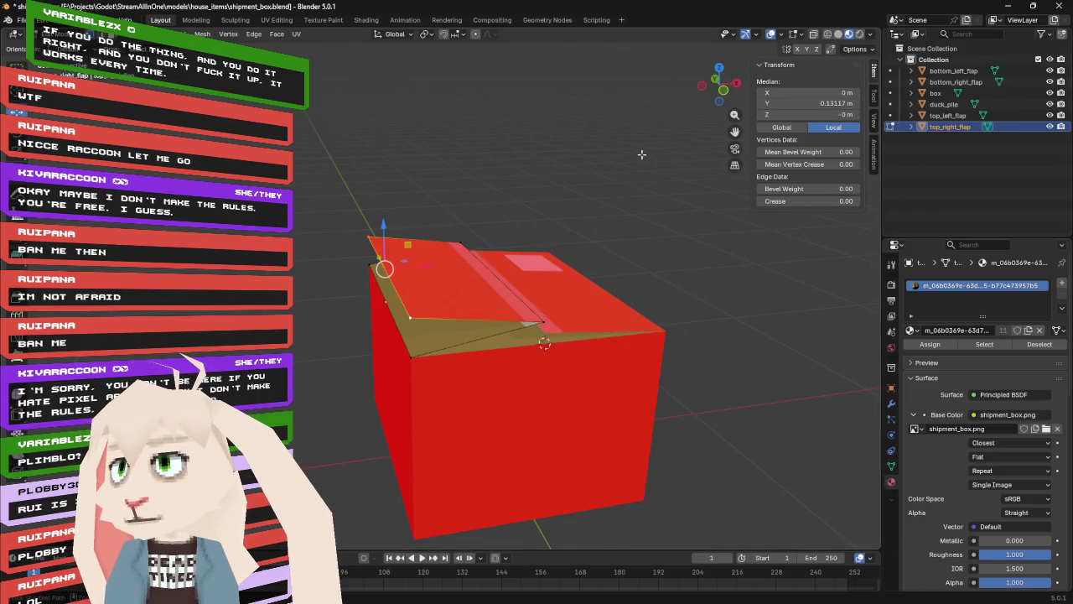
pyautogui.hotkey('ctrl', 'z')
pyautogui.moveTo(384, 257); pyautogui.dragTo(383, 217)
pyautogui.hotkey('alt', 'a')
pyautogui.click(443, 261)
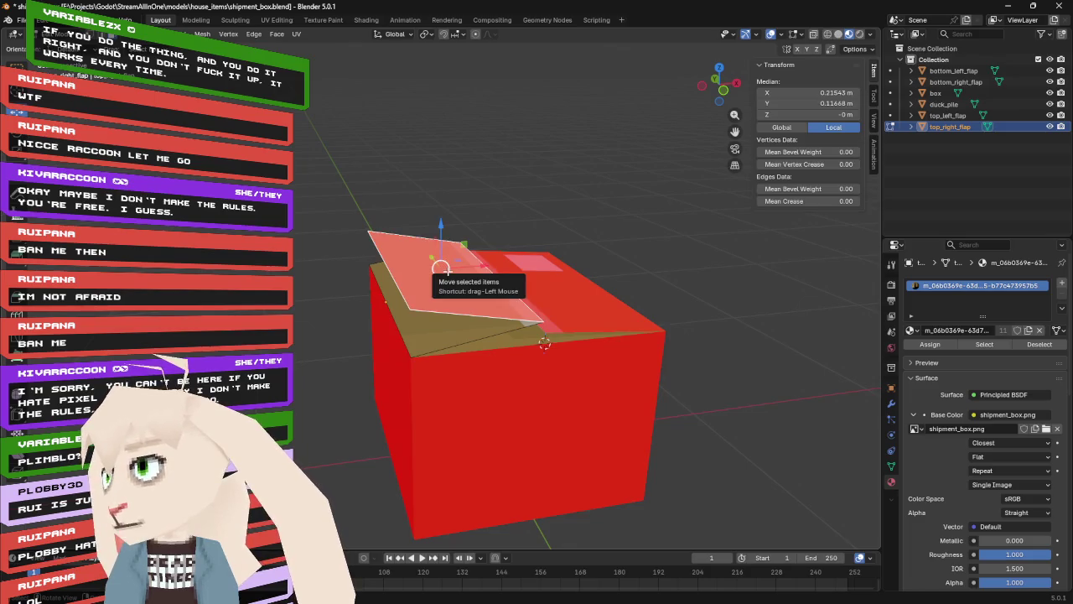
pyautogui.click(277, 21)
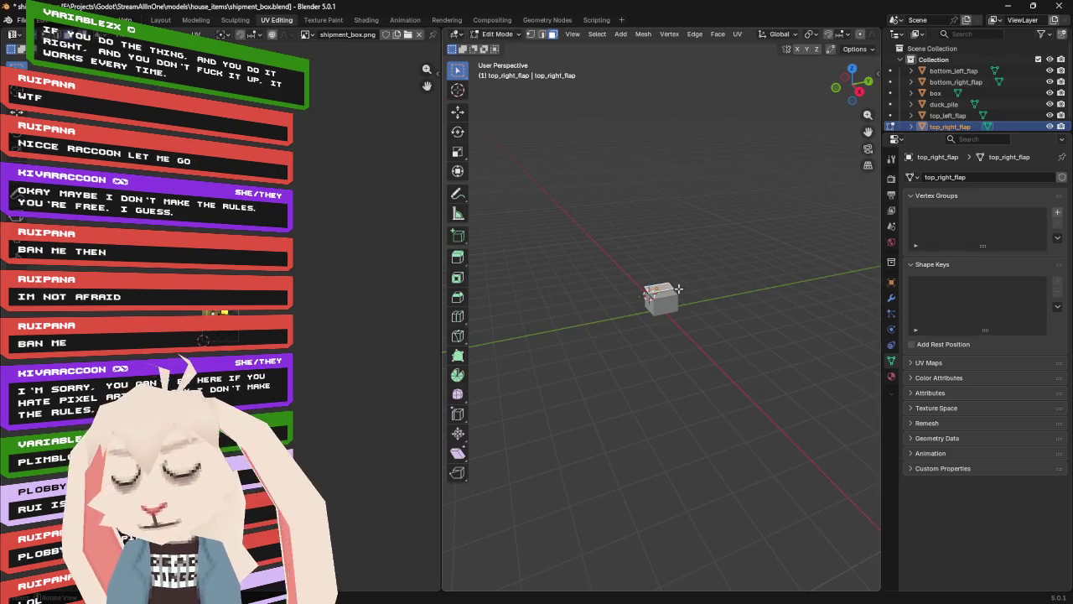
# - Undo and redo the top-right flap raise, cancelling a stray move
pyautogui.scroll(8, 678, 288)
pyautogui.moveTo(678, 289)
pyautogui.mouseDown()
pyautogui.moveTo(725, 261)
pyautogui.moveTo(725, 271)
pyautogui.mouseUp()
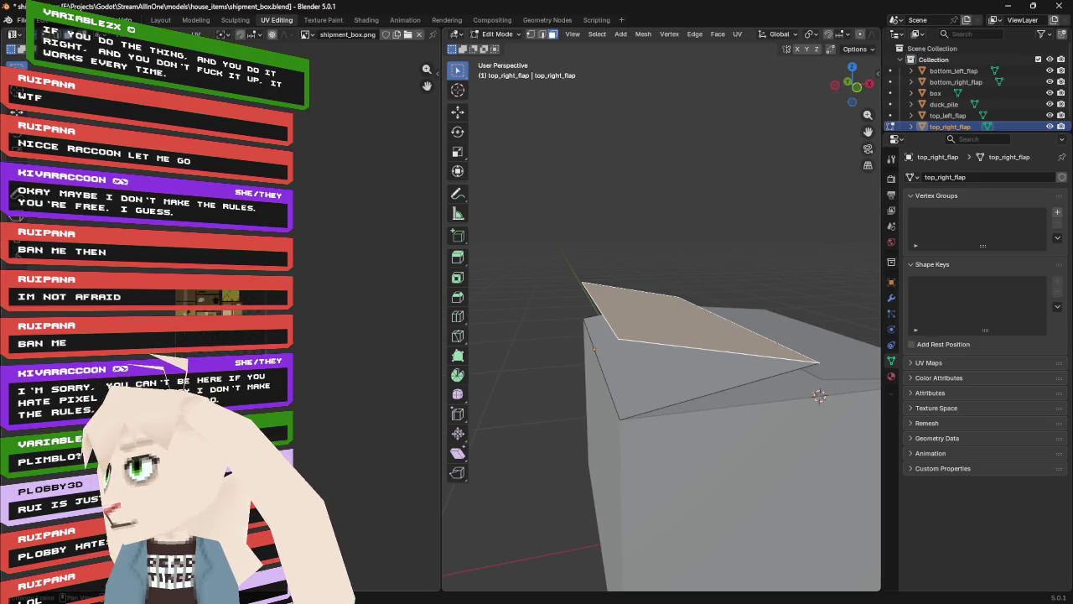
pyautogui.scroll(5, 248, 295)
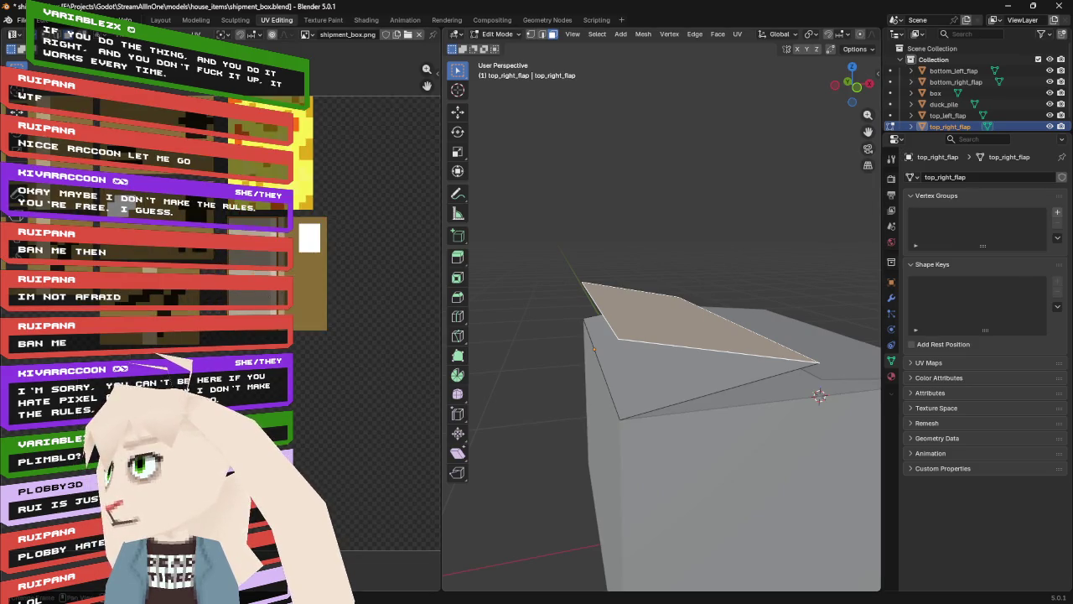
pyautogui.hotkey('ctrl', 'z')
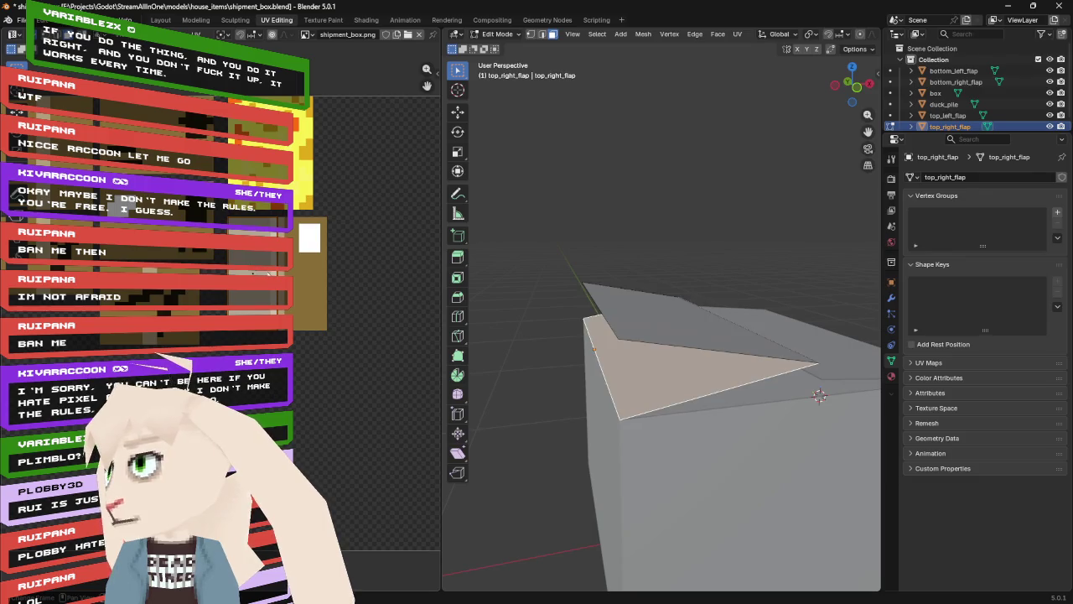
pyautogui.hotkey('ctrl', 'shift', 'z')
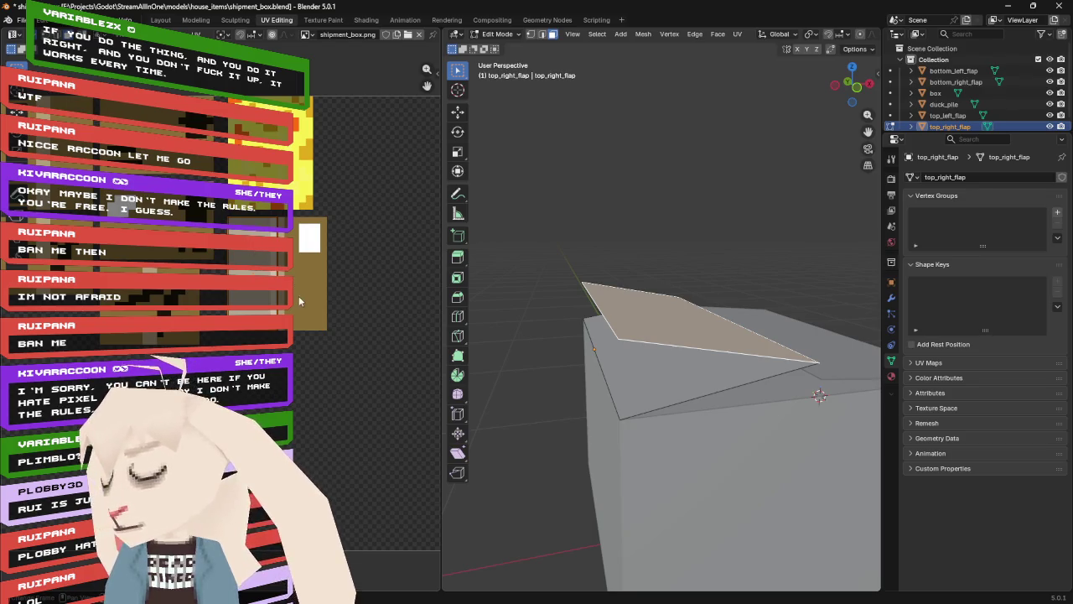
pyautogui.press('g')
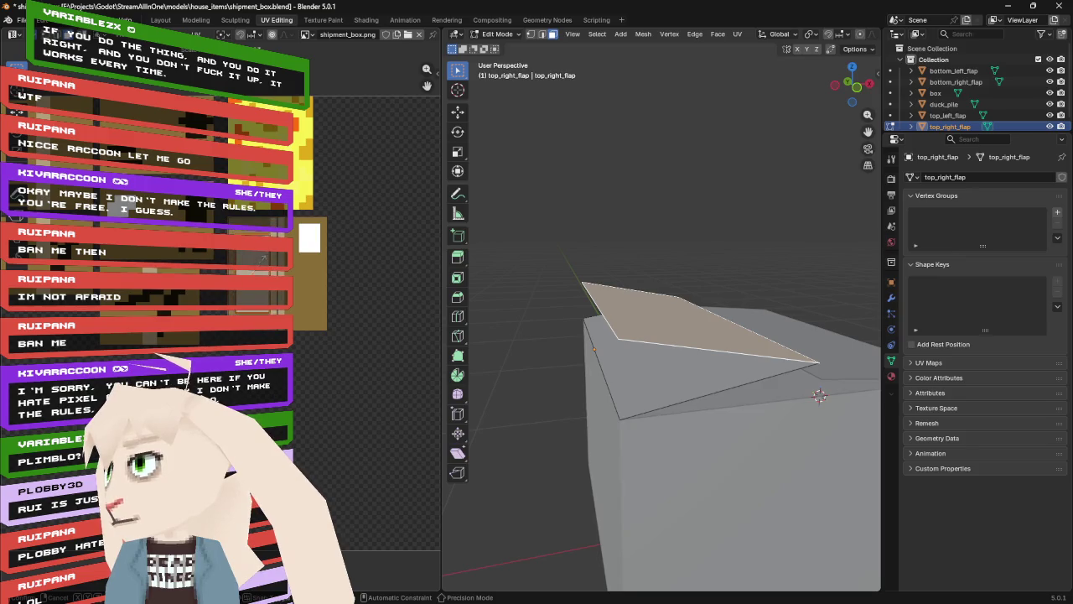
pyautogui.press('Escape')
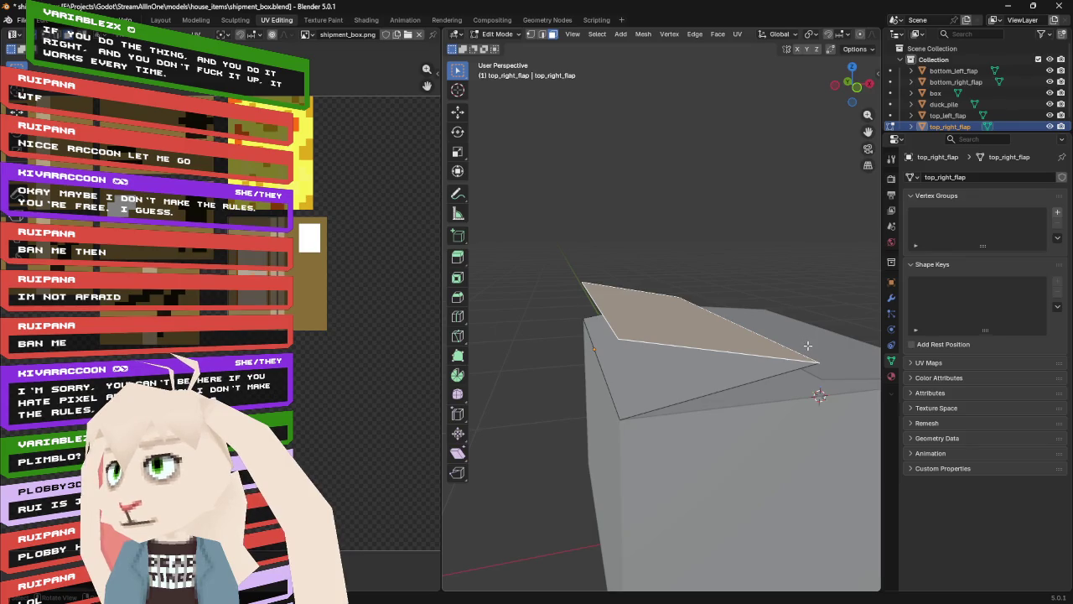
# - Select top_left_flap in Object Mode and return to the Layout workspace
pyautogui.hotkey('alt', 'a')
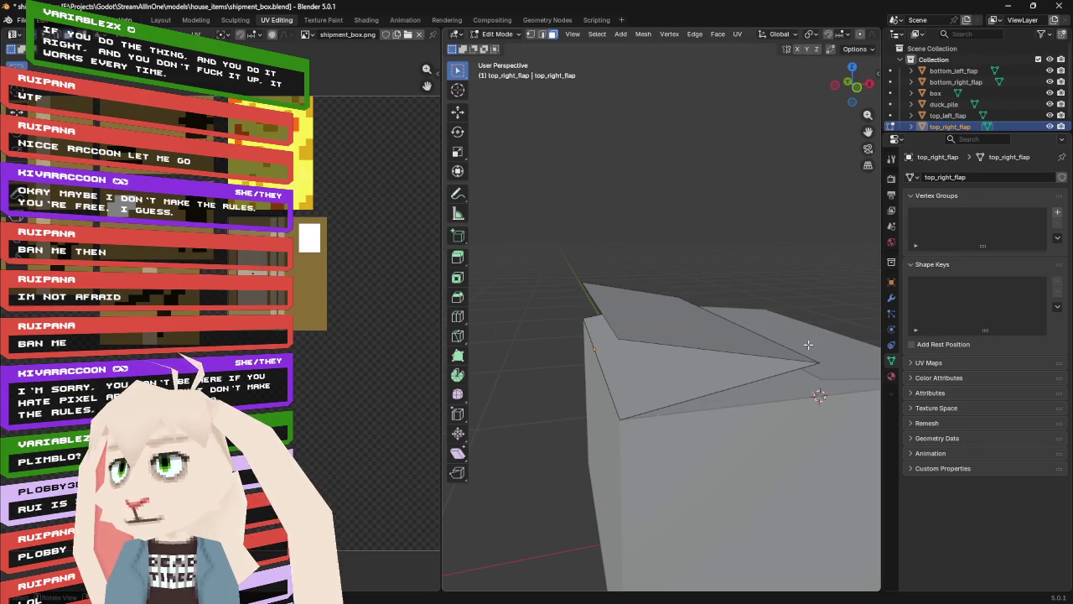
pyautogui.click(808, 344)
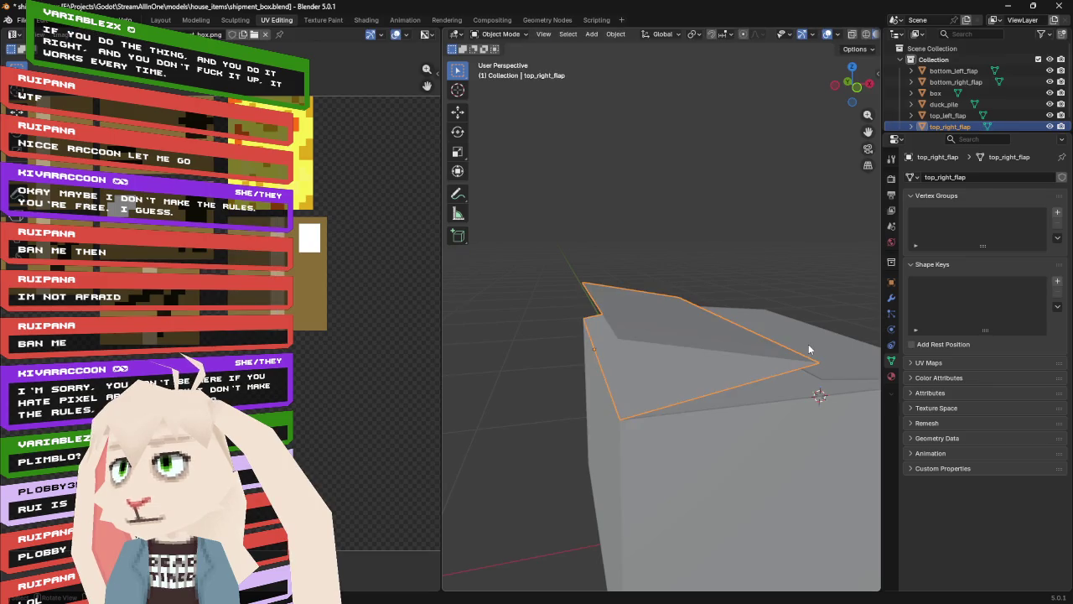
pyautogui.click(808, 344)
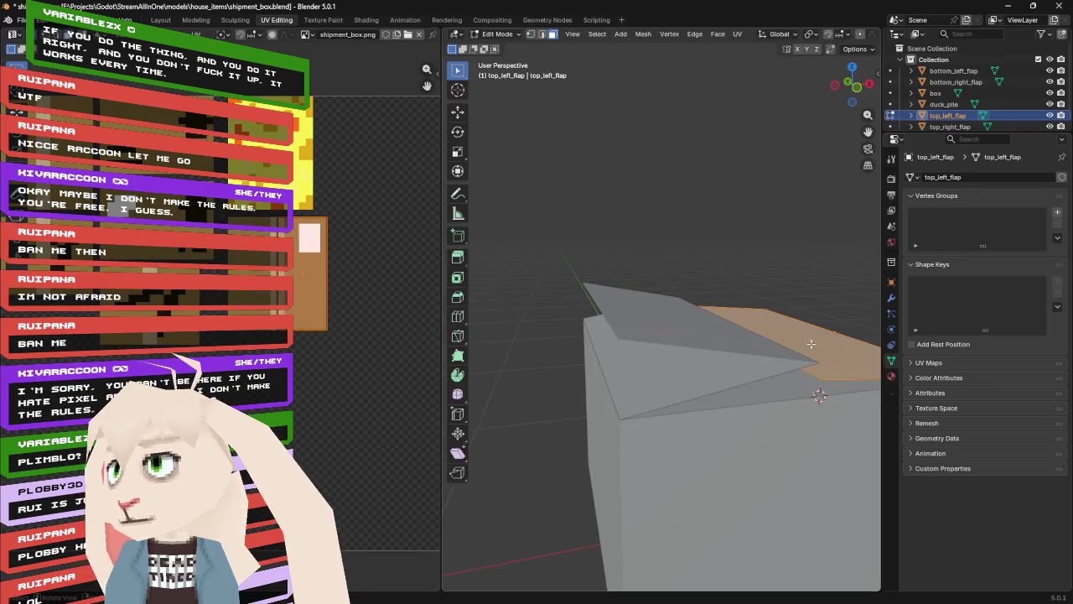
pyautogui.press('Tab')
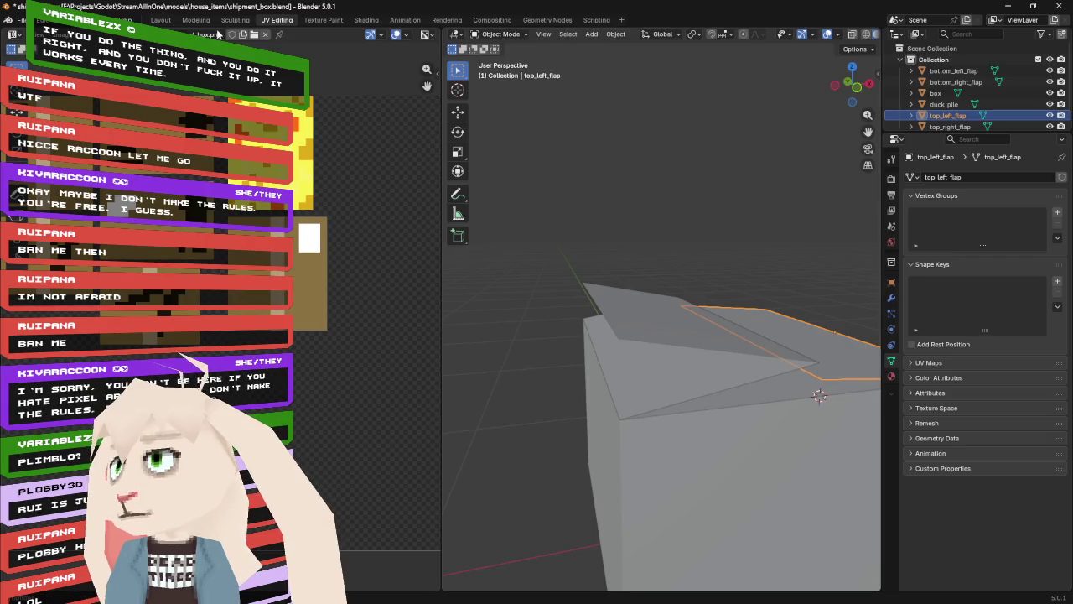
pyautogui.click(160, 20)
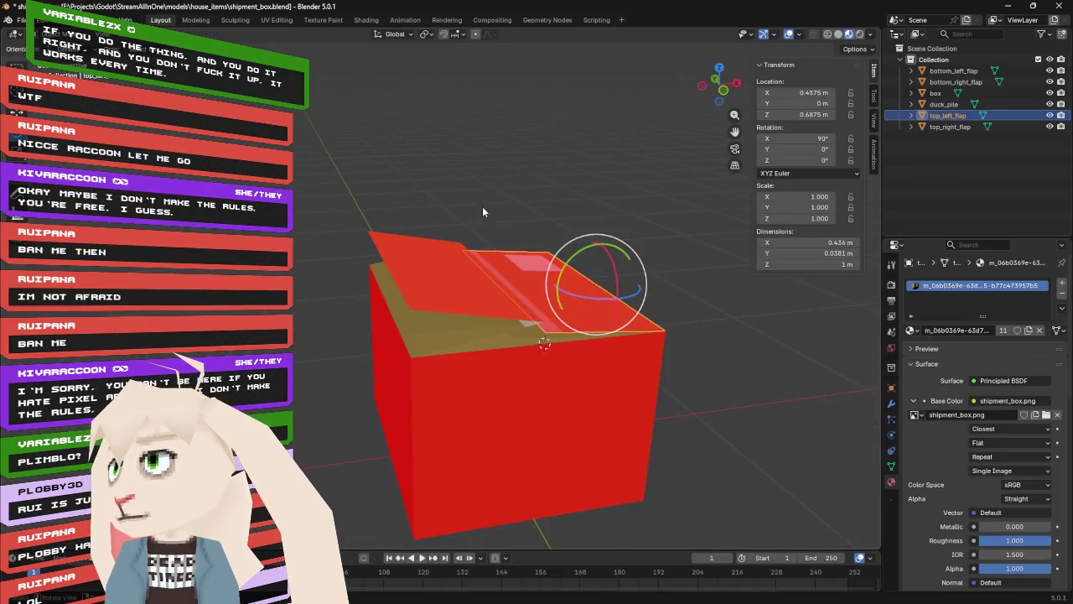
# - Lift top_left_flap's outer edge straight up along Z so the flap tilts
pyautogui.scroll(2, 482, 206)
pyautogui.moveTo(406, 224); pyautogui.dragTo(581, 310)
pyautogui.press('Tab')
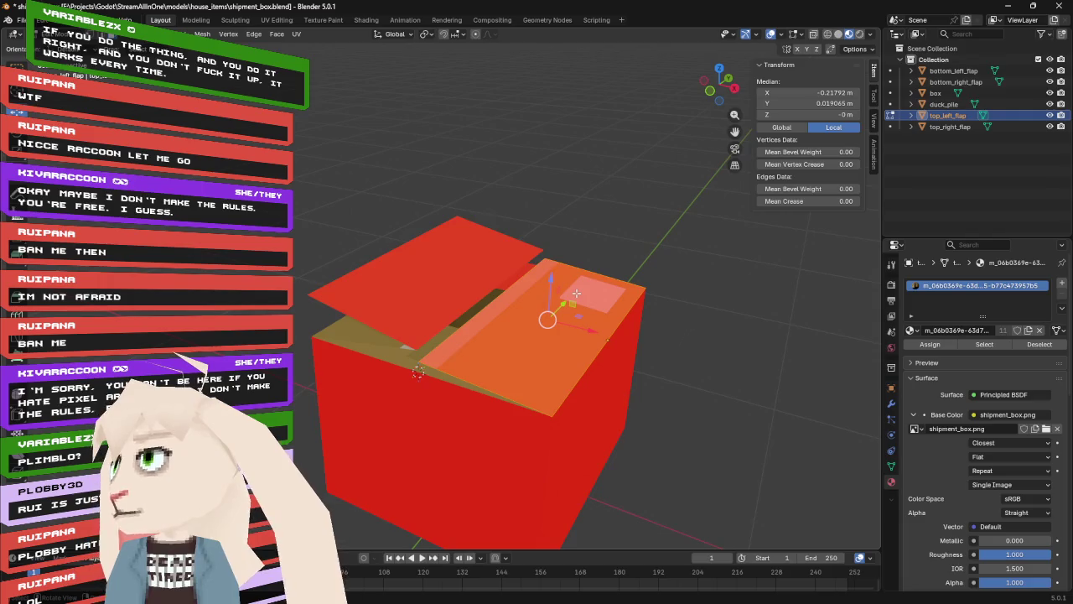
pyautogui.press('a')
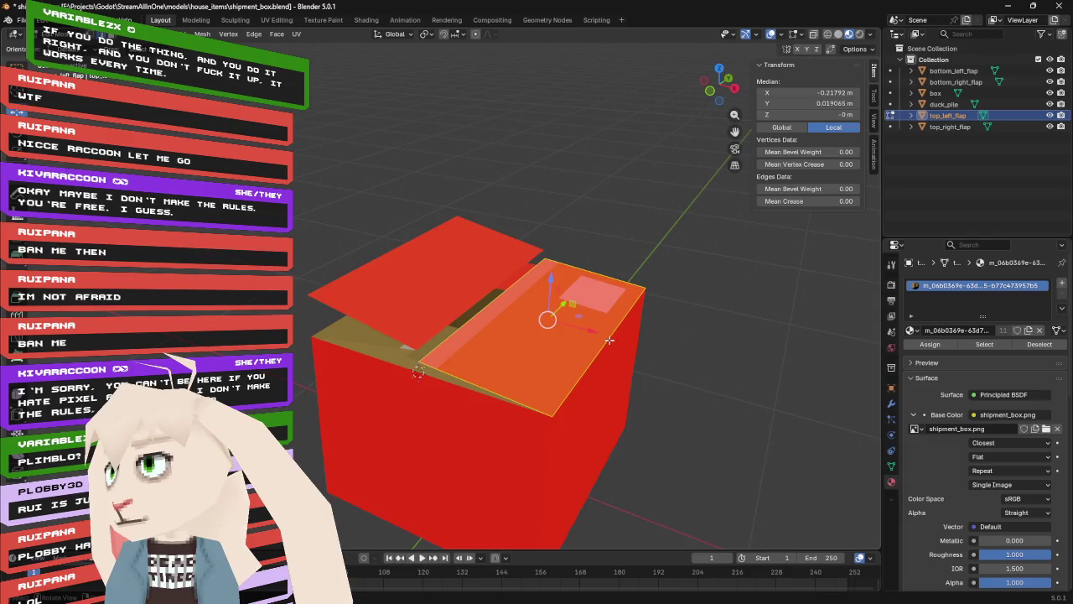
pyautogui.click(601, 347)
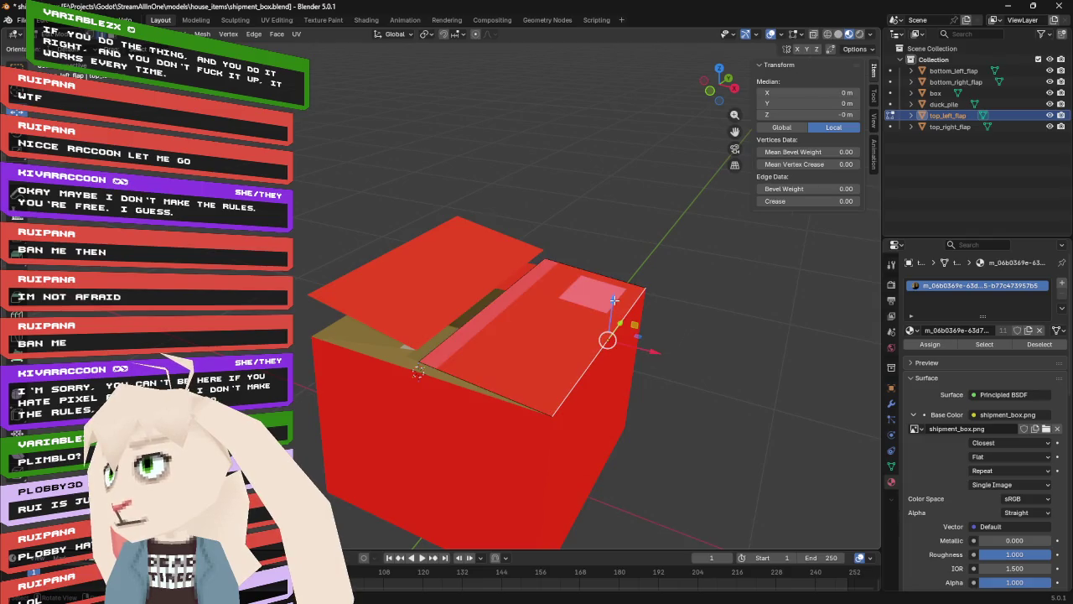
pyautogui.press('g')
pyautogui.press('z')
pyautogui.click(637, 268)
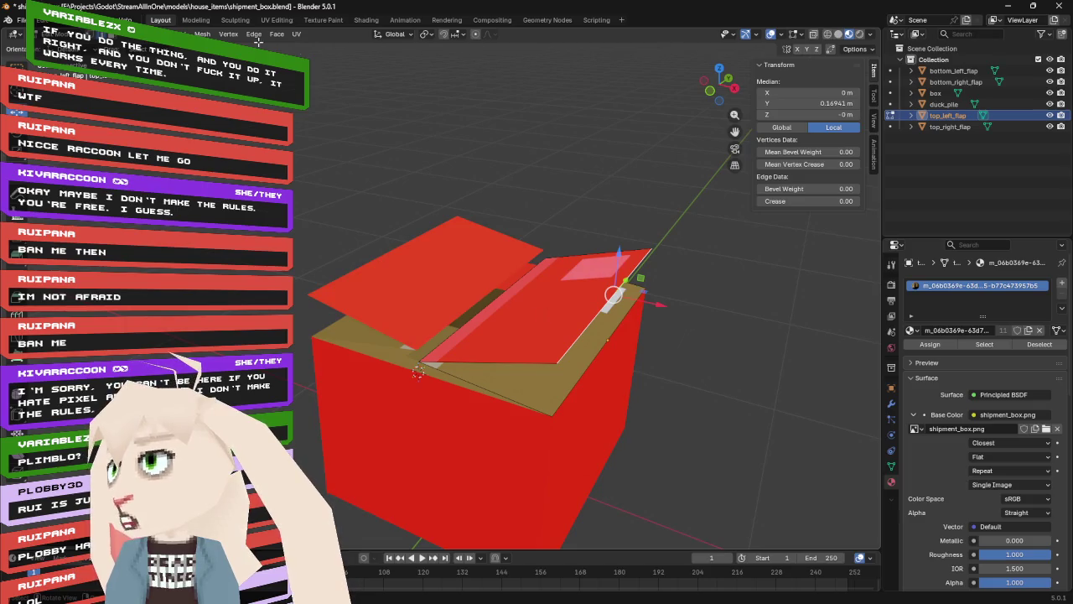
pyautogui.click(276, 21)
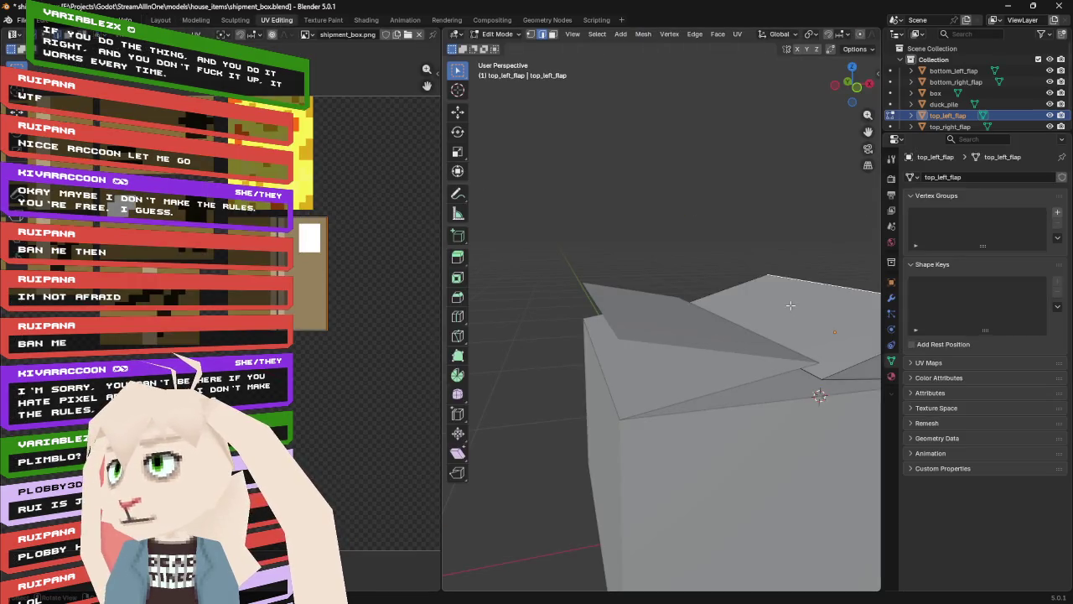
# - Scale the flap's top face UVs vertically on the shipment_box.png texture
pyautogui.press('Tab')
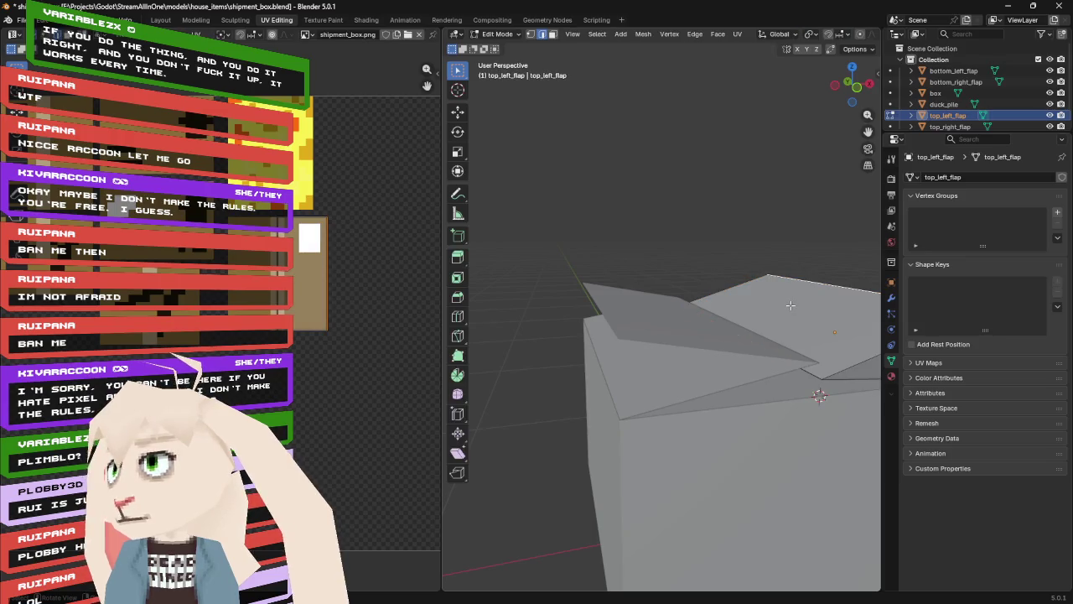
pyautogui.click(553, 35)
pyautogui.click(818, 327)
pyautogui.press('s')
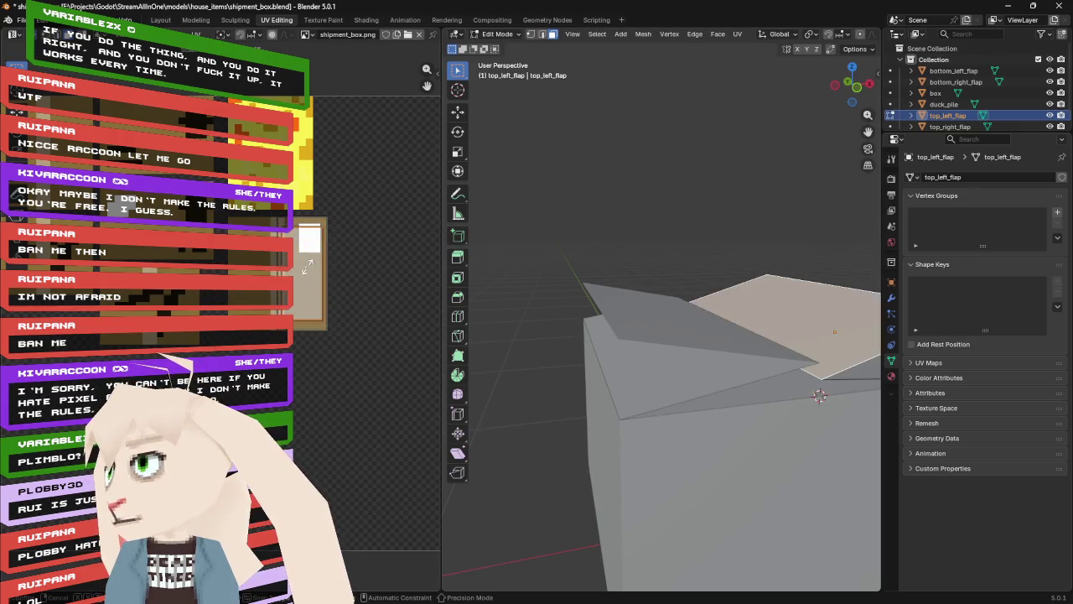
pyautogui.press('y')
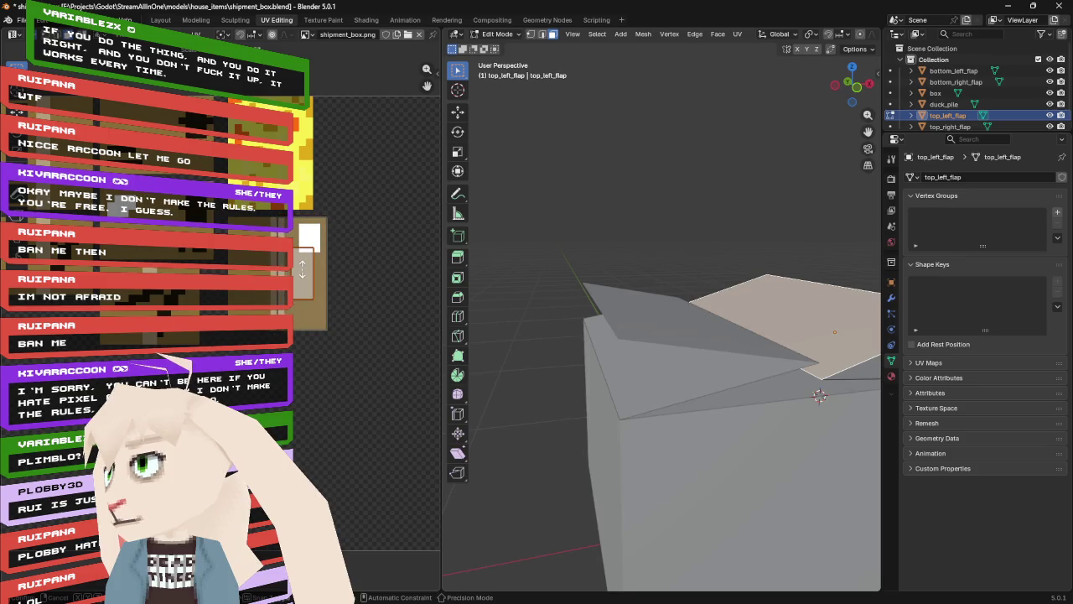
pyautogui.click(304, 273)
pyautogui.click(307, 292)
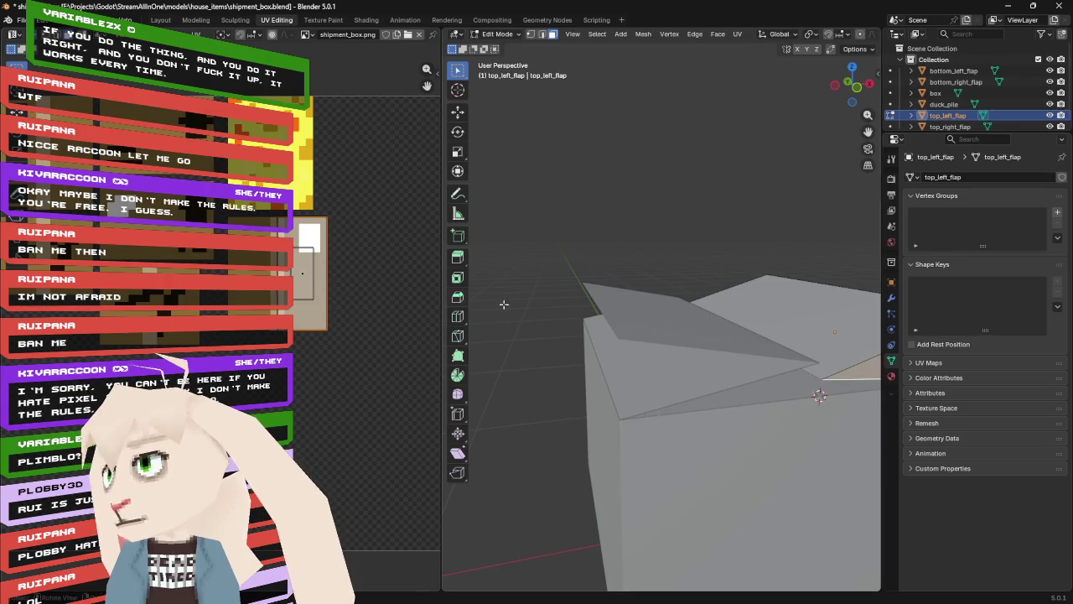
# - Shift the other flap face's UV island down the texture, then exit Edit Mode
pyautogui.click(788, 315)
pyautogui.scroll(1, 314, 291)
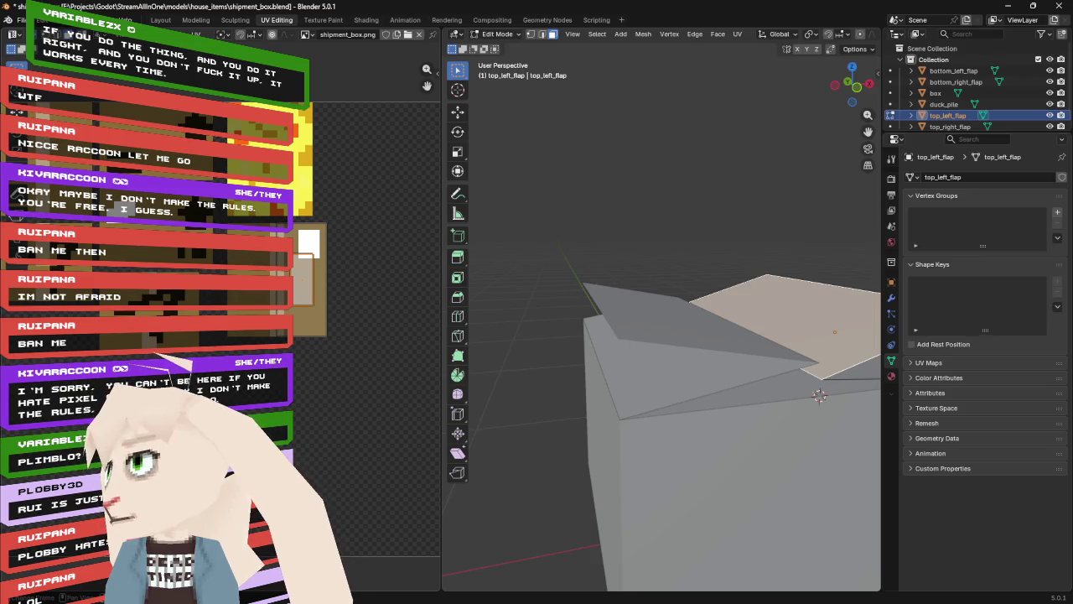
pyautogui.hotkey('shift', 'space')
pyautogui.press('g')
pyautogui.moveTo(313, 280); pyautogui.dragTo(316, 299)
pyautogui.press('Tab')
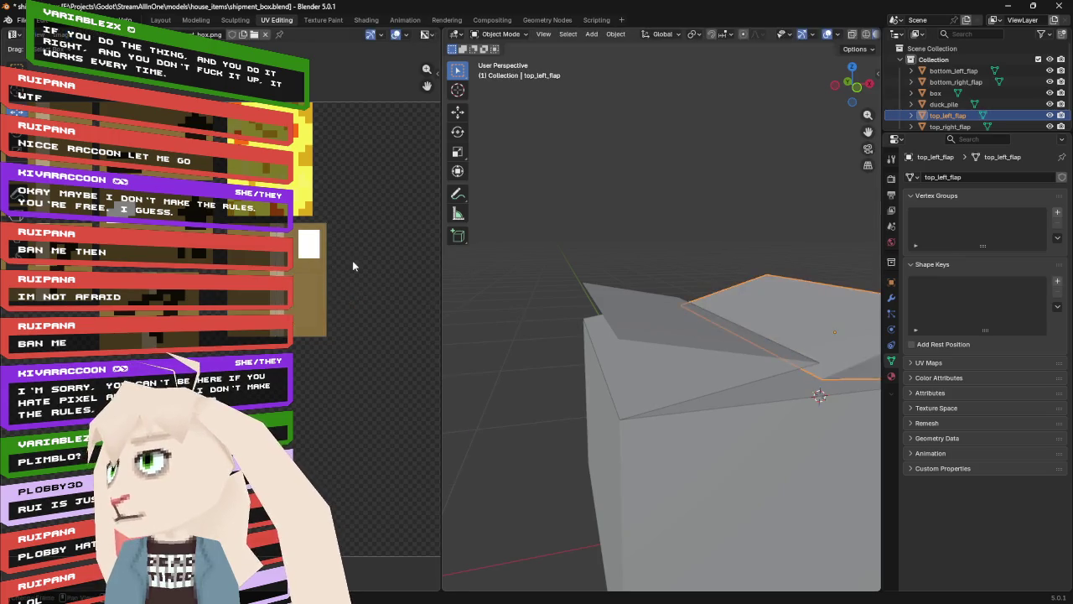
pyautogui.click(158, 20)
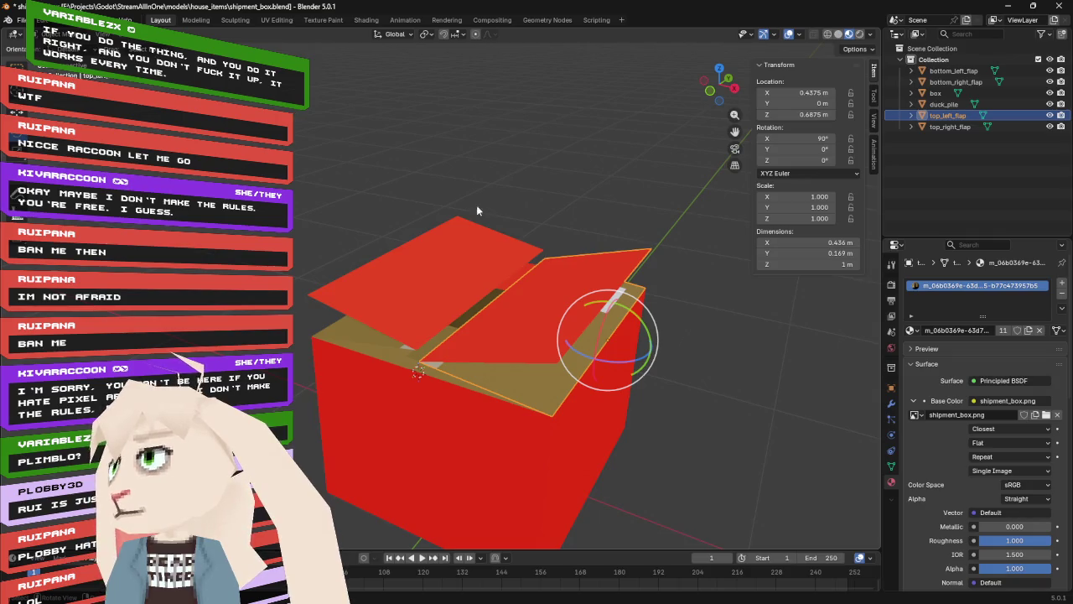
# - Lower the top-left flap's raised edge back to Y 0
pyautogui.press('Tab')
pyautogui.press('2')
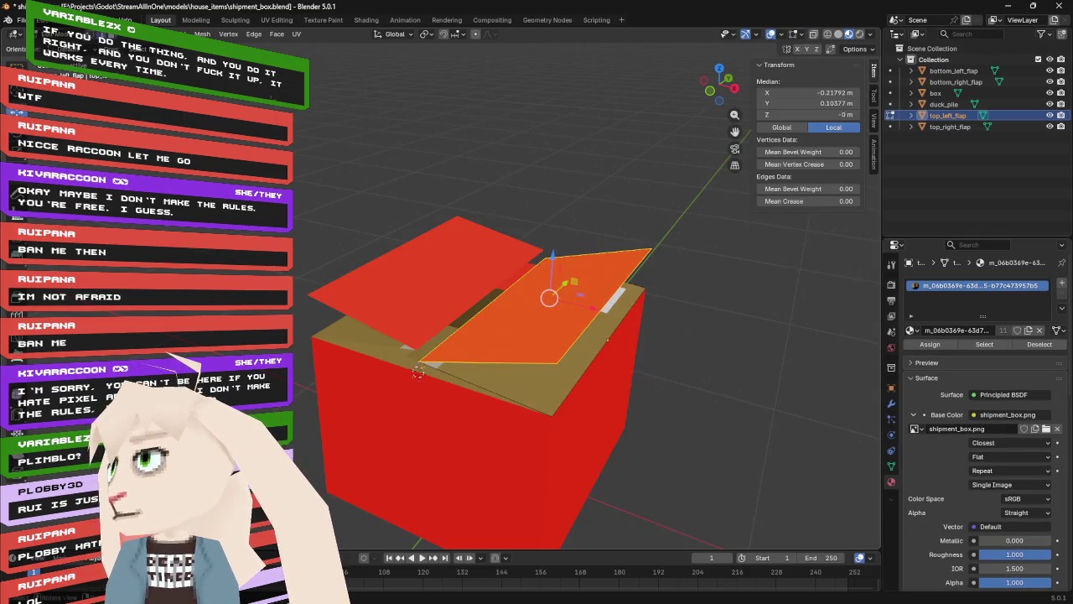
pyautogui.click(632, 268)
pyautogui.click(835, 103)
pyautogui.press('Escape')
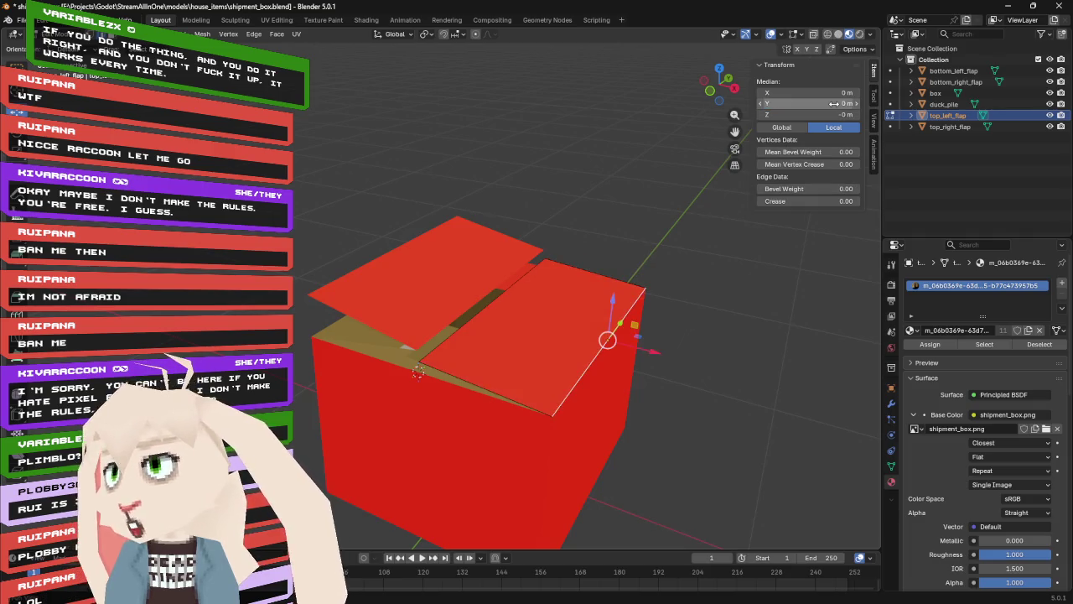
pyautogui.press('Tab')
# - Set top_right_flap's edge Y to 0 and save shipment_box.blend
pyautogui.click(383, 267)
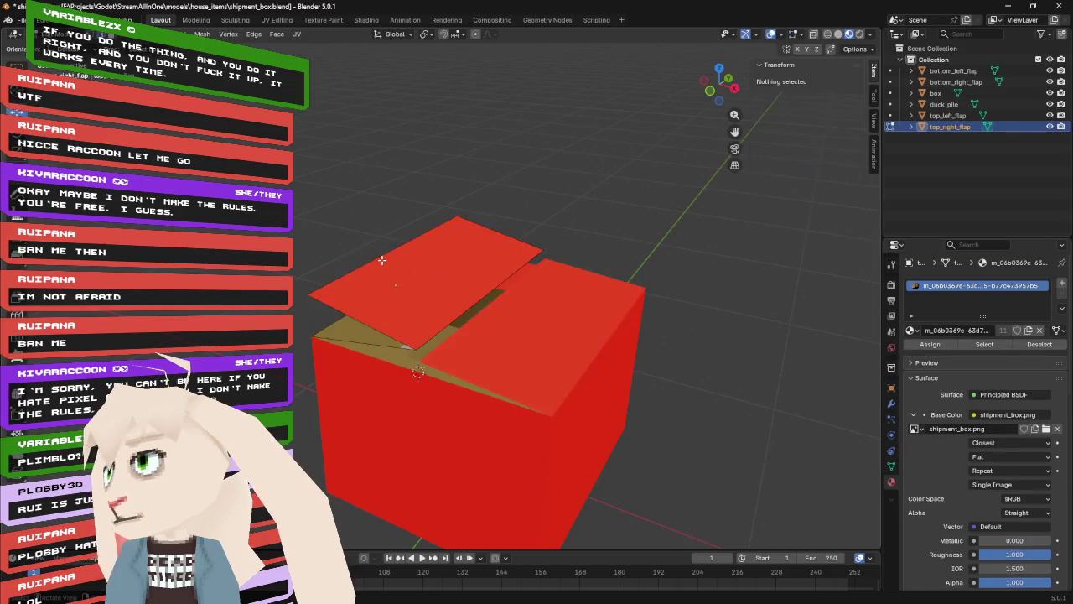
pyautogui.press('Tab')
pyautogui.click(829, 102)
pyautogui.write('0')
pyautogui.press('Return')
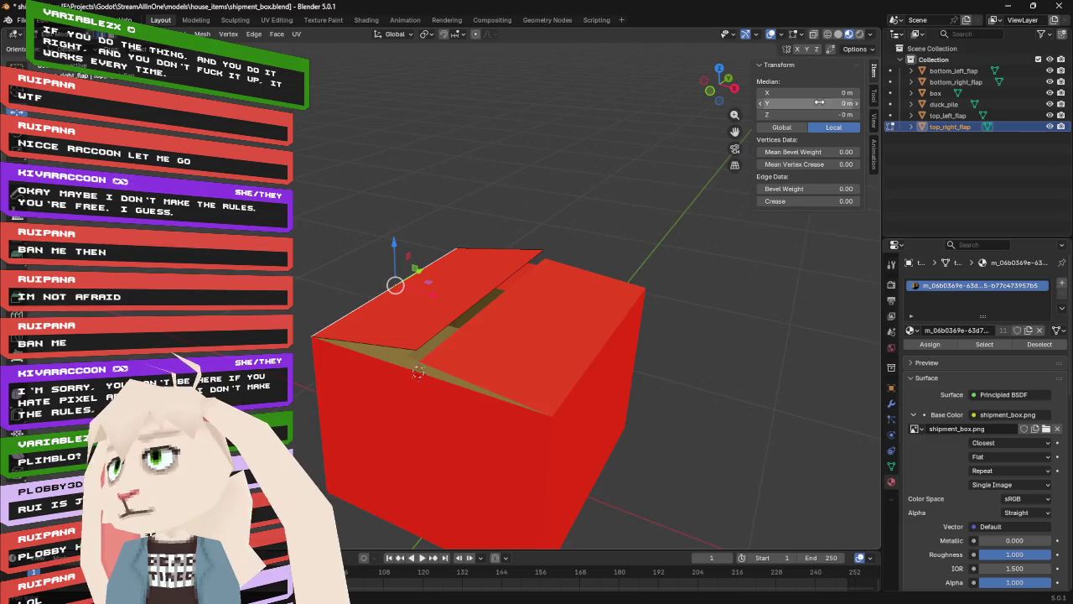
pyautogui.hotkey('ctrl', 's')
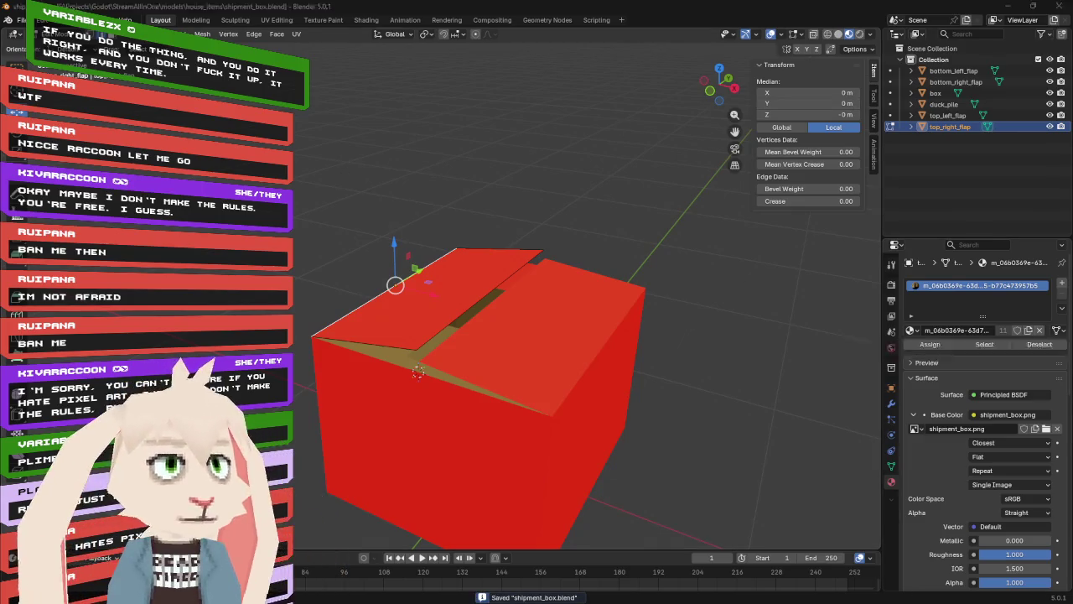
pyautogui.hotkey('alt', 'Tab')
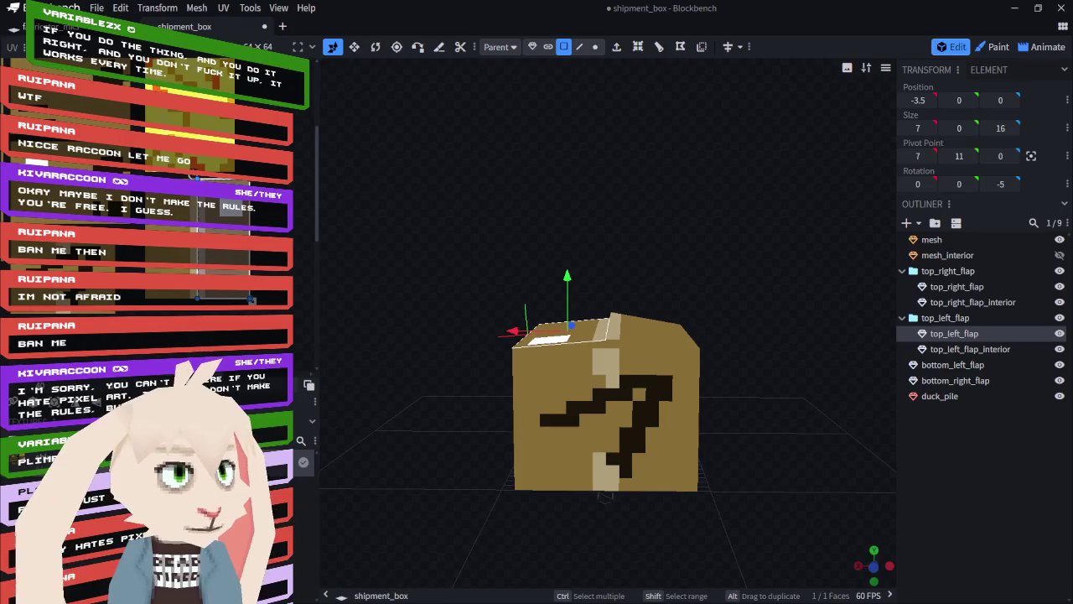
# - Orbit around the reimported shipment box in Godot to check its flat top flaps
pyautogui.hotkey('alt', 'Tab')
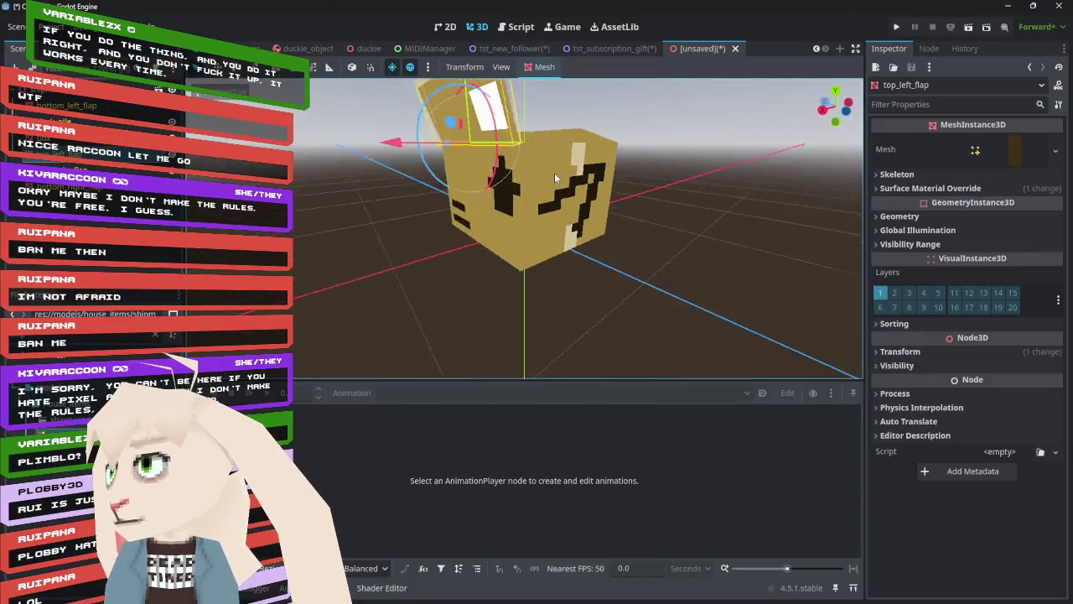
pyautogui.moveTo(462, 235)
pyautogui.mouseDown()
pyautogui.moveTo(440, 296)
pyautogui.moveTo(399, 271)
pyautogui.moveTo(336, 176)
pyautogui.moveTo(374, 149)
pyautogui.moveTo(778, 172)
pyautogui.moveTo(707, 251)
pyautogui.moveTo(792, 257)
pyautogui.mouseUp()
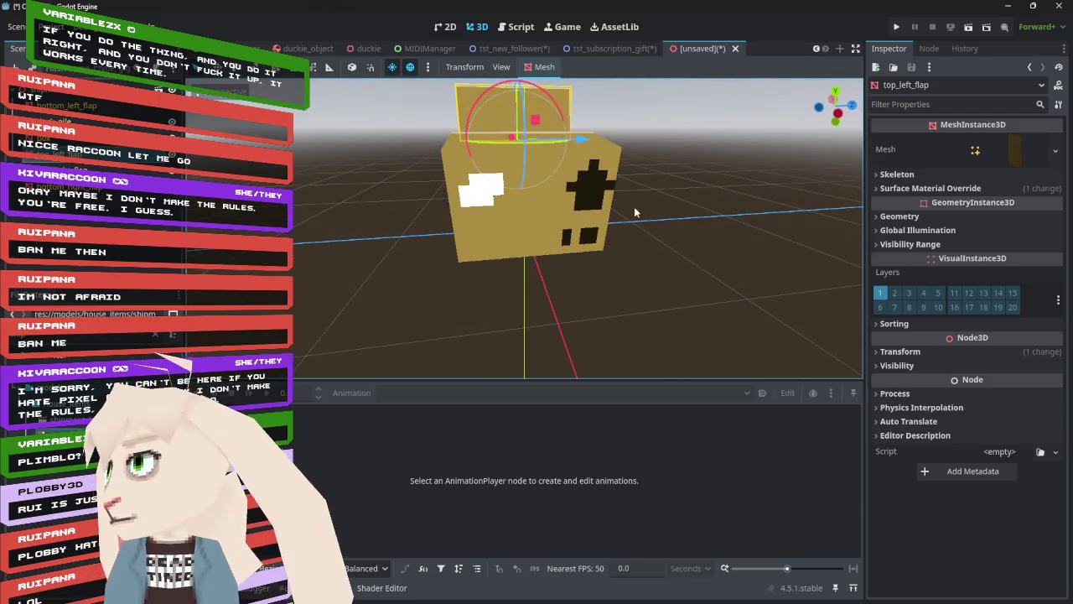
pyautogui.moveTo(703, 162)
pyautogui.mouseDown()
pyautogui.moveTo(685, 258)
pyautogui.moveTo(548, 237)
pyautogui.moveTo(563, 213)
pyautogui.mouseUp()
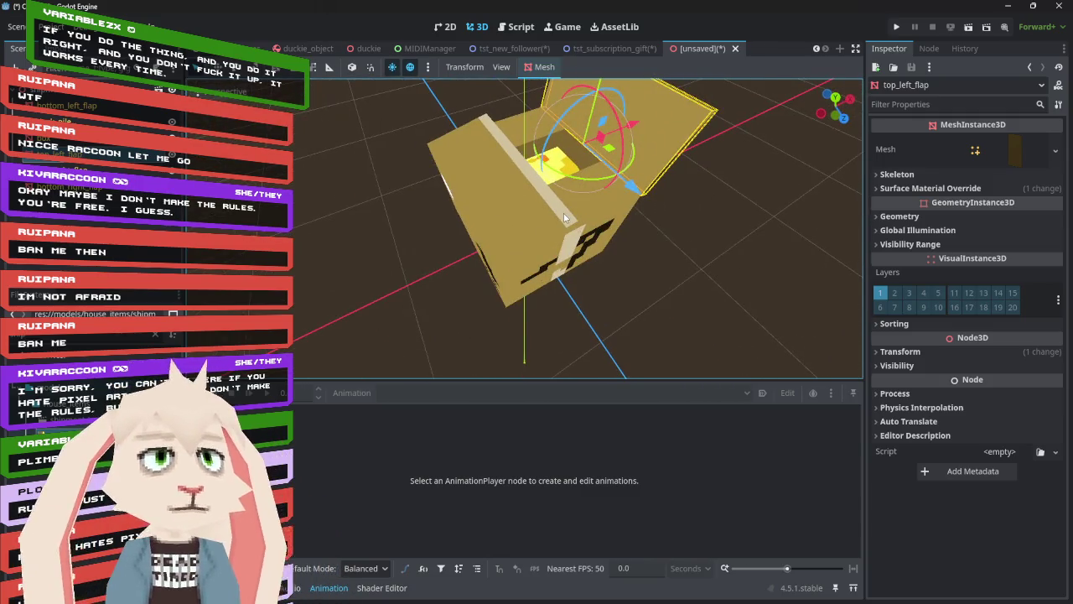
pyautogui.moveTo(631, 260)
pyautogui.mouseDown()
pyautogui.moveTo(498, 229)
pyautogui.moveTo(580, 98)
pyautogui.moveTo(458, 150)
pyautogui.moveTo(441, 205)
pyautogui.mouseUp()
pyautogui.moveTo(776, 267)
pyautogui.mouseDown()
pyautogui.moveTo(653, 212)
pyautogui.moveTo(366, 192)
pyautogui.moveTo(387, 207)
pyautogui.mouseUp()
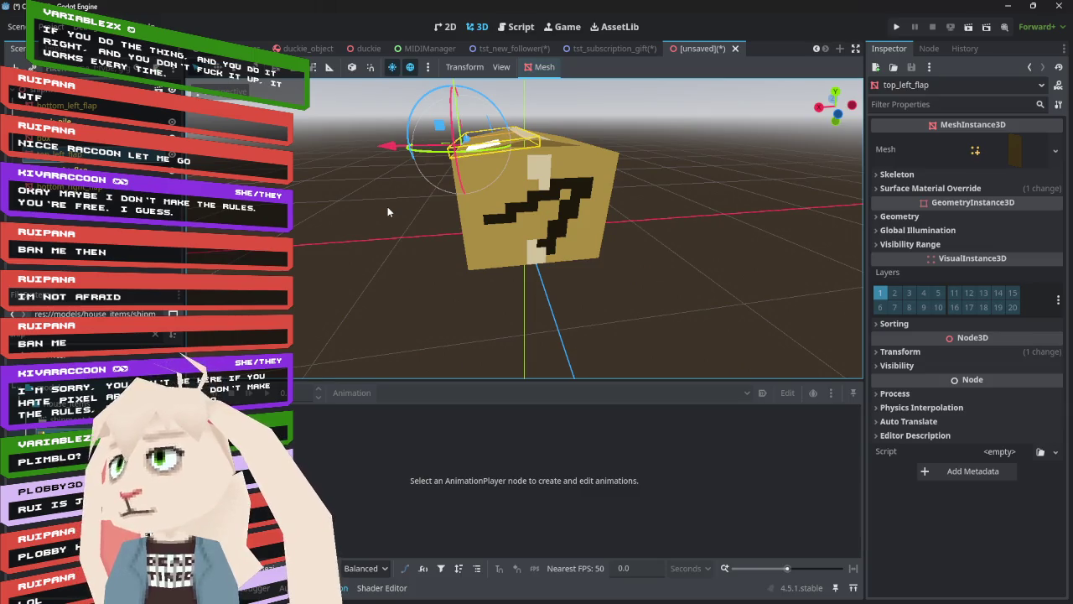
# - View shipment_box in tst_subscription_gift, then open the tst_subscription scene
pyautogui.click(619, 49)
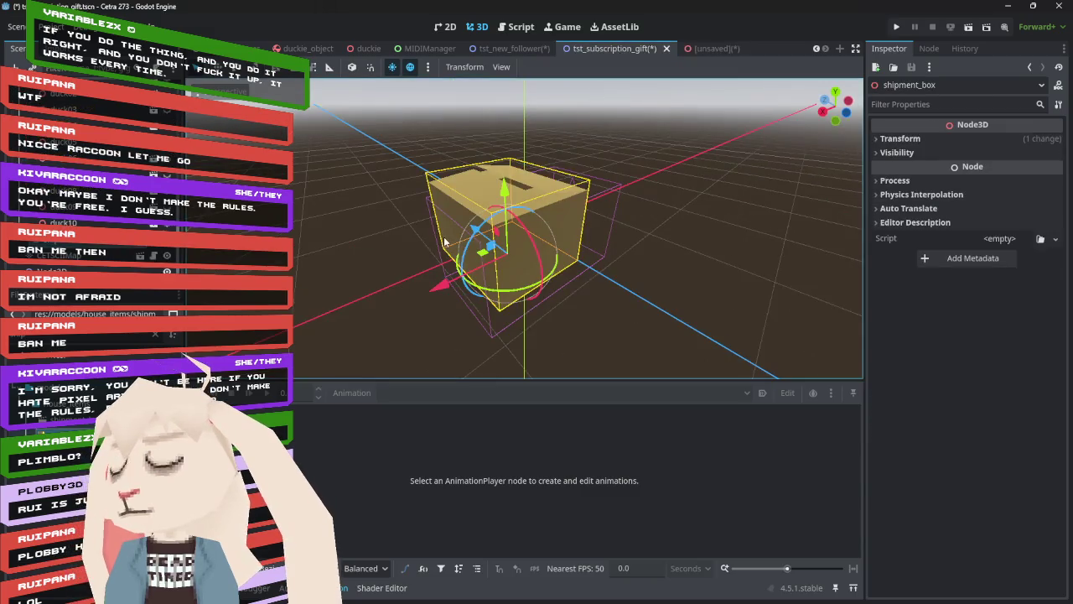
pyautogui.moveTo(324, 203)
pyautogui.mouseDown()
pyautogui.moveTo(701, 183)
pyautogui.moveTo(805, 196)
pyautogui.moveTo(754, 181)
pyautogui.moveTo(597, 174)
pyautogui.mouseUp()
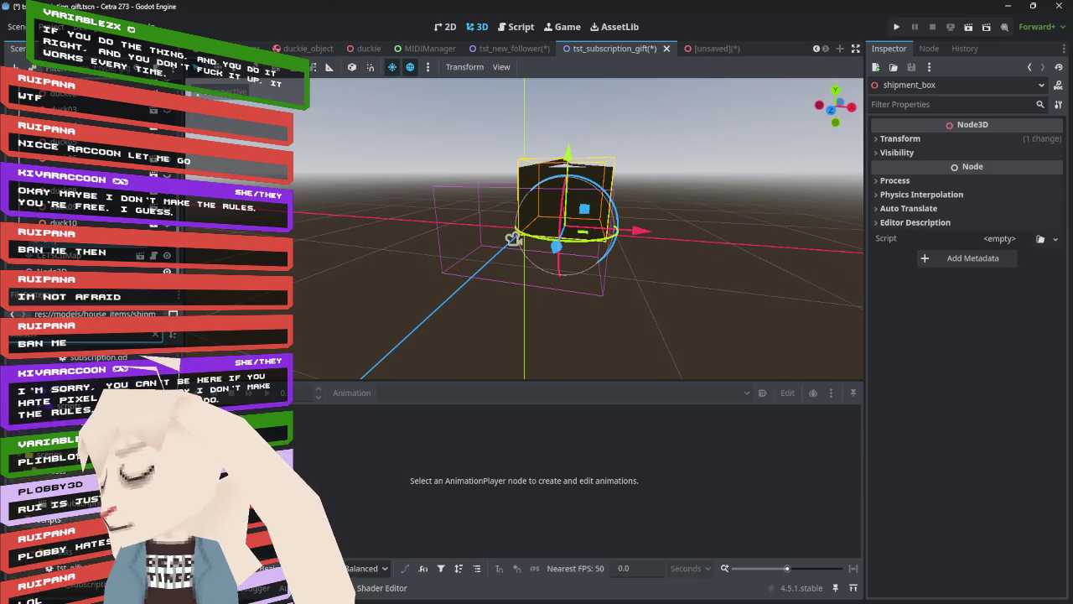
pyautogui.doubleClick(84, 344)
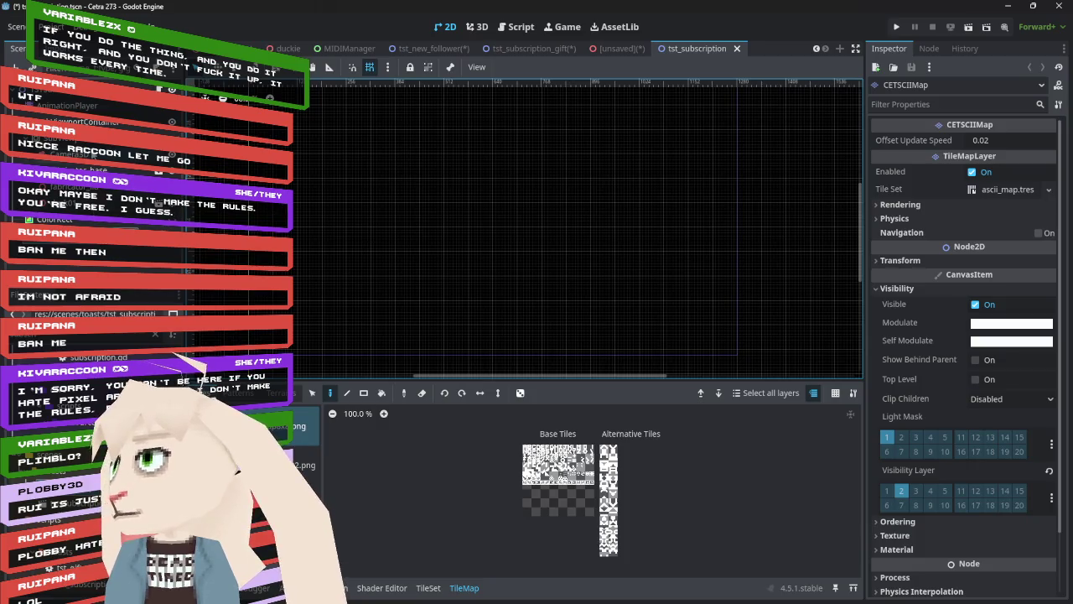
# - Turn off Own World 3D on tst_subscription's SubViewport in the 3D workspace
pyautogui.click(84, 139)
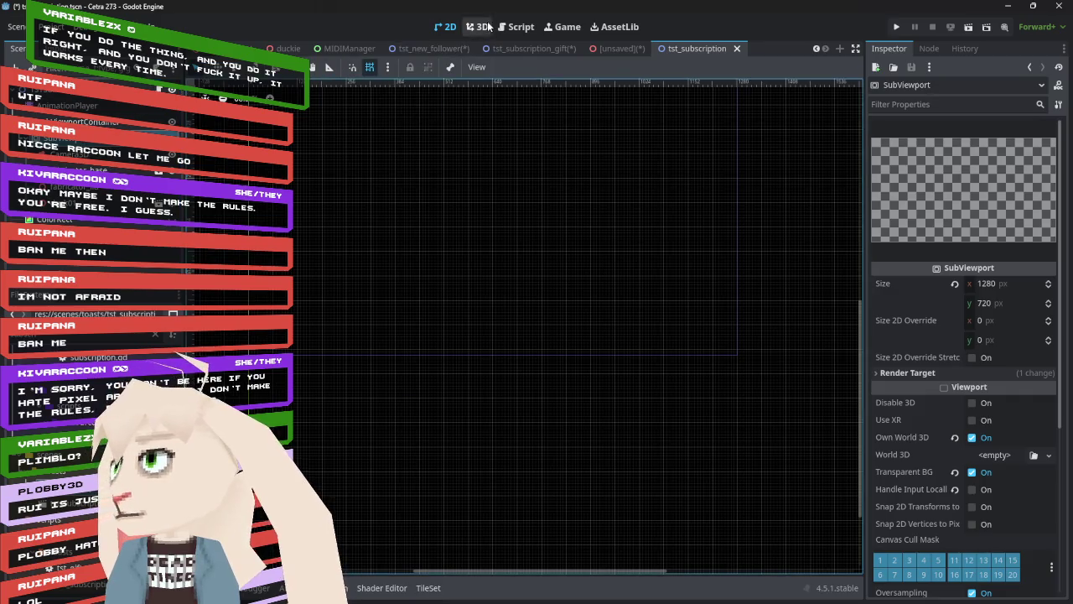
pyautogui.click(477, 26)
pyautogui.click(973, 436)
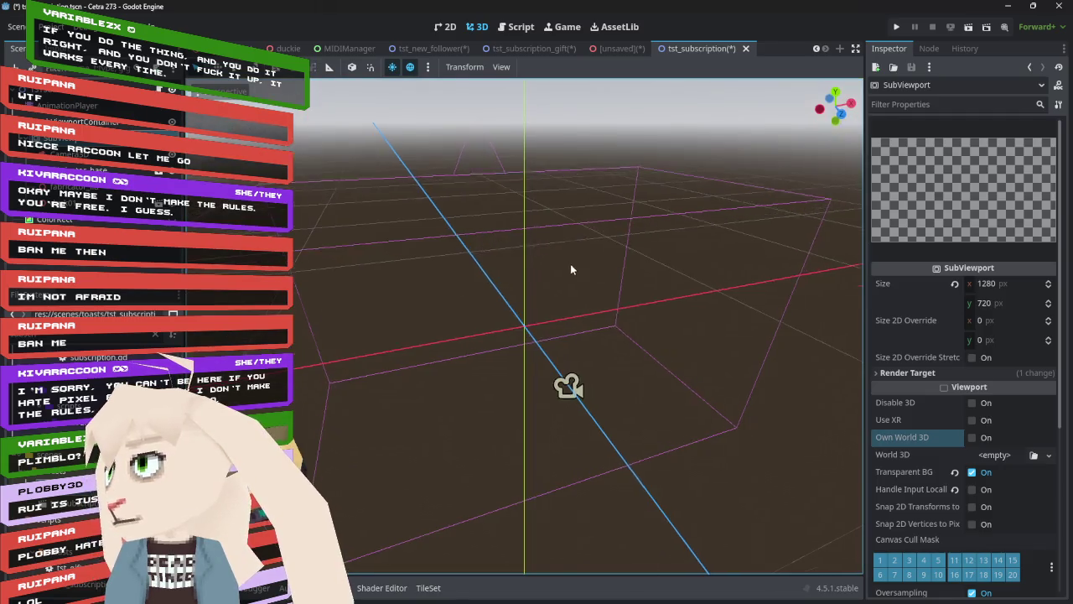
# - Preview the scene through Camera3D and scrub the Play animation to about one second
pyautogui.moveTo(571, 268)
pyautogui.mouseDown()
pyautogui.moveTo(458, 230)
pyautogui.moveTo(365, 237)
pyautogui.moveTo(472, 238)
pyautogui.moveTo(662, 180)
pyautogui.moveTo(557, 190)
pyautogui.moveTo(515, 231)
pyautogui.mouseUp()
pyautogui.scroll(2, 516, 232)
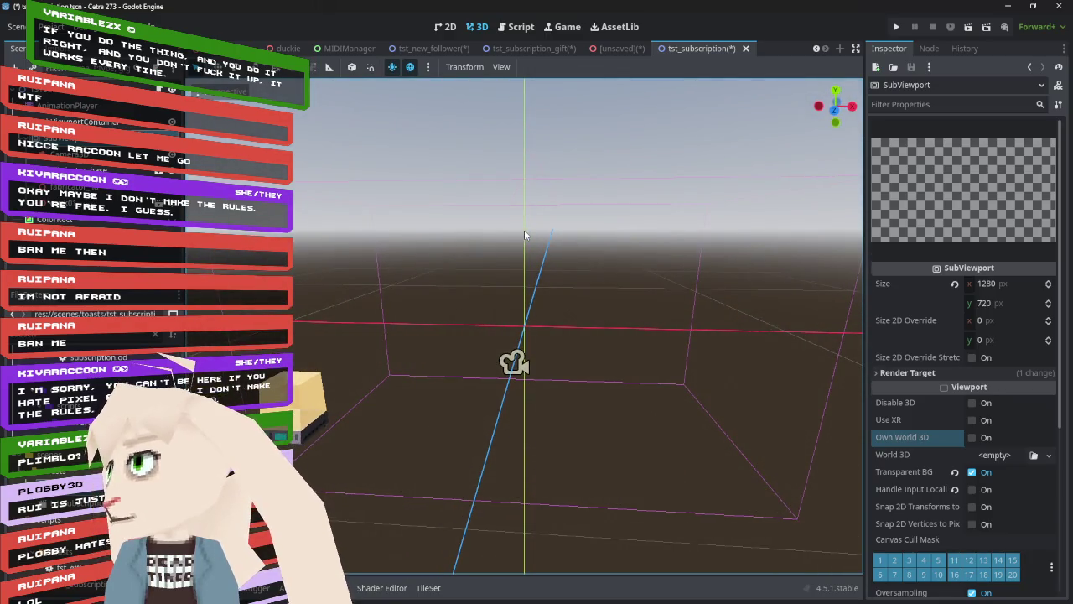
pyautogui.scroll(-4, 523, 229)
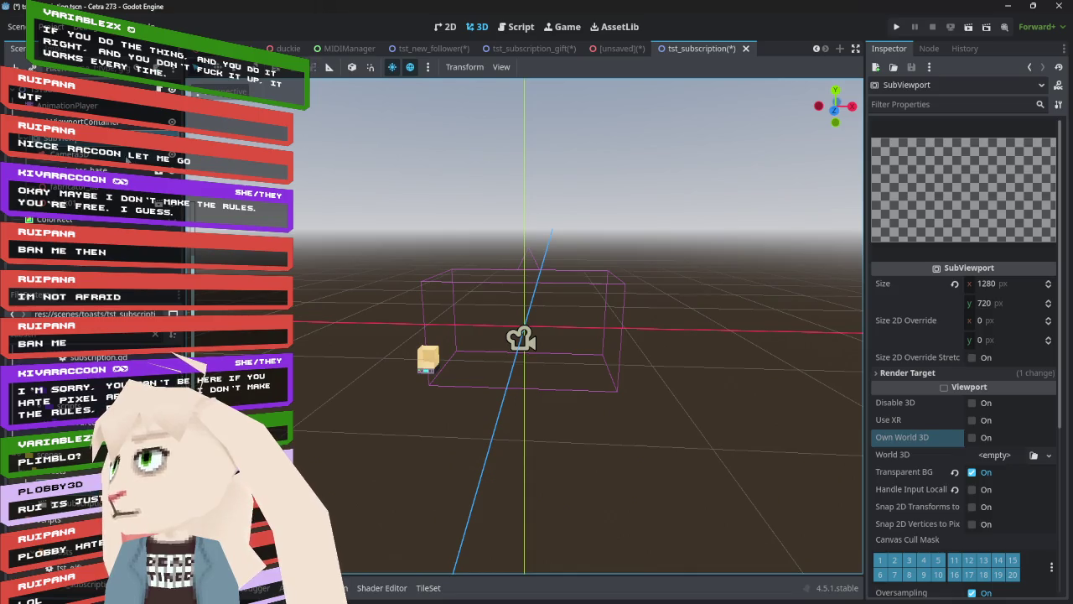
pyautogui.click(521, 338)
pyautogui.click(201, 113)
pyautogui.click(67, 104)
pyautogui.moveTo(306, 413)
pyautogui.mouseDown()
pyautogui.moveTo(343, 417)
pyautogui.moveTo(297, 411)
pyautogui.mouseUp()
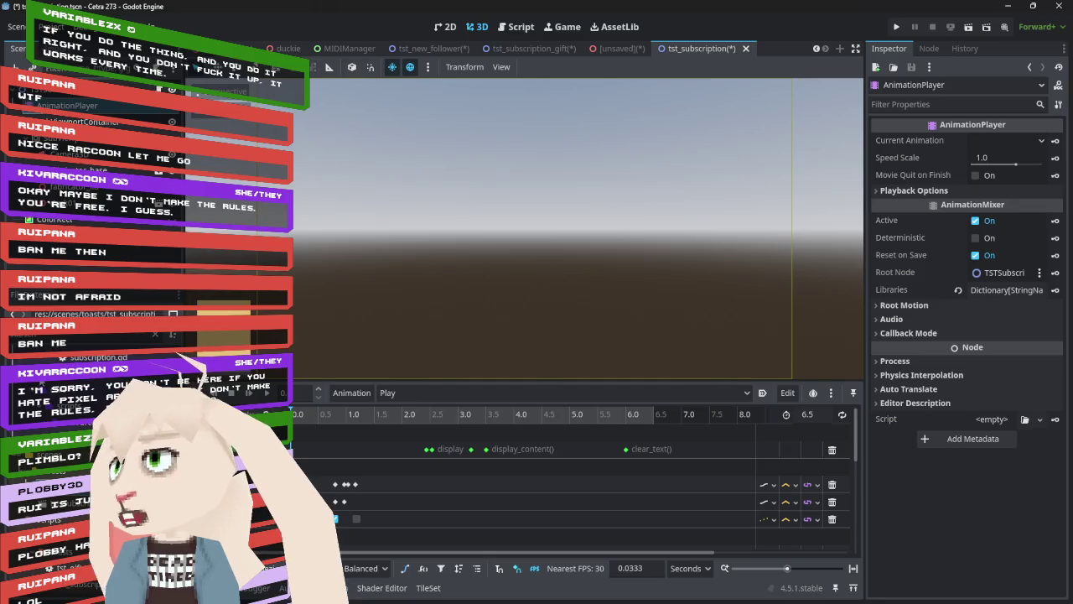
pyautogui.click(432, 48)
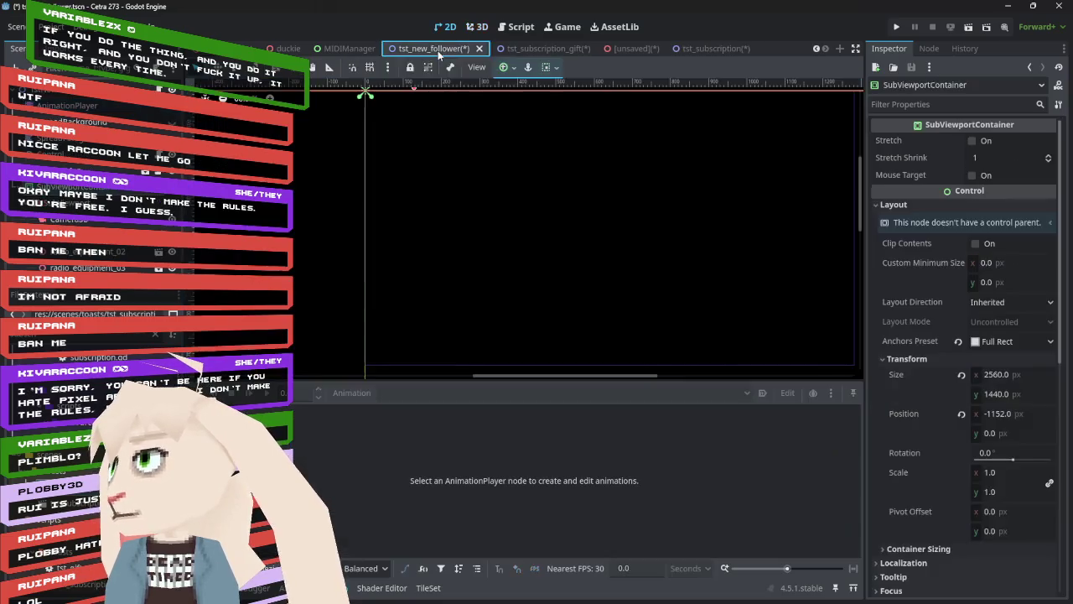
# - View tst_new_follower in 3D and scrub its Play animation to about 1.15 seconds
pyautogui.click(83, 221)
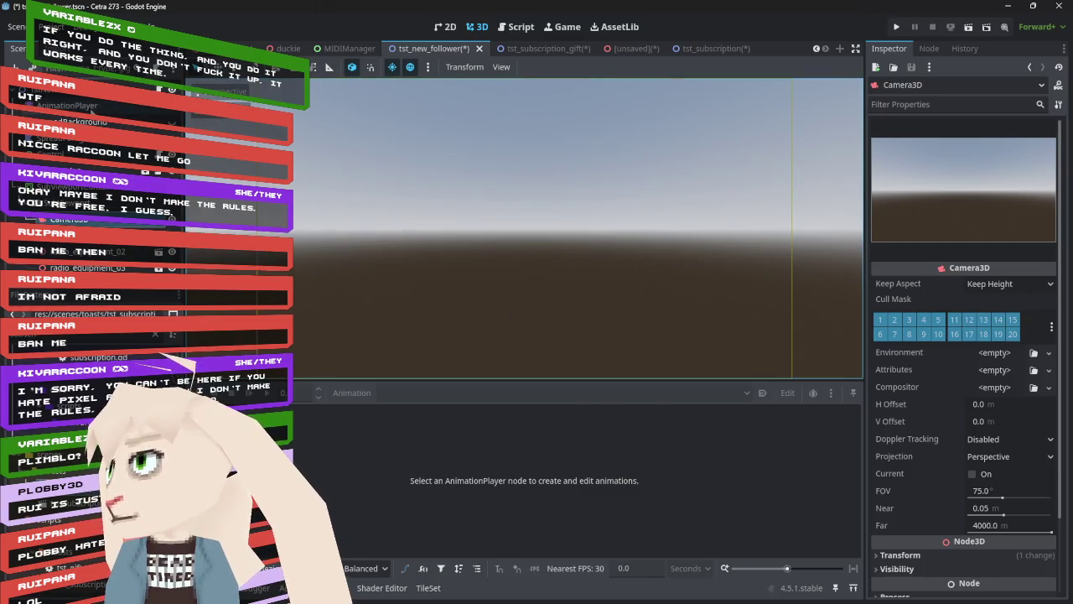
pyautogui.click(67, 105)
pyautogui.moveTo(302, 414); pyautogui.dragTo(362, 414)
# - Inspect the SubViewport and Camera3D nodes, scrubbing to about 1.45 seconds and orbiting the view
pyautogui.click(58, 186)
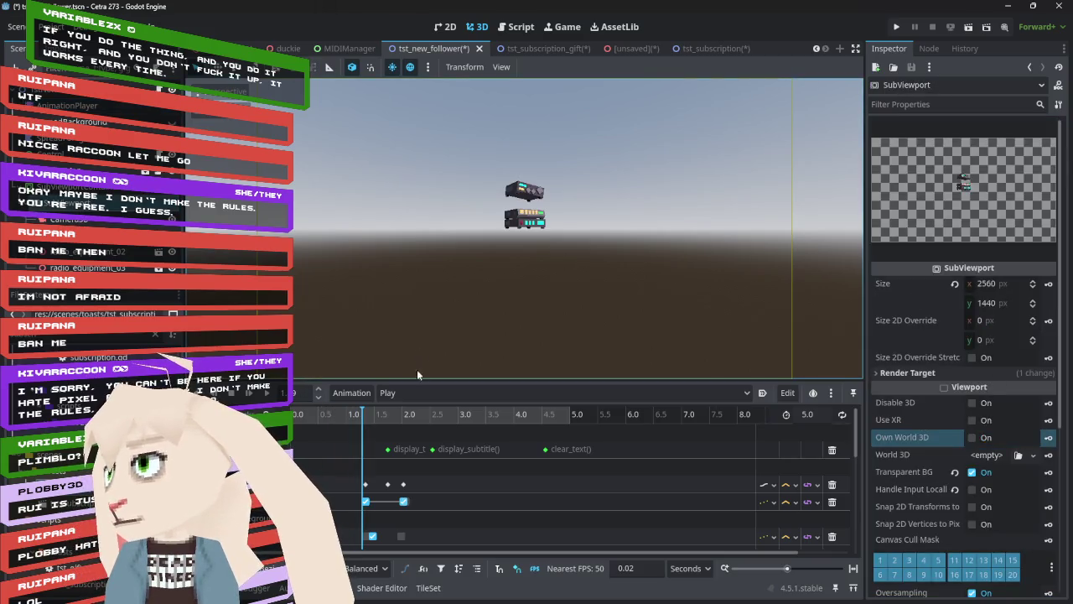
pyautogui.press('Down')
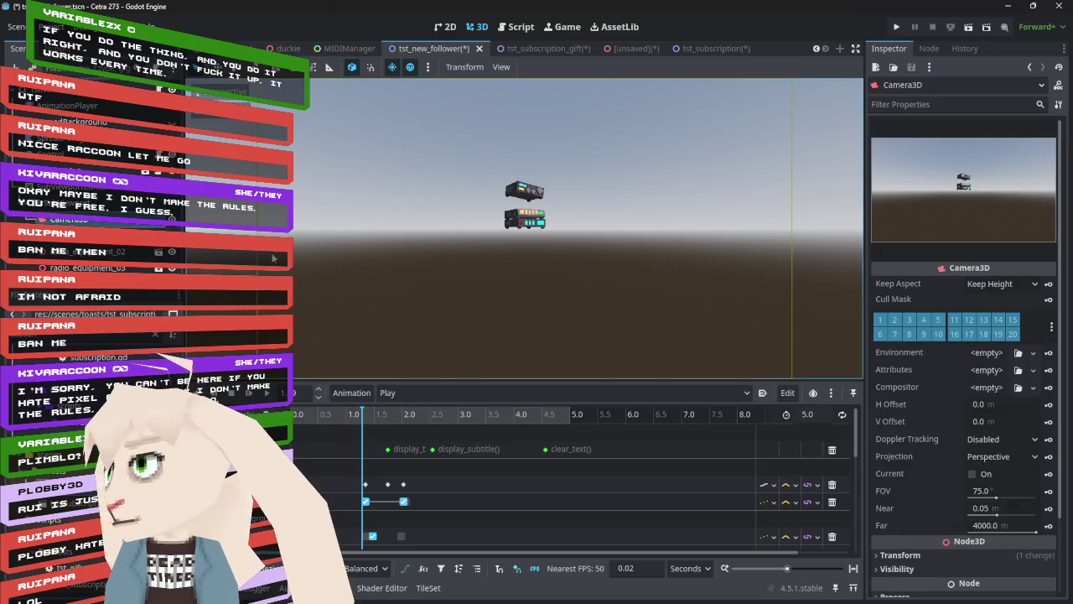
pyautogui.moveTo(356, 419)
pyautogui.mouseDown()
pyautogui.moveTo(495, 419)
pyautogui.moveTo(275, 409)
pyautogui.mouseUp()
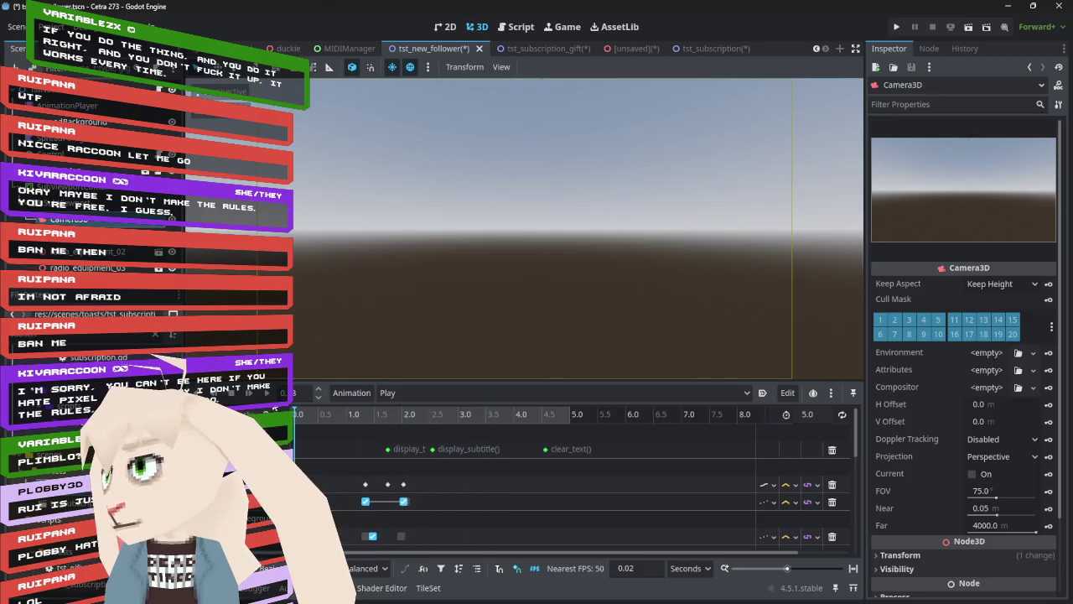
pyautogui.click(84, 204)
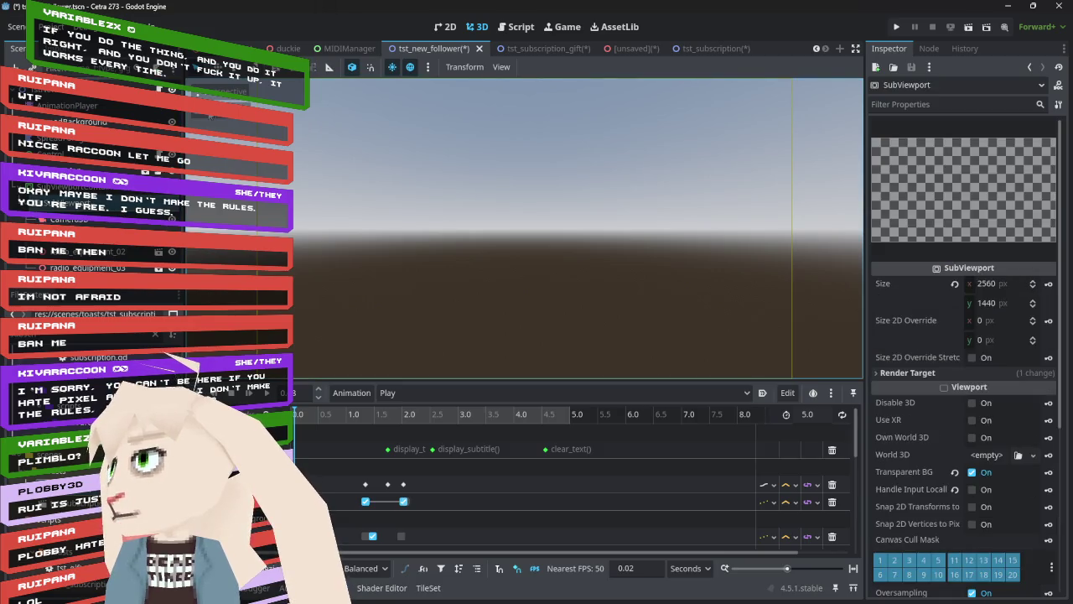
pyautogui.moveTo(504, 180)
pyautogui.mouseDown()
pyautogui.moveTo(420, 220)
pyautogui.moveTo(399, 206)
pyautogui.mouseUp()
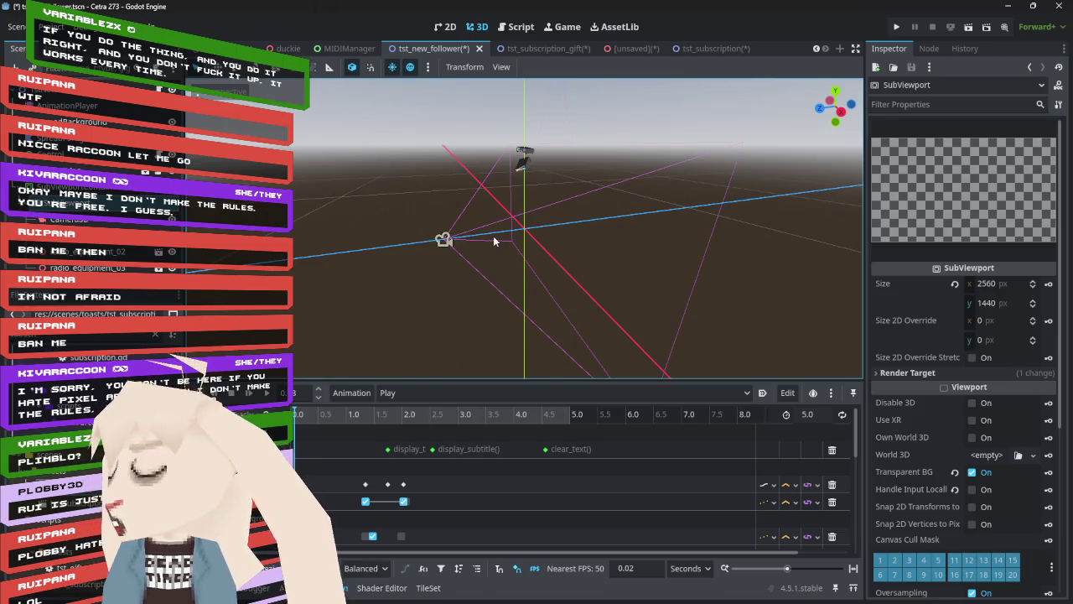
pyautogui.click(708, 48)
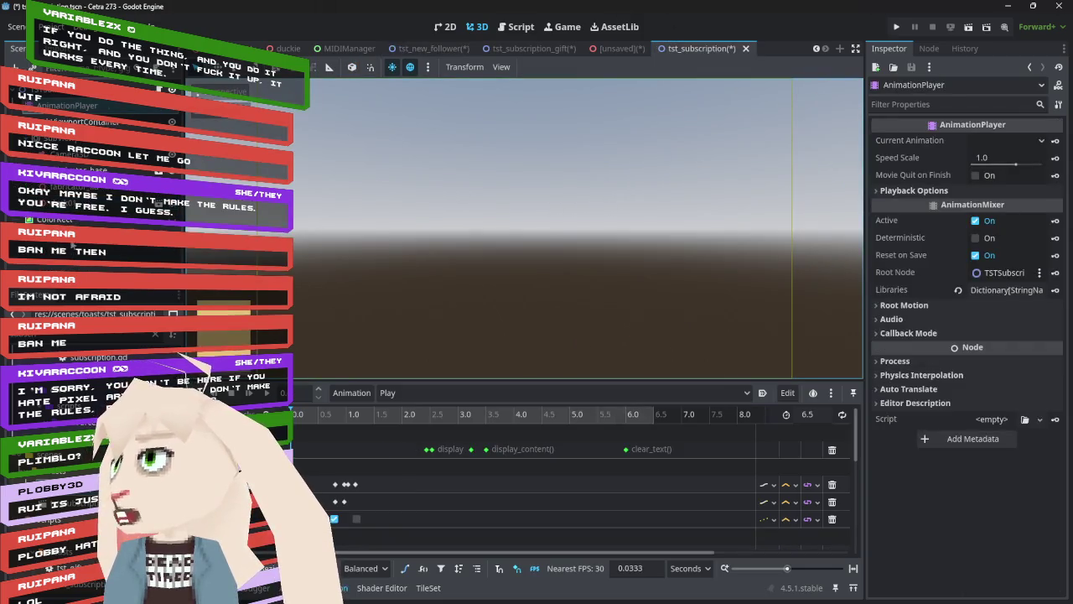
# - Scrub tst_subscription's Play animation to watch the duck appear
pyautogui.moveTo(304, 411)
pyautogui.mouseDown()
pyautogui.moveTo(361, 427)
pyautogui.moveTo(450, 422)
pyautogui.moveTo(372, 425)
pyautogui.moveTo(537, 439)
pyautogui.mouseUp()
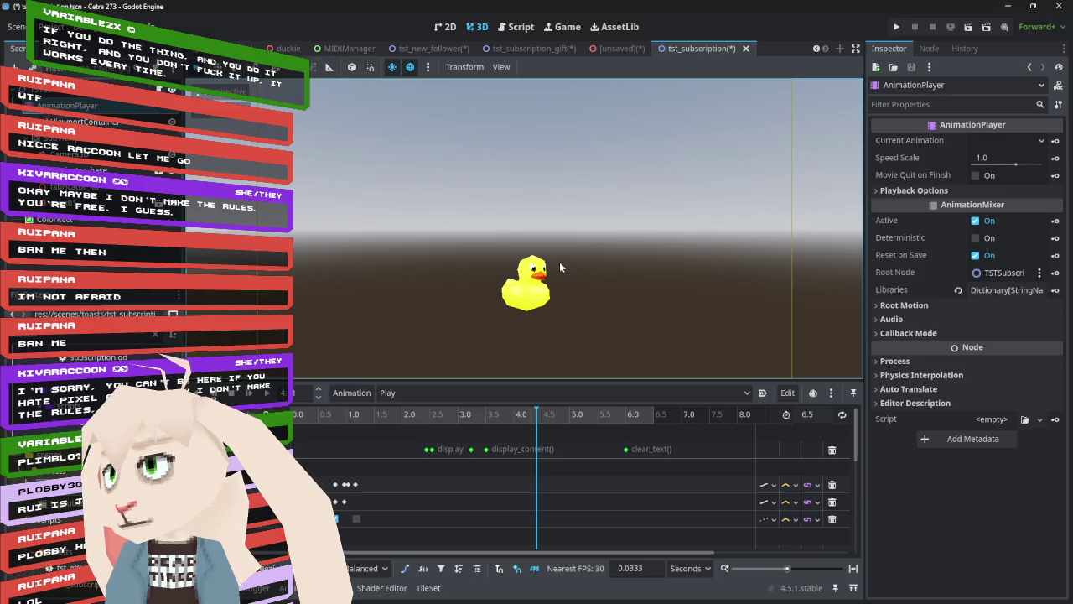
pyautogui.scroll(-3, 514, 468)
pyautogui.scroll(4, 516, 468)
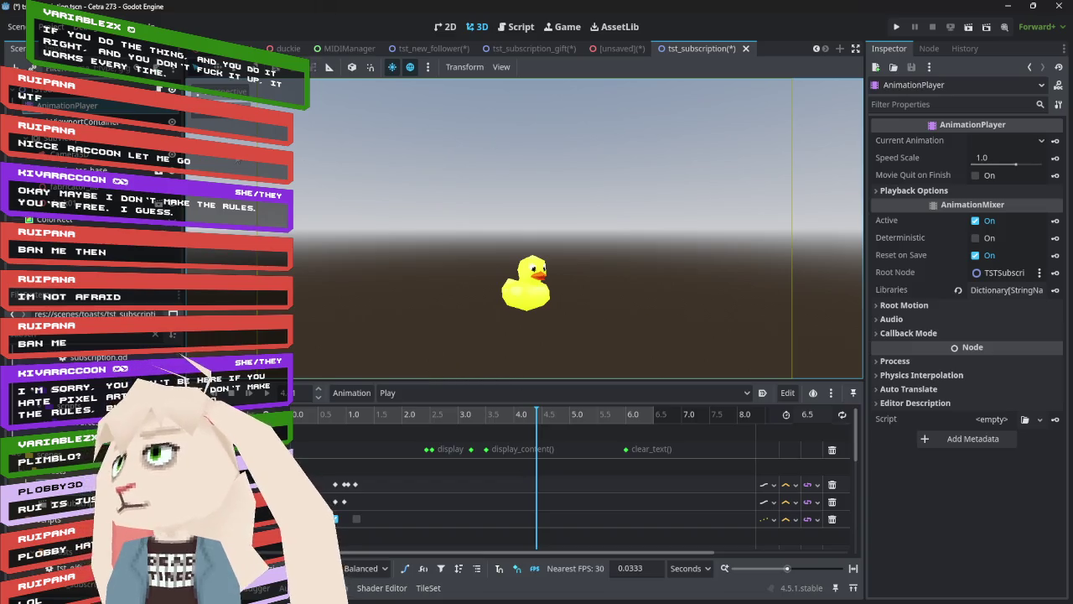
# - Check tst_subscription's SubViewport, then enable Own World 3D on tst_new_follower's SubViewport
pyautogui.click(75, 137)
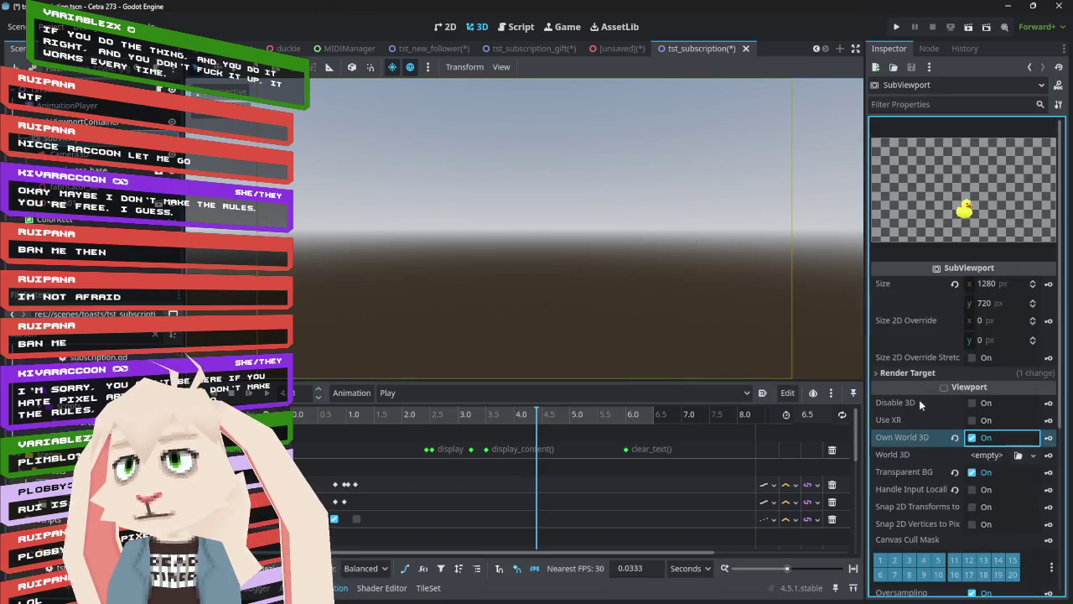
pyautogui.click(428, 48)
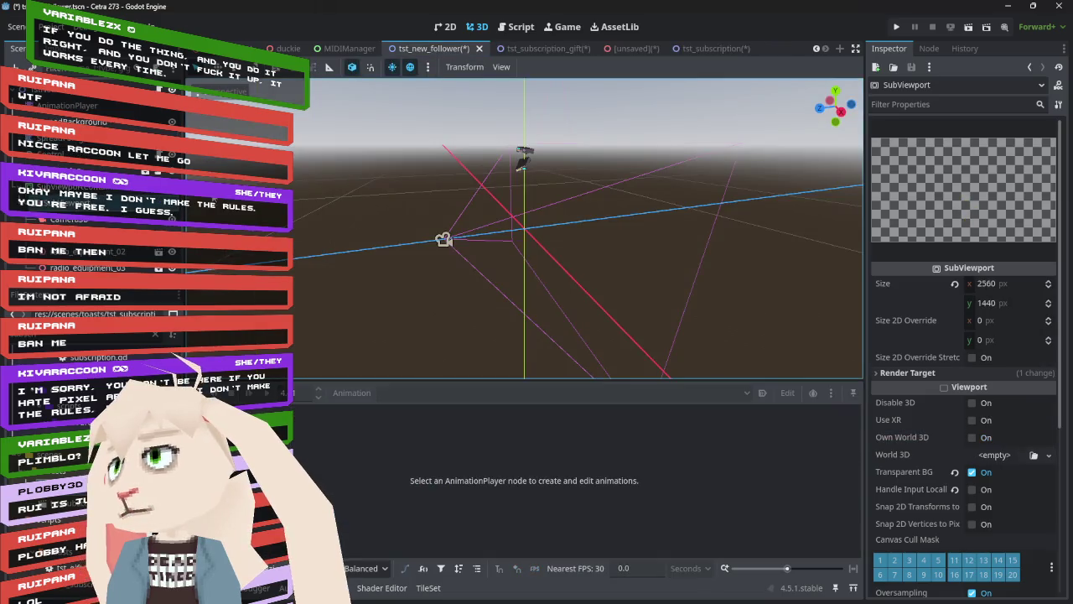
pyautogui.click(971, 438)
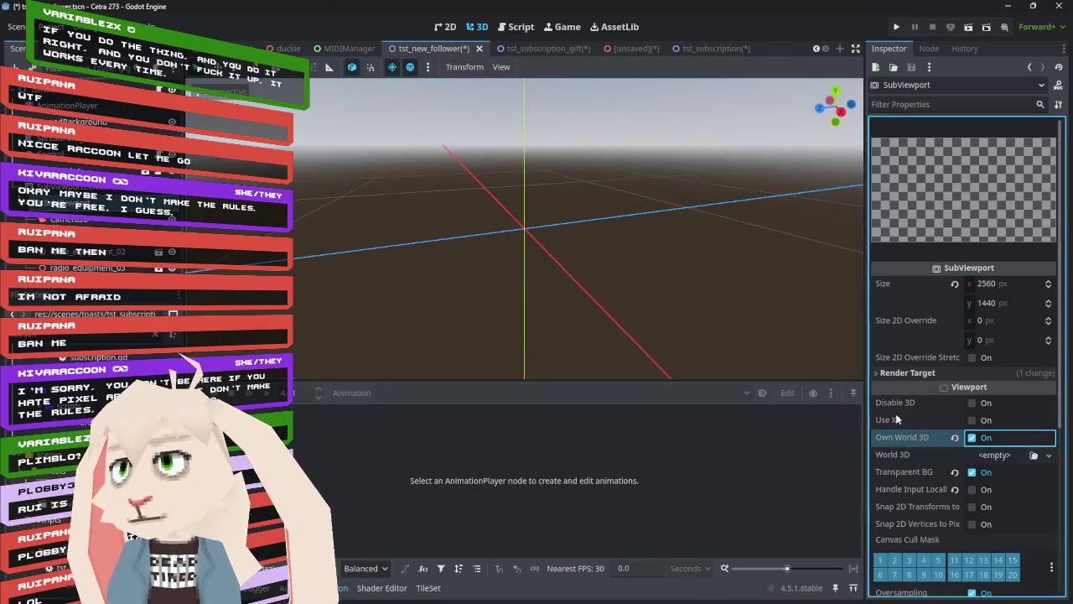
pyautogui.click(553, 49)
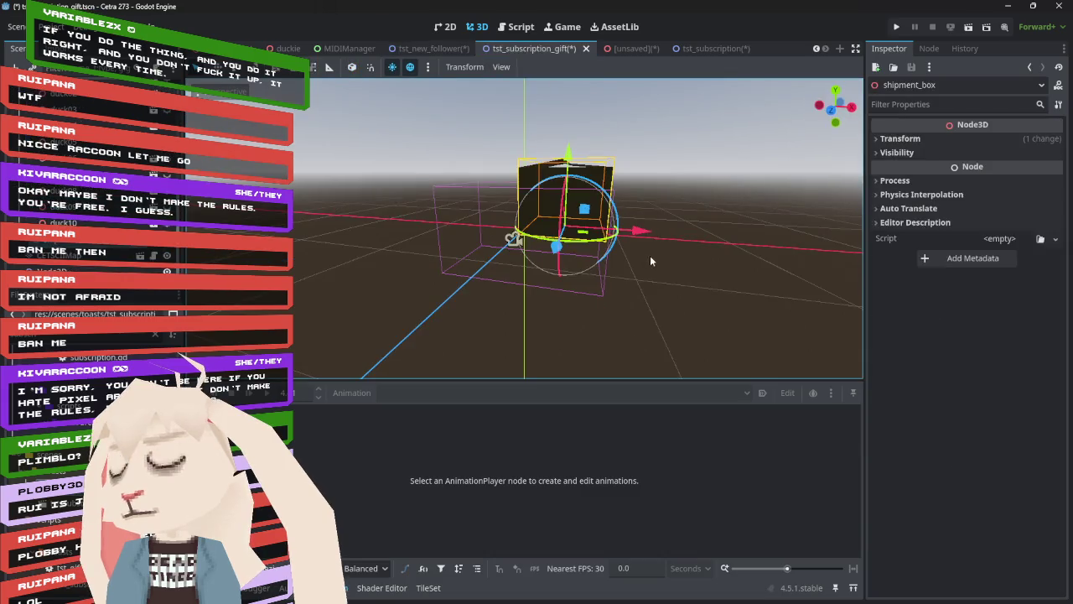
pyautogui.moveTo(412, 211)
pyautogui.mouseDown()
pyautogui.moveTo(769, 214)
pyautogui.moveTo(263, 233)
pyautogui.moveTo(660, 205)
pyautogui.moveTo(711, 213)
pyautogui.mouseUp()
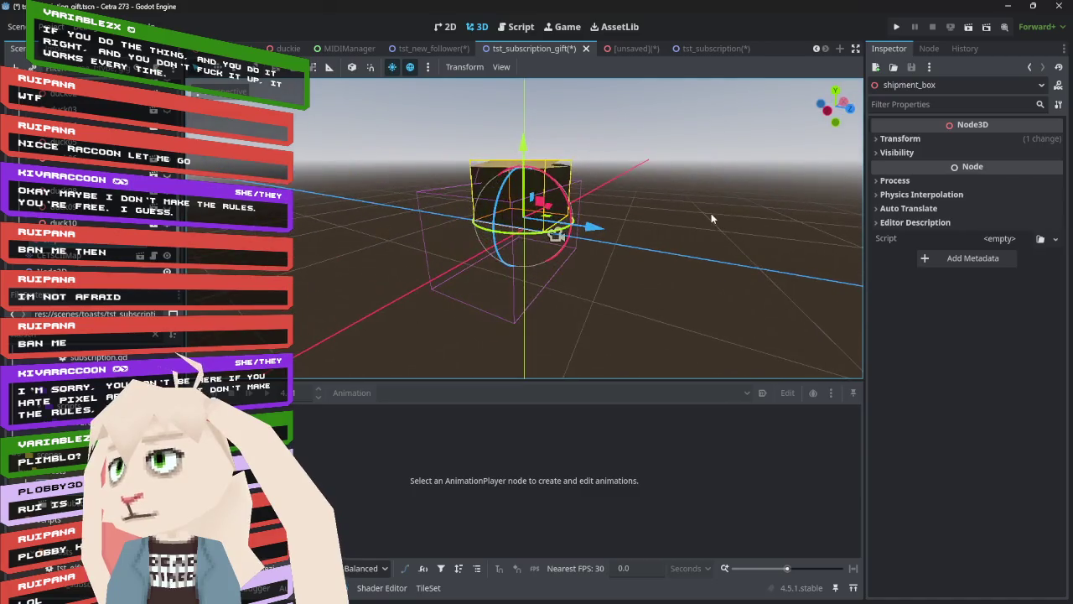
pyautogui.moveTo(575, 198); pyautogui.dragTo(537, 201)
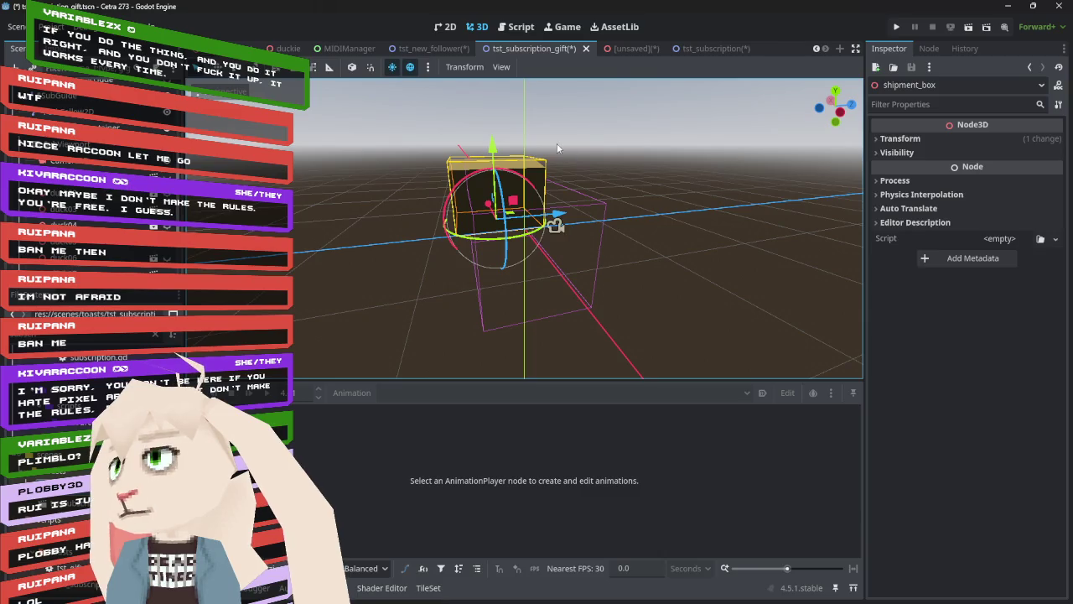
pyautogui.moveTo(622, 146)
pyautogui.mouseDown()
pyautogui.moveTo(461, 141)
pyautogui.moveTo(734, 148)
pyautogui.moveTo(786, 181)
pyautogui.moveTo(578, 171)
pyautogui.moveTo(776, 154)
pyautogui.mouseUp()
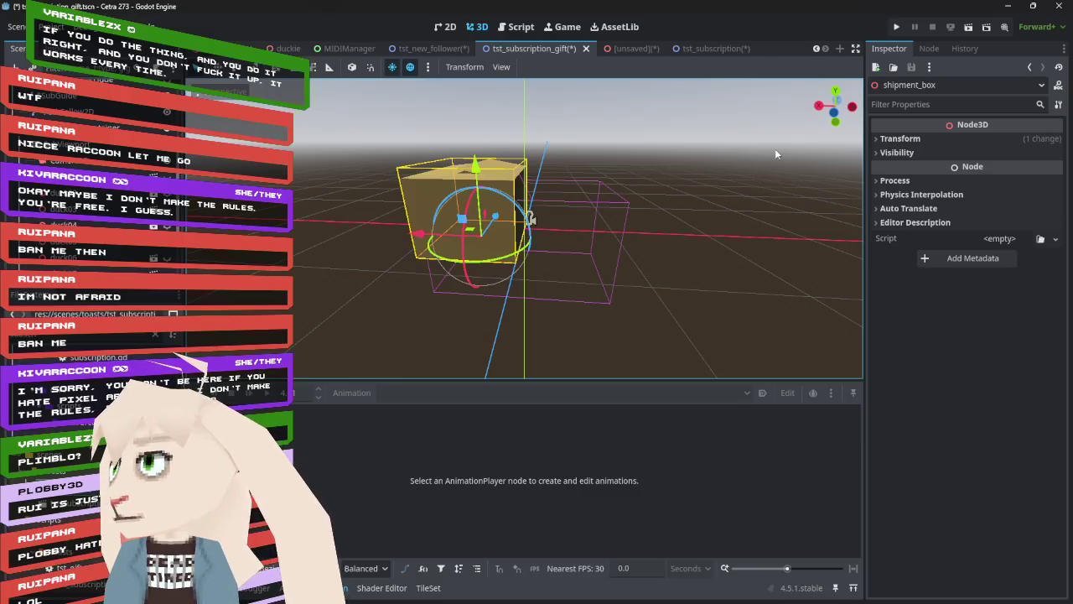
pyautogui.scroll(3, 92, 209)
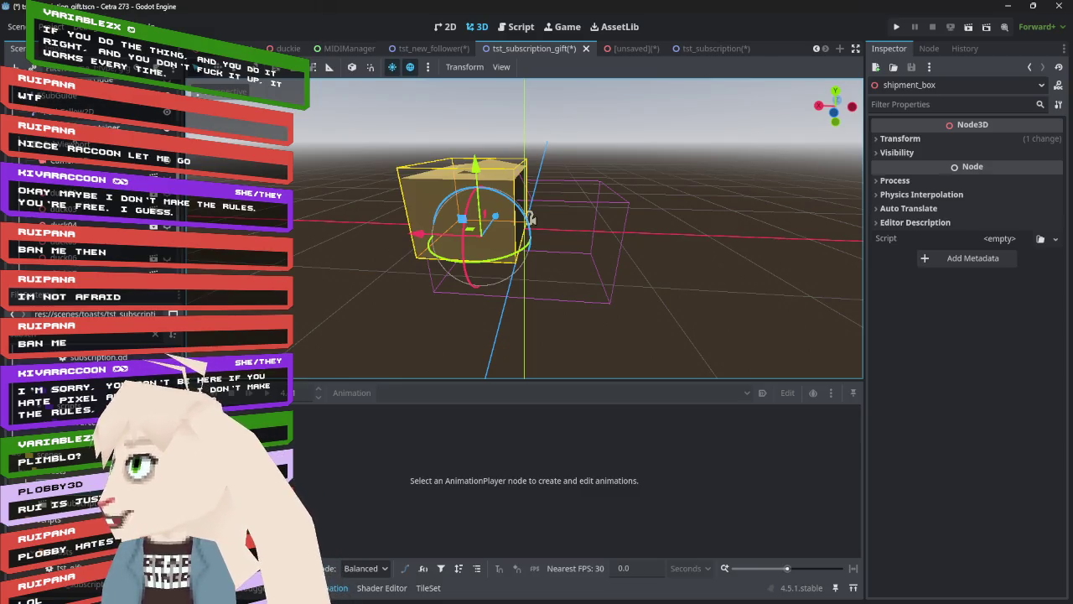
# - Create a new animation named 'Play' on the AnimationPlayer
pyautogui.click(67, 106)
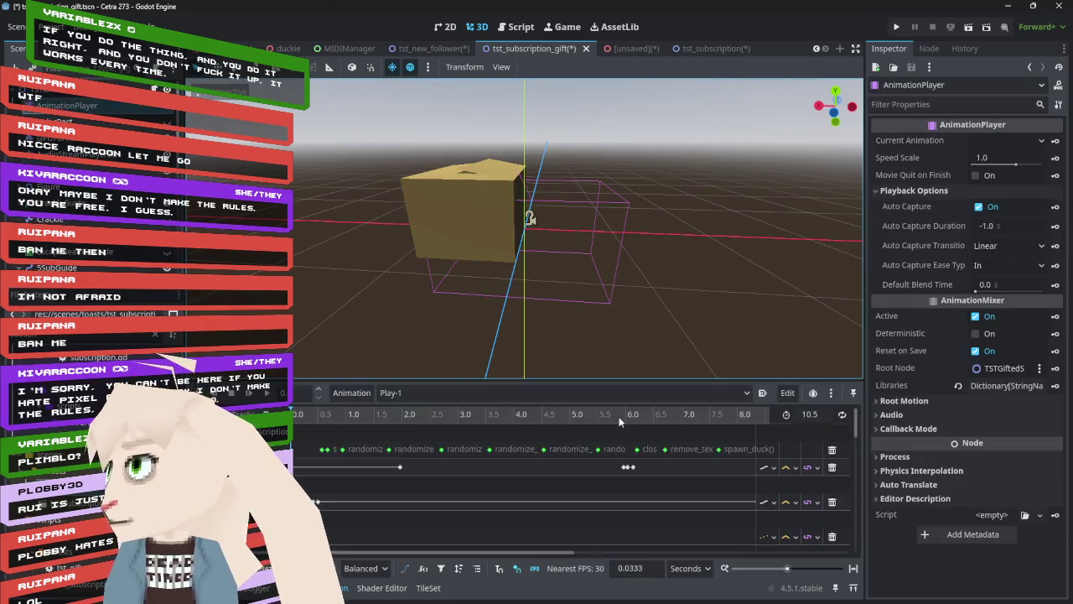
pyautogui.click(478, 393)
pyautogui.click(351, 392)
pyautogui.click(352, 392)
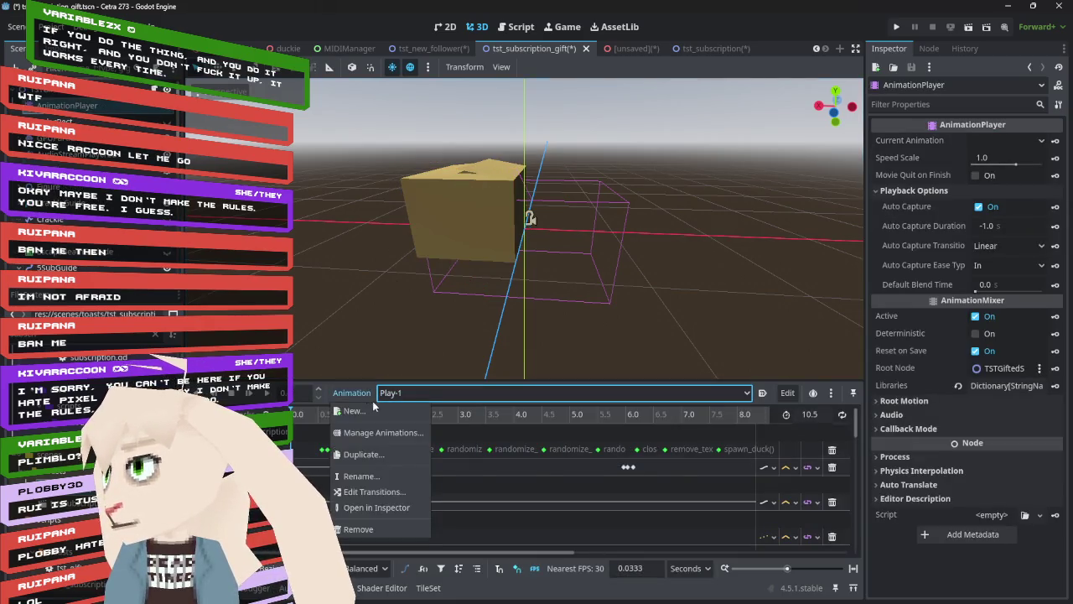
pyautogui.click(378, 411)
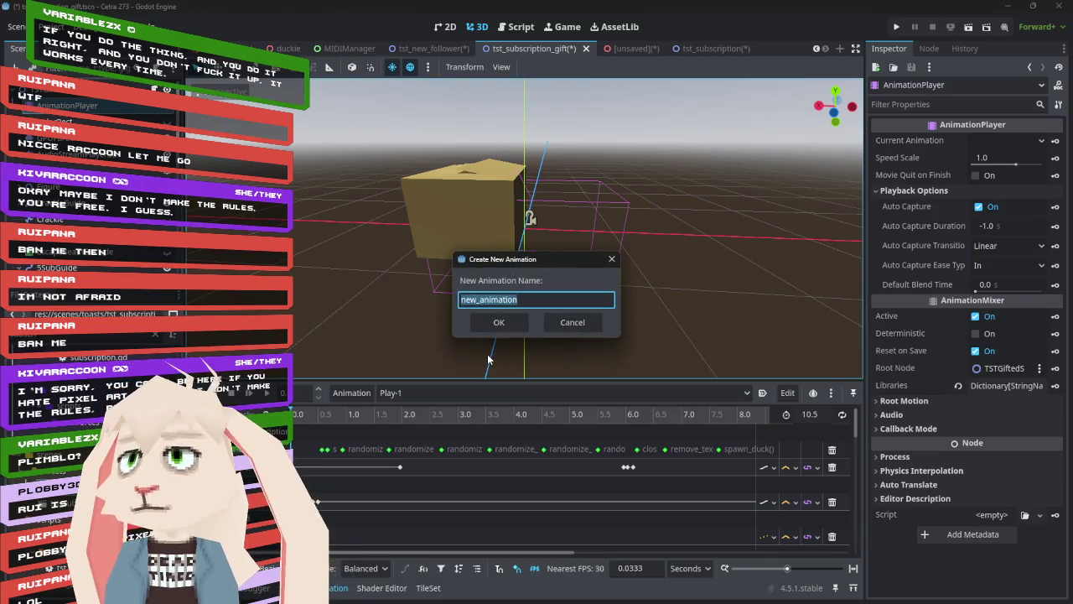
pyautogui.write('Play')
pyautogui.press('Return')
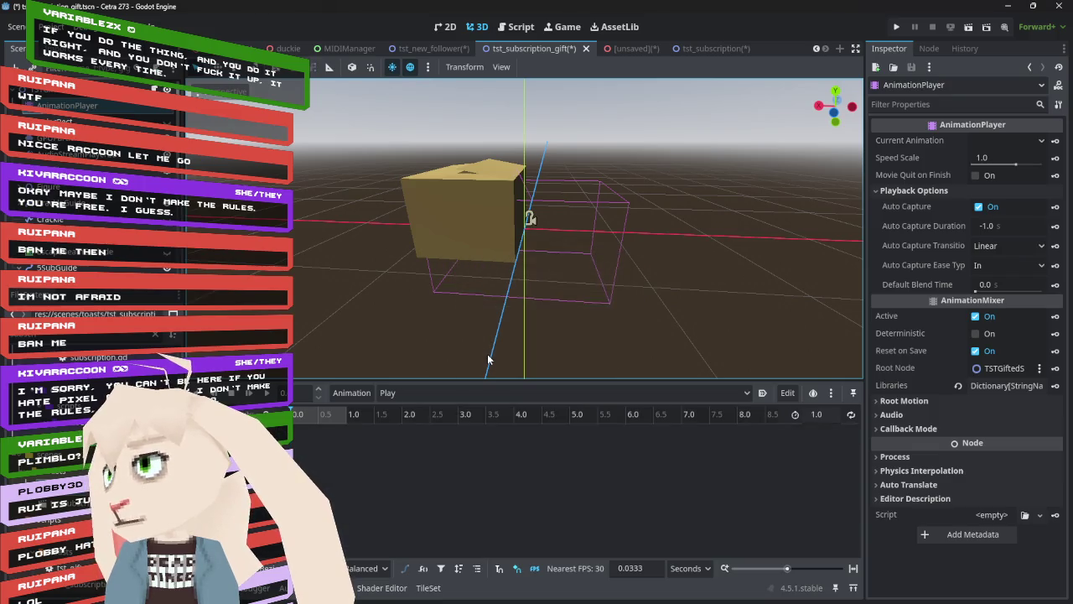
# - Set the Play playhead and select the shipment box in the viewport
pyautogui.click(342, 415)
pyautogui.scroll(-3, 110, 255)
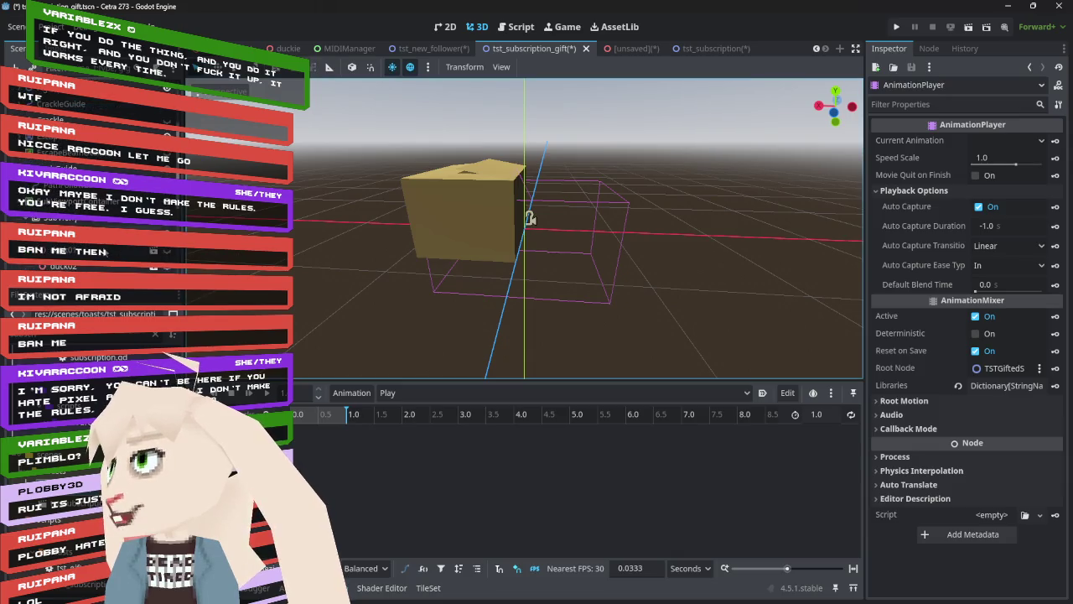
pyautogui.scroll(-3, 110, 255)
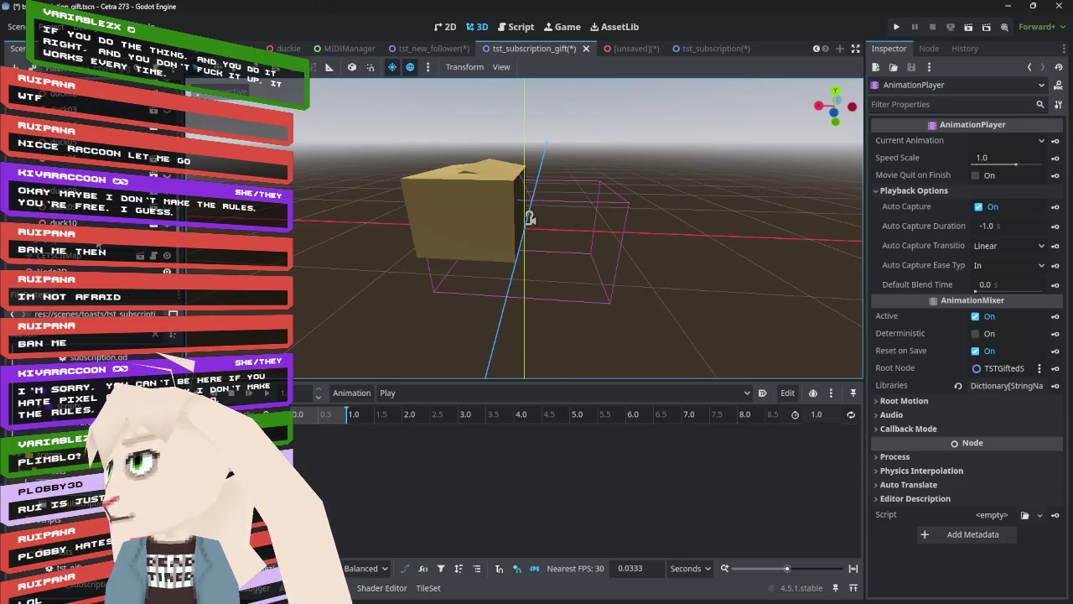
pyautogui.click(529, 218)
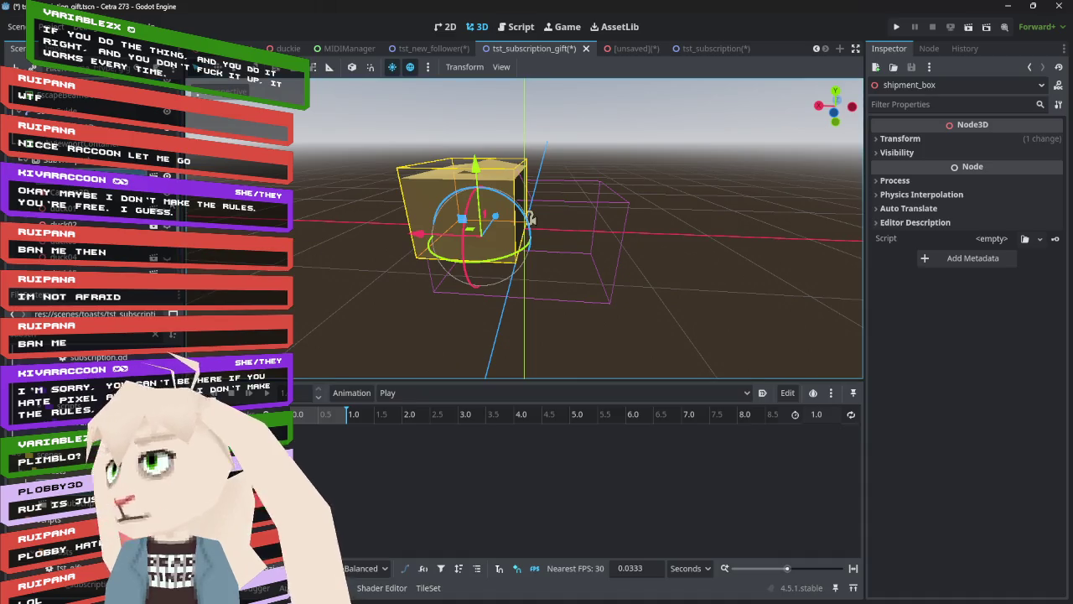
pyautogui.click(529, 218)
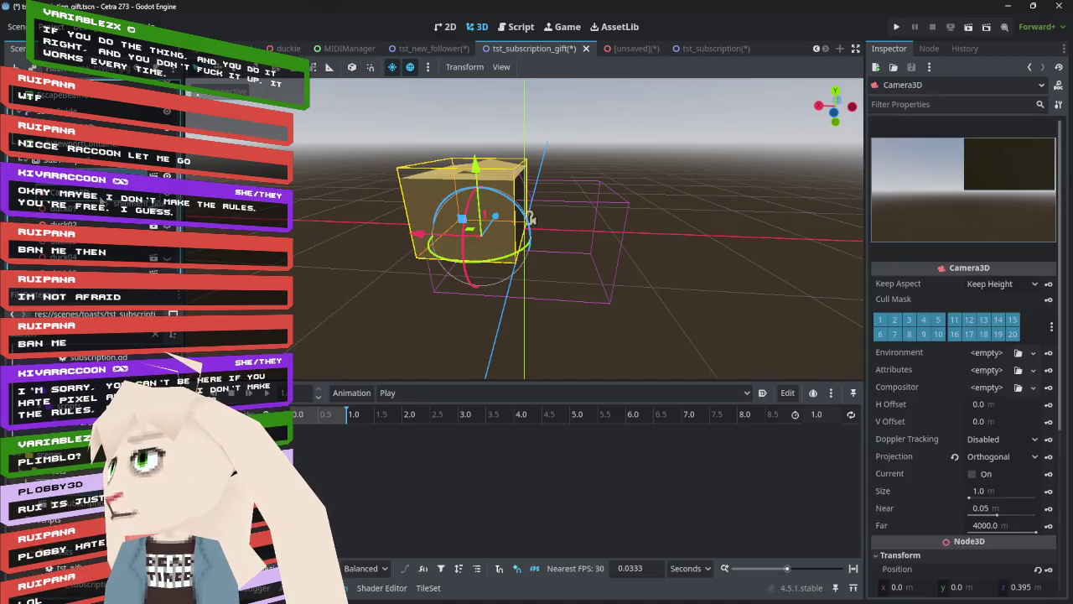
pyautogui.click(528, 218)
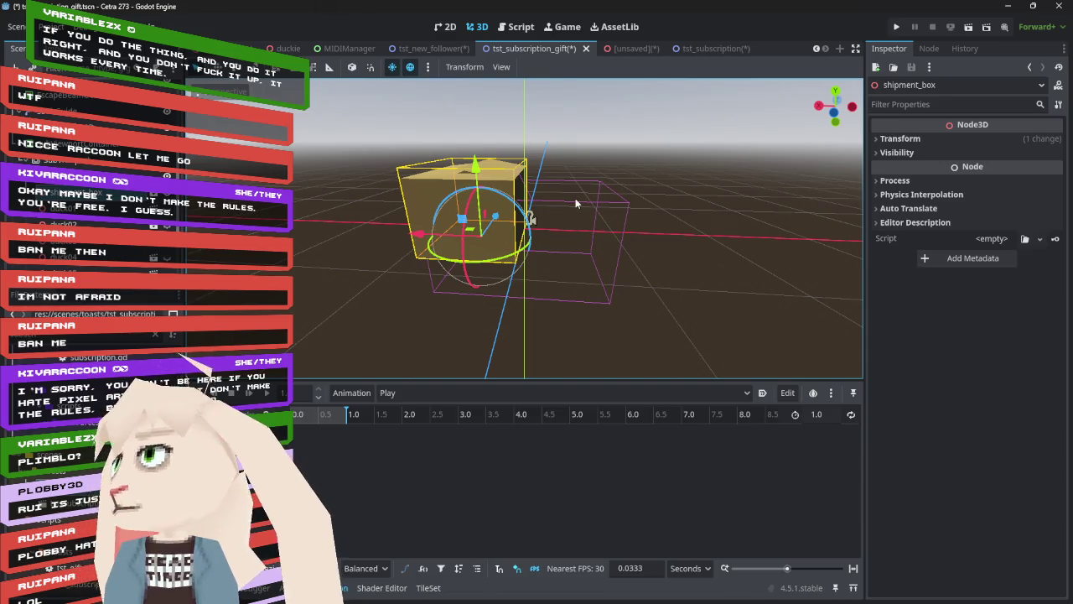
pyautogui.rightClick(87, 155)
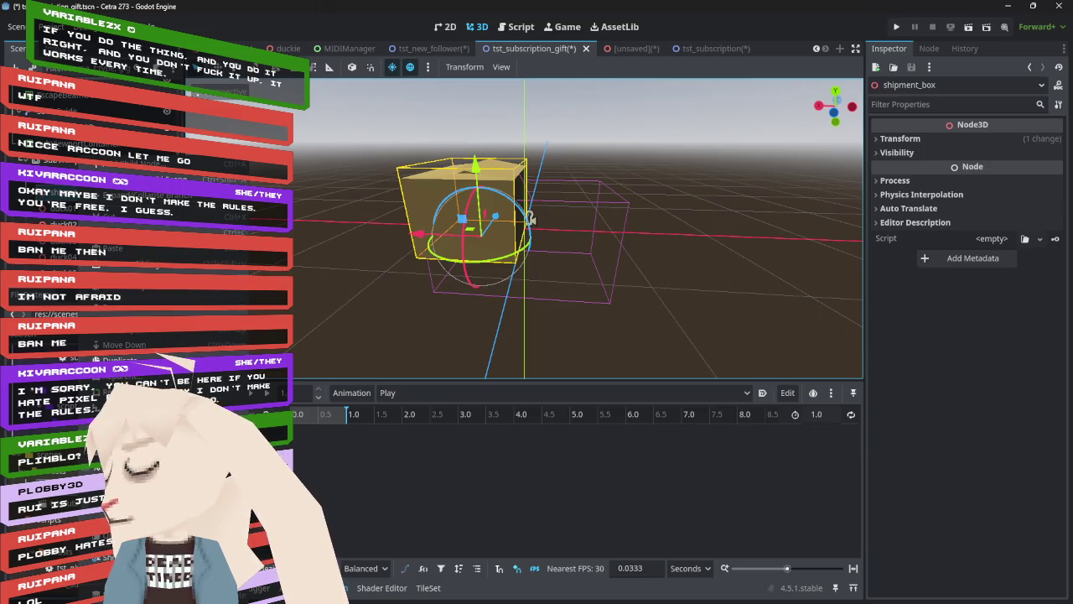
pyautogui.click(118, 378)
pyautogui.click(509, 217)
pyautogui.click(509, 217)
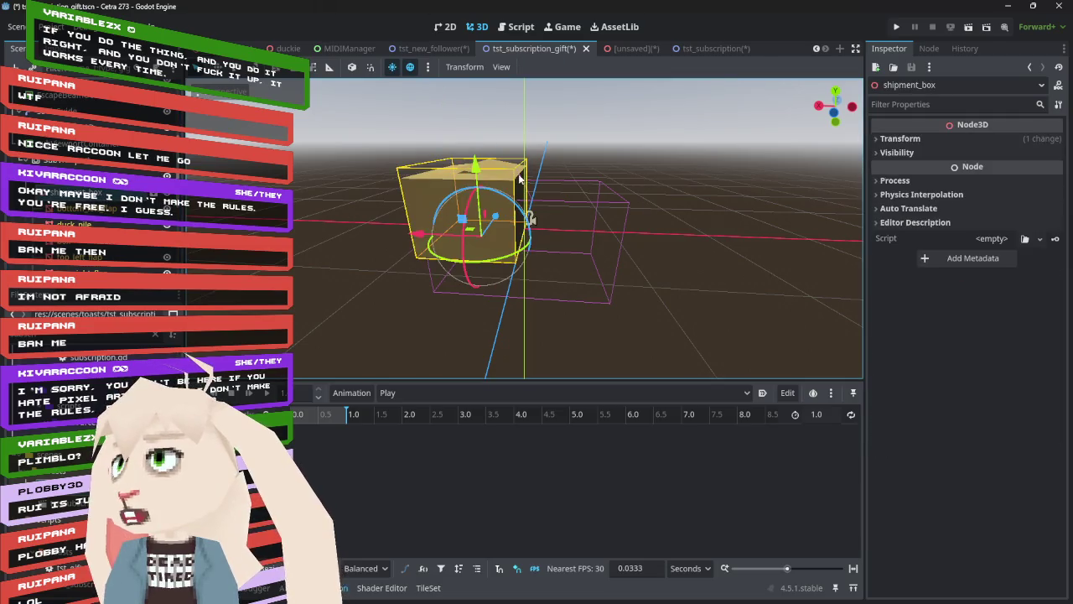
# - Preview the scene through Camera3D and select the shipment_box node
pyautogui.click(530, 217)
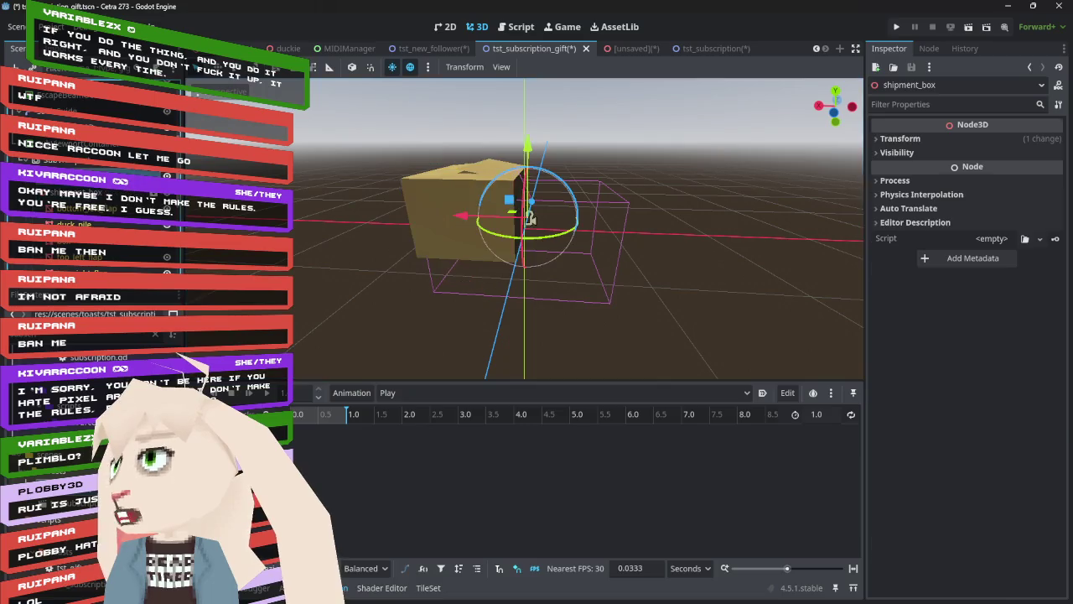
pyautogui.click(201, 117)
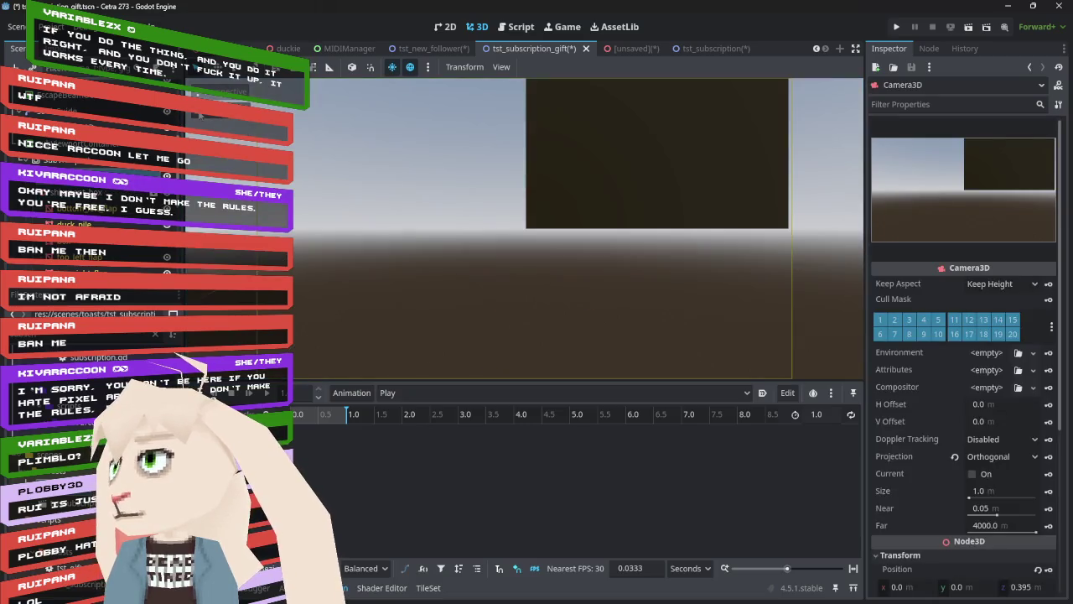
pyautogui.click(453, 209)
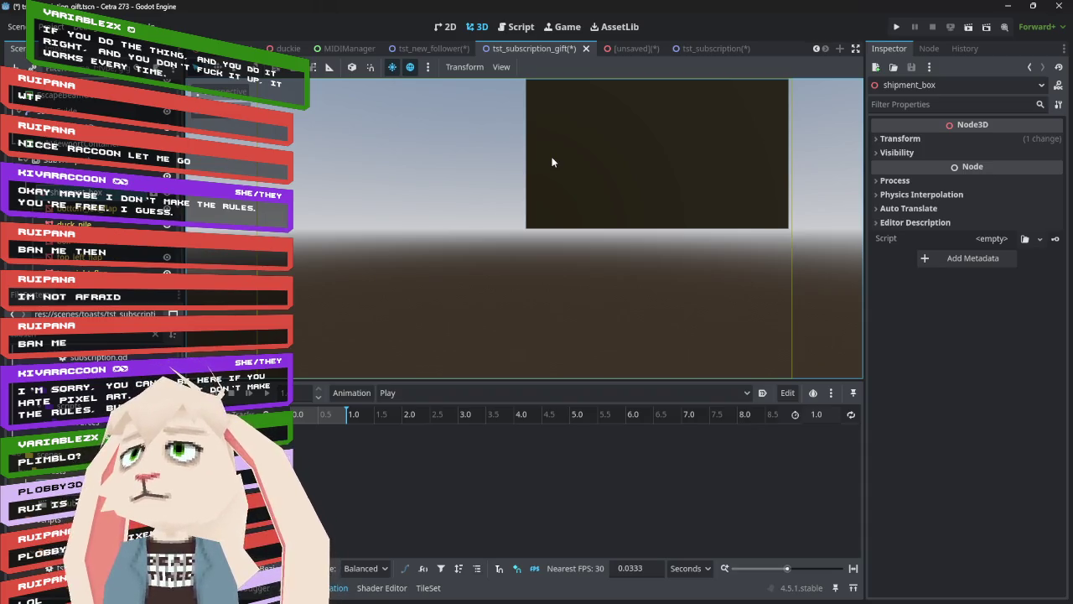
pyautogui.click(712, 47)
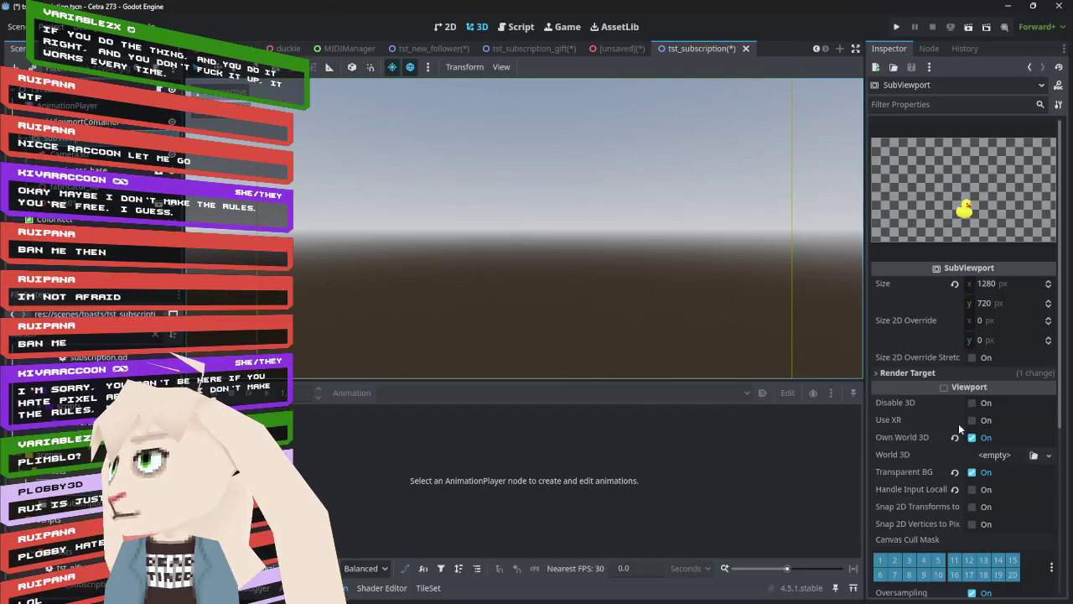
pyautogui.click(972, 438)
pyautogui.click(67, 105)
pyautogui.moveTo(324, 414)
pyautogui.mouseDown()
pyautogui.moveTo(361, 414)
pyautogui.moveTo(314, 414)
pyautogui.moveTo(500, 417)
pyautogui.moveTo(637, 434)
pyautogui.moveTo(277, 434)
pyautogui.moveTo(638, 433)
pyautogui.moveTo(285, 433)
pyautogui.moveTo(464, 426)
pyautogui.moveTo(317, 417)
pyautogui.moveTo(445, 430)
pyautogui.moveTo(335, 423)
pyautogui.moveTo(374, 429)
pyautogui.moveTo(637, 432)
pyautogui.moveTo(293, 427)
pyautogui.moveTo(361, 428)
pyautogui.moveTo(318, 428)
pyautogui.mouseUp()
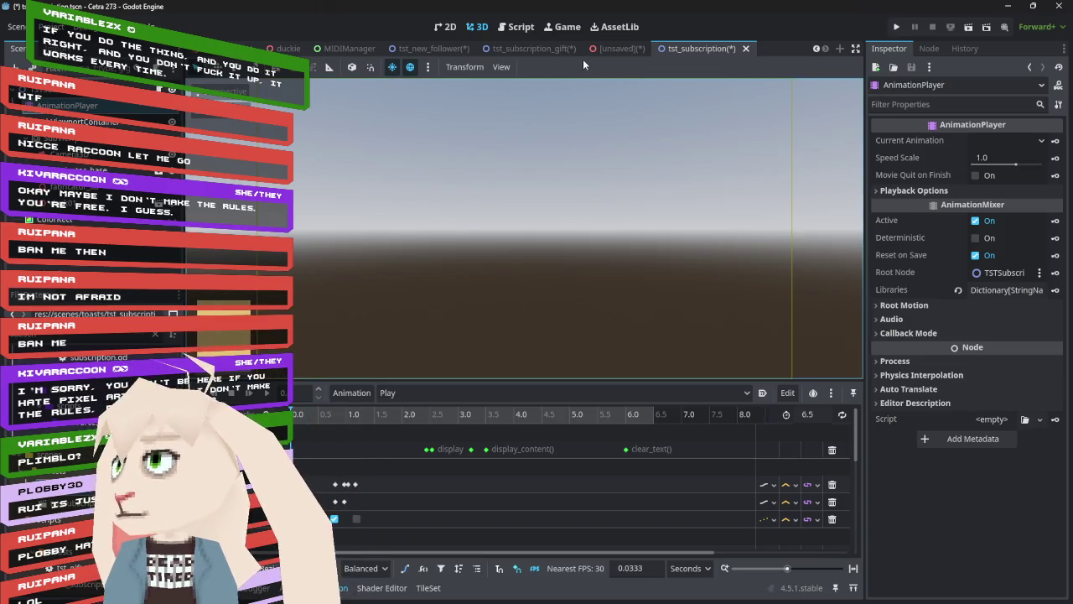
pyautogui.click(546, 49)
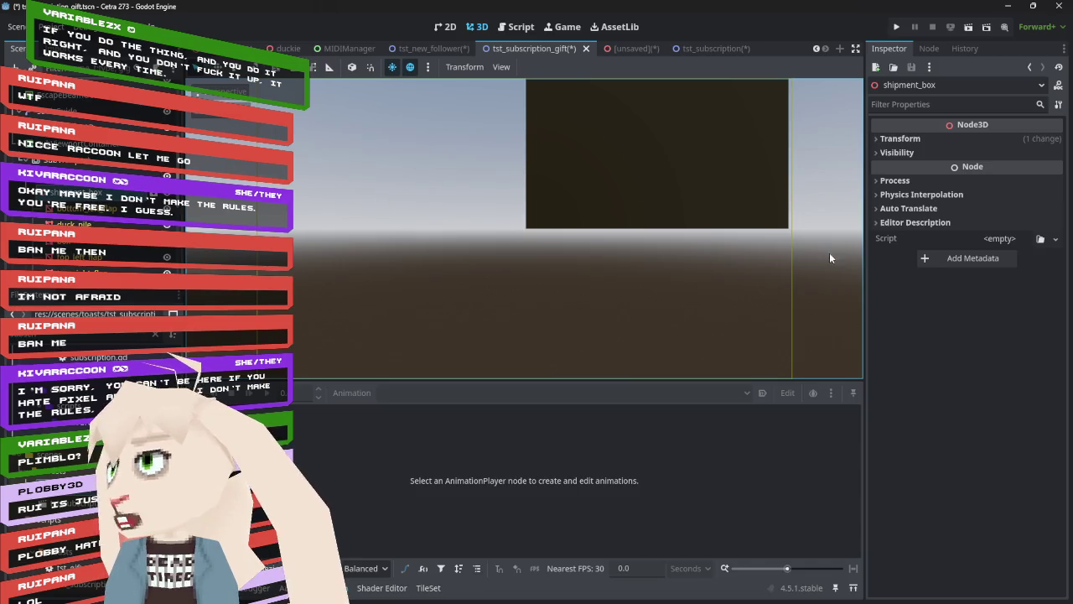
# - Save the unsaved box scene as res://models/model_scenes/shipment_box.tscn
pyautogui.click(634, 50)
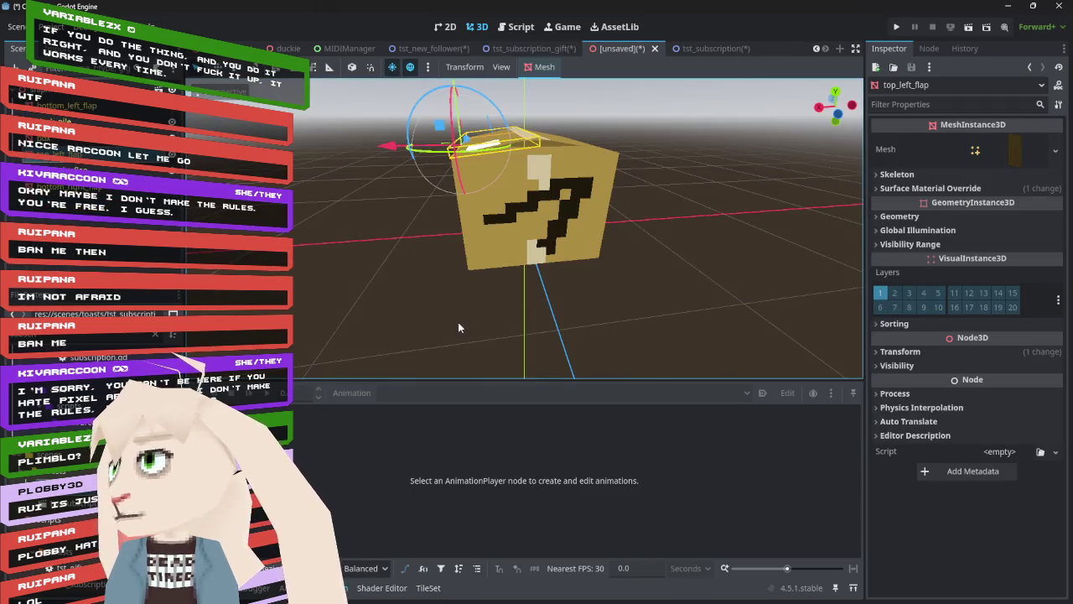
pyautogui.hotkey('ctrl', 's')
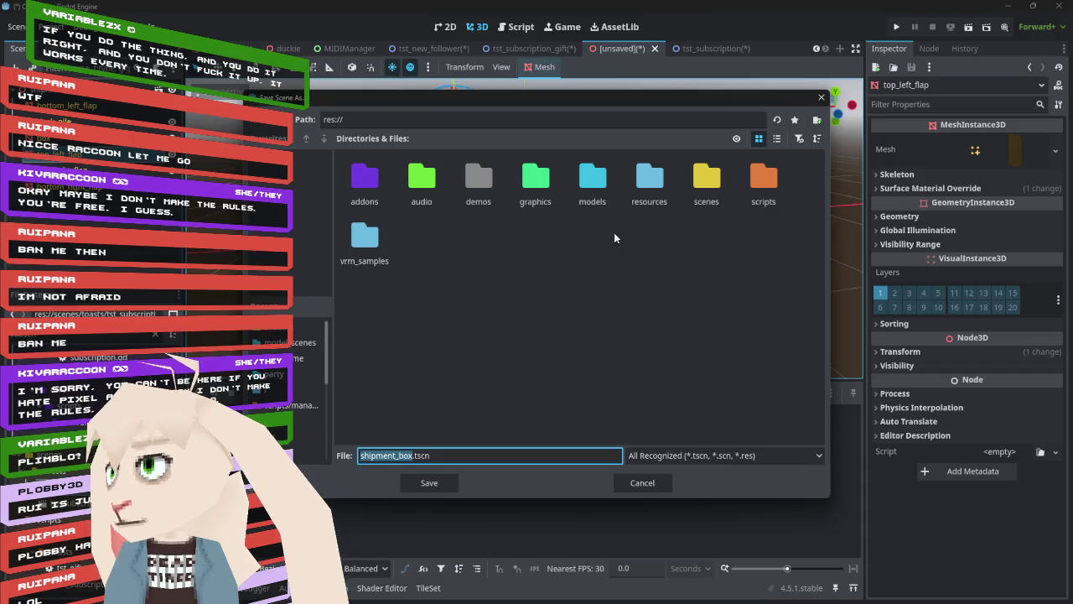
pyautogui.doubleClick(593, 180)
pyautogui.doubleClick(594, 178)
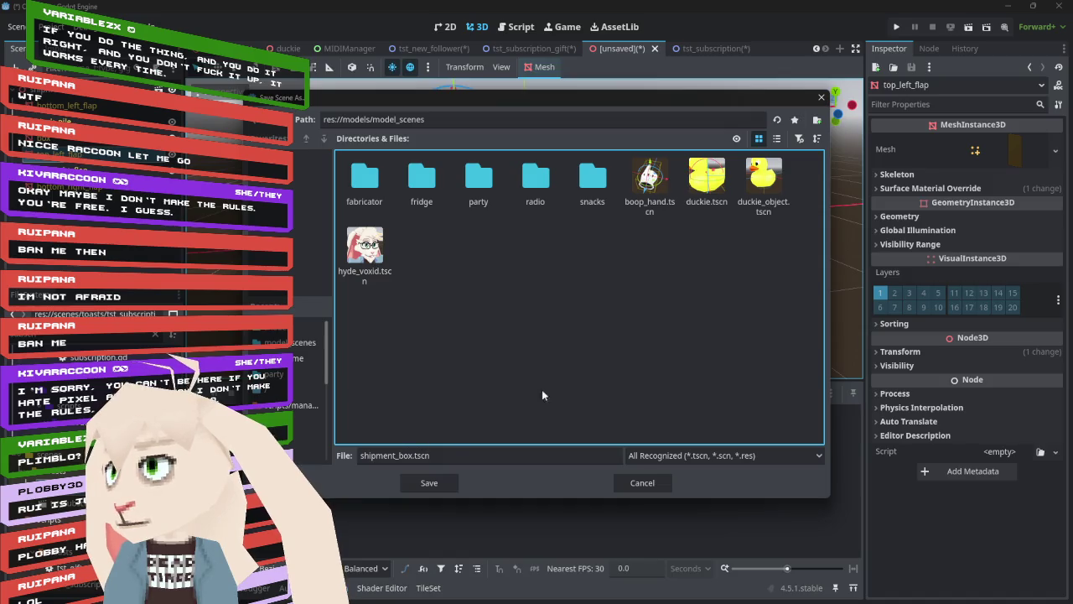
pyautogui.click(426, 480)
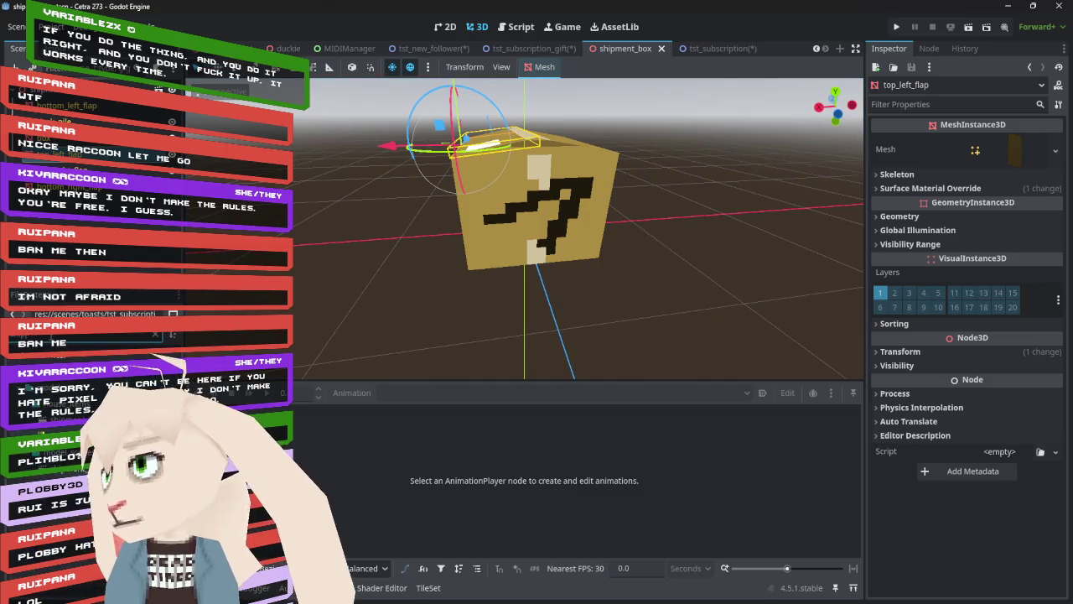
# - In tst_subscription_gift, delete the old shipment_box node and orbit to a front view of the remaining box
pyautogui.click(511, 48)
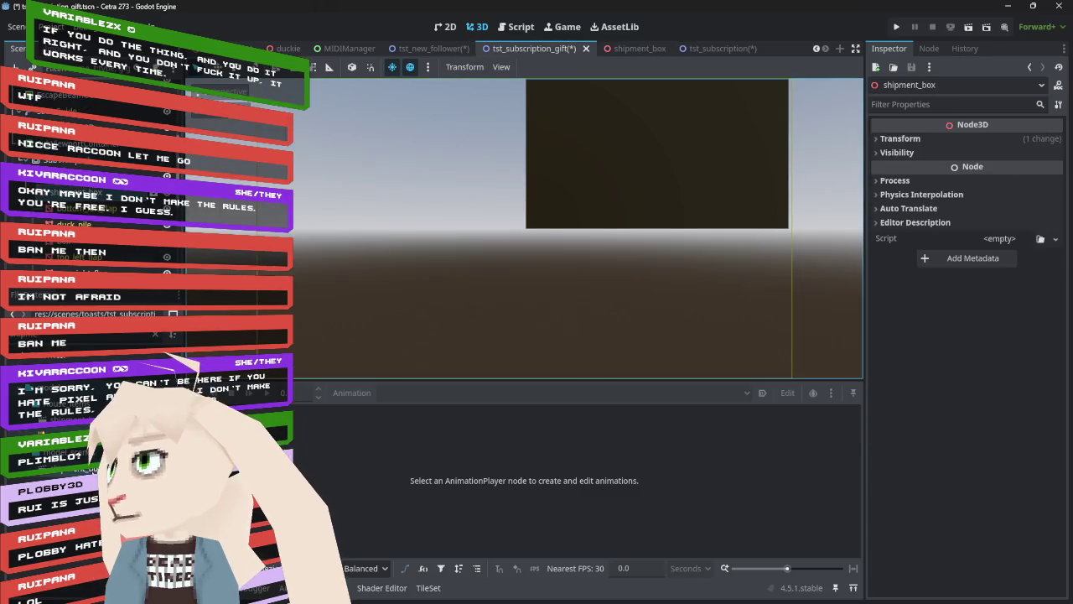
pyautogui.click(67, 167)
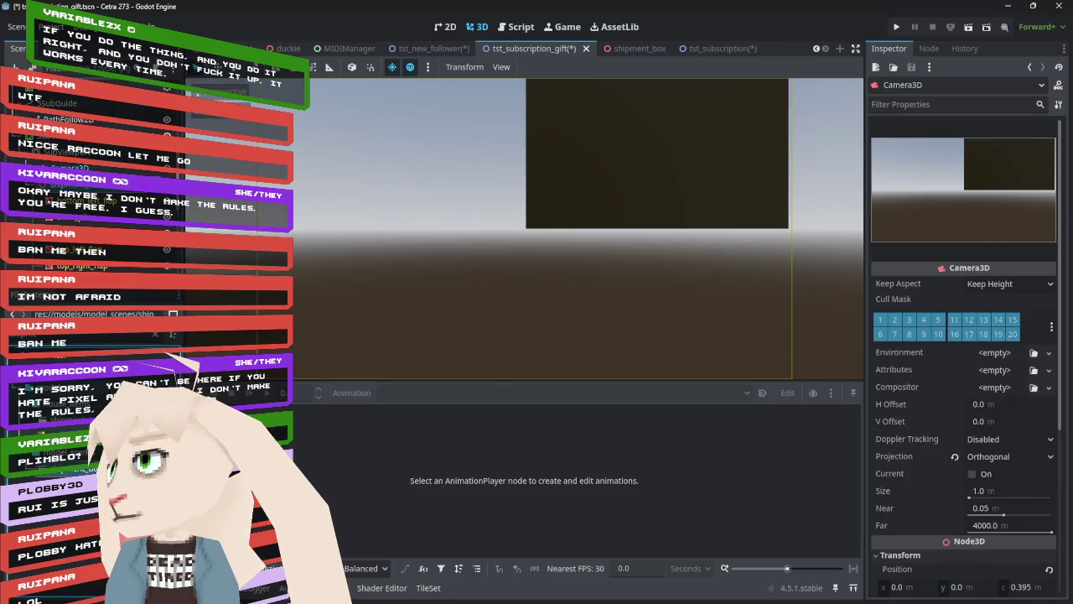
pyautogui.click(67, 185)
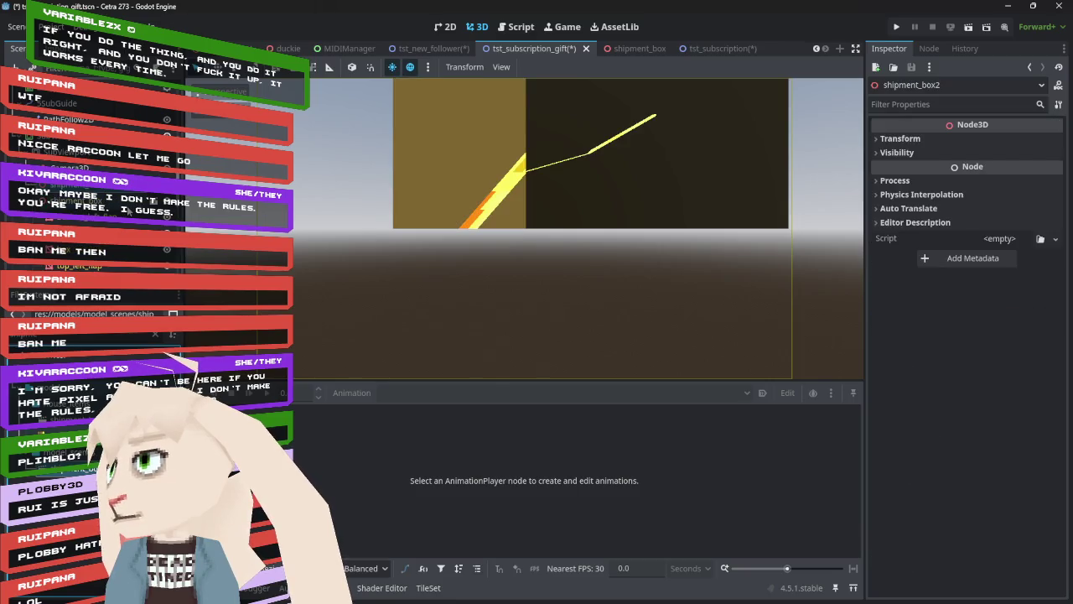
pyautogui.click(122, 201)
pyautogui.press('Delete')
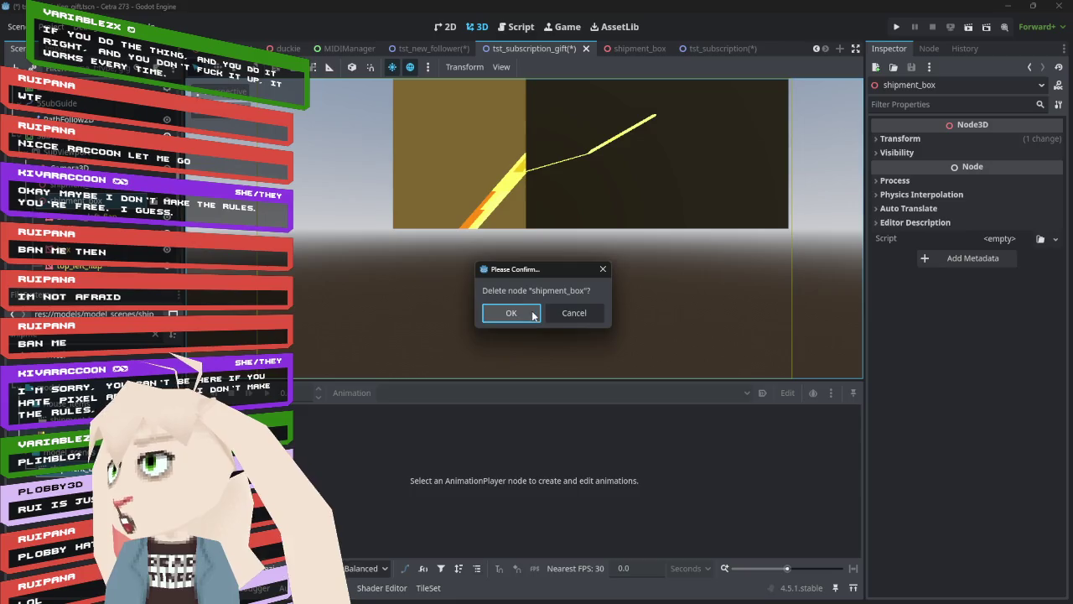
pyautogui.click(534, 314)
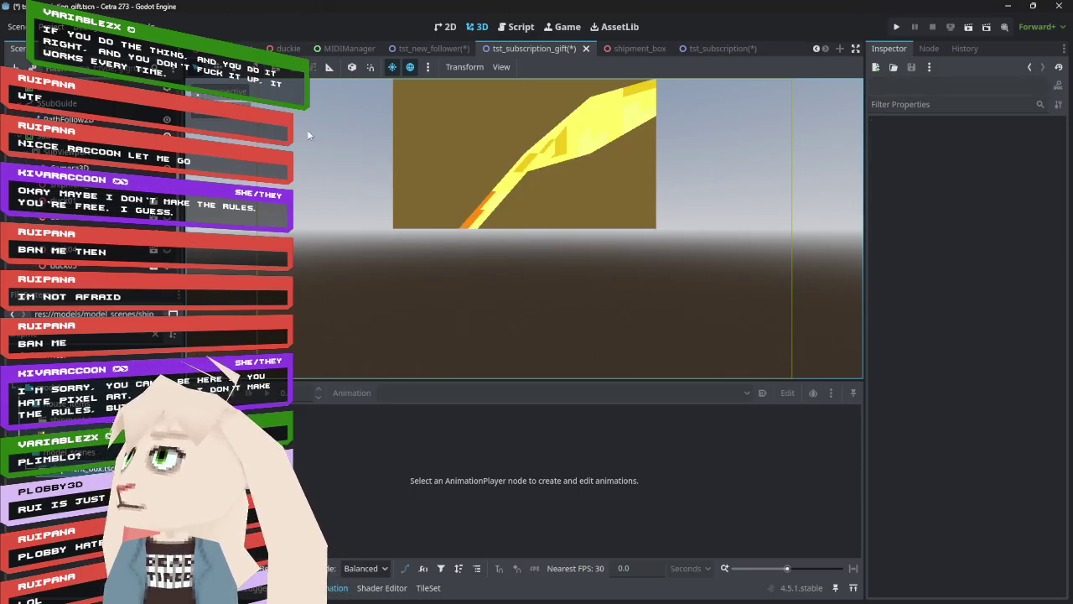
pyautogui.scroll(-5, 394, 191)
pyautogui.moveTo(394, 191)
pyautogui.mouseDown()
pyautogui.moveTo(625, 240)
pyautogui.moveTo(598, 240)
pyautogui.mouseUp()
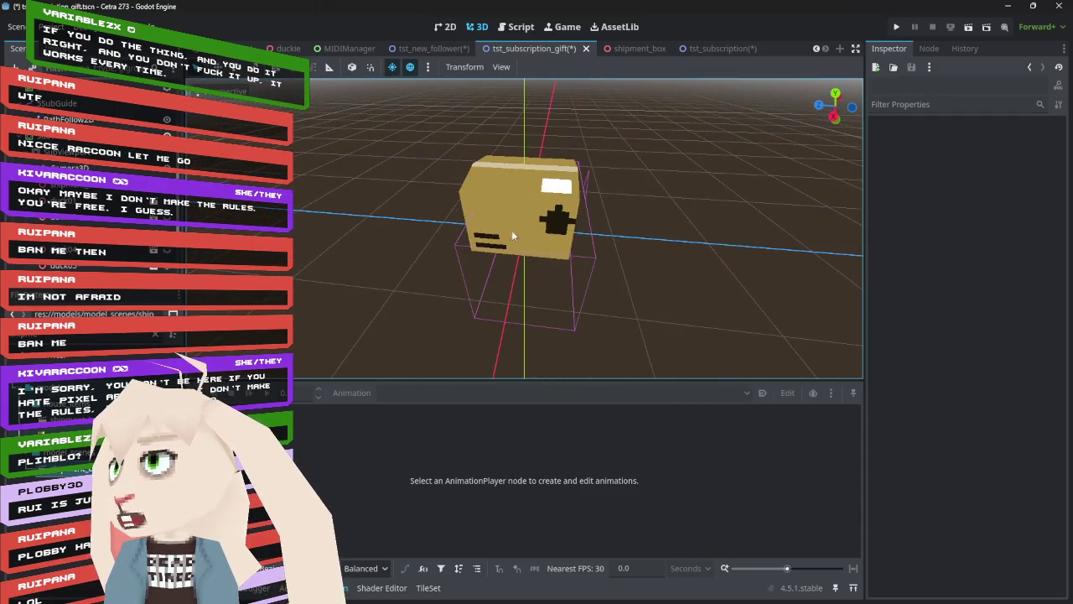
pyautogui.moveTo(511, 229)
pyautogui.mouseDown()
pyautogui.moveTo(425, 181)
pyautogui.moveTo(424, 202)
pyautogui.moveTo(541, 201)
pyautogui.moveTo(525, 161)
pyautogui.mouseUp()
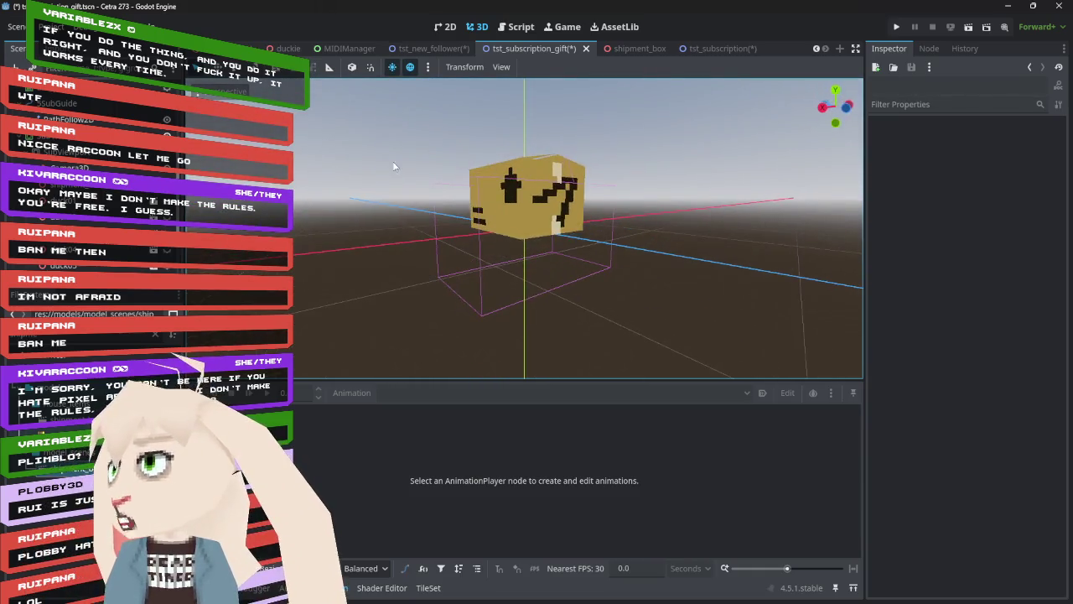
# - Scale the shipment_box scene root uniformly to 0.2
pyautogui.click(626, 50)
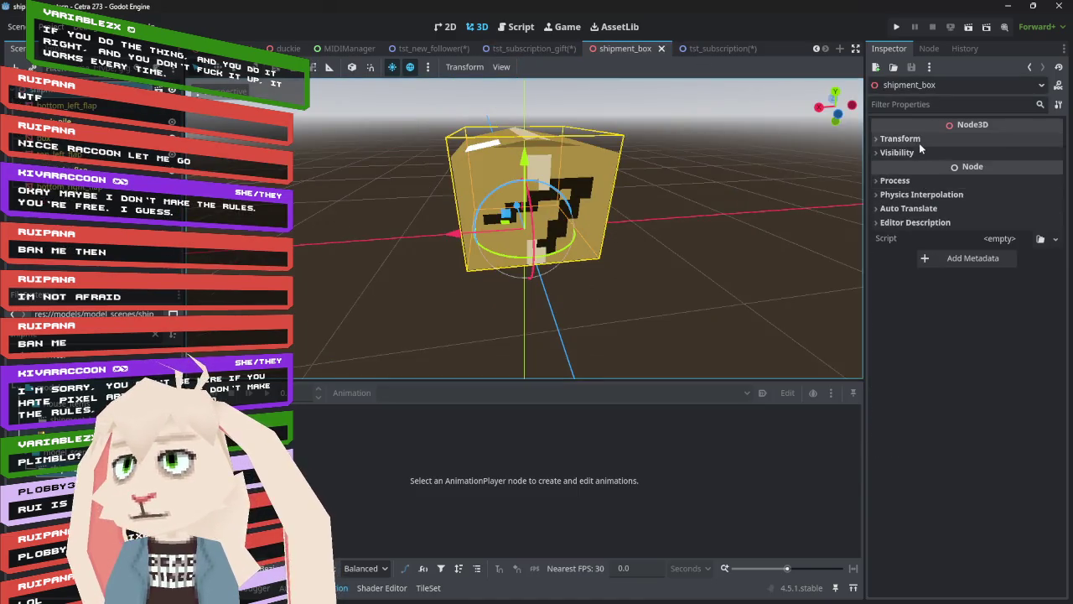
pyautogui.click(900, 139)
pyautogui.click(925, 243)
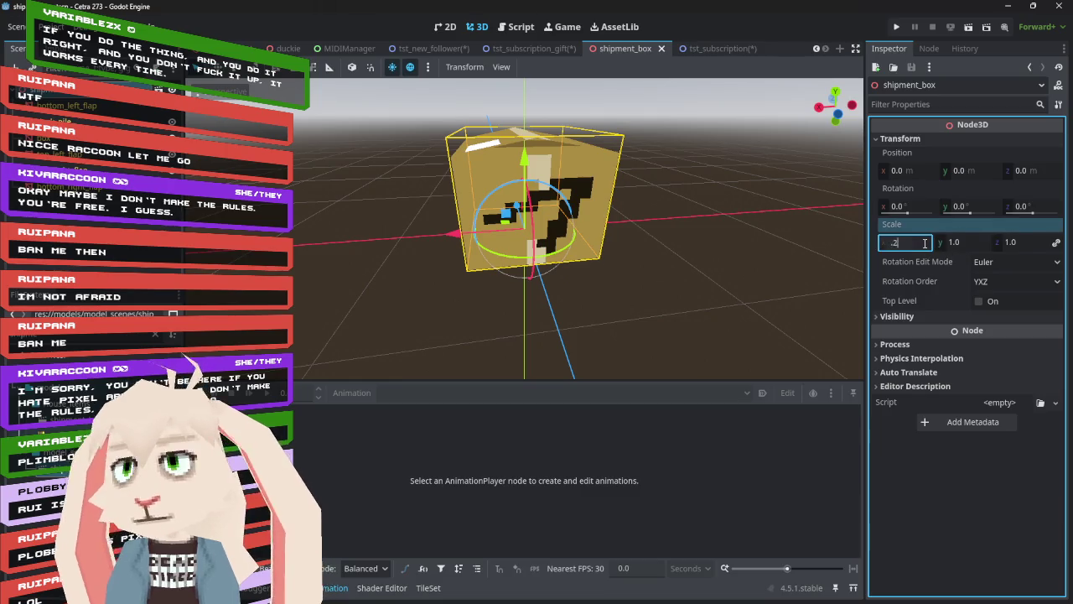
pyautogui.press('Return')
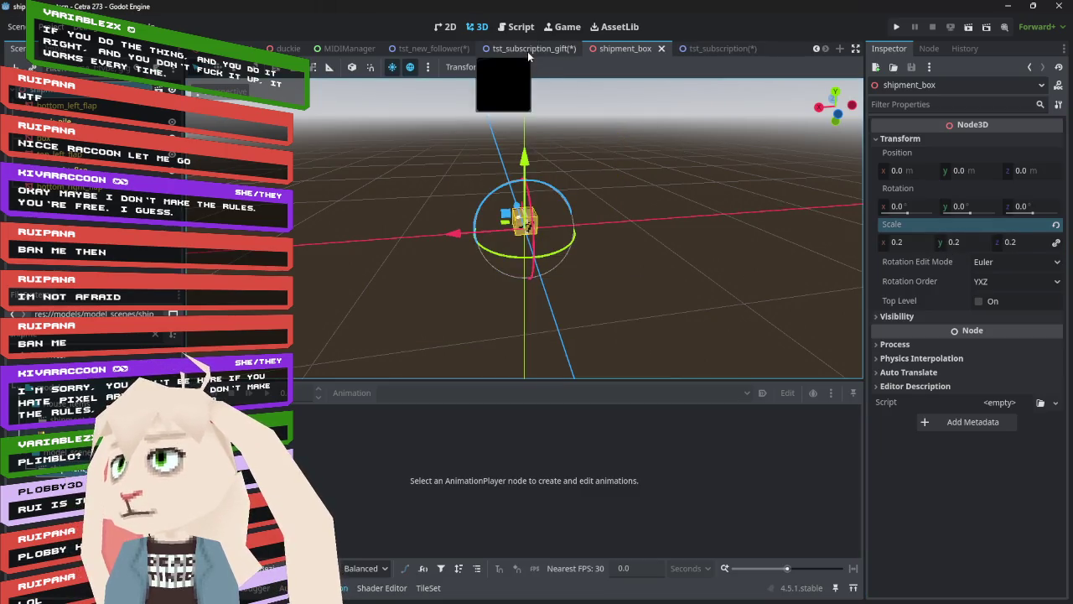
# - Compare the box size in tst_subscription_gift with fabricator_base's scale in tst_subscription
pyautogui.click(527, 48)
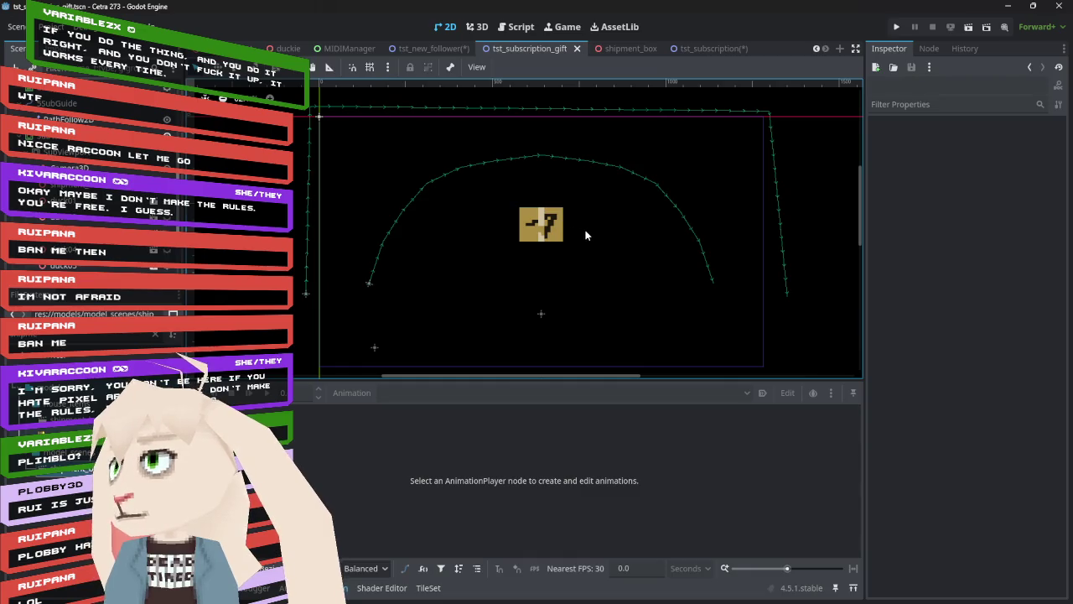
pyautogui.click(712, 49)
pyautogui.click(92, 170)
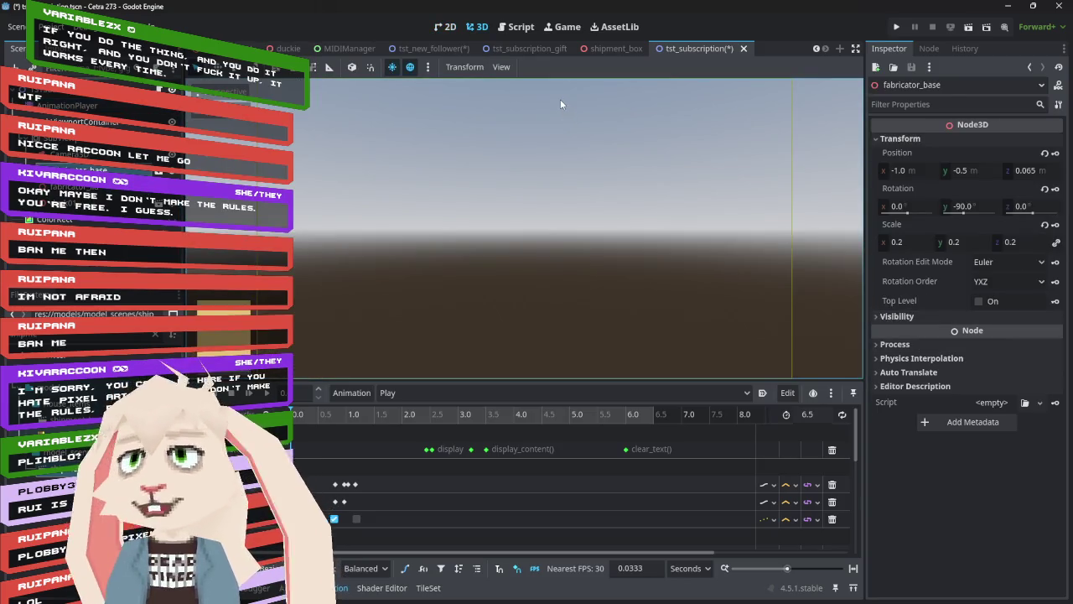
pyautogui.moveTo(571, 50)
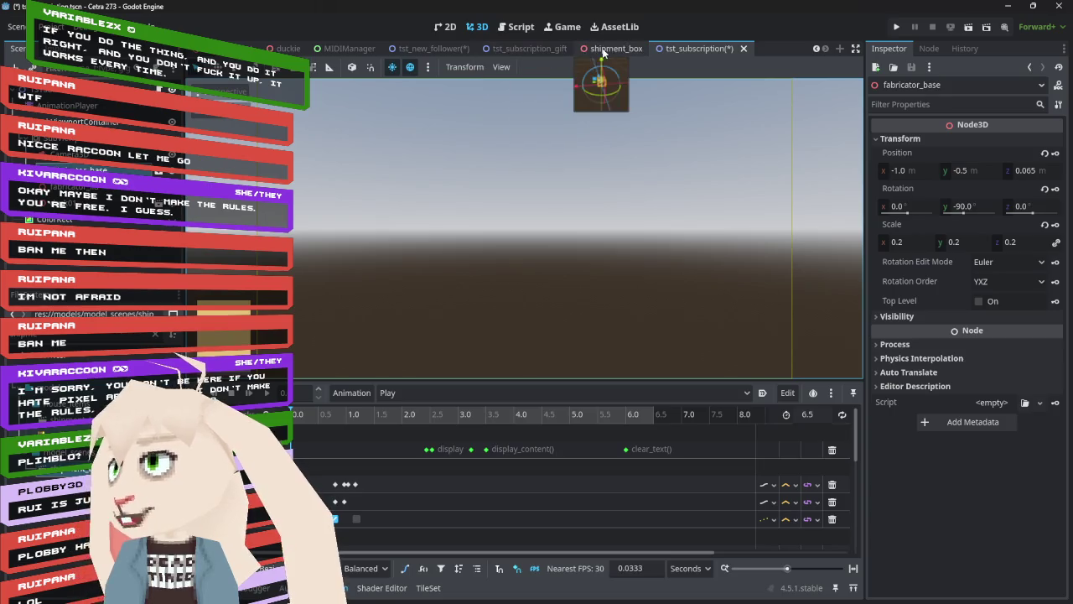
pyautogui.click(609, 49)
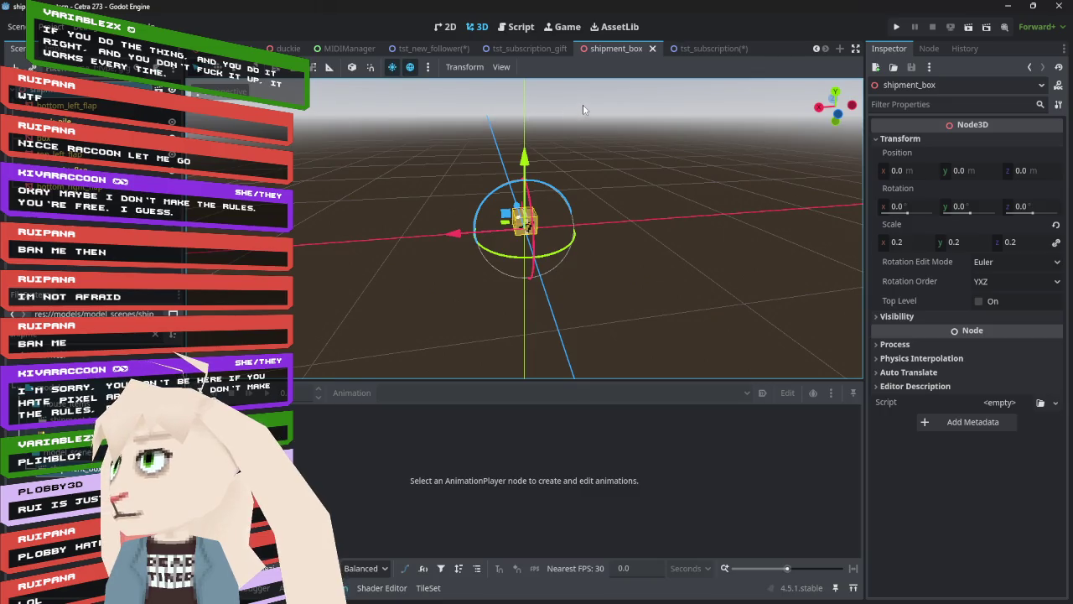
pyautogui.moveTo(462, 51)
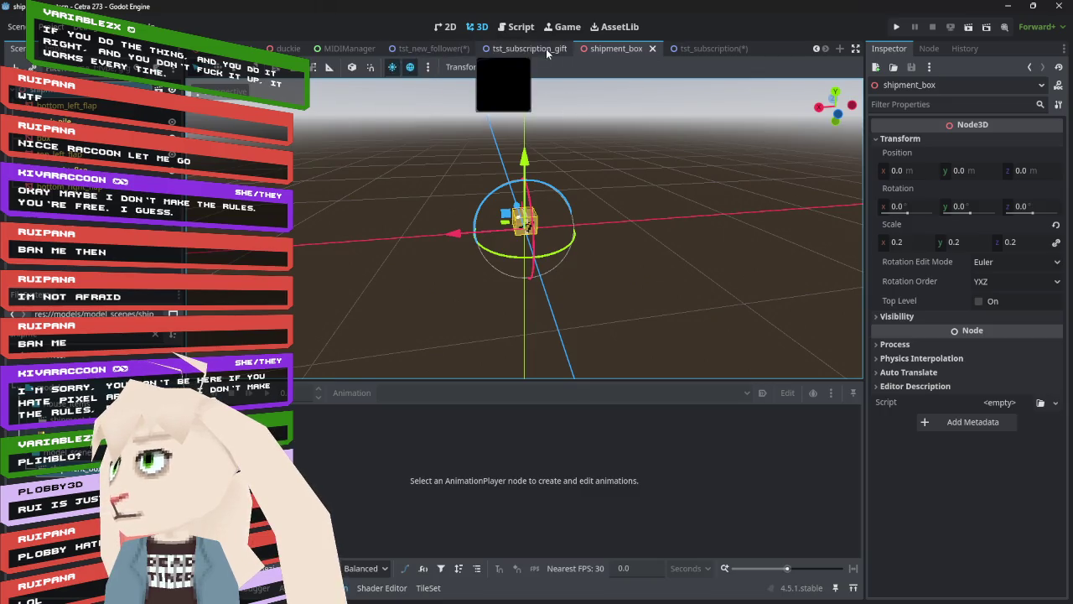
pyautogui.click(524, 49)
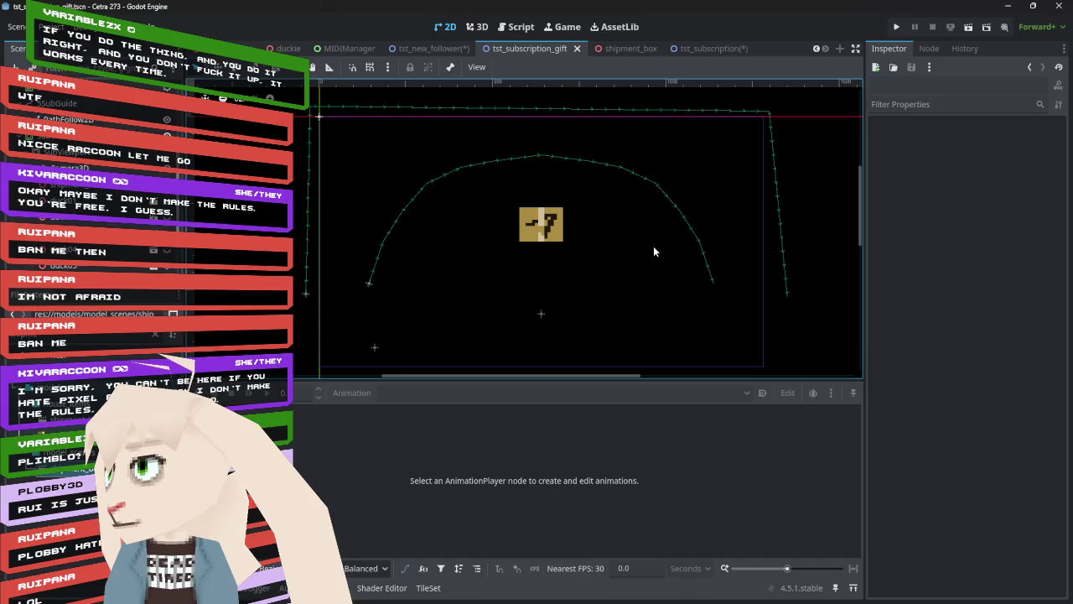
# - Show the gift scene in 3D and paste the copied nodes into the scene tree
pyautogui.click(58, 188)
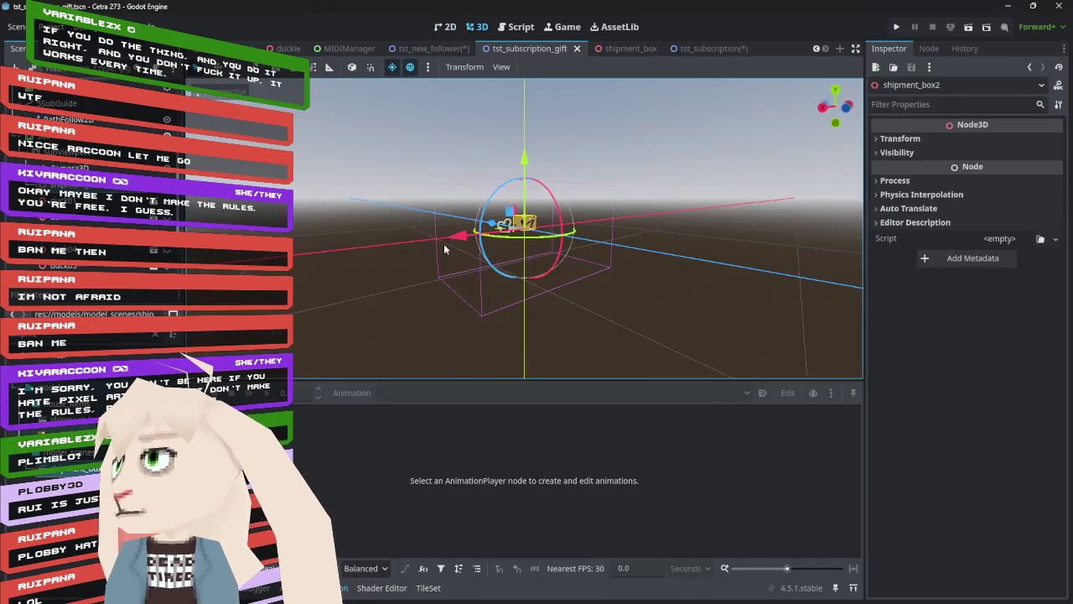
pyautogui.moveTo(650, 157); pyautogui.dragTo(597, 184)
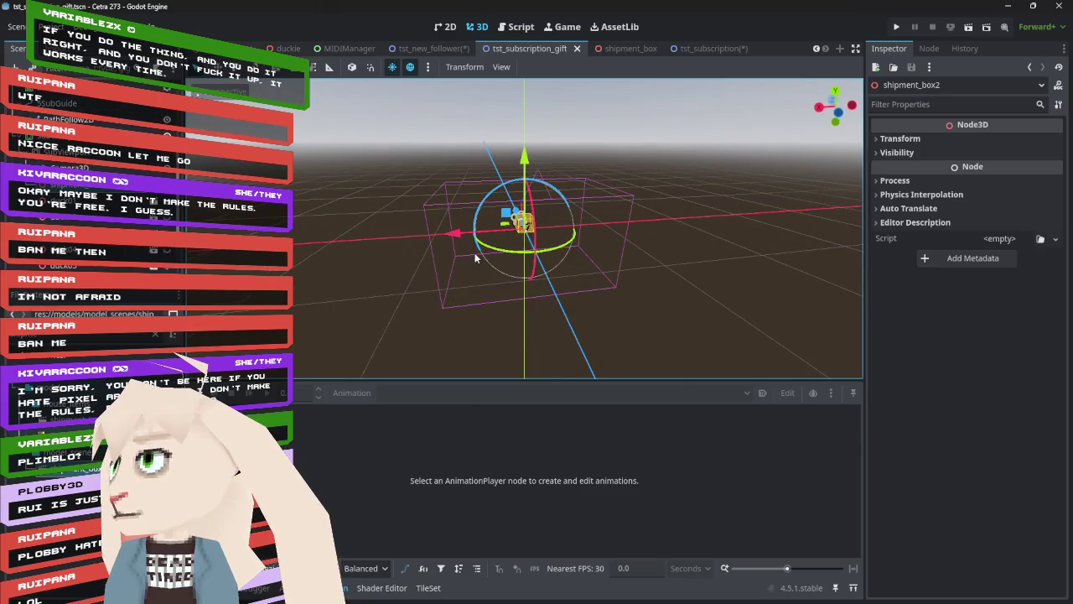
pyautogui.rightClick(97, 158)
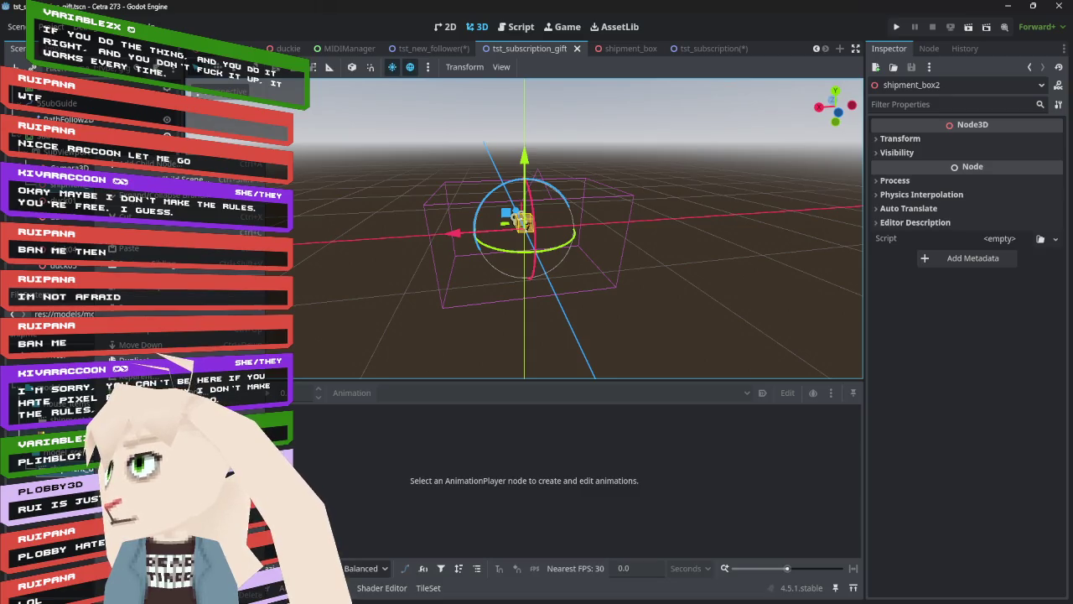
pyautogui.click(129, 248)
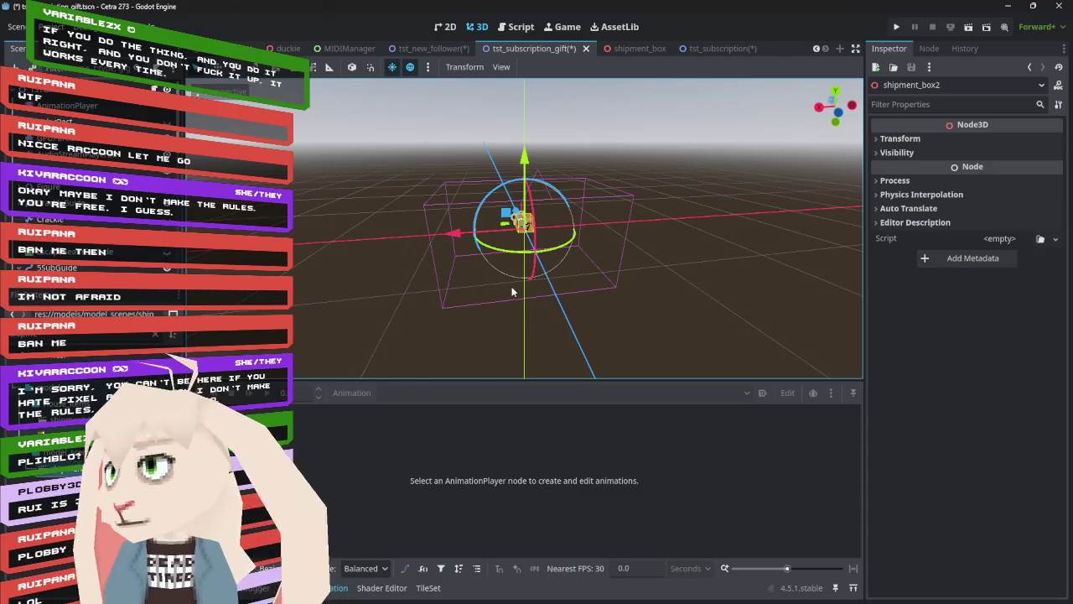
pyautogui.scroll(5, 562, 273)
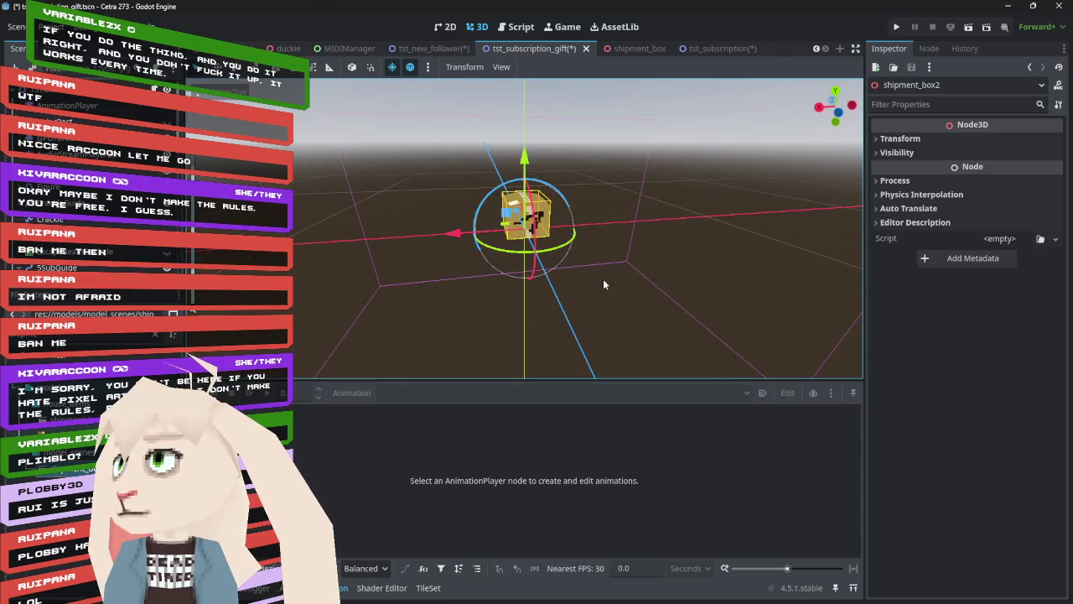
pyautogui.moveTo(604, 285)
pyautogui.mouseDown()
pyautogui.moveTo(826, 322)
pyautogui.moveTo(836, 344)
pyautogui.moveTo(708, 324)
pyautogui.moveTo(638, 347)
pyautogui.mouseUp()
# - Rotate shipment_box2 in local space and slide it left along the X axis
pyautogui.moveTo(560, 261); pyautogui.dragTo(517, 268)
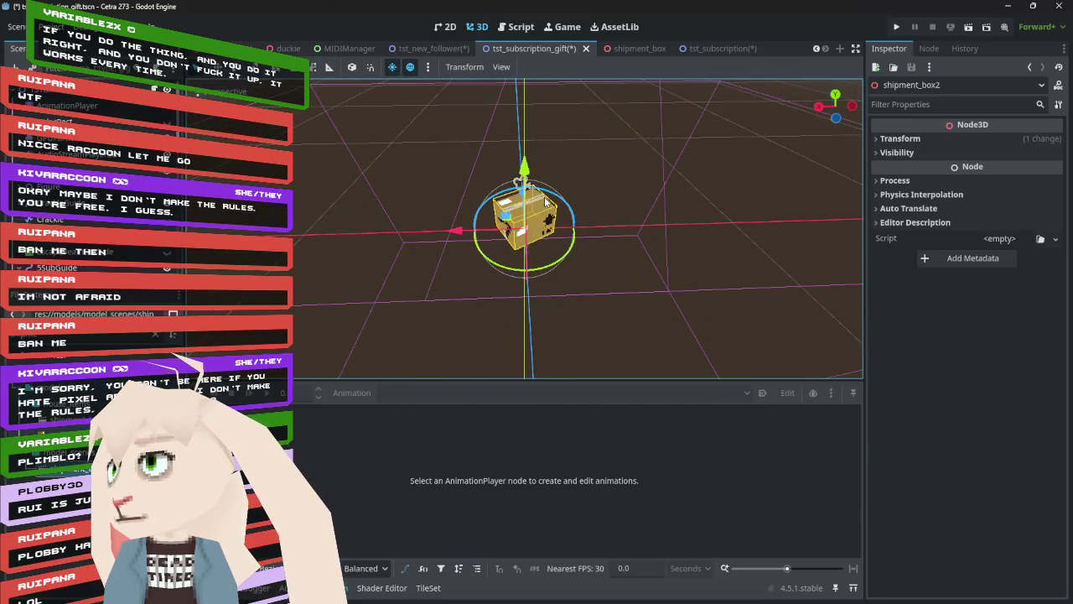
pyautogui.click(352, 67)
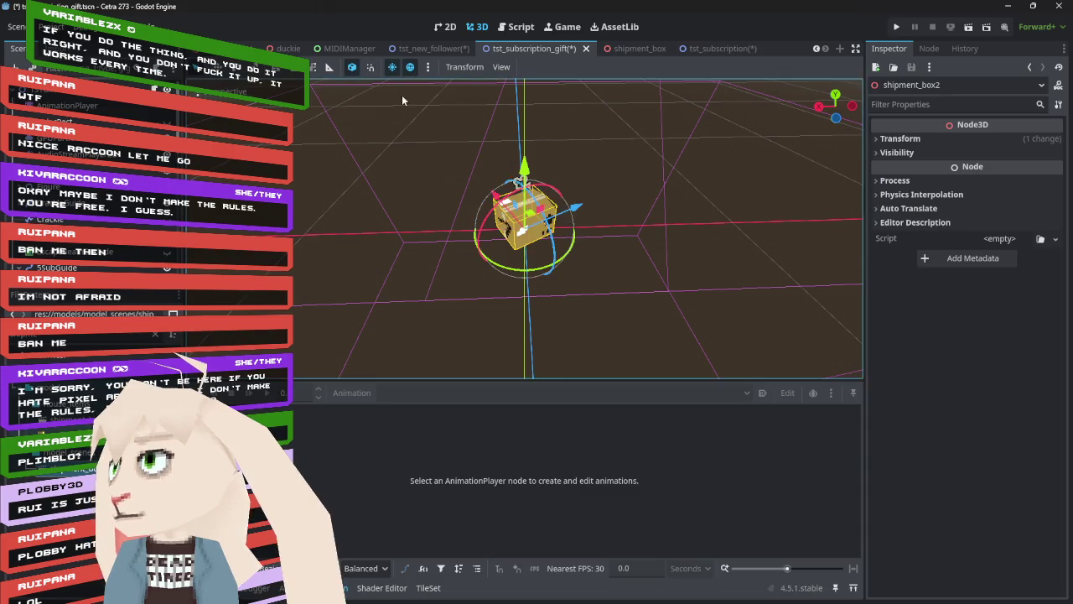
pyautogui.moveTo(551, 239)
pyautogui.mouseDown()
pyautogui.moveTo(574, 325)
pyautogui.moveTo(550, 343)
pyautogui.moveTo(520, 339)
pyautogui.mouseUp()
pyautogui.moveTo(607, 293)
pyautogui.mouseDown()
pyautogui.moveTo(656, 253)
pyautogui.moveTo(650, 201)
pyautogui.moveTo(499, 249)
pyautogui.mouseUp()
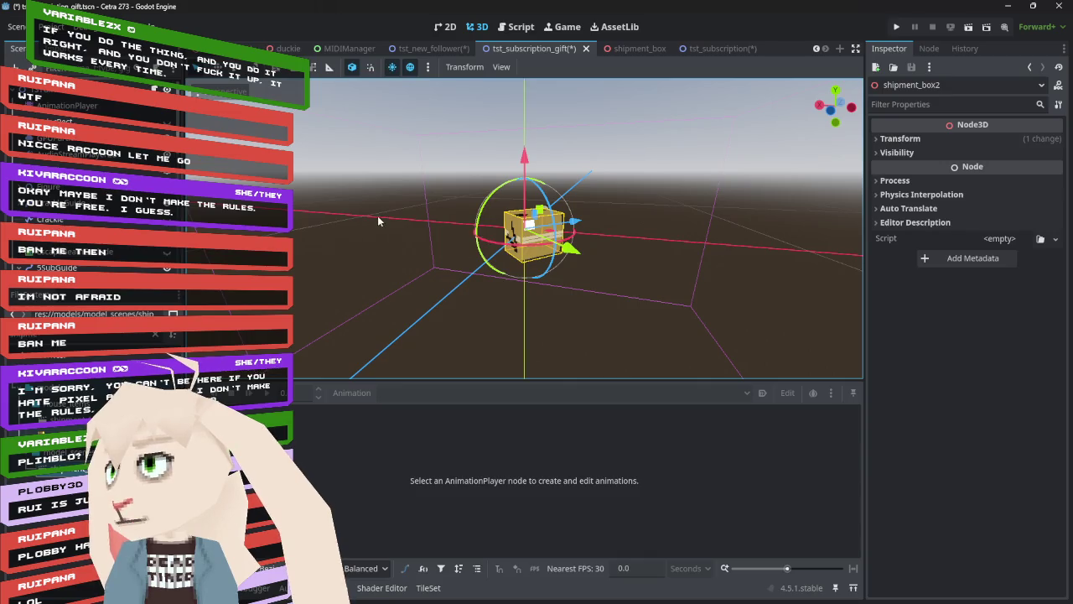
pyautogui.scroll(-3, 374, 220)
pyautogui.moveTo(374, 220)
pyautogui.mouseDown()
pyautogui.moveTo(492, 144)
pyautogui.moveTo(525, 208)
pyautogui.mouseUp()
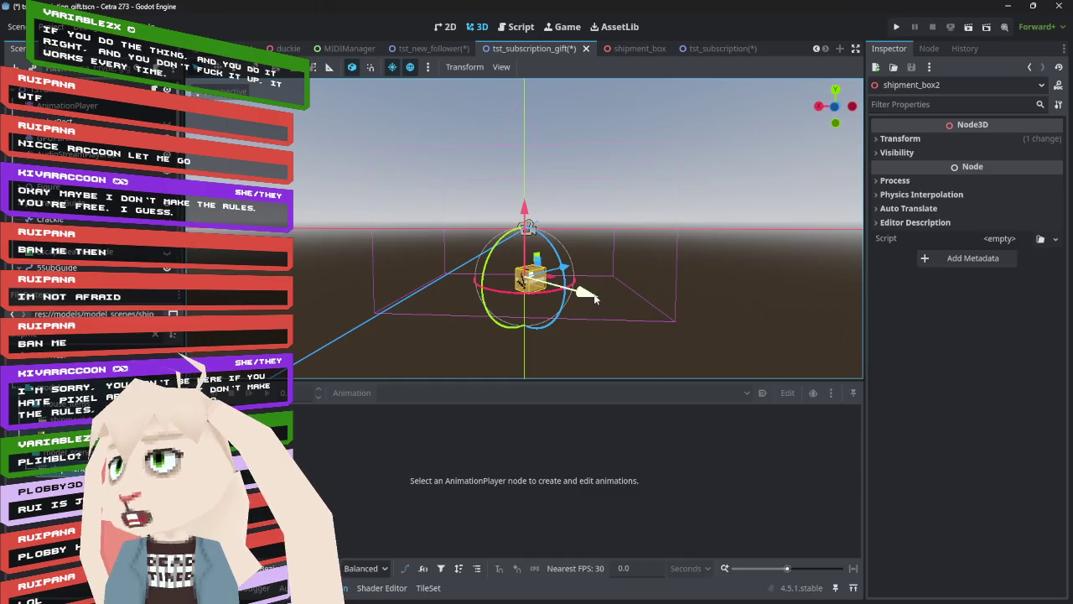
pyautogui.moveTo(571, 270)
pyautogui.mouseDown()
pyautogui.moveTo(530, 274)
pyautogui.moveTo(558, 318)
pyautogui.moveTo(648, 343)
pyautogui.moveTo(575, 312)
pyautogui.moveTo(499, 310)
pyautogui.moveTo(527, 220)
pyautogui.moveTo(488, 230)
pyautogui.moveTo(553, 212)
pyautogui.moveTo(593, 216)
pyautogui.mouseUp()
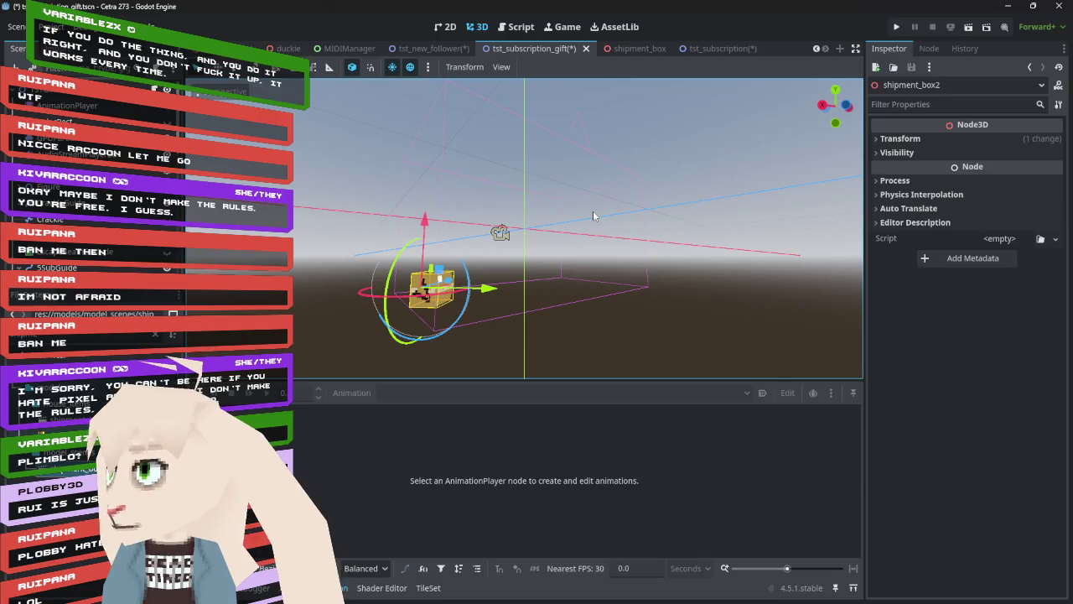
pyautogui.moveTo(592, 217)
pyautogui.mouseDown()
pyautogui.moveTo(593, 180)
pyautogui.moveTo(459, 226)
pyautogui.mouseUp()
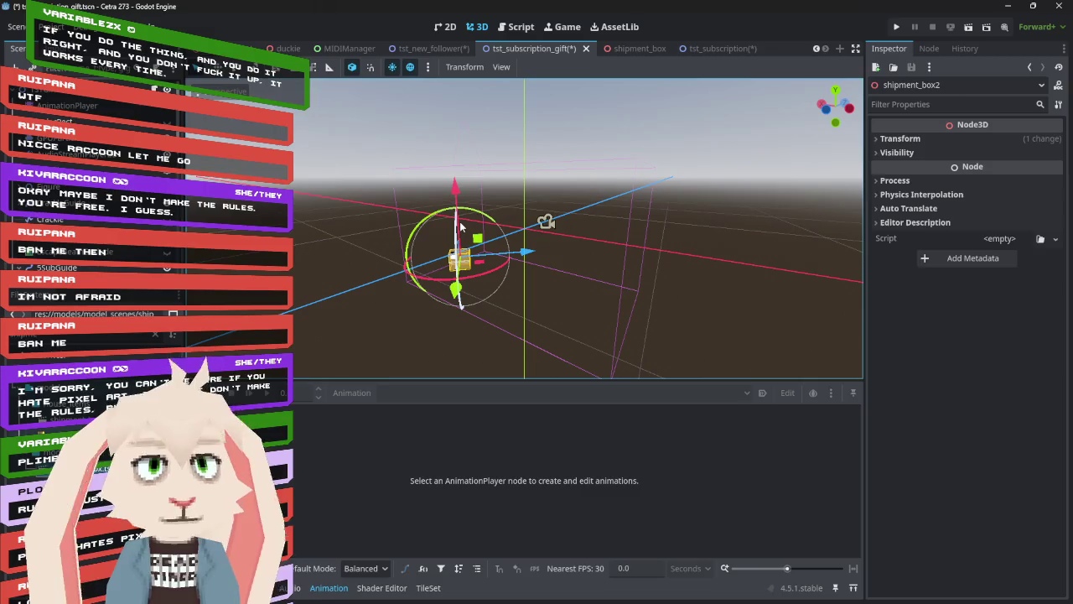
# - Key shipment_box2's position and rotation at 1.0 seconds in the Play animation
pyautogui.click(67, 105)
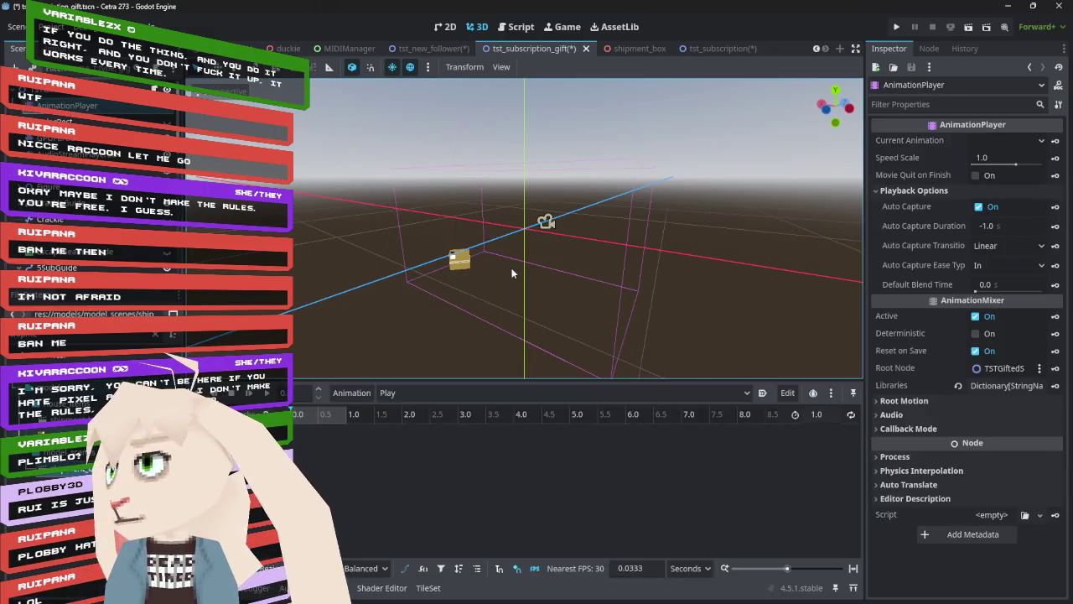
pyautogui.click(346, 414)
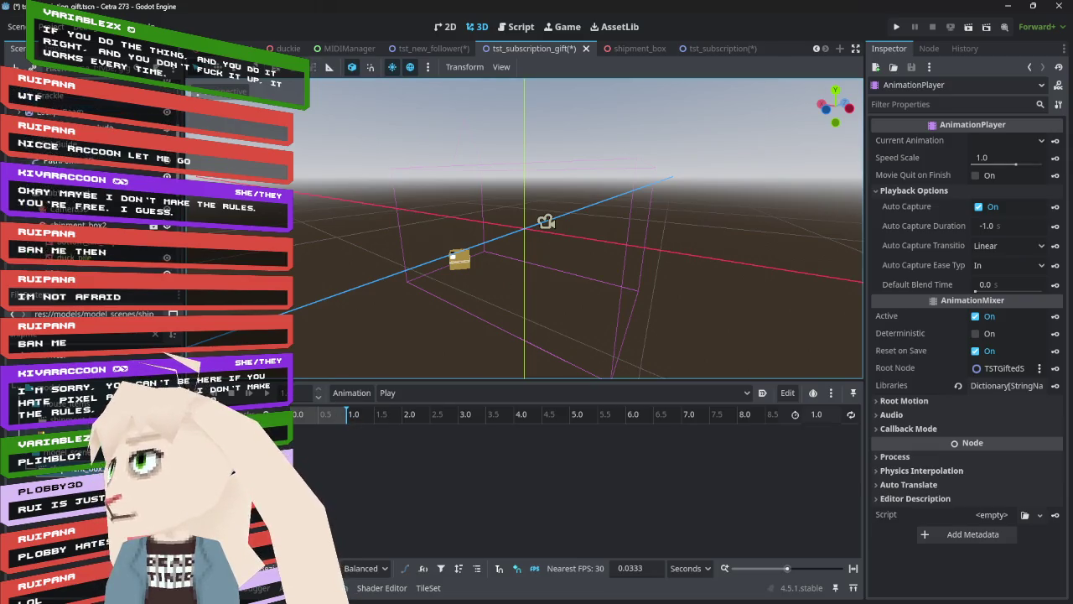
pyautogui.click(459, 258)
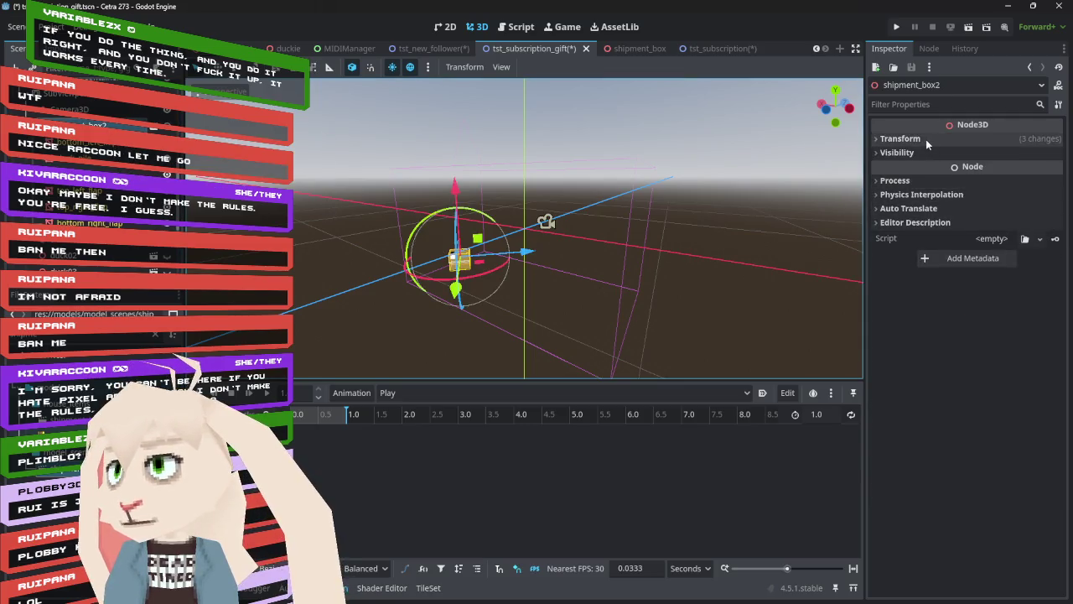
pyautogui.click(925, 139)
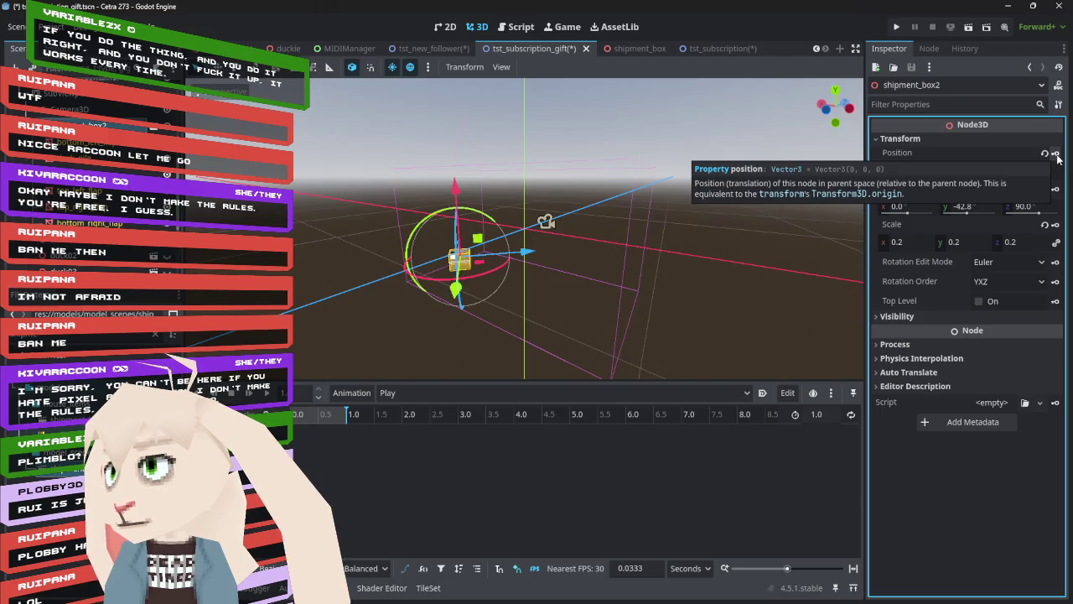
pyautogui.click(1055, 154)
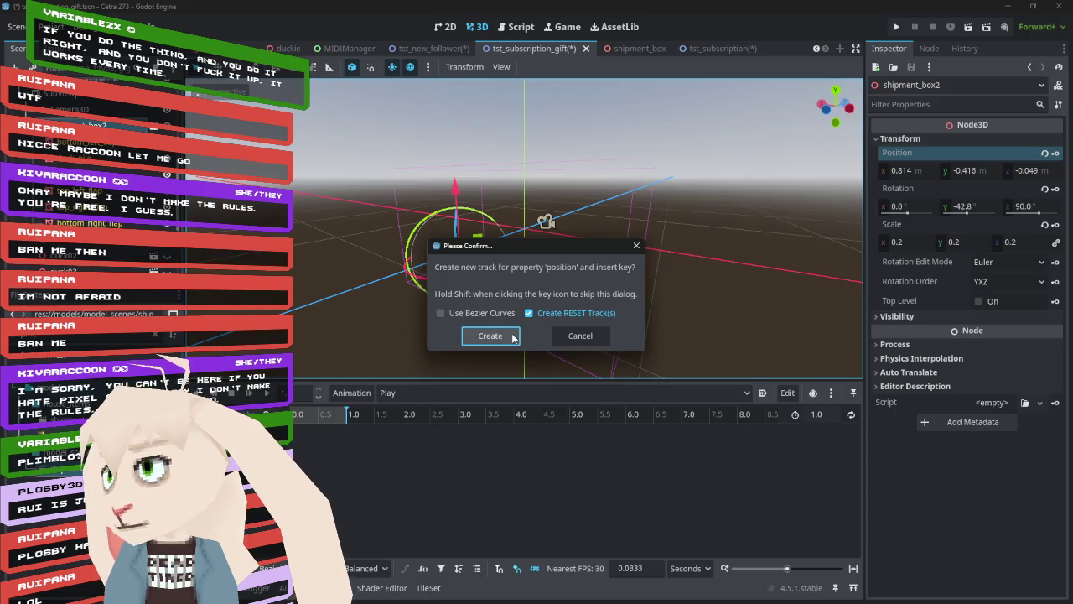
pyautogui.click(512, 336)
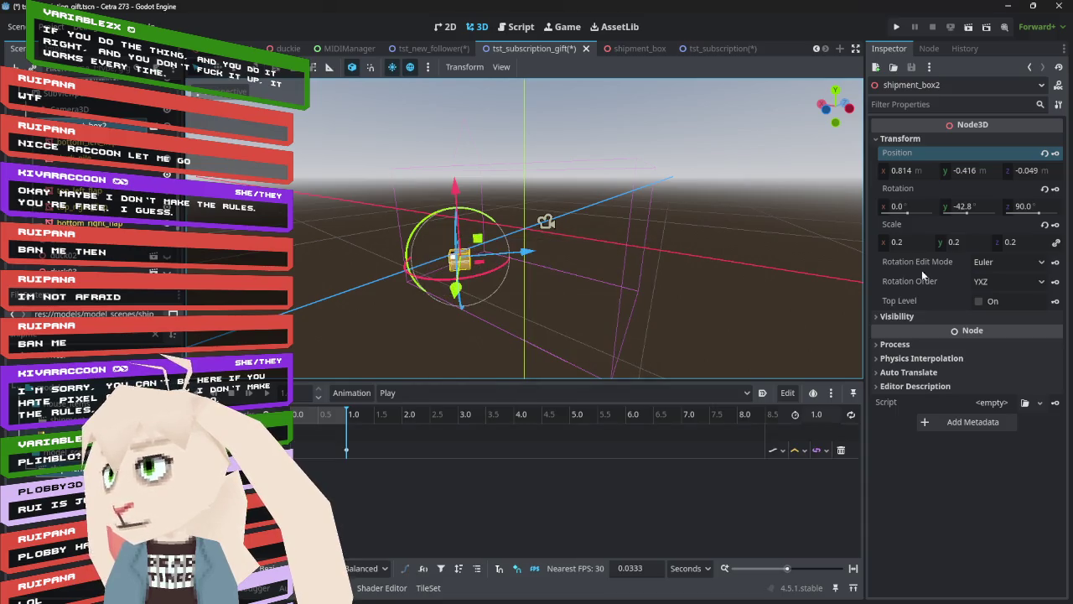
pyautogui.click(1056, 188)
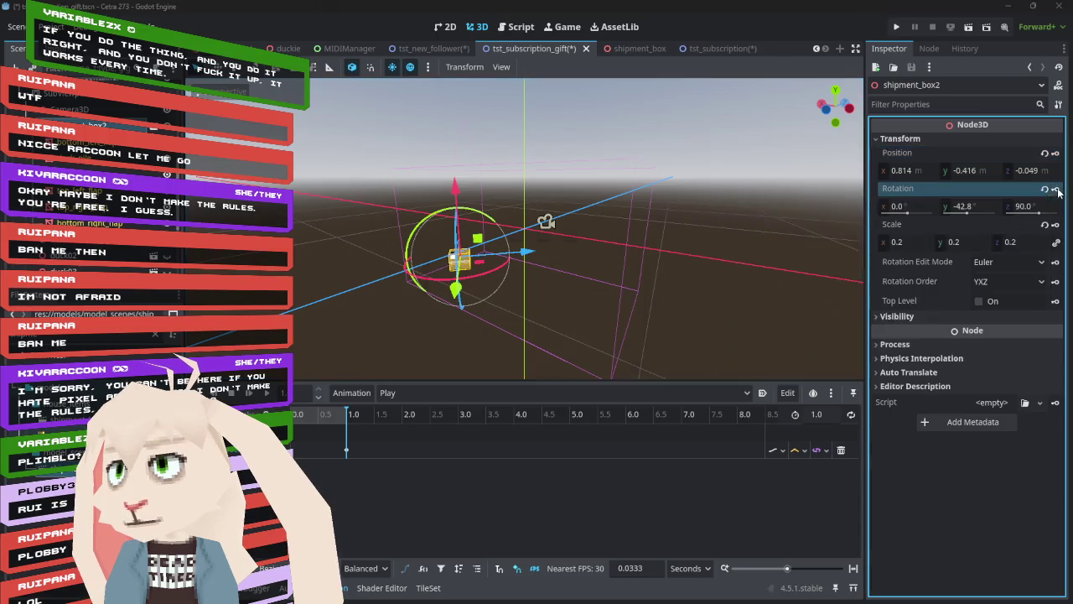
pyautogui.click(493, 336)
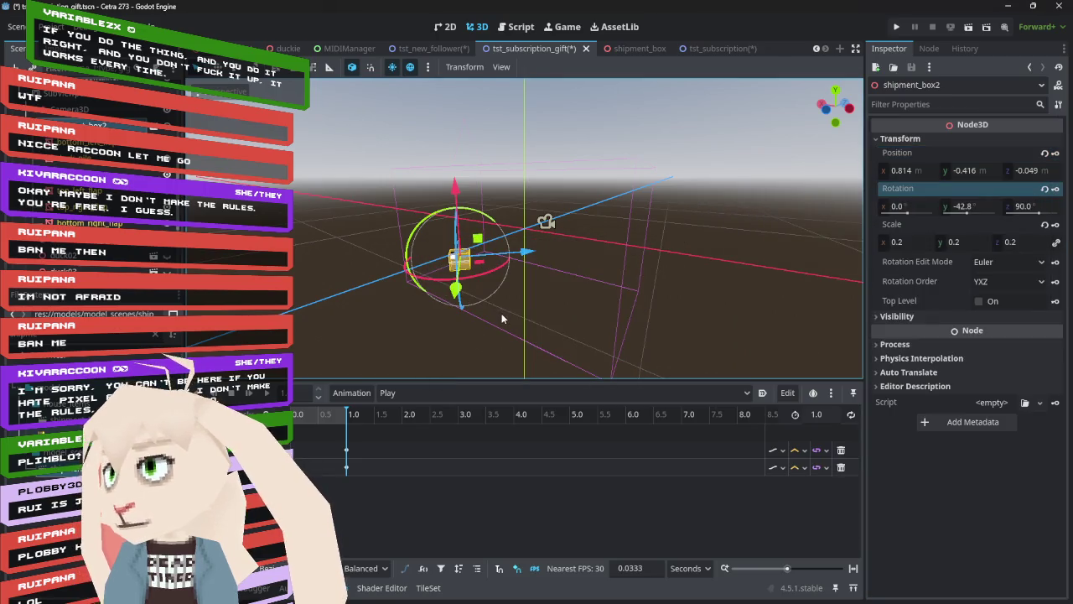
# - Frame shipment_box2, orbit to its patterned side, and select the bottom_left_flap
pyautogui.moveTo(527, 306)
pyautogui.mouseDown()
pyautogui.moveTo(697, 287)
pyautogui.moveTo(770, 264)
pyautogui.moveTo(663, 230)
pyautogui.moveTo(628, 234)
pyautogui.moveTo(640, 245)
pyautogui.mouseUp()
pyautogui.moveTo(172, 161); pyautogui.dragTo(387, 275)
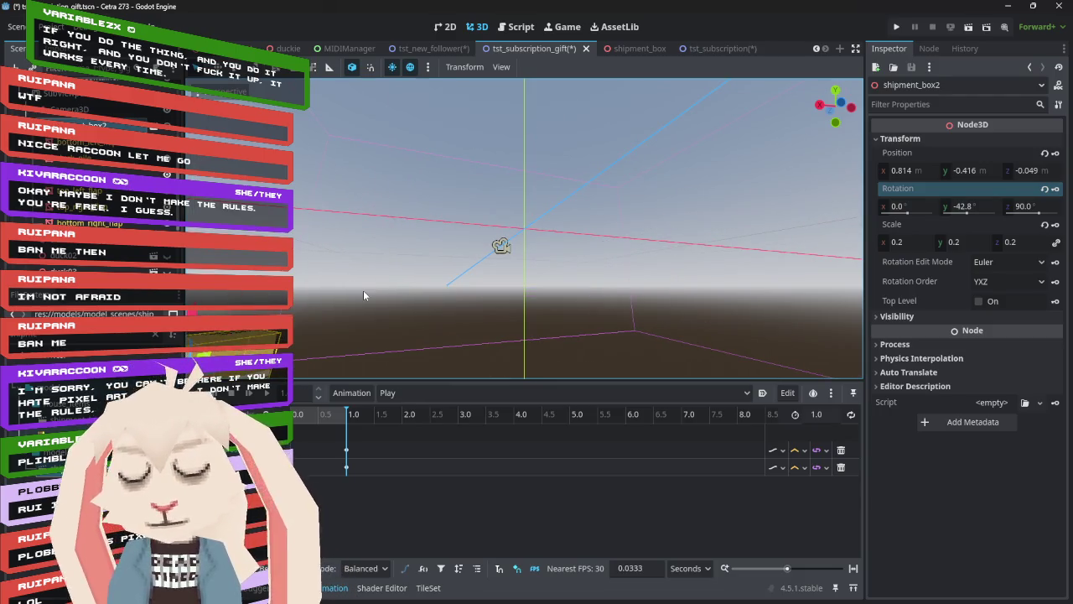
pyautogui.press('f')
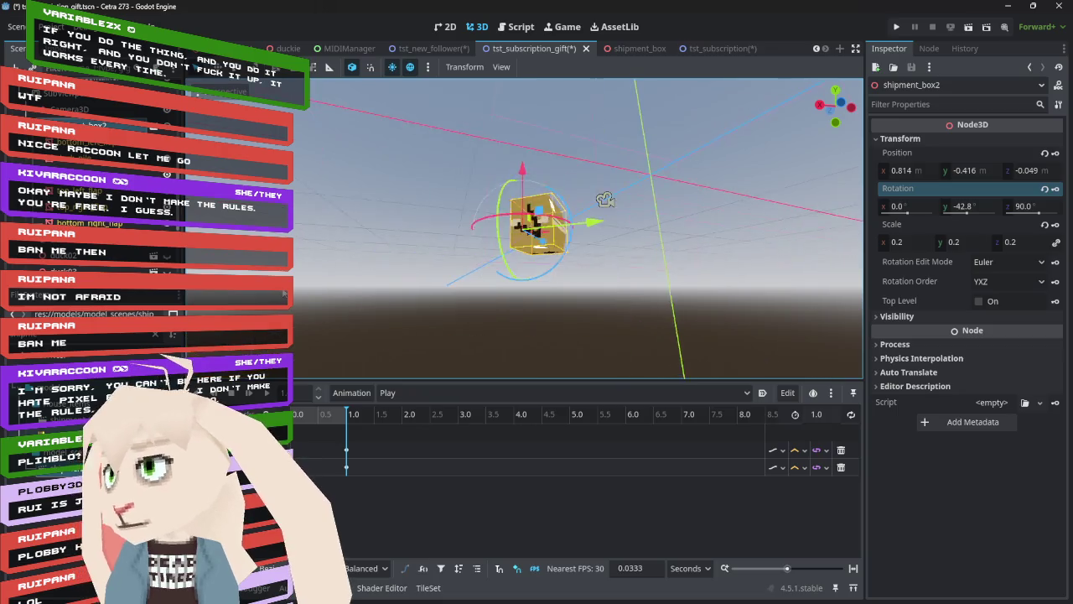
pyautogui.scroll(2, 508, 261)
pyautogui.press('KP_8')
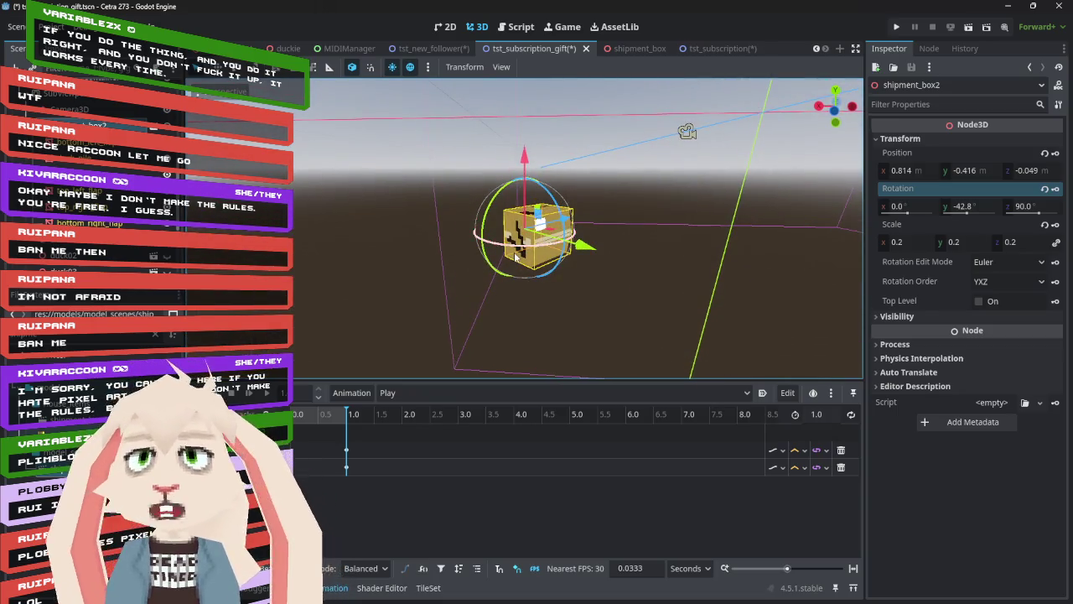
pyautogui.scroll(3, 527, 233)
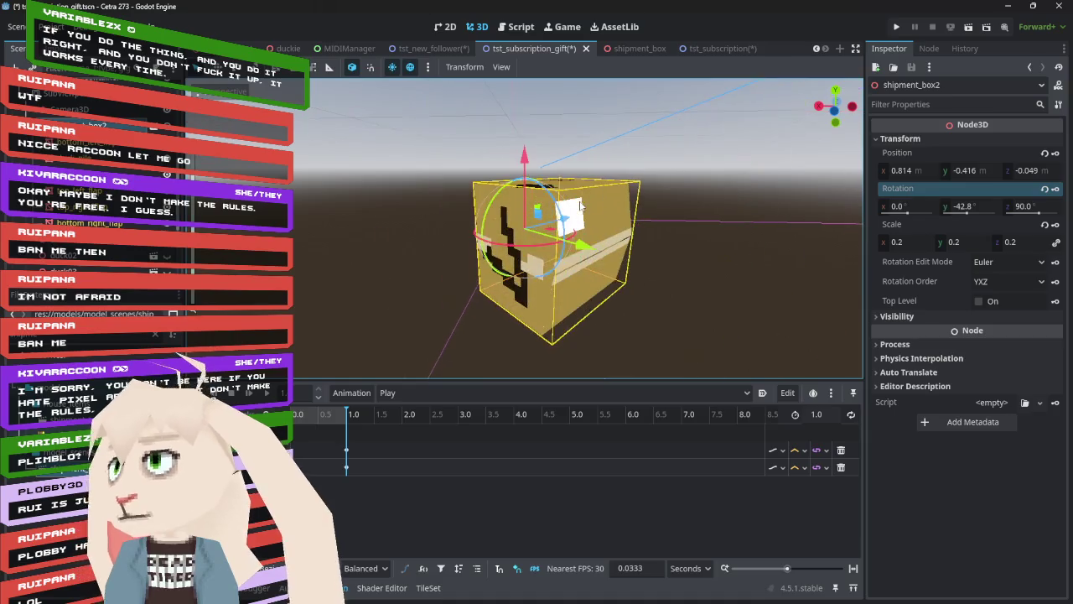
pyautogui.press('KP_4')
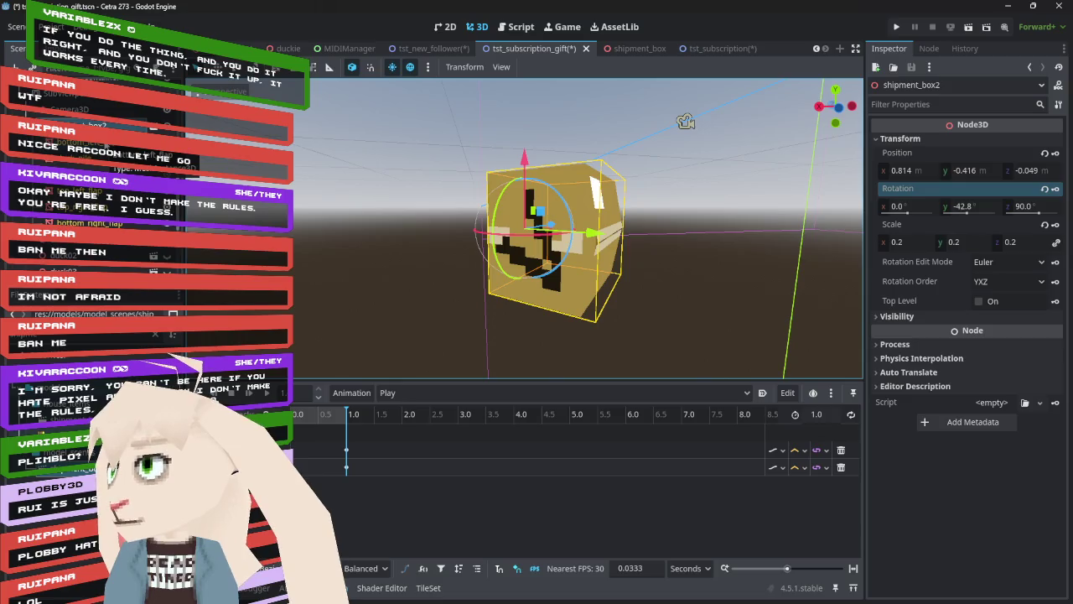
pyautogui.hotkey('ctrl', 'z')
pyautogui.click(579, 252)
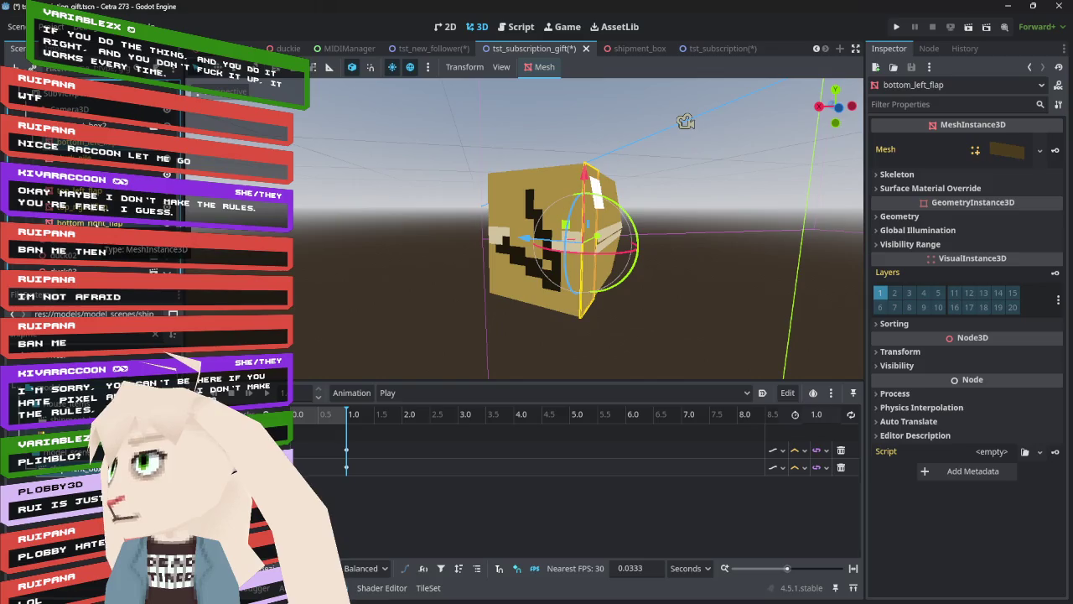
# - Select the top_right_flap and rotate it with the gizmo
pyautogui.click(92, 239)
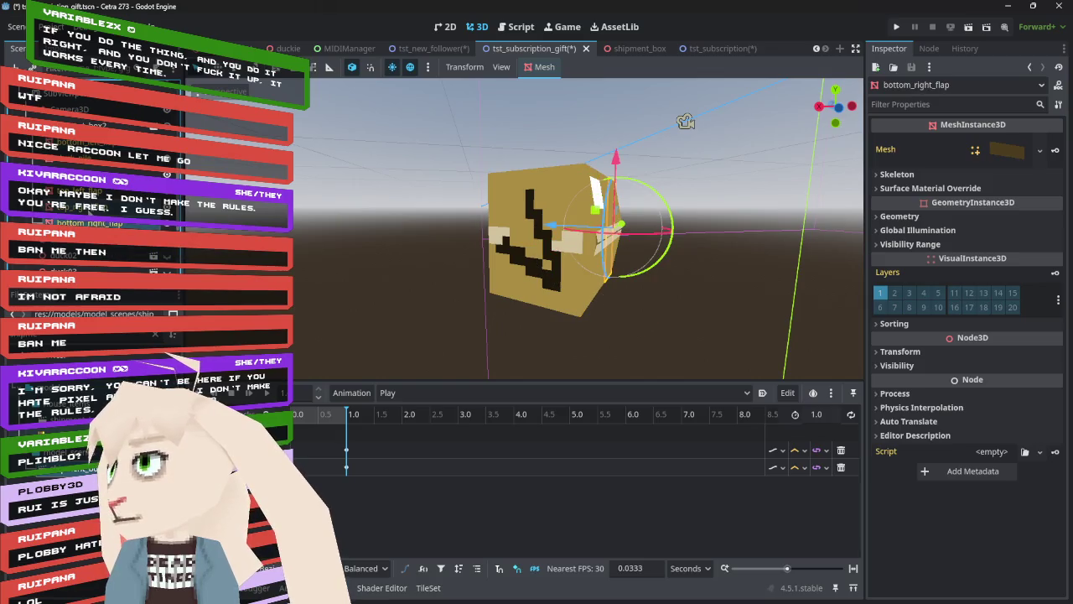
pyautogui.click(92, 255)
pyautogui.moveTo(656, 281)
pyautogui.mouseDown()
pyautogui.moveTo(679, 289)
pyautogui.moveTo(718, 369)
pyautogui.moveTo(723, 336)
pyautogui.mouseUp()
pyautogui.moveTo(726, 272); pyautogui.dragTo(630, 243)
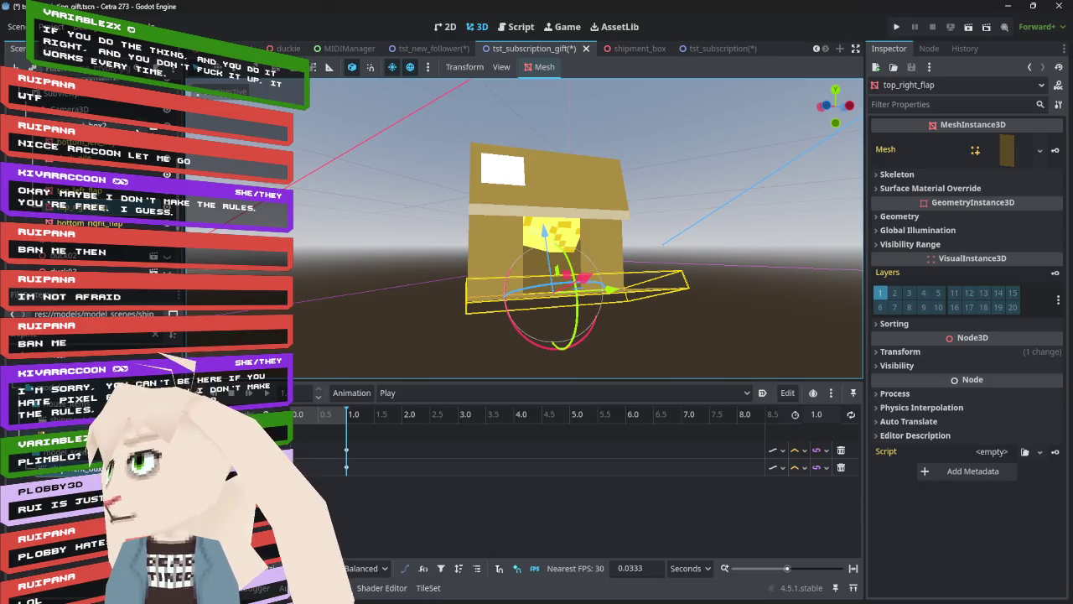
# - Turn the whole shipment_box2 around to rotation 0, 137.2, -90
pyautogui.click(80, 125)
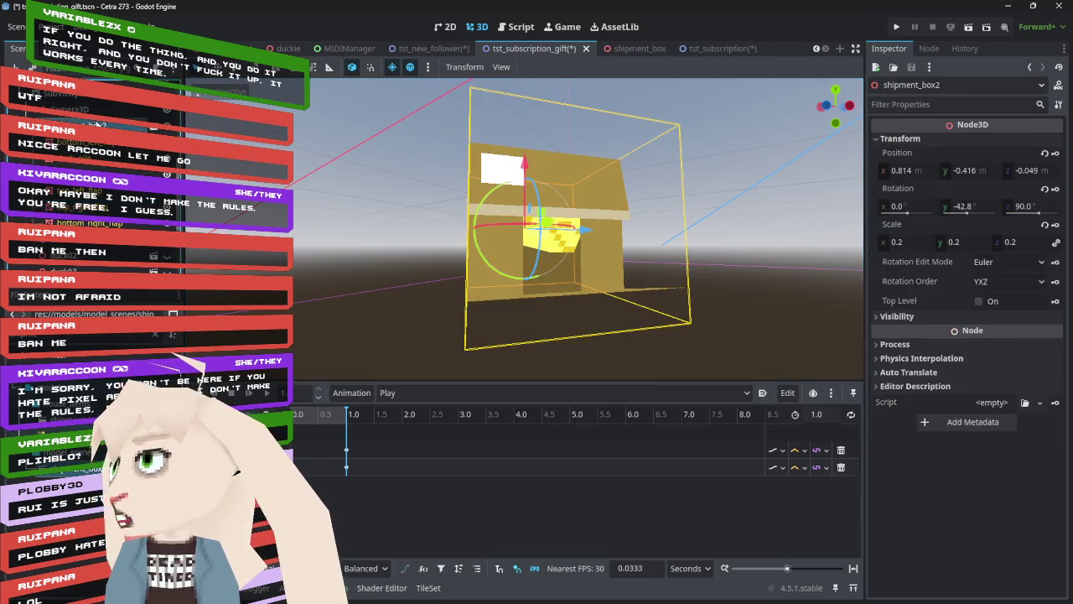
pyautogui.click(971, 209)
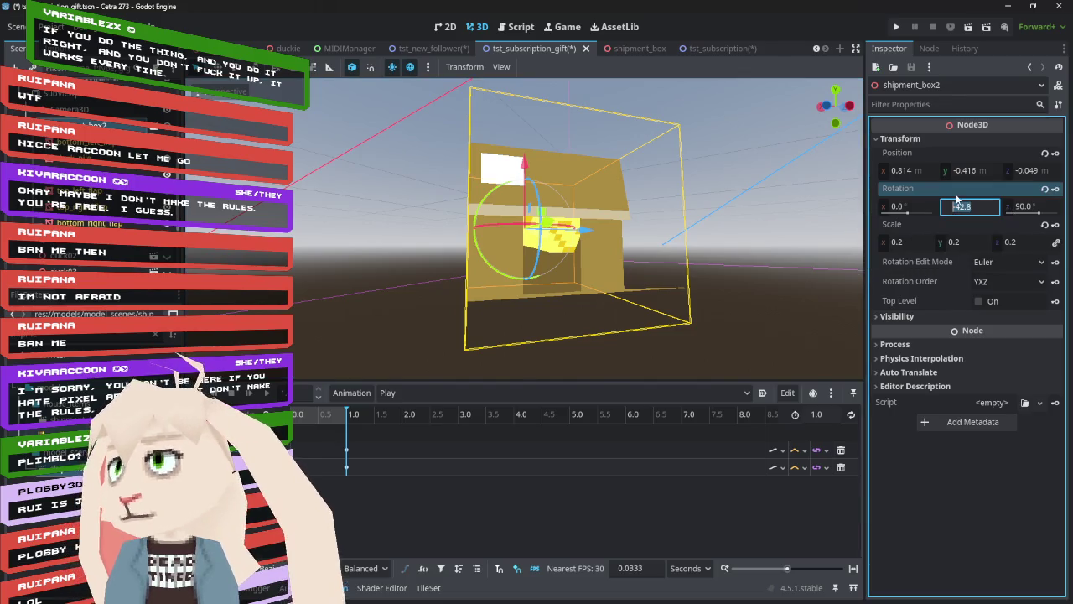
pyautogui.click(495, 197)
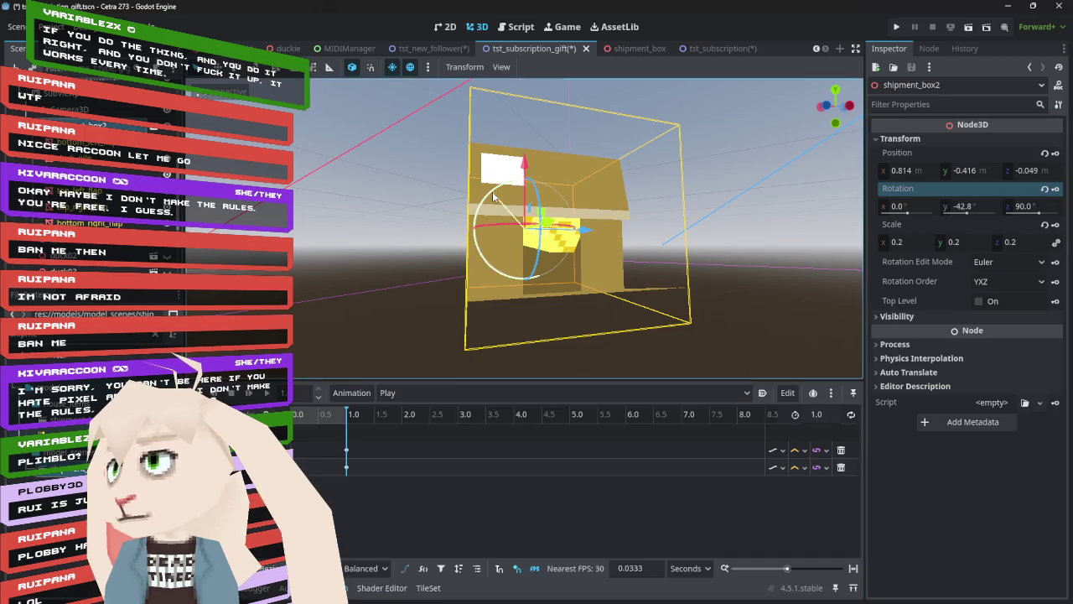
pyautogui.moveTo(495, 197)
pyautogui.mouseDown()
pyautogui.moveTo(567, 175)
pyautogui.moveTo(671, 290)
pyautogui.moveTo(631, 323)
pyautogui.moveTo(588, 325)
pyautogui.moveTo(603, 328)
pyautogui.mouseUp()
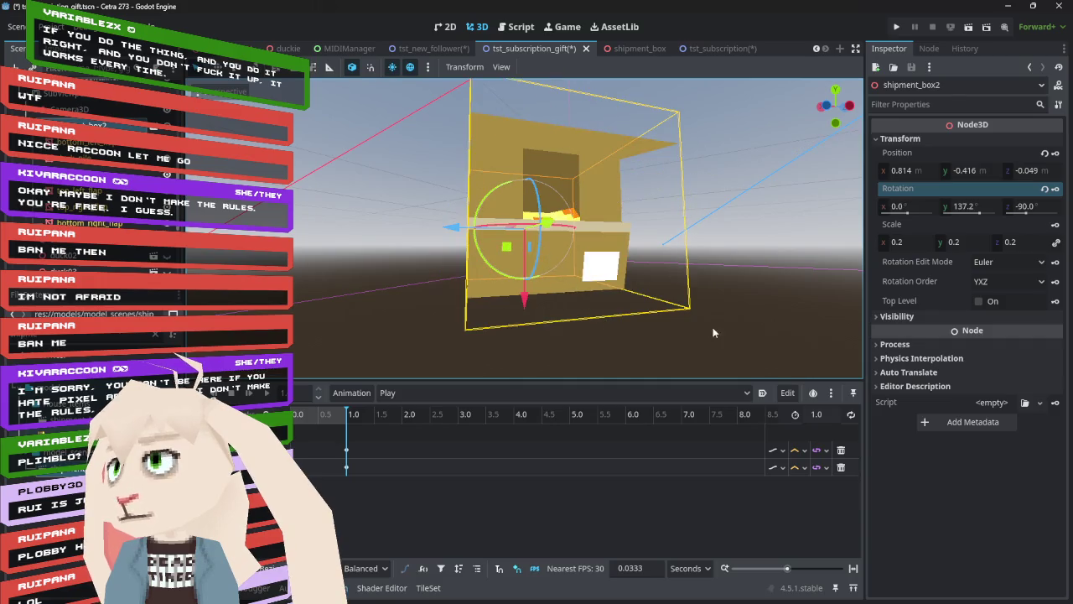
pyautogui.moveTo(620, 283)
pyautogui.mouseDown()
pyautogui.moveTo(705, 295)
pyautogui.moveTo(693, 306)
pyautogui.moveTo(662, 247)
pyautogui.moveTo(815, 307)
pyautogui.moveTo(299, 287)
pyautogui.moveTo(670, 303)
pyautogui.mouseUp()
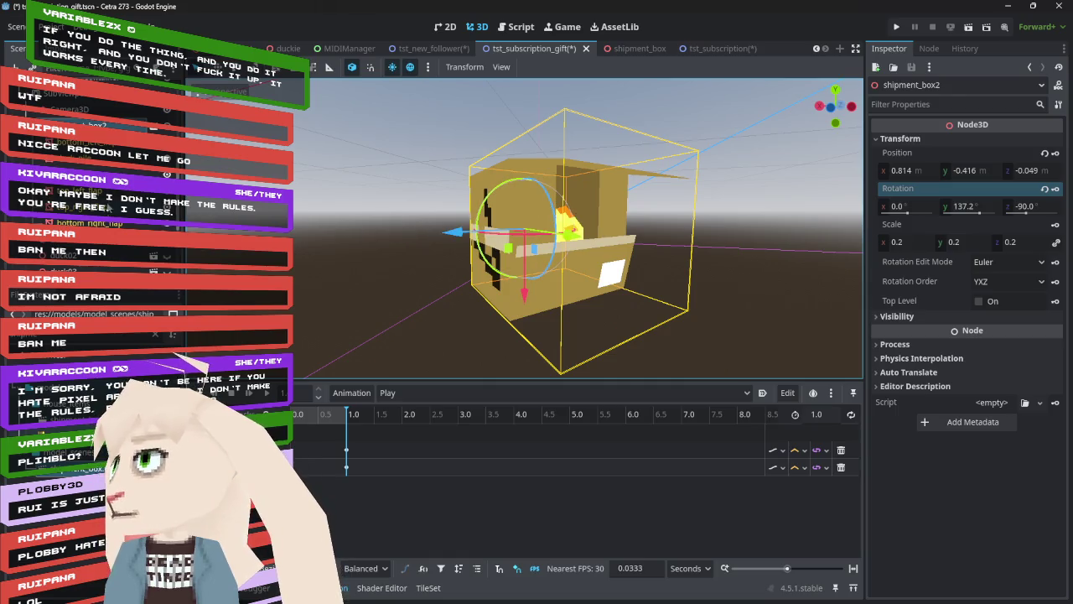
# - Swing the top_right_flap upward open to rotation -4.6°, 90°, 90°
pyautogui.click(94, 203)
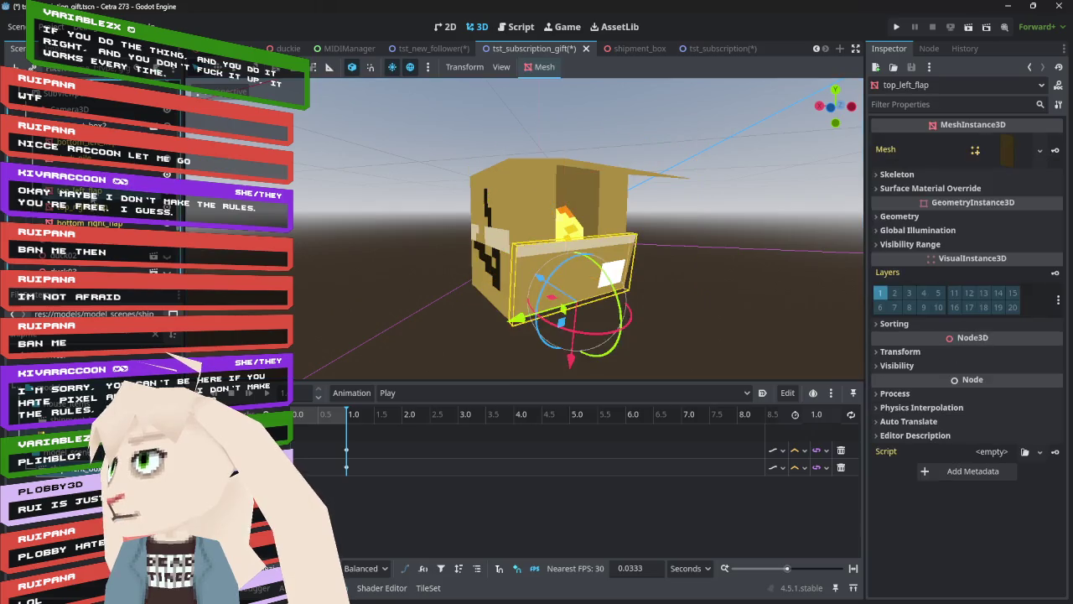
pyautogui.click(645, 173)
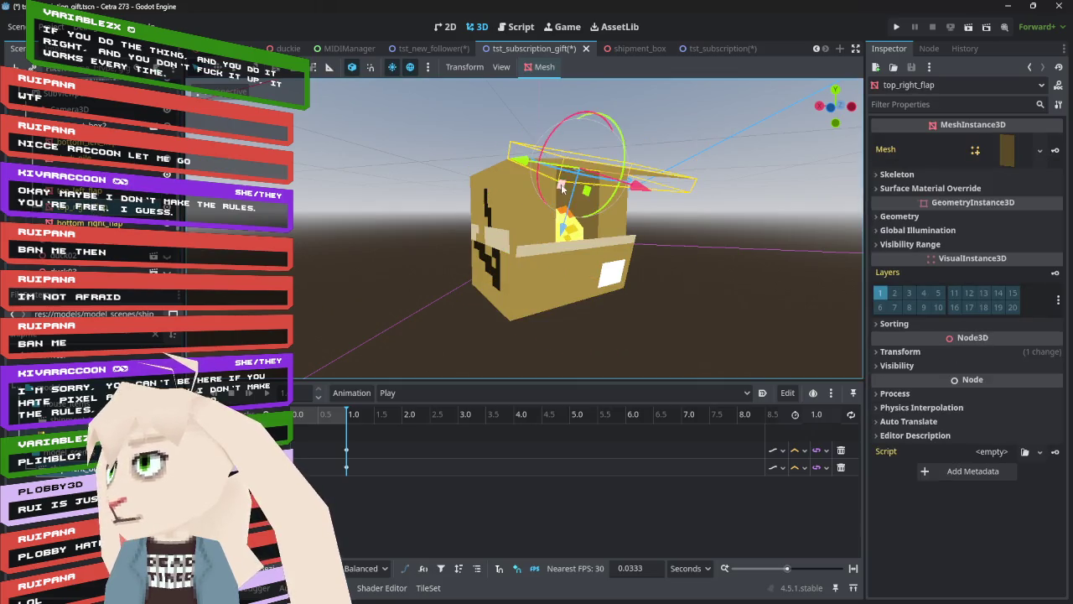
pyautogui.moveTo(634, 134)
pyautogui.mouseDown()
pyautogui.moveTo(611, 97)
pyautogui.moveTo(601, 144)
pyautogui.moveTo(601, 130)
pyautogui.mouseUp()
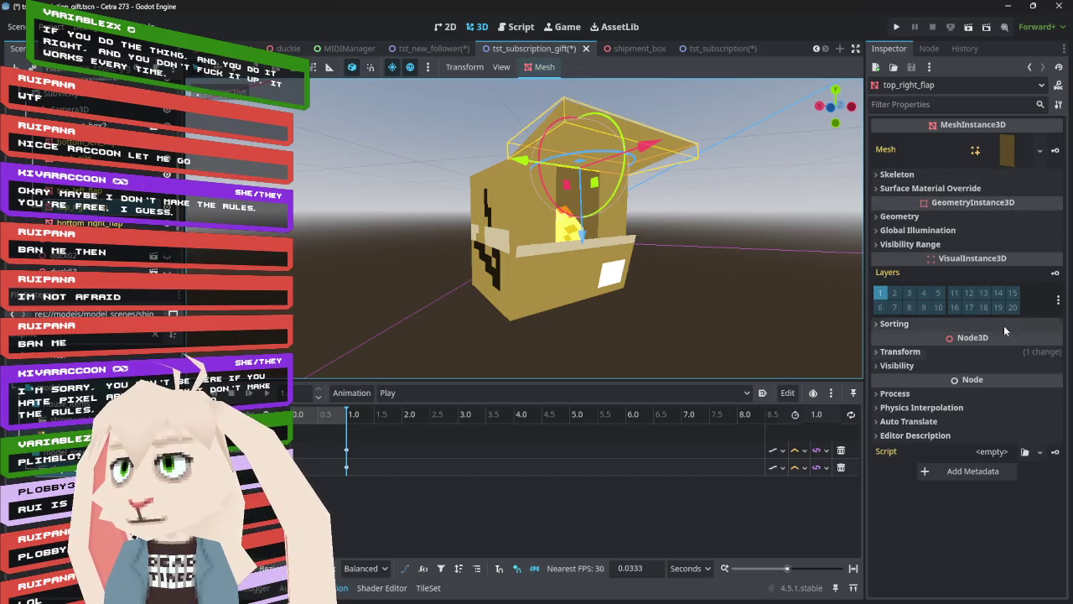
pyautogui.click(958, 351)
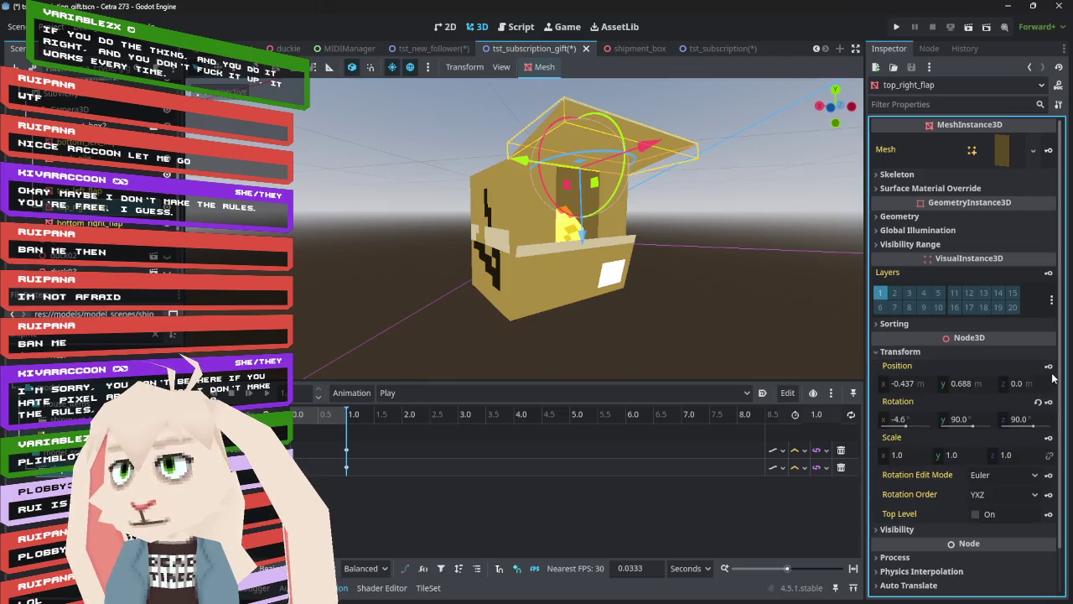
# - Key the top right flap's rotation, then rotate the top left flap open flat and key it
pyautogui.click(1048, 403)
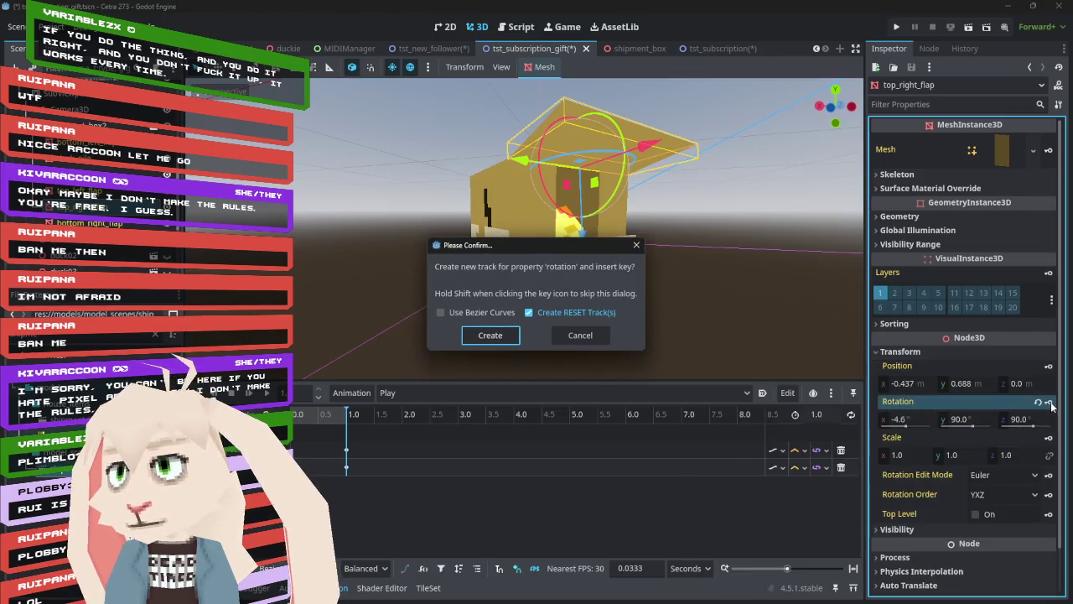
pyautogui.click(491, 336)
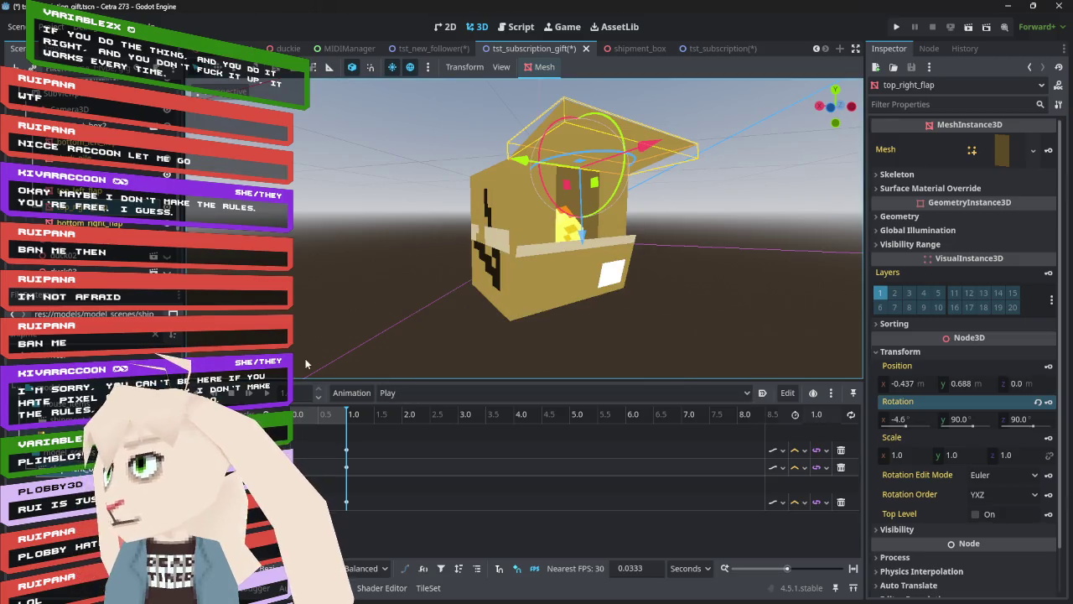
pyautogui.click(520, 269)
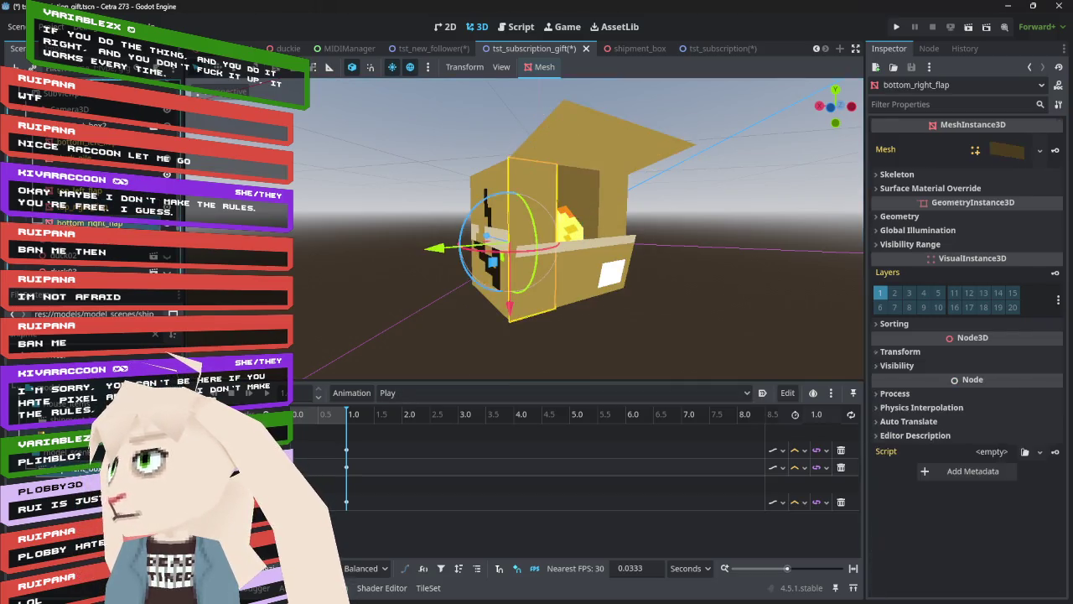
pyautogui.click(587, 248)
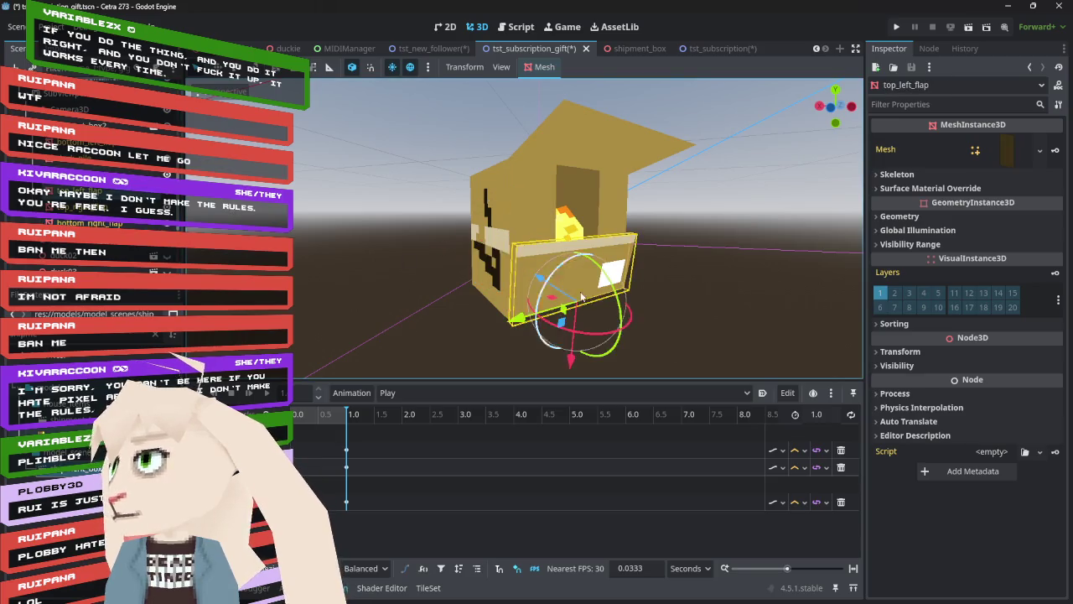
pyautogui.moveTo(616, 331)
pyautogui.mouseDown()
pyautogui.moveTo(635, 361)
pyautogui.moveTo(626, 255)
pyautogui.moveTo(650, 207)
pyautogui.moveTo(648, 175)
pyautogui.mouseUp()
pyautogui.moveTo(671, 269)
pyautogui.mouseDown()
pyautogui.moveTo(622, 219)
pyautogui.moveTo(635, 220)
pyautogui.moveTo(605, 213)
pyautogui.moveTo(572, 241)
pyautogui.mouseUp()
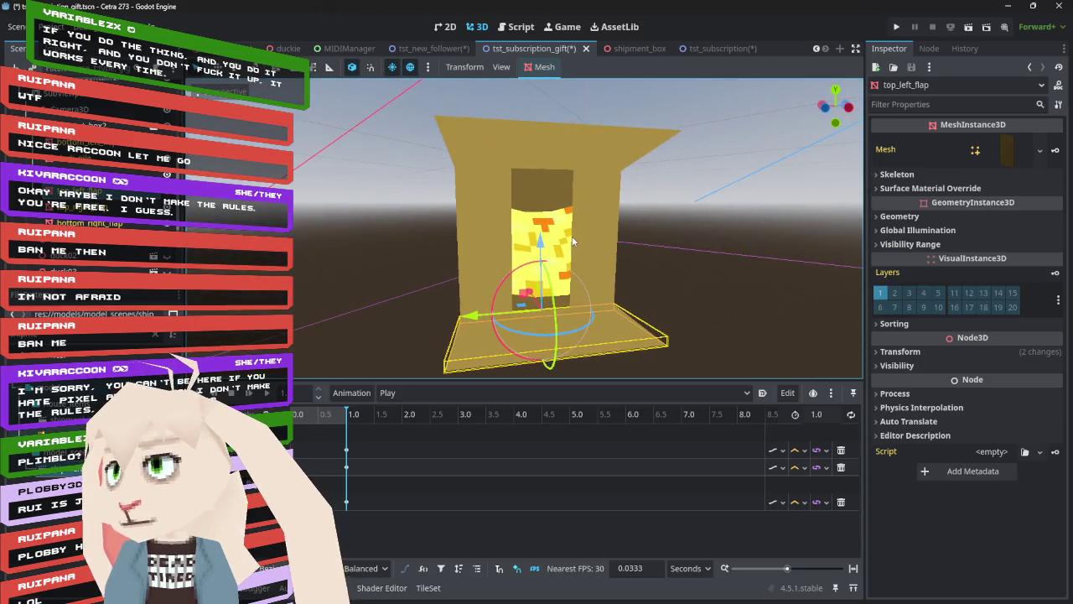
pyautogui.click(968, 350)
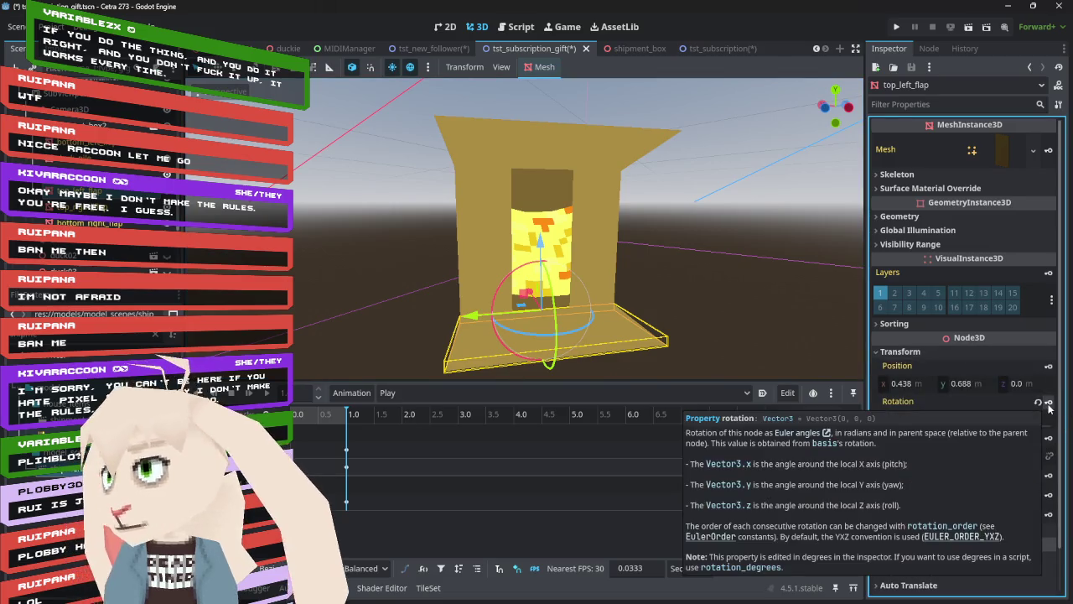
pyautogui.click(1048, 403)
pyautogui.click(492, 336)
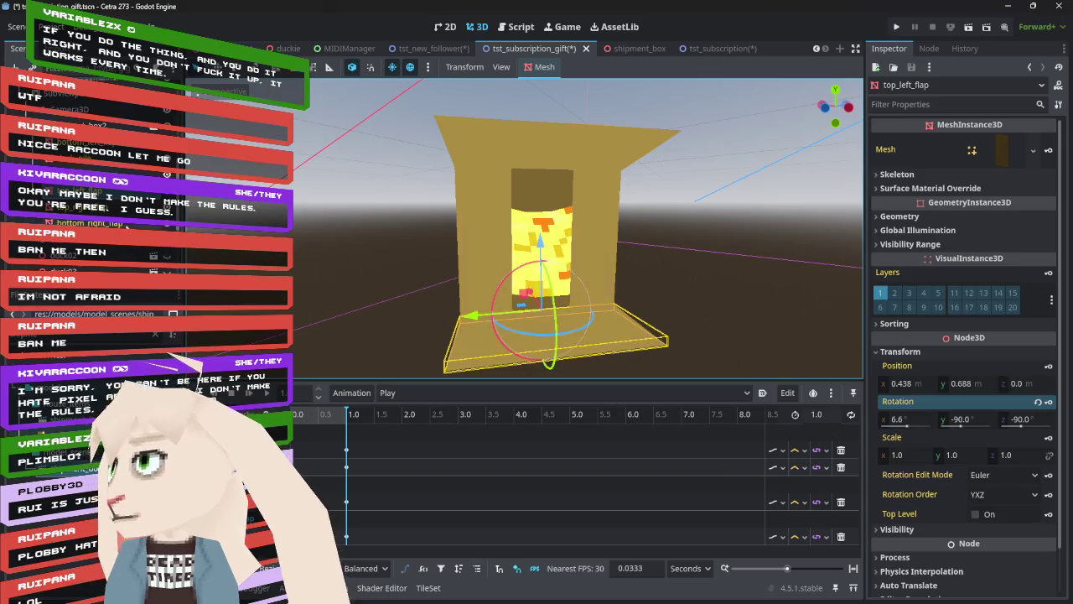
# - Insert a rotation key for the bottom left flap at 26.7° on X
pyautogui.moveTo(332, 221)
pyautogui.mouseDown()
pyautogui.moveTo(439, 236)
pyautogui.moveTo(390, 230)
pyautogui.mouseUp()
pyautogui.click(606, 252)
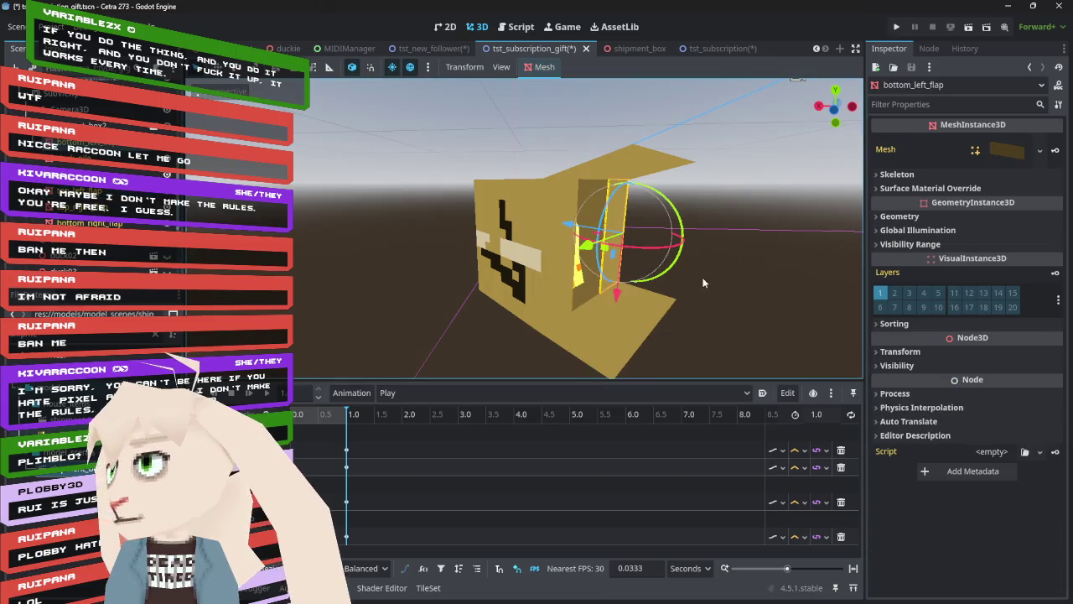
pyautogui.moveTo(700, 183)
pyautogui.mouseDown()
pyautogui.moveTo(616, 278)
pyautogui.moveTo(957, 277)
pyautogui.moveTo(719, 268)
pyautogui.mouseUp()
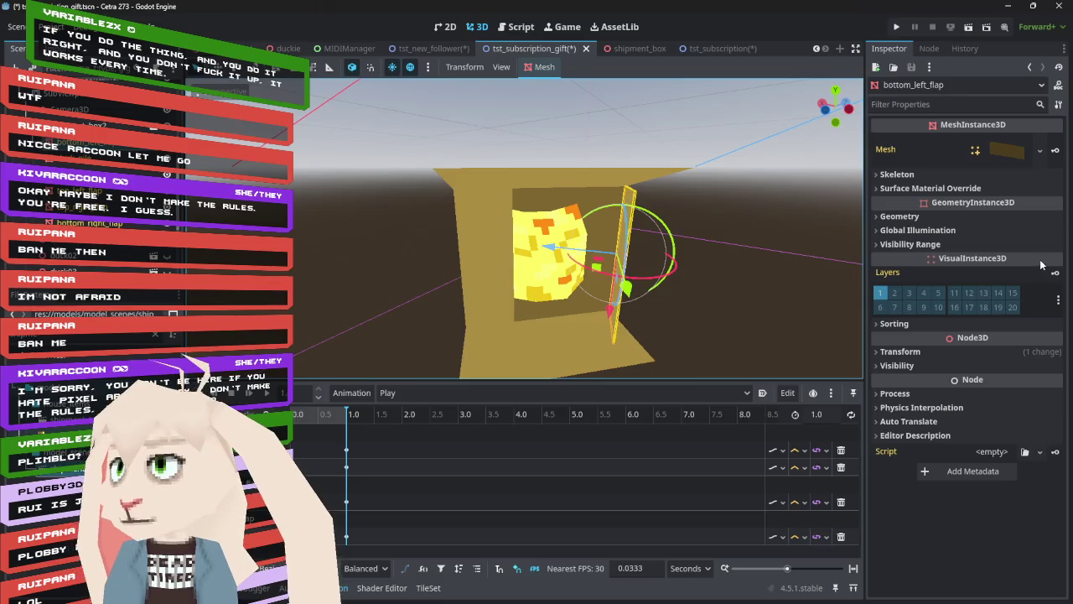
pyautogui.click(999, 358)
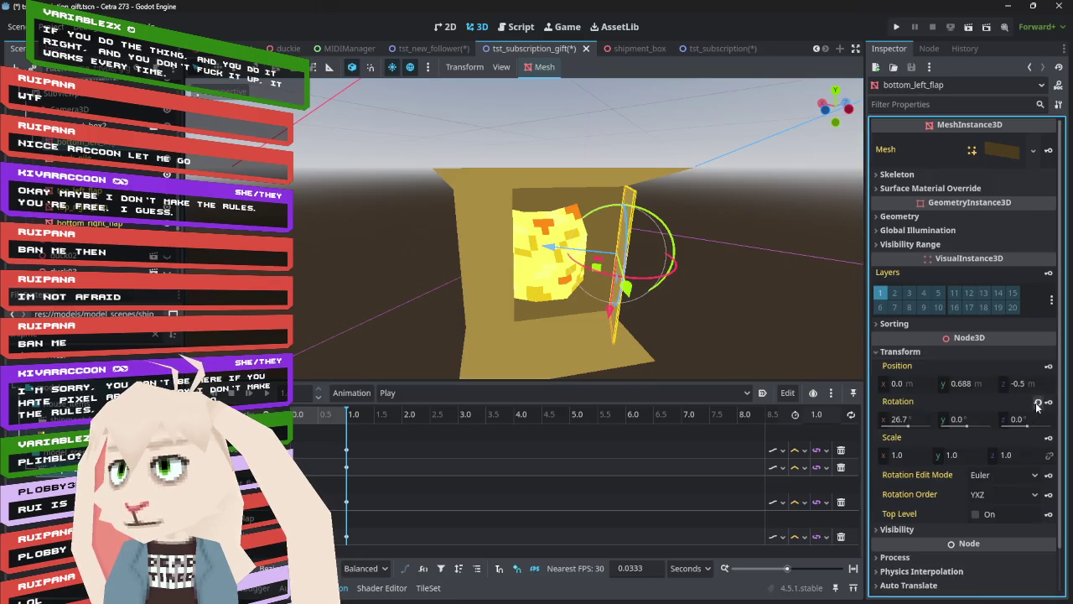
pyautogui.click(1048, 403)
pyautogui.click(490, 334)
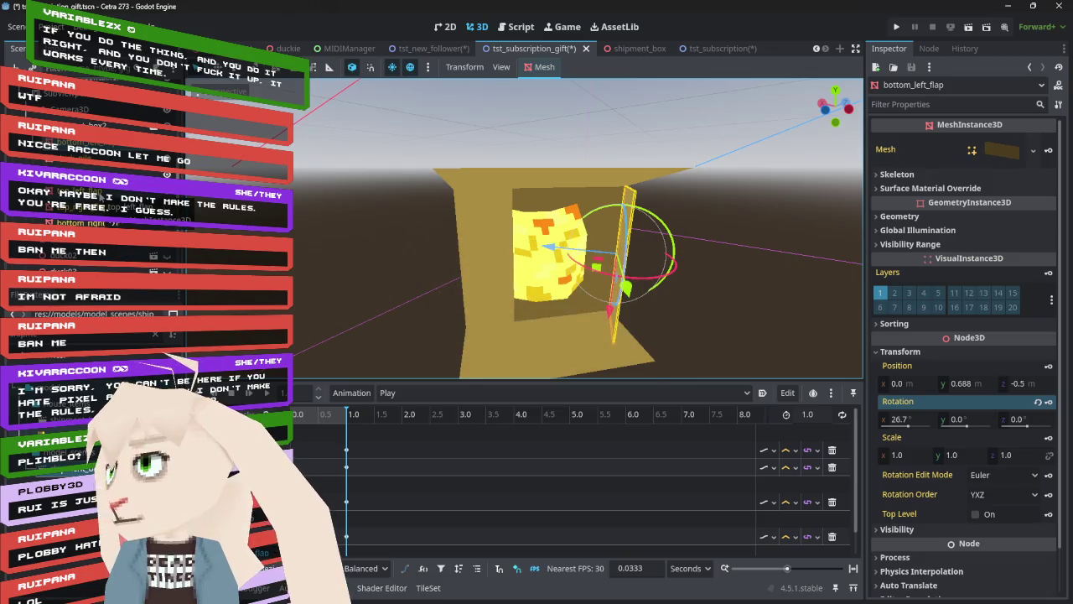
# - Swing the bottom right flap open to -154.2° on X and key its rotation
pyautogui.press('Down')
pyautogui.press('Down')
pyautogui.press('Down')
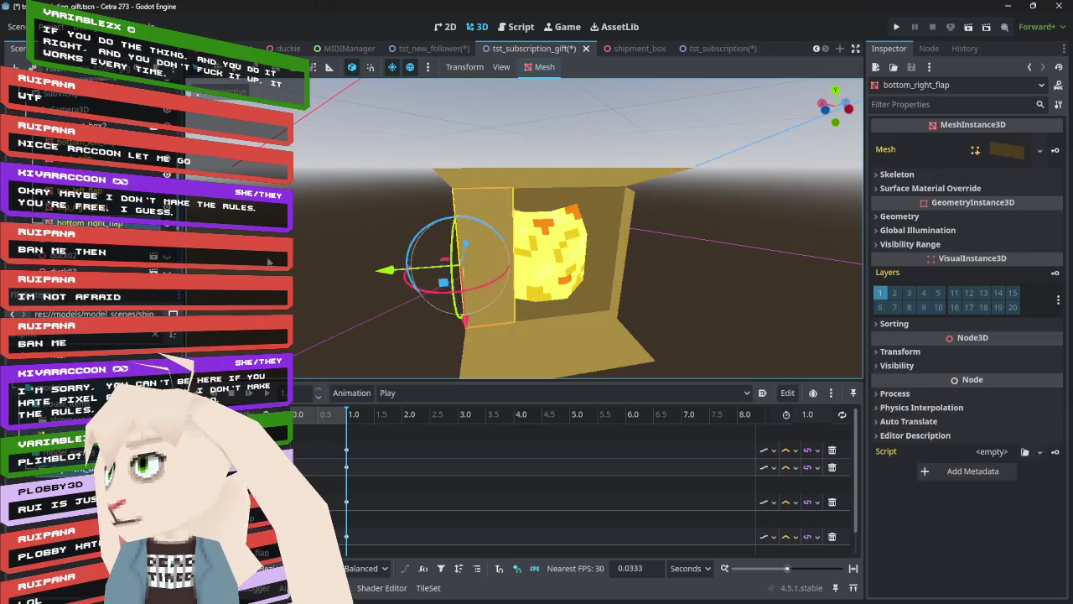
pyautogui.moveTo(496, 287); pyautogui.dragTo(416, 303)
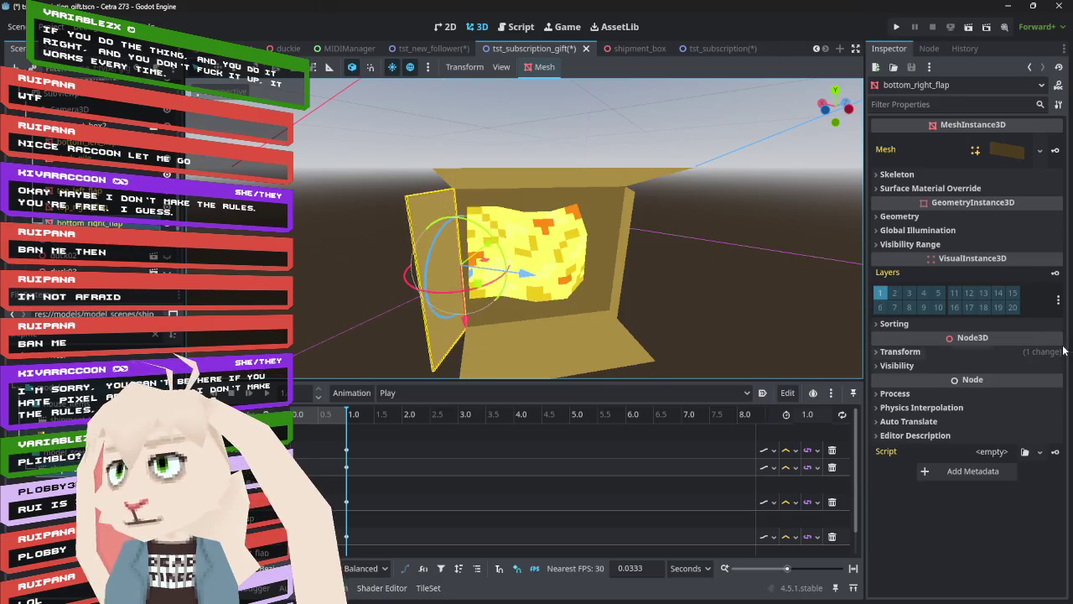
pyautogui.click(899, 352)
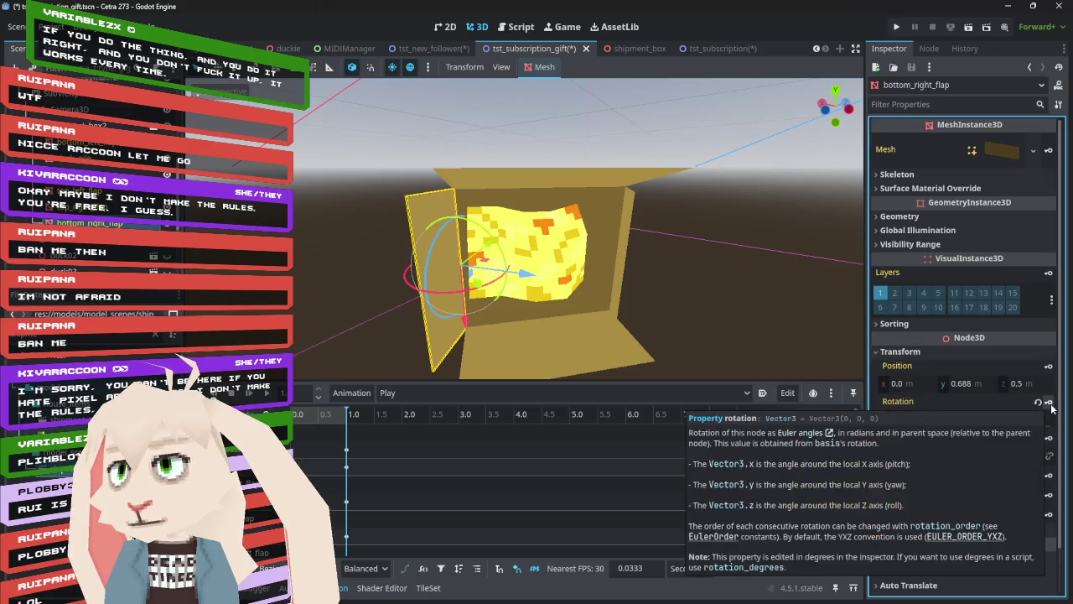
pyautogui.click(1048, 402)
pyautogui.click(490, 334)
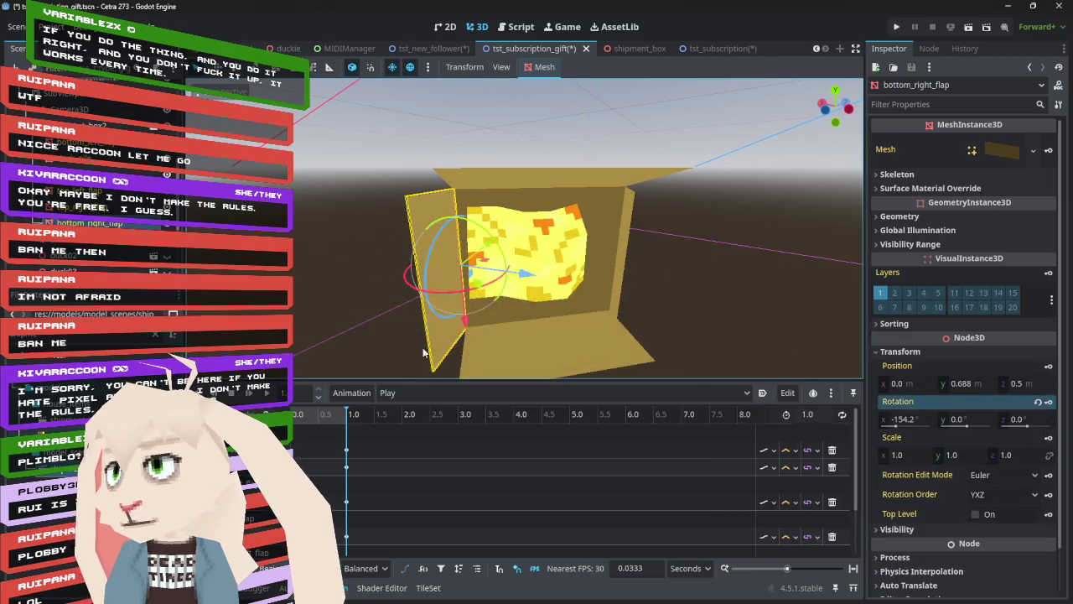
pyautogui.scroll(-5, 413, 352)
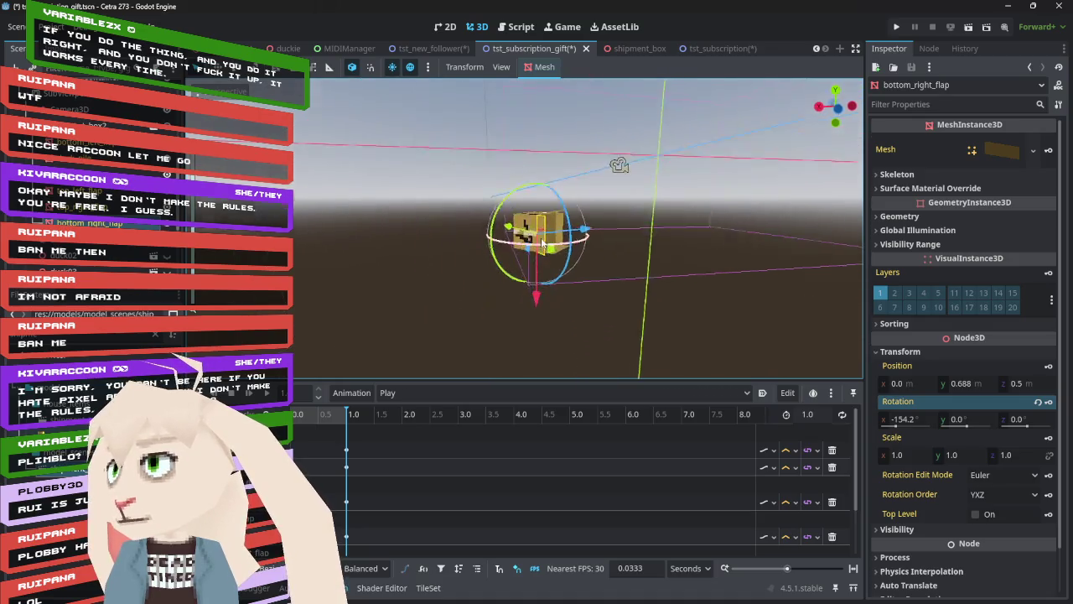
# - Turn shipment_box2 to Y -75.6° and shift it to X -0.643
pyautogui.moveTo(542, 243); pyautogui.dragTo(515, 232)
pyautogui.click(641, 167)
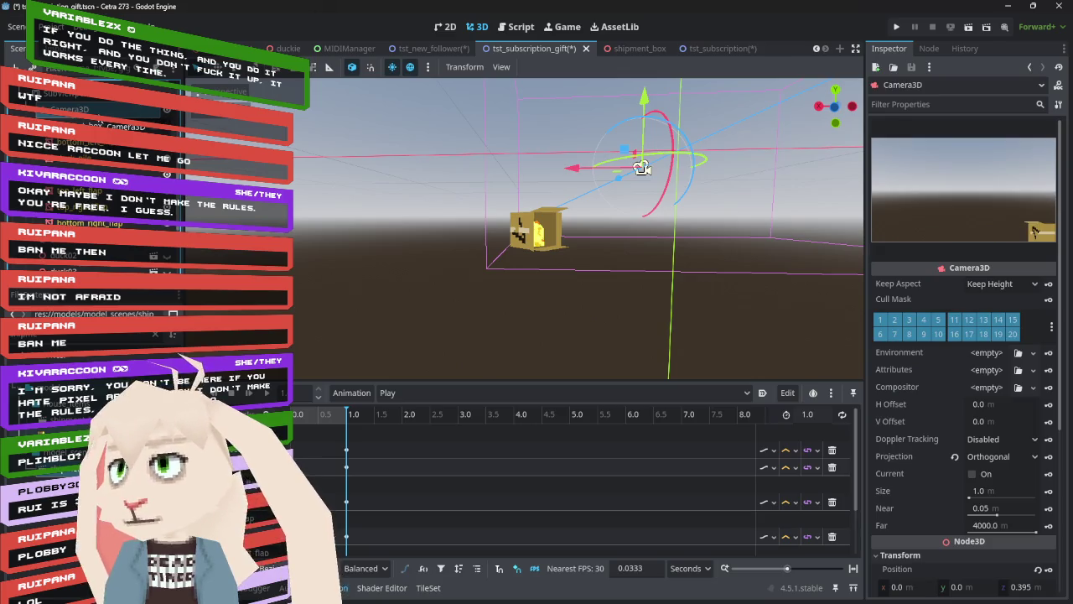
pyautogui.moveTo(641, 168)
pyautogui.mouseDown()
pyautogui.moveTo(649, 298)
pyautogui.moveTo(634, 282)
pyautogui.moveTo(352, 254)
pyautogui.moveTo(848, 263)
pyautogui.moveTo(735, 266)
pyautogui.moveTo(774, 274)
pyautogui.moveTo(662, 248)
pyautogui.mouseUp()
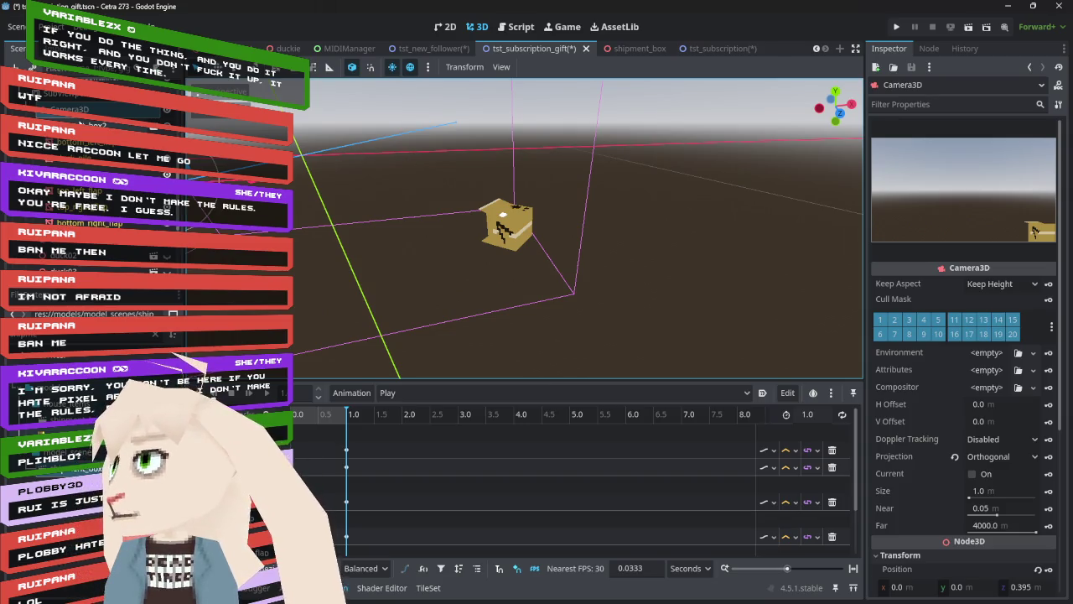
pyautogui.click(506, 217)
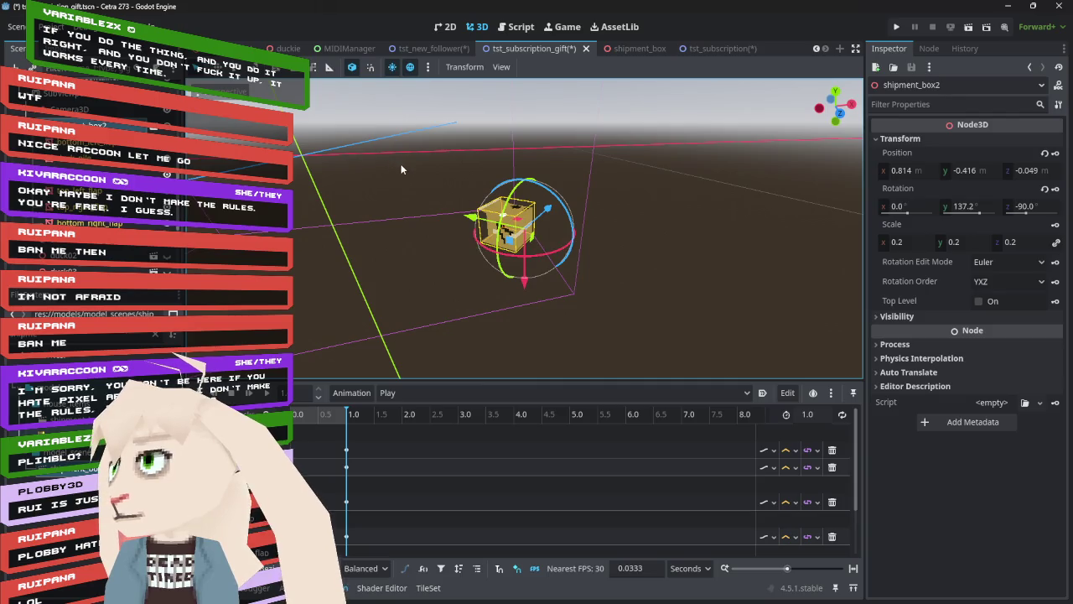
pyautogui.press('f')
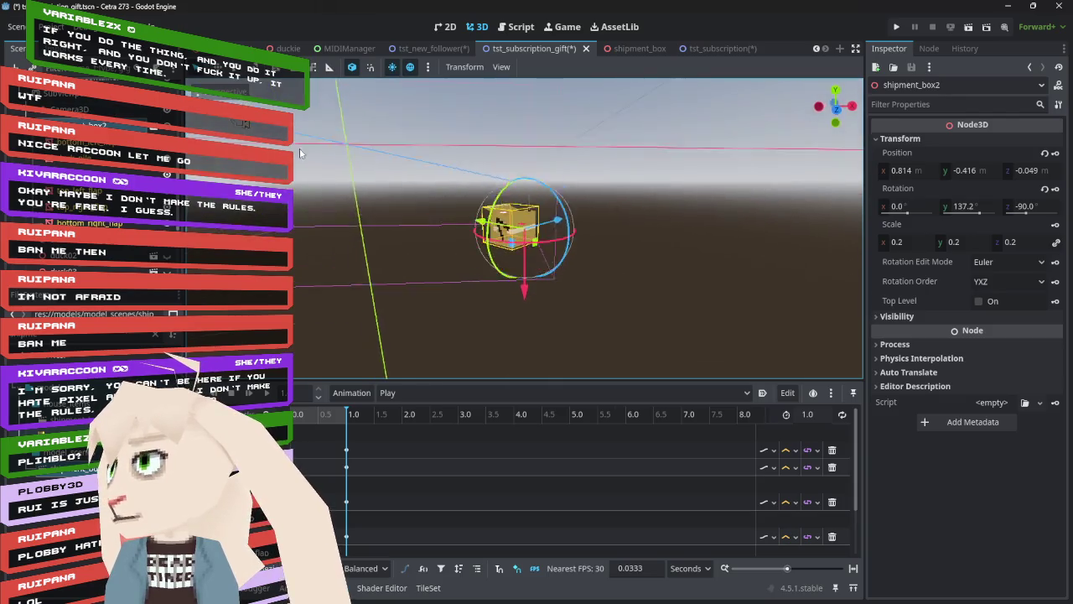
pyautogui.moveTo(458, 126)
pyautogui.mouseDown()
pyautogui.moveTo(612, 162)
pyautogui.moveTo(665, 212)
pyautogui.mouseUp()
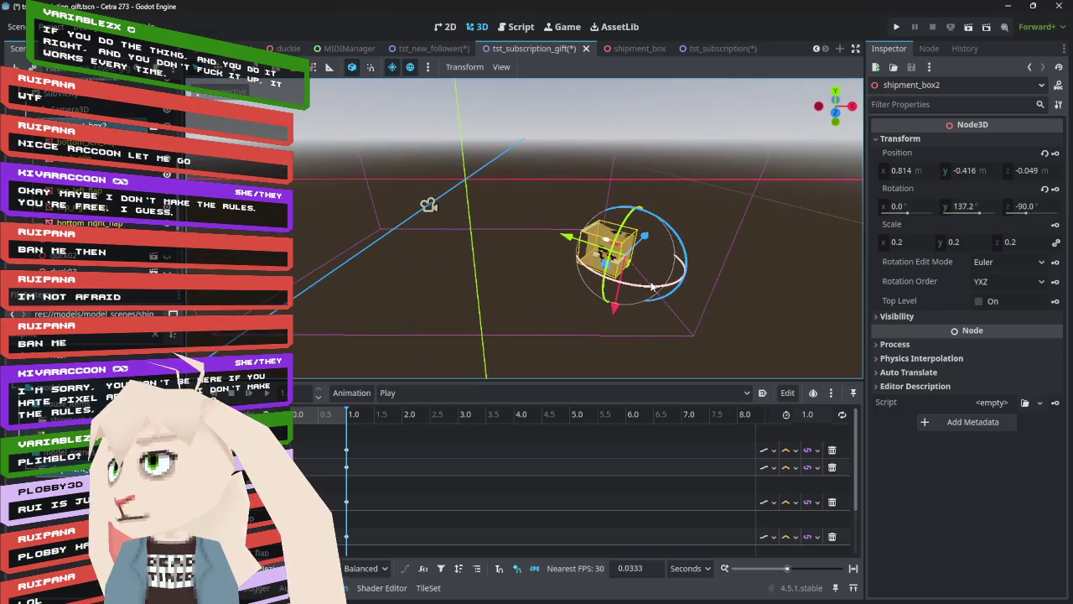
pyautogui.moveTo(653, 287)
pyautogui.mouseDown()
pyautogui.moveTo(681, 255)
pyautogui.moveTo(671, 219)
pyautogui.moveTo(613, 182)
pyautogui.mouseUp()
pyautogui.moveTo(665, 255); pyautogui.dragTo(427, 251)
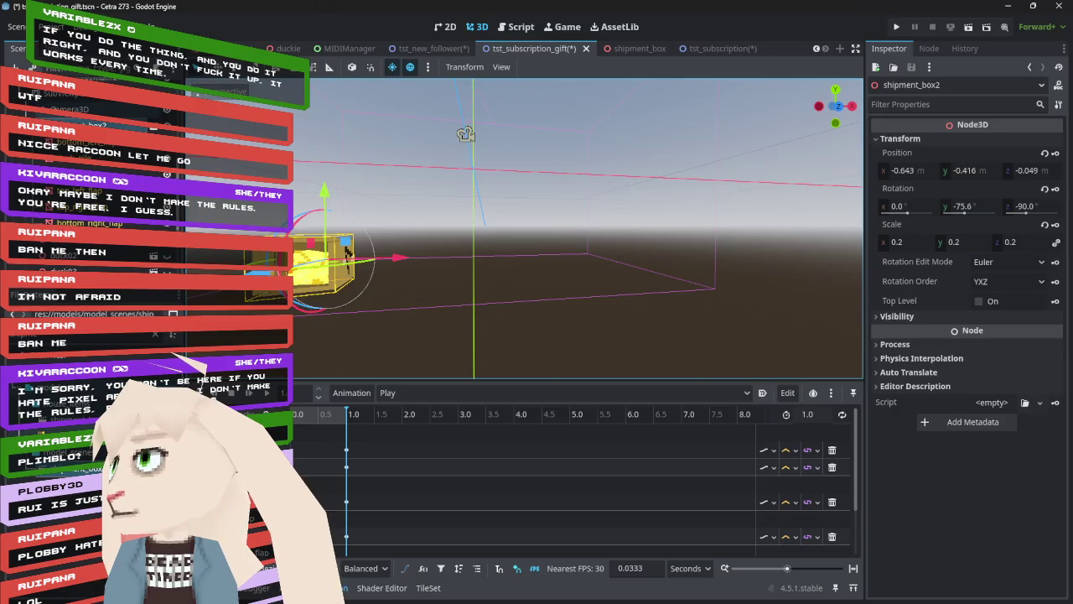
# - Check the box's framing in the Camera3D preview, then reselect shipment_box2
pyautogui.click(465, 134)
pyautogui.click(203, 119)
pyautogui.click(92, 125)
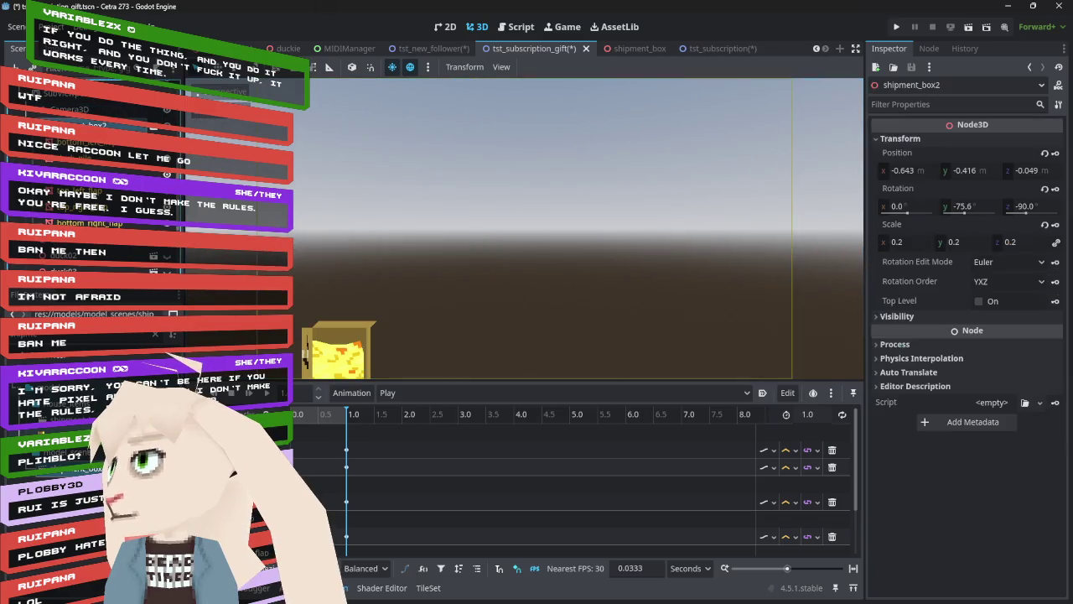
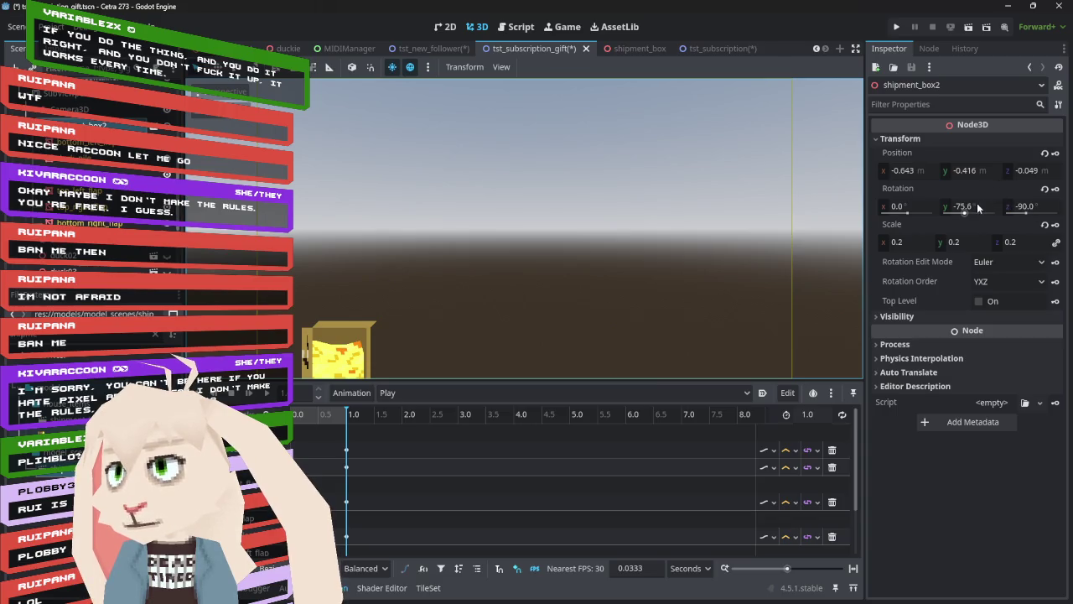
# - Turn shipment_box2 to -45.6° on Y and shift it to X -0.763, undoing a height change
pyautogui.moveTo(978, 208); pyautogui.dragTo(994, 208)
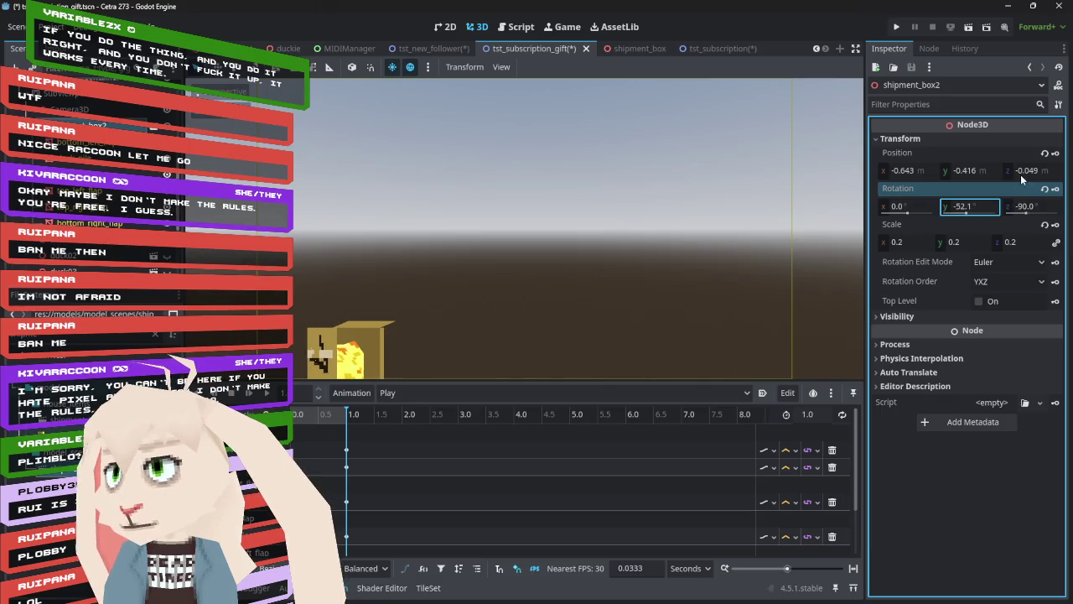
pyautogui.click(977, 174)
pyautogui.moveTo(977, 173); pyautogui.dragTo(971, 174)
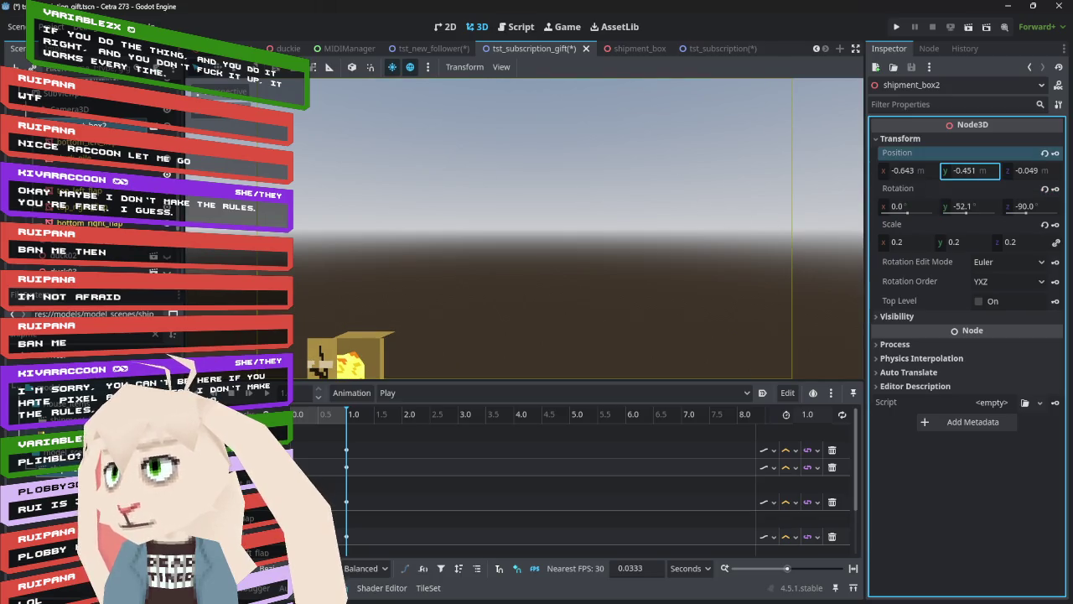
pyautogui.hotkey('ctrl', 'z')
pyautogui.click(911, 173)
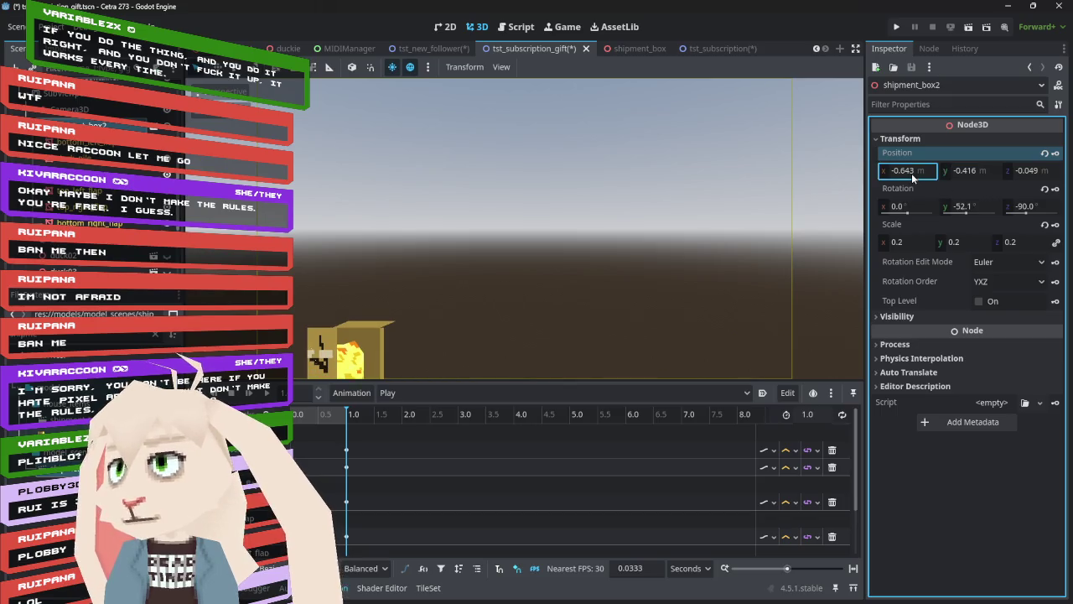
pyautogui.moveTo(912, 173); pyautogui.dragTo(892, 172)
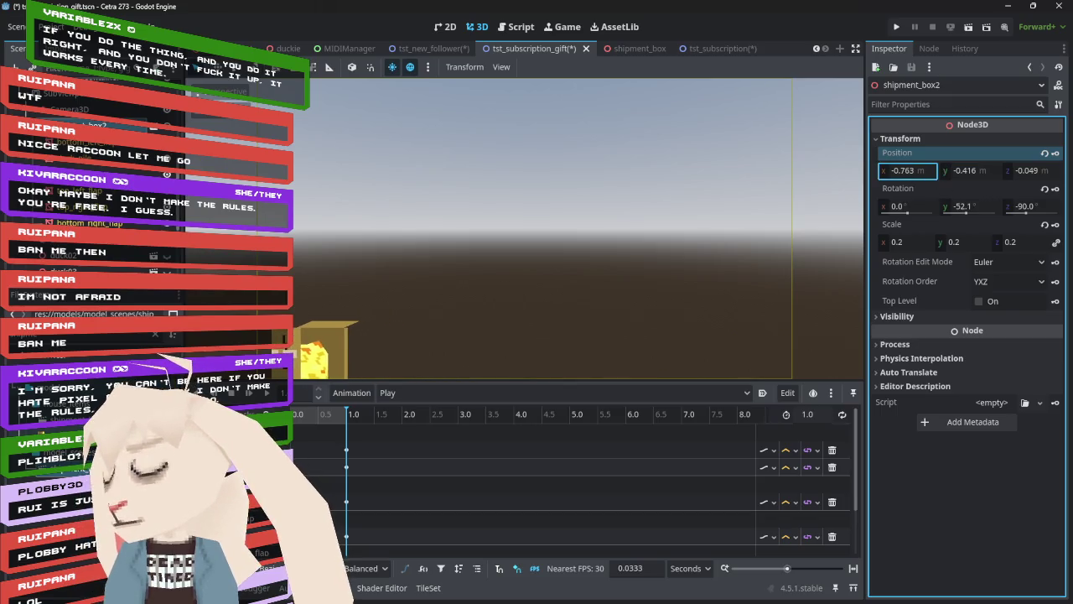
pyautogui.moveTo(965, 209)
pyautogui.mouseDown()
pyautogui.moveTo(948, 210)
pyautogui.moveTo(963, 209)
pyautogui.mouseUp()
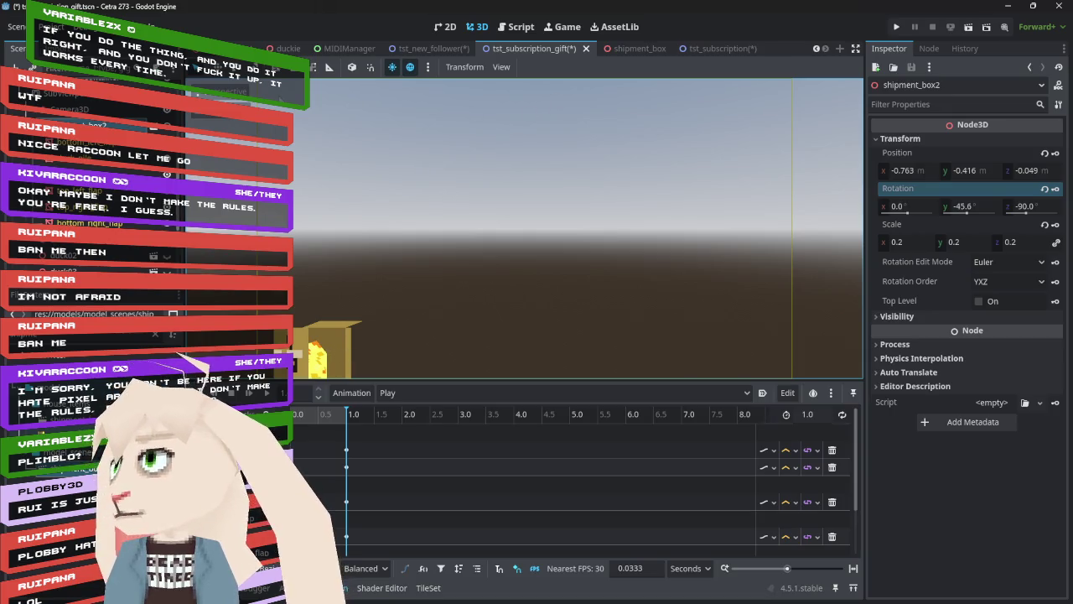
pyautogui.moveTo(369, 251)
pyautogui.mouseDown()
pyautogui.moveTo(358, 259)
pyautogui.moveTo(433, 196)
pyautogui.moveTo(476, 188)
pyautogui.moveTo(388, 227)
pyautogui.moveTo(321, 216)
pyautogui.moveTo(458, 197)
pyautogui.moveTo(378, 225)
pyautogui.moveTo(322, 213)
pyautogui.moveTo(374, 209)
pyautogui.mouseUp()
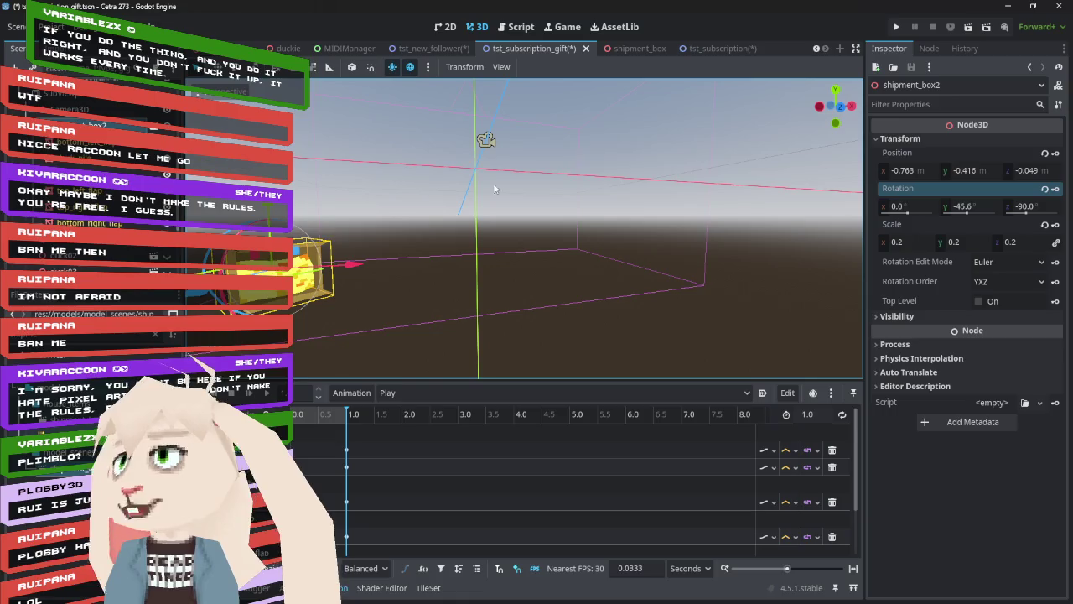
# - Preview the scene through Camera3D, then select the duck_pile mesh
pyautogui.click(70, 109)
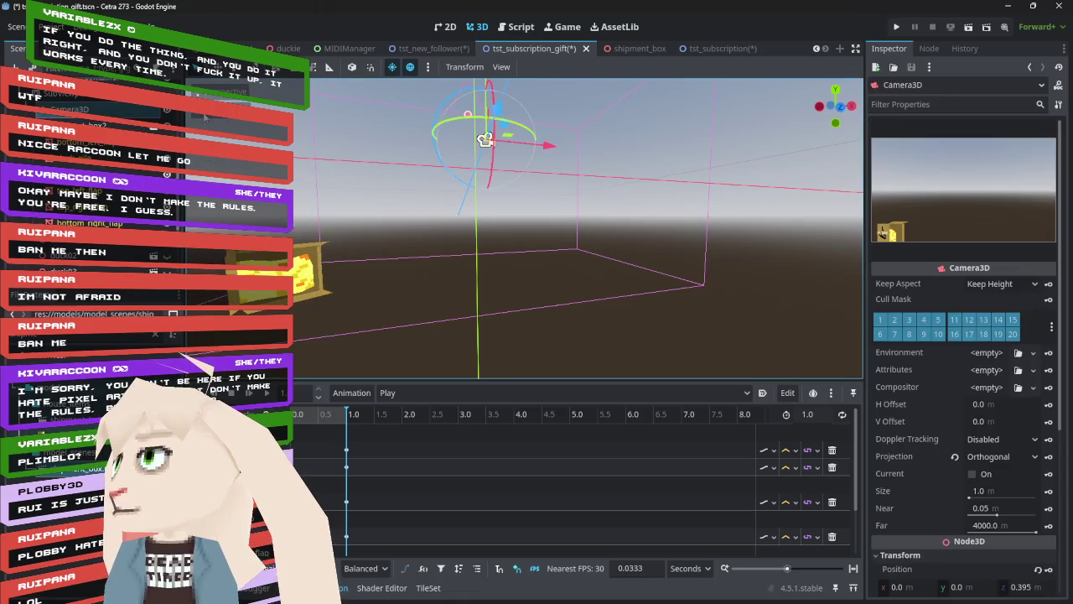
pyautogui.click(205, 118)
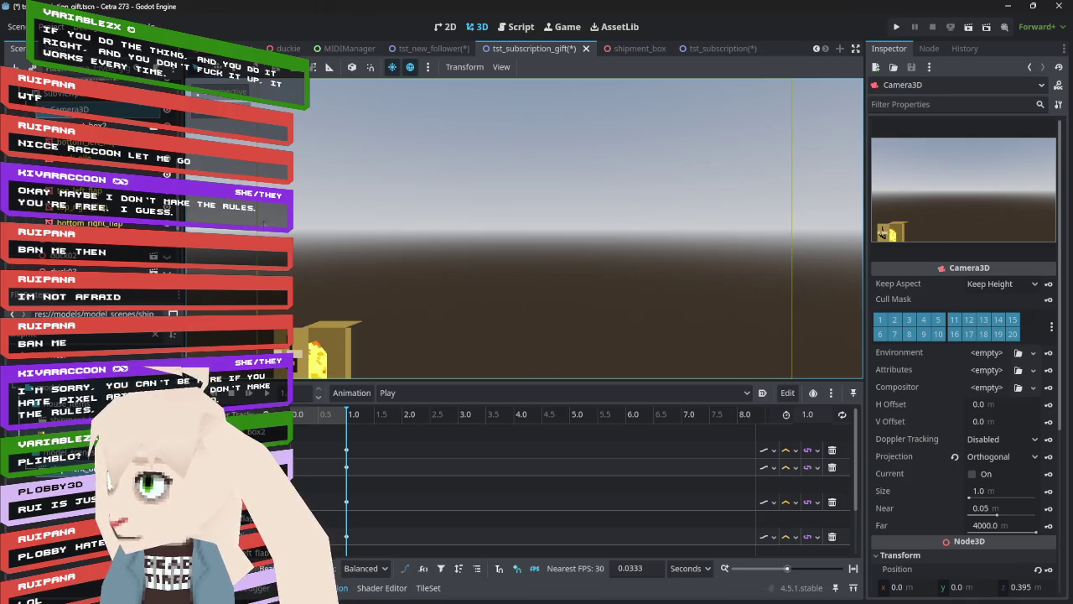
pyautogui.click(79, 157)
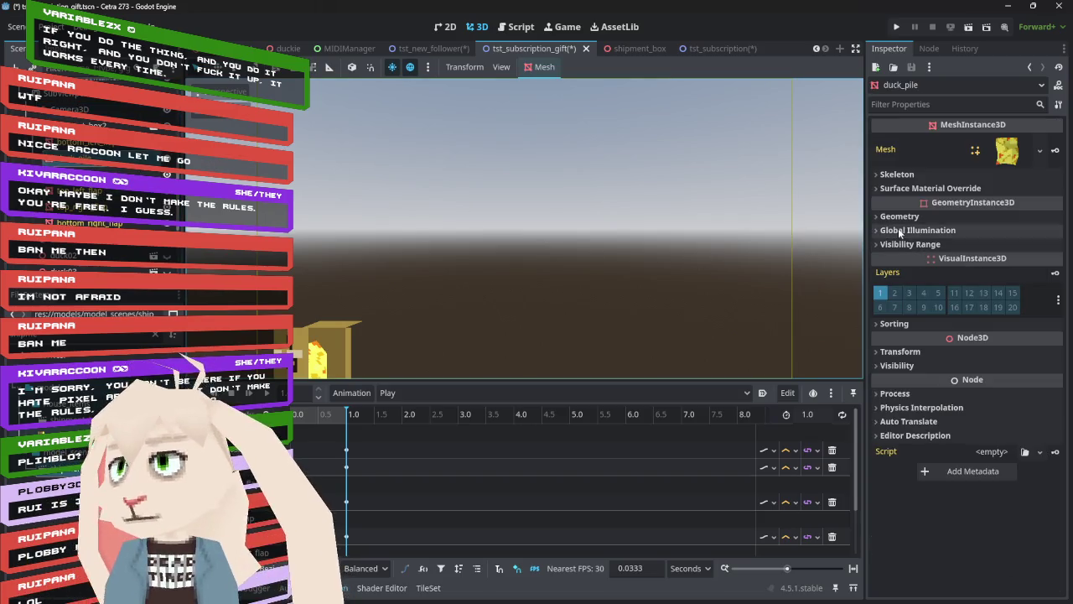
# - Leave the camera preview and frame top_left_flap, viewing the box from above
pyautogui.click(84, 157)
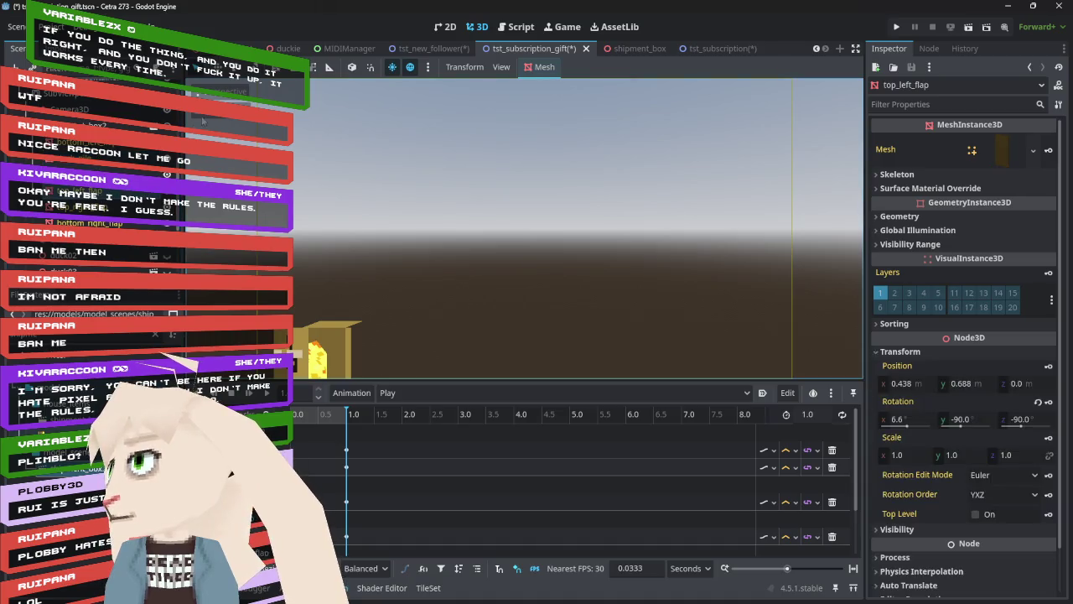
pyautogui.click(199, 117)
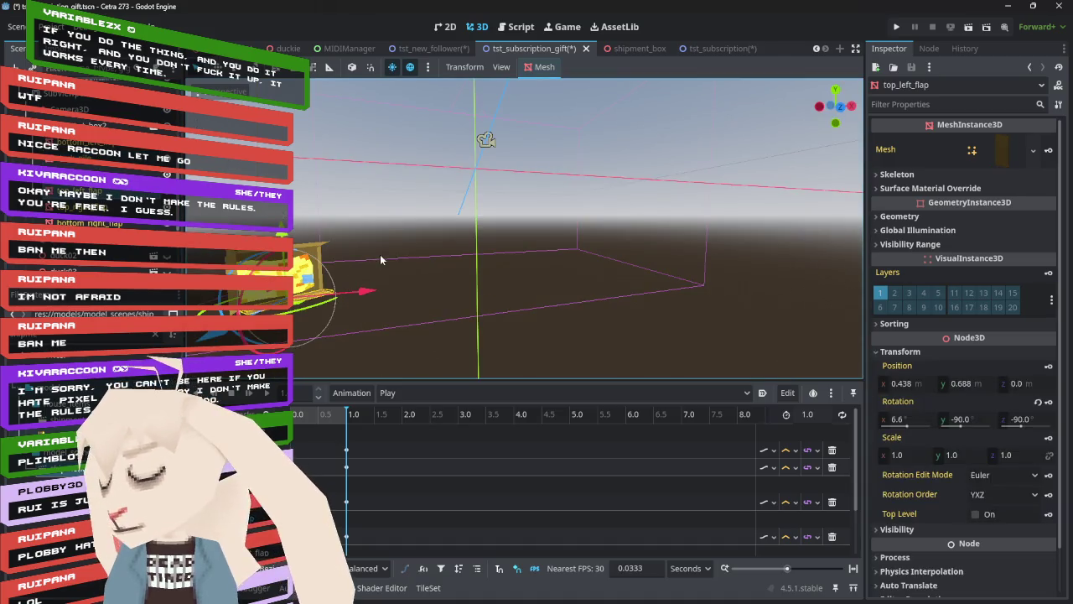
pyautogui.press('f')
pyautogui.moveTo(461, 237); pyautogui.dragTo(520, 197)
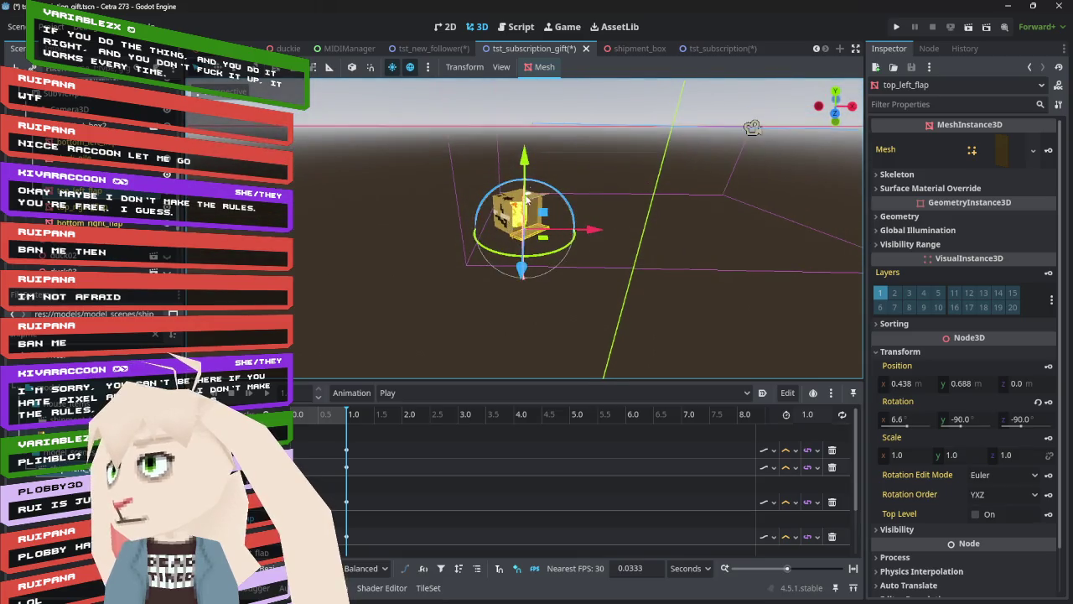
pyautogui.scroll(3, 530, 191)
pyautogui.scroll(3, 530, 191)
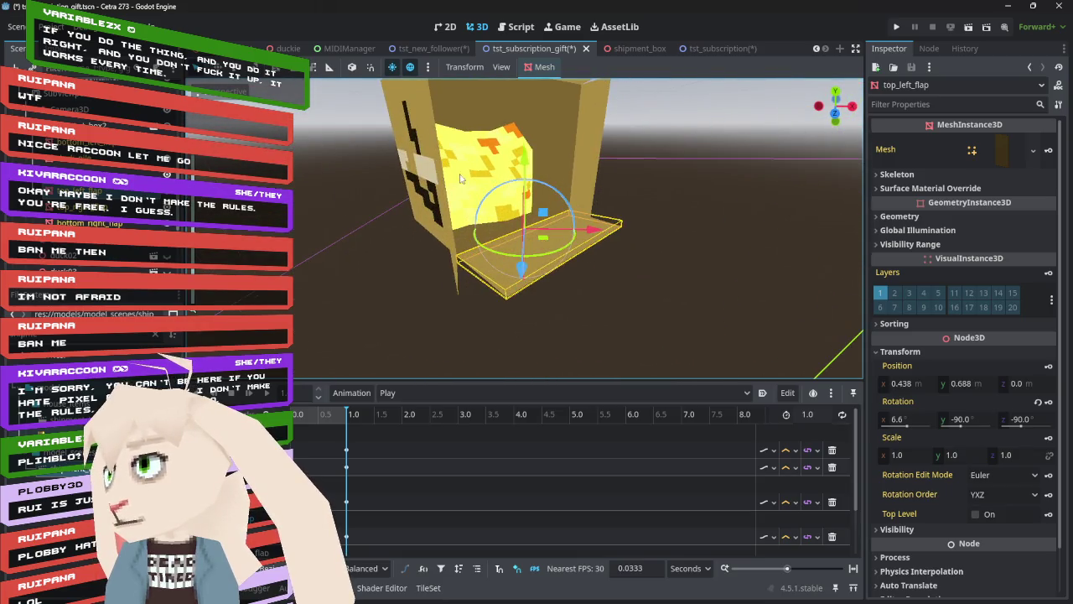
# - Tilt bottom_right_flap open to -39.3° on X
pyautogui.click(454, 263)
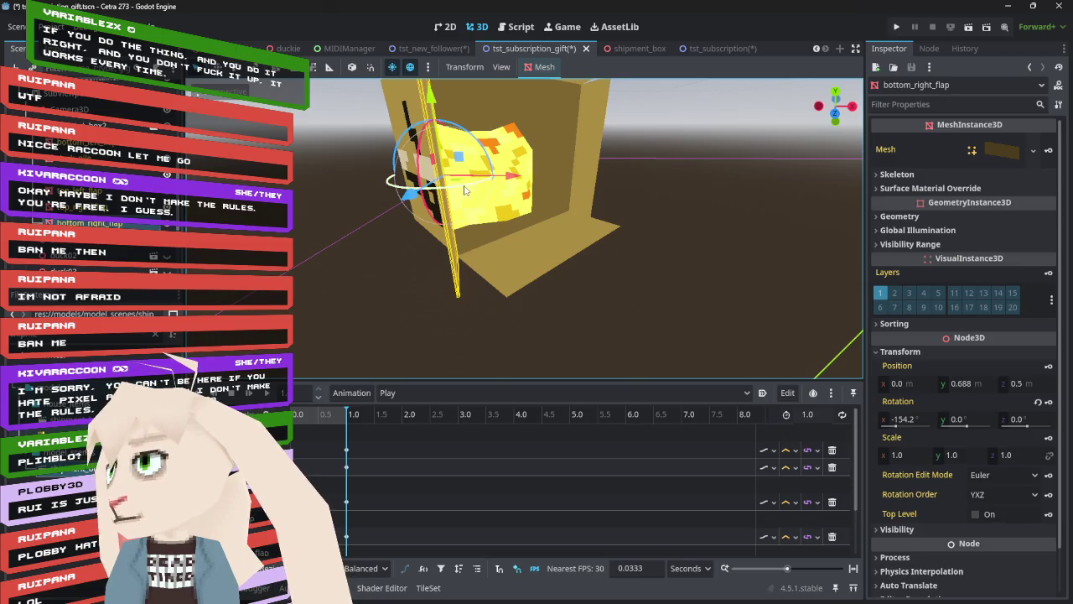
pyautogui.moveTo(461, 192); pyautogui.dragTo(455, 210)
pyautogui.moveTo(672, 188)
pyautogui.mouseDown()
pyautogui.moveTo(629, 170)
pyautogui.moveTo(617, 183)
pyautogui.moveTo(660, 192)
pyautogui.moveTo(688, 140)
pyautogui.moveTo(714, 122)
pyautogui.moveTo(703, 131)
pyautogui.mouseUp()
pyautogui.scroll(-5, 661, 192)
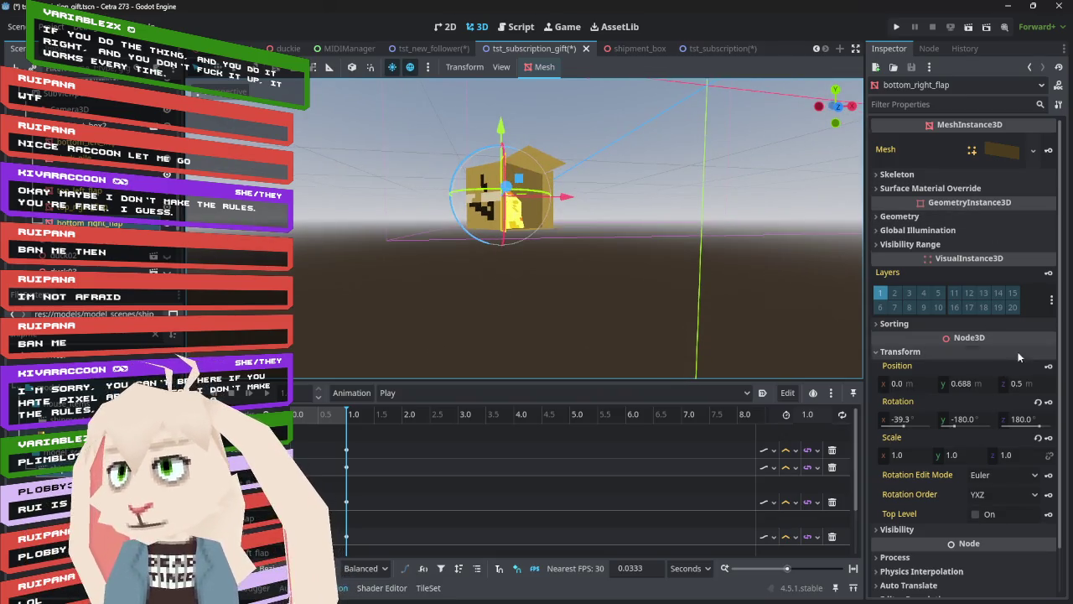
pyautogui.click(1047, 403)
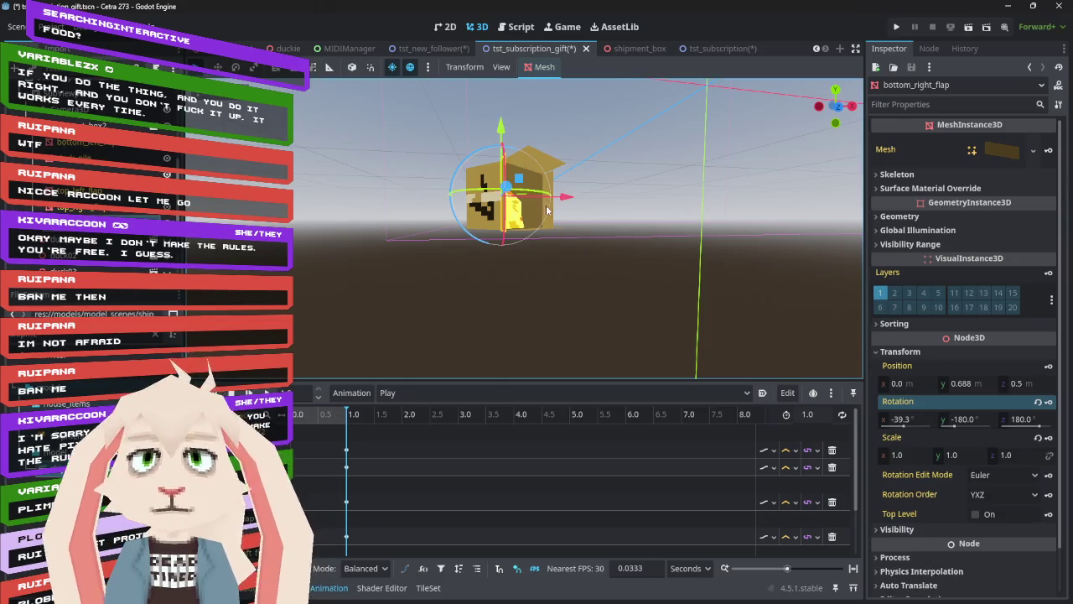
pyautogui.moveTo(346, 167)
pyautogui.mouseDown()
pyautogui.moveTo(343, 274)
pyautogui.moveTo(305, 195)
pyautogui.moveTo(359, 201)
pyautogui.moveTo(347, 213)
pyautogui.moveTo(306, 201)
pyautogui.moveTo(843, 184)
pyautogui.moveTo(307, 195)
pyautogui.moveTo(373, 181)
pyautogui.moveTo(302, 175)
pyautogui.moveTo(322, 198)
pyautogui.moveTo(345, 195)
pyautogui.mouseUp()
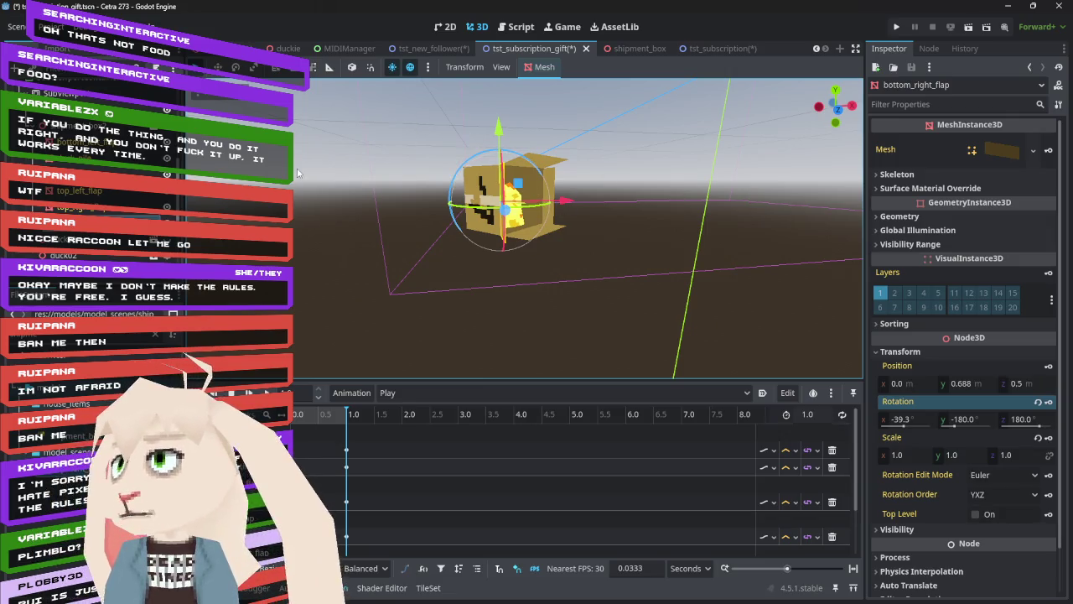
pyautogui.moveTo(416, 140)
pyautogui.mouseDown()
pyautogui.moveTo(373, 144)
pyautogui.moveTo(436, 87)
pyautogui.mouseUp()
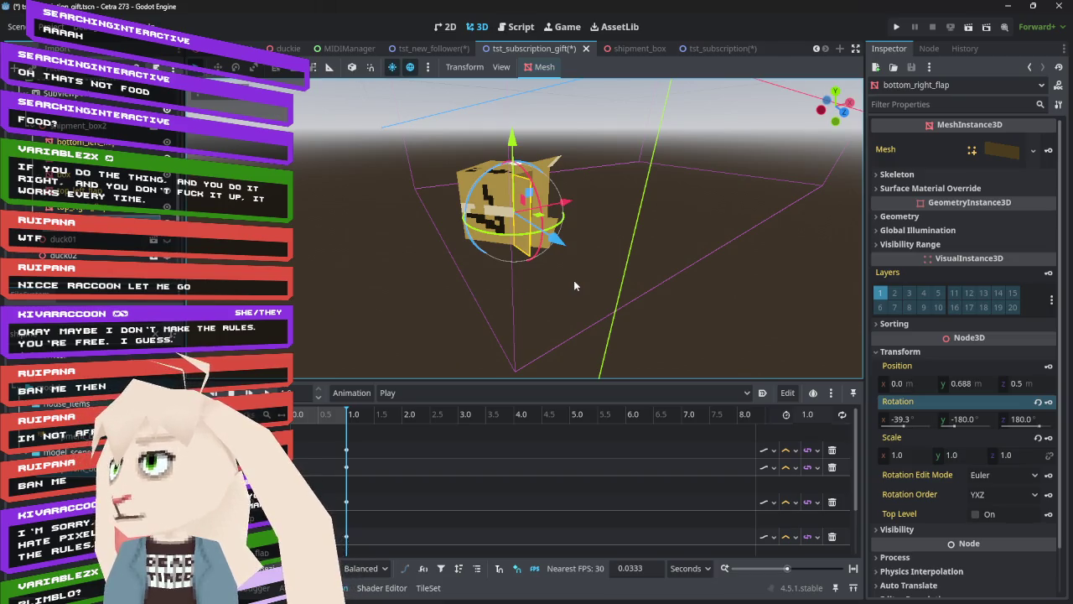
pyautogui.moveTo(623, 154)
pyautogui.mouseDown()
pyautogui.moveTo(300, 152)
pyautogui.moveTo(452, 155)
pyautogui.moveTo(613, 121)
pyautogui.moveTo(620, 351)
pyautogui.moveTo(580, 281)
pyautogui.moveTo(684, 284)
pyautogui.moveTo(771, 364)
pyautogui.moveTo(716, 114)
pyautogui.moveTo(503, 136)
pyautogui.moveTo(563, 140)
pyautogui.mouseUp()
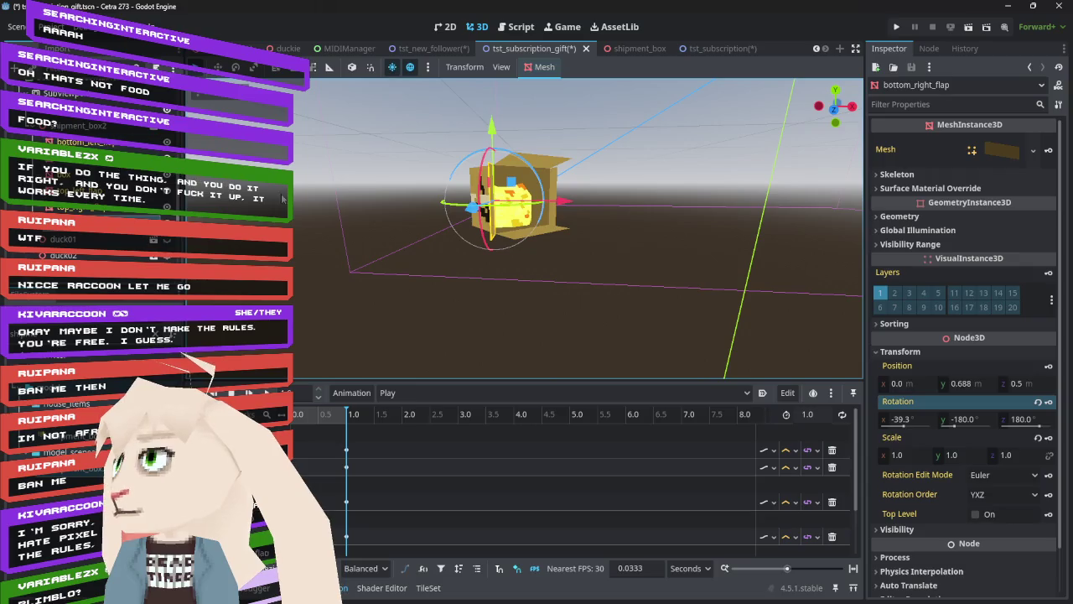
# - Scrub the animation between 0.7 and 1.0 s, settling just before the 1.0 s keyframe
pyautogui.click(341, 415)
pyautogui.moveTo(341, 420)
pyautogui.mouseDown()
pyautogui.moveTo(351, 424)
pyautogui.moveTo(333, 424)
pyautogui.mouseUp()
pyautogui.click(347, 426)
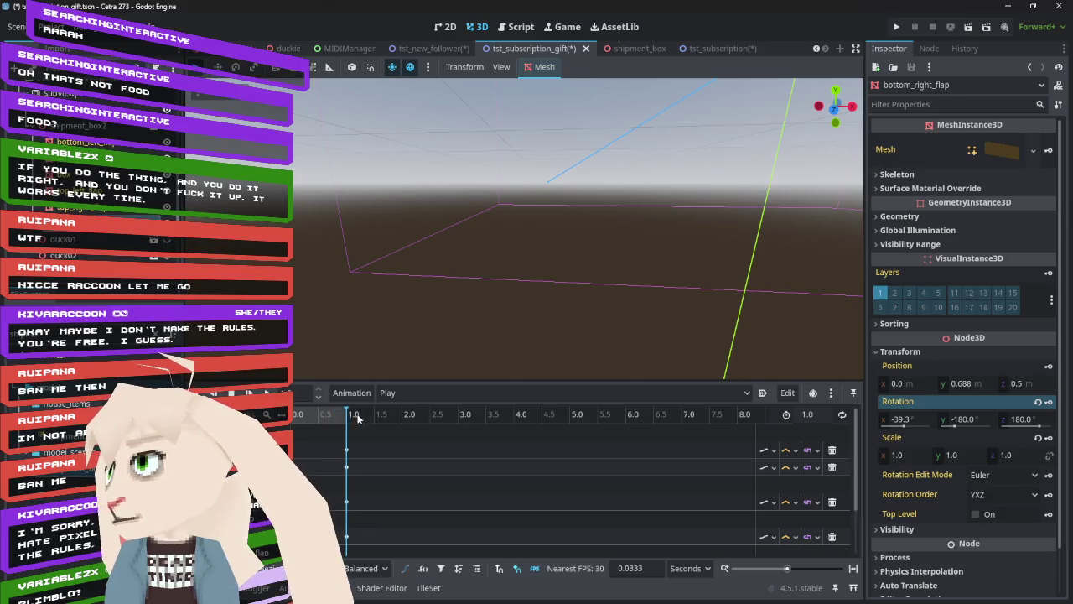
pyautogui.scroll(-2, 440, 214)
pyautogui.scroll(-3, 439, 214)
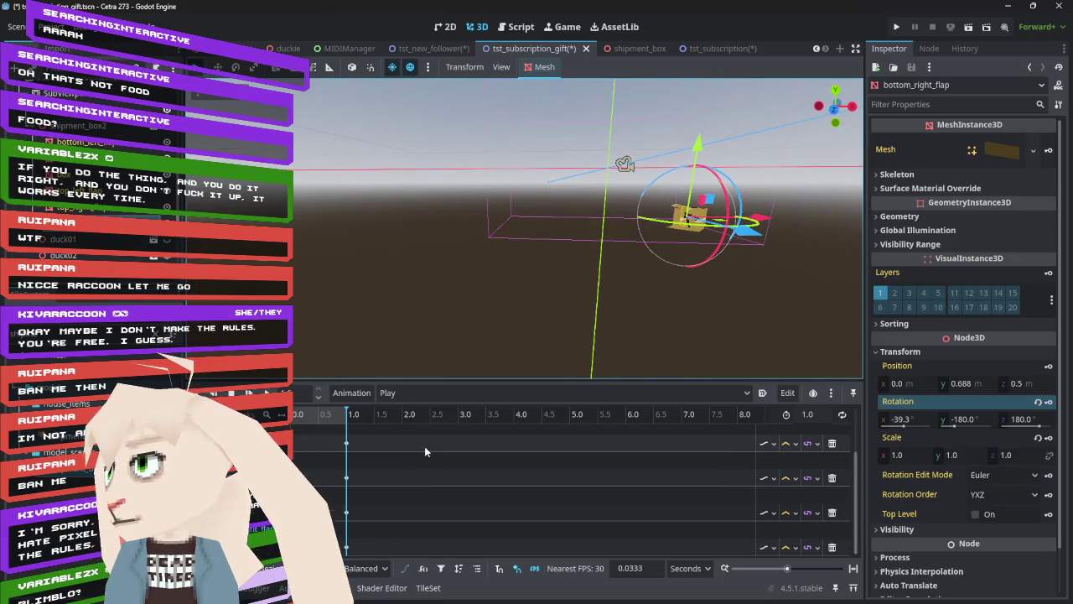
pyautogui.click(340, 416)
pyautogui.click(340, 426)
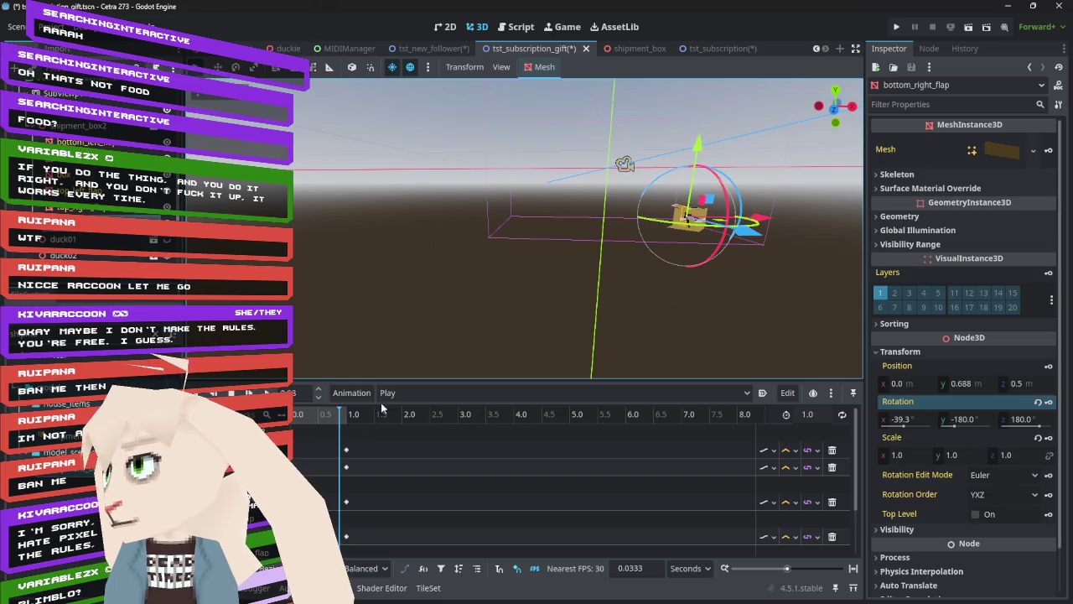
# - Switch the Animation panel to the RESET animation
pyautogui.click(445, 394)
pyautogui.click(432, 472)
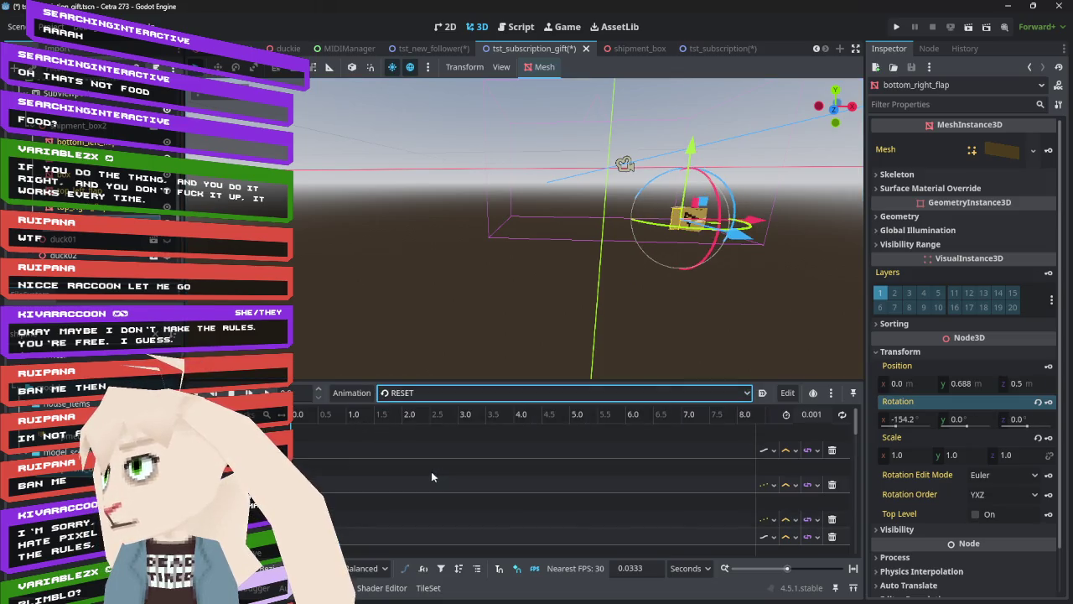
pyautogui.scroll(-5, 357, 440)
pyautogui.scroll(-5, 357, 448)
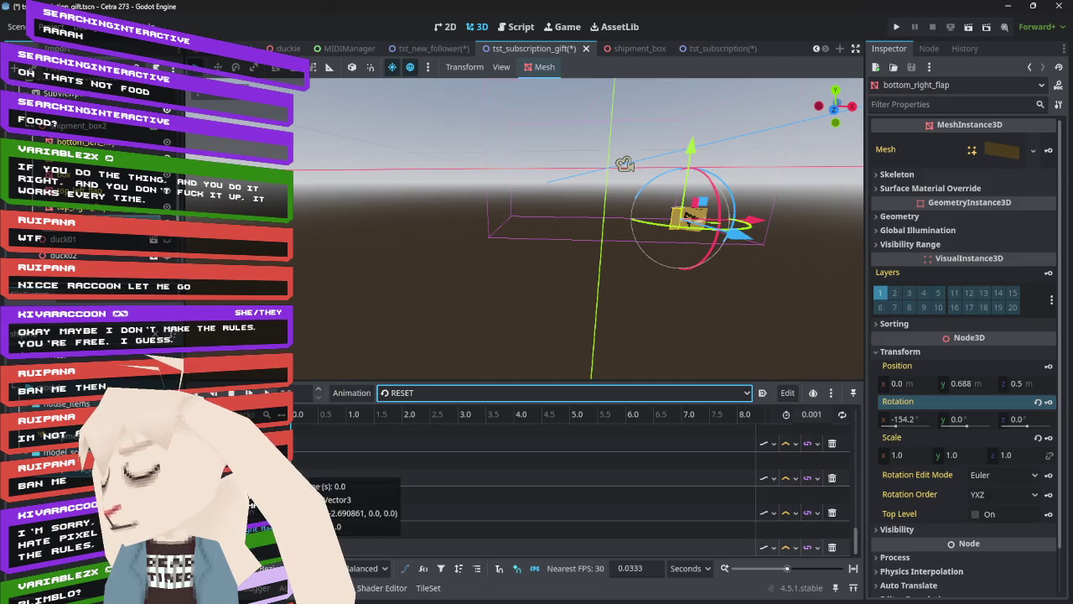
# - Select a flap's rotation key at 0.0 s and enter 0 for its x rotation
pyautogui.click(299, 477)
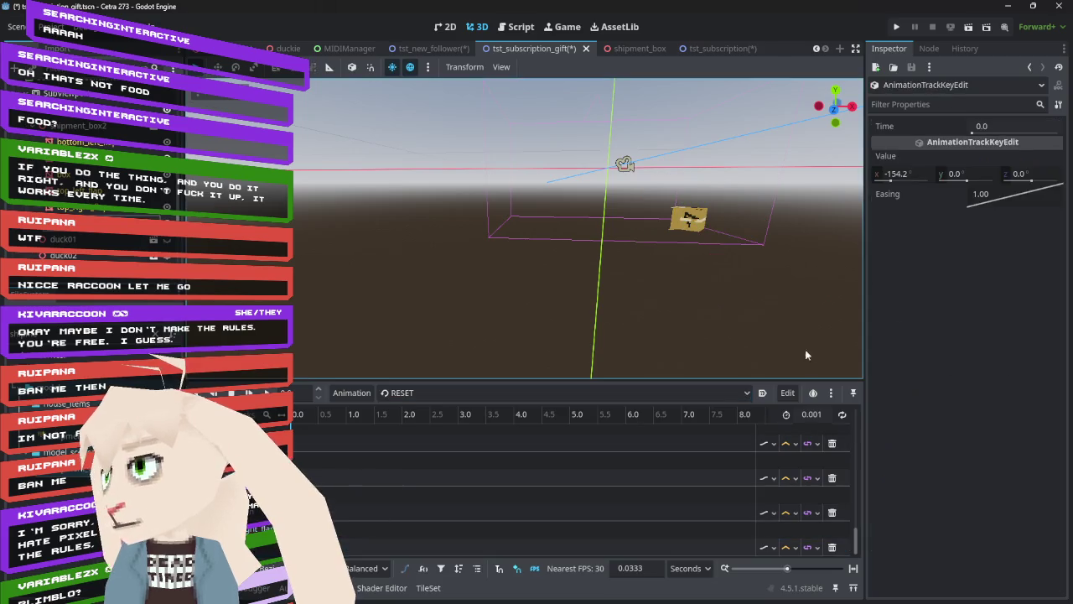
pyautogui.click(913, 171)
pyautogui.write('0')
pyautogui.press('Return')
pyautogui.moveTo(586, 227); pyautogui.dragTo(675, 240)
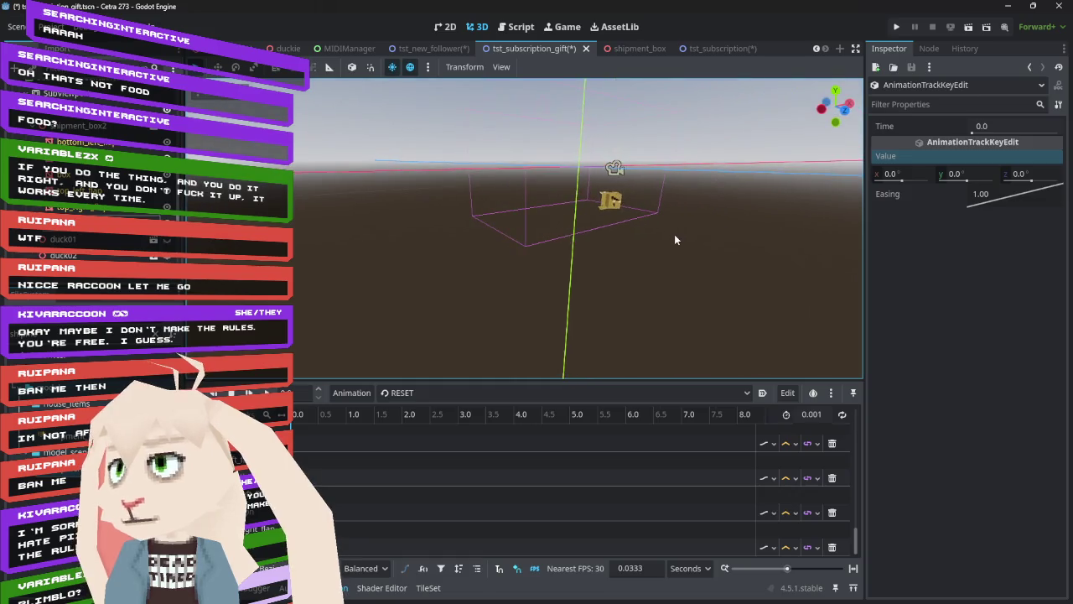
pyautogui.moveTo(572, 234)
pyautogui.mouseDown()
pyautogui.moveTo(579, 263)
pyautogui.moveTo(631, 230)
pyautogui.moveTo(774, 218)
pyautogui.mouseUp()
pyautogui.scroll(5, 587, 268)
# - Re-enter that key's x rotation until it holds 90°
pyautogui.click(916, 175)
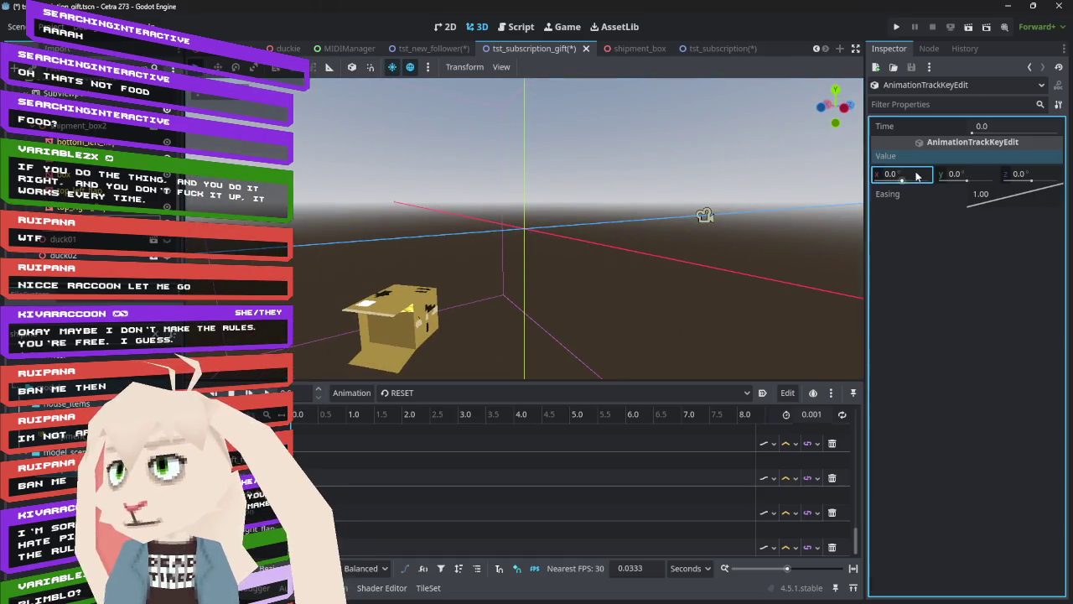
pyautogui.write('90')
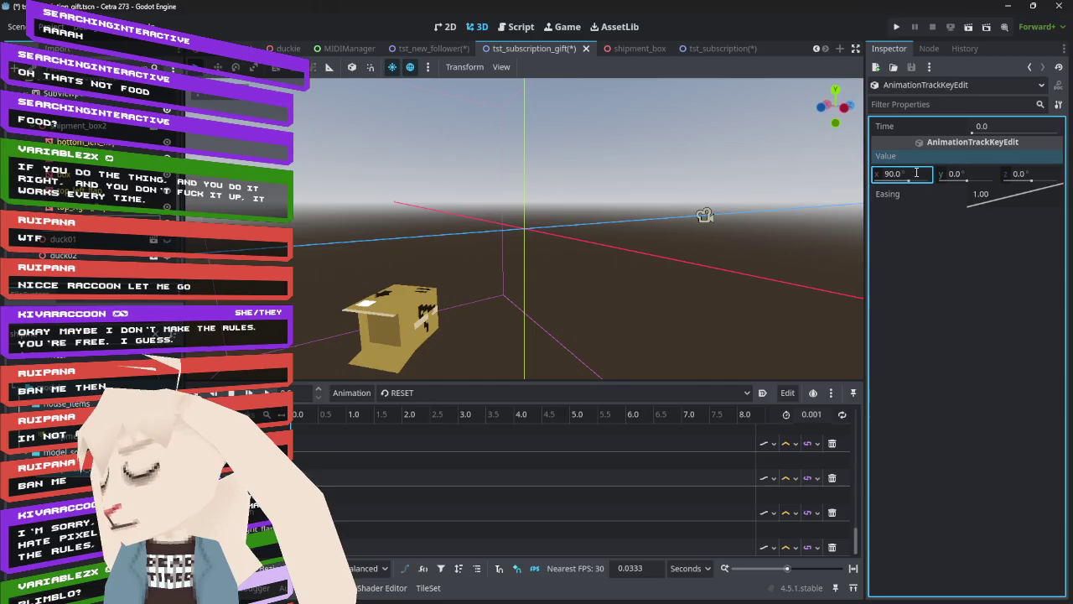
pyautogui.press('Return')
pyautogui.moveTo(519, 227)
pyautogui.mouseDown()
pyautogui.moveTo(375, 234)
pyautogui.moveTo(618, 207)
pyautogui.moveTo(509, 206)
pyautogui.moveTo(540, 95)
pyautogui.moveTo(394, 238)
pyautogui.moveTo(567, 134)
pyautogui.moveTo(610, 123)
pyautogui.mouseUp()
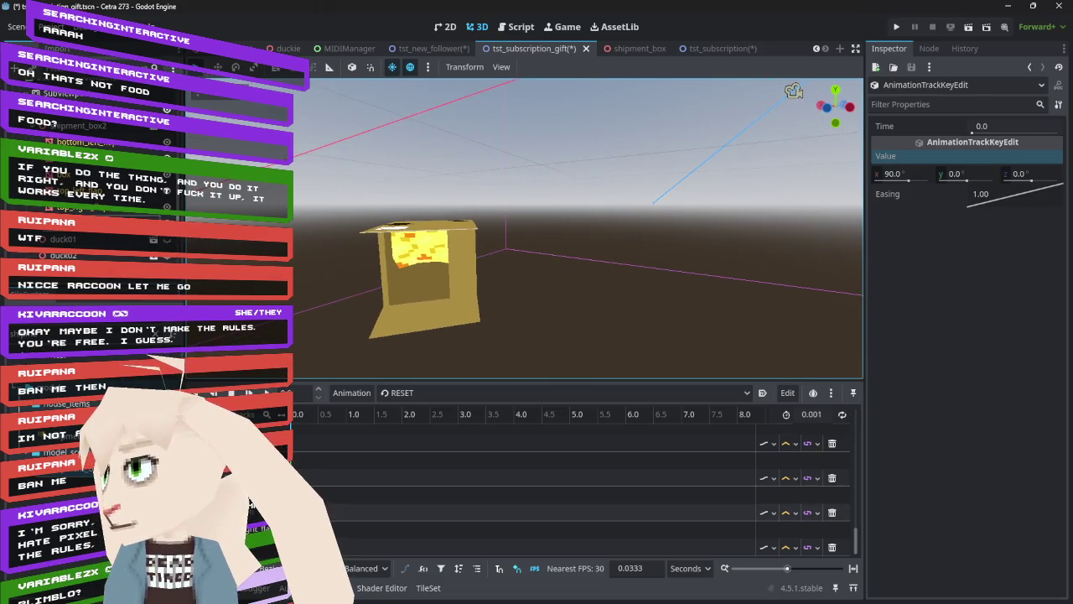
pyautogui.click(912, 172)
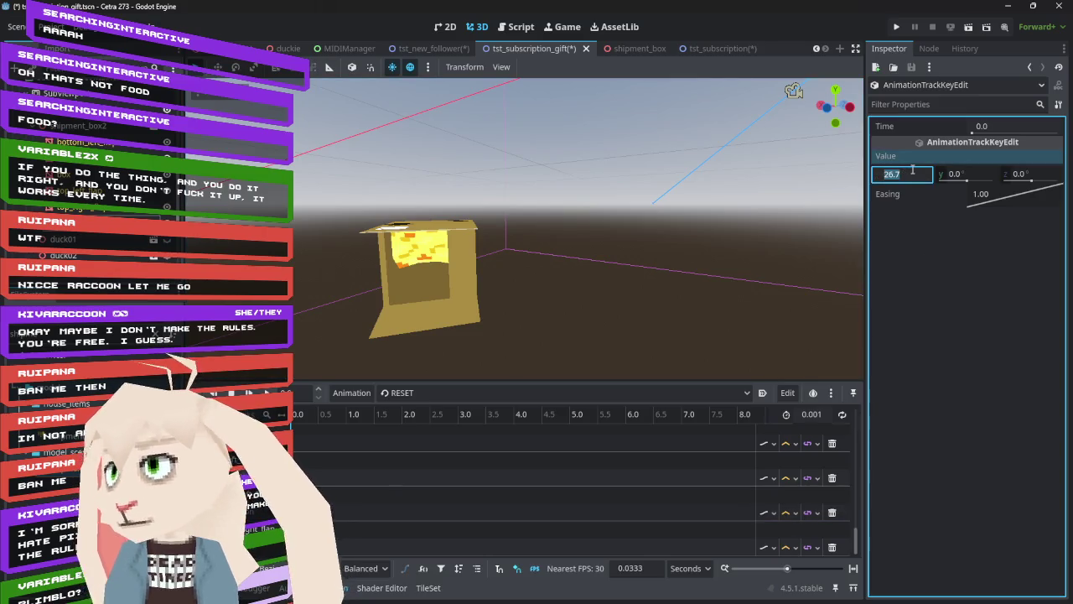
pyautogui.write('0')
pyautogui.press('Return')
pyautogui.click(912, 172)
pyautogui.write('90')
pyautogui.press('Return')
# - Set another flap track's key to an x rotation of 90
pyautogui.click(412, 476)
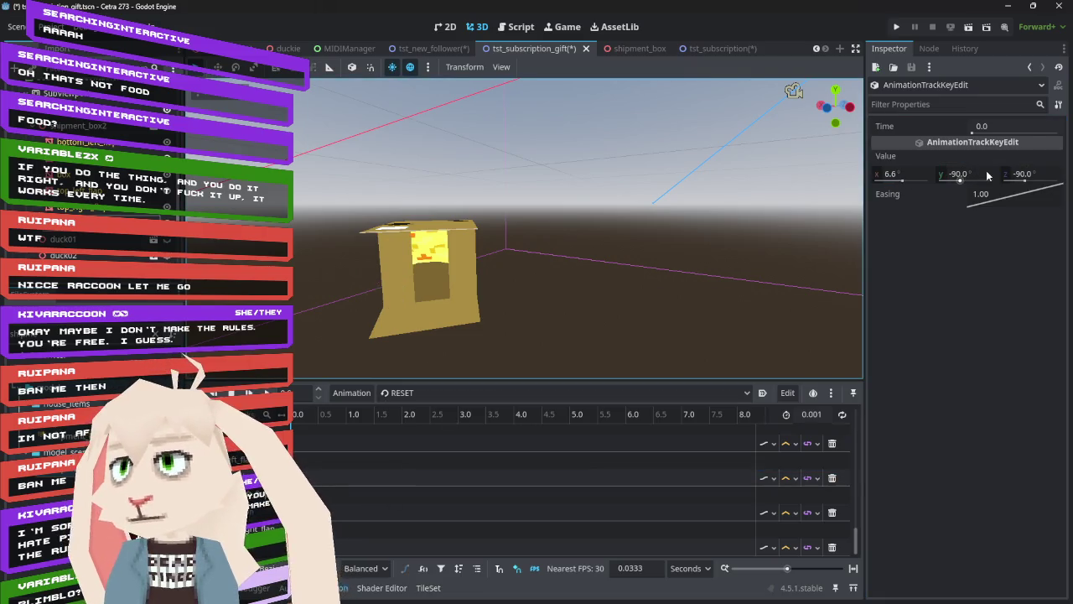
pyautogui.moveTo(861, 178)
pyautogui.mouseDown()
pyautogui.moveTo(441, 263)
pyautogui.moveTo(343, 256)
pyautogui.moveTo(669, 178)
pyautogui.moveTo(495, 213)
pyautogui.moveTo(981, 176)
pyautogui.mouseUp()
pyautogui.click(910, 171)
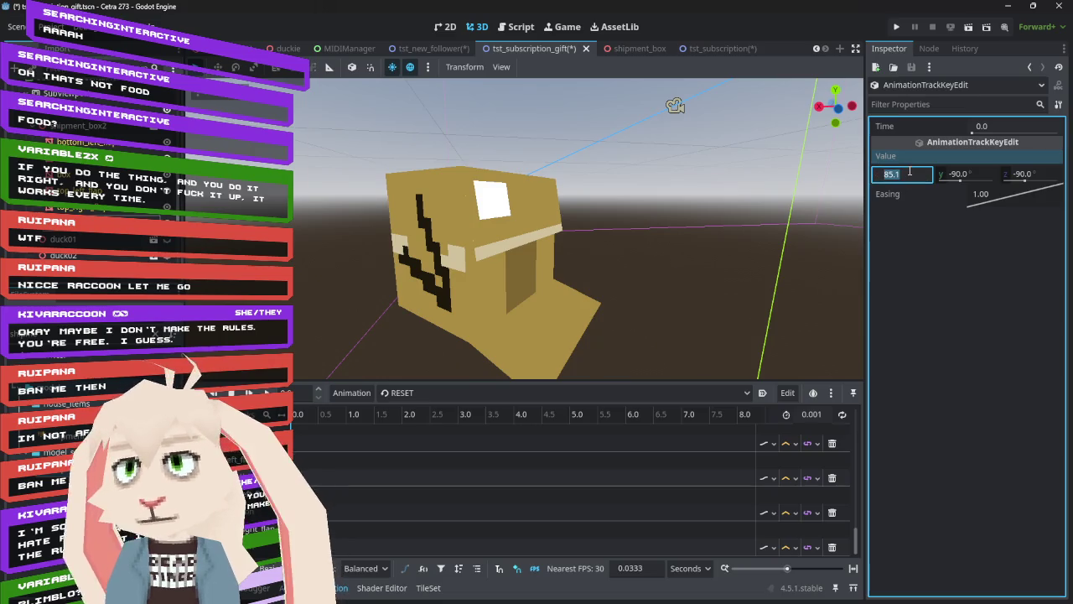
pyautogui.write('90')
pyautogui.press('Return')
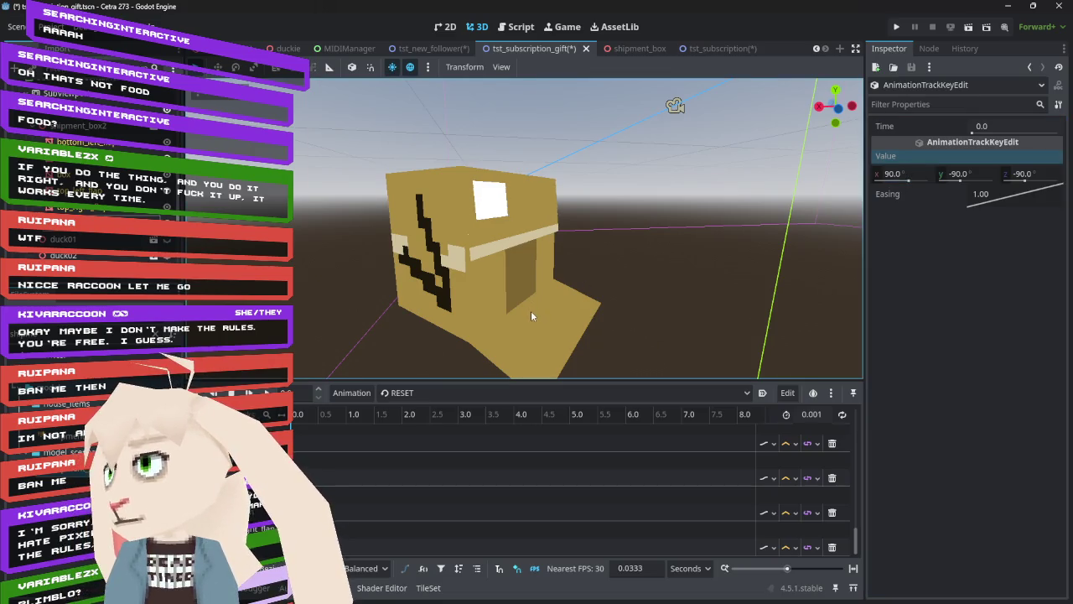
# - Give the first track's keyframe an x rotation of 90 as well
pyautogui.click(294, 450)
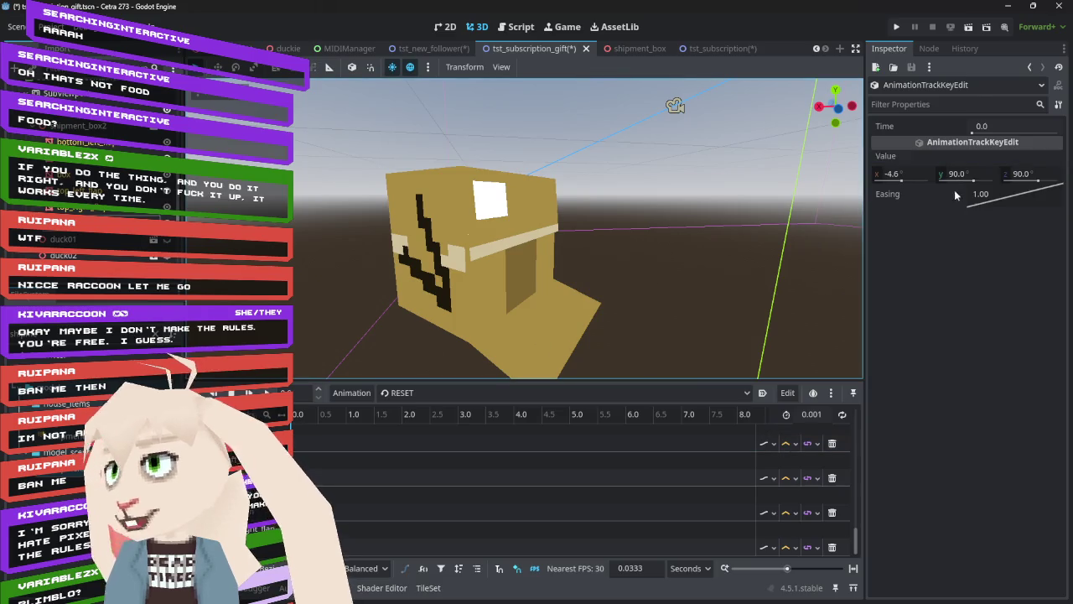
pyautogui.click(908, 172)
pyautogui.write('90')
pyautogui.press('Return')
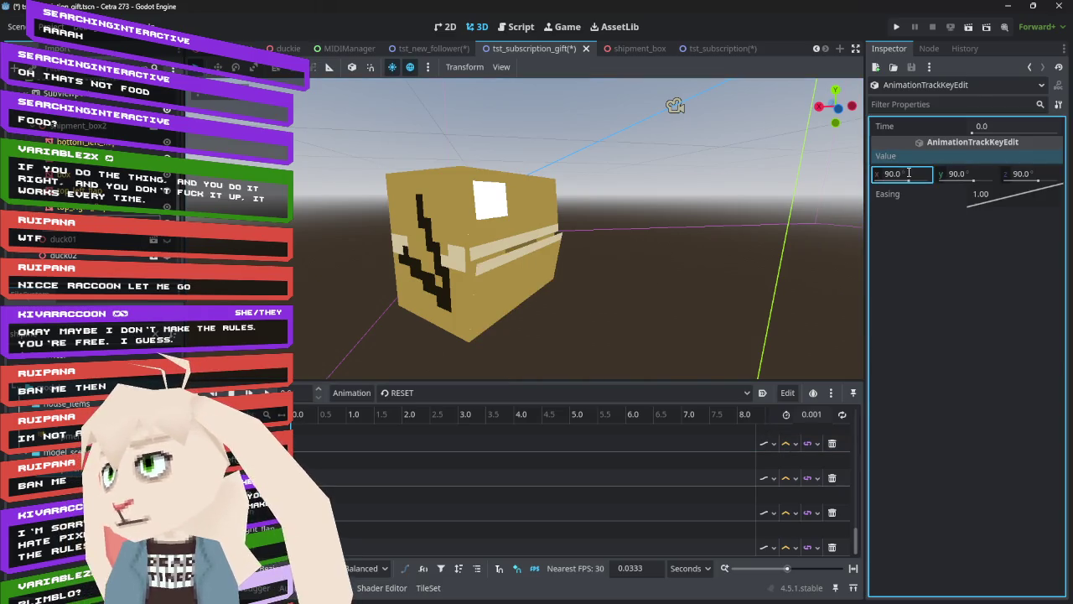
pyautogui.click(372, 461)
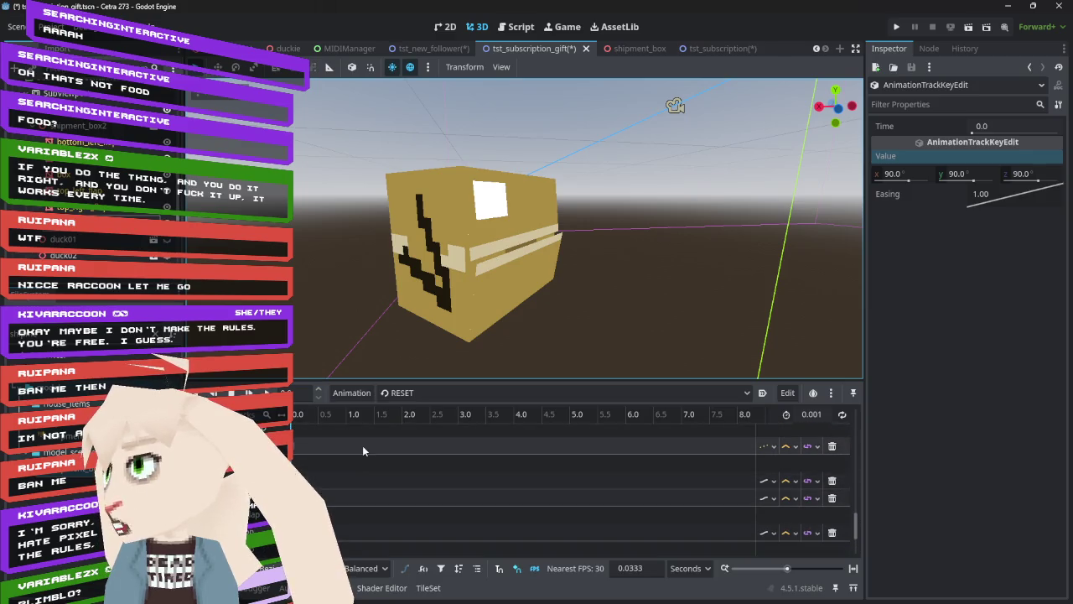
# - Switch to the Play animation, preview around 0.65 s, and select the bottom track's opening key
pyautogui.click(437, 391)
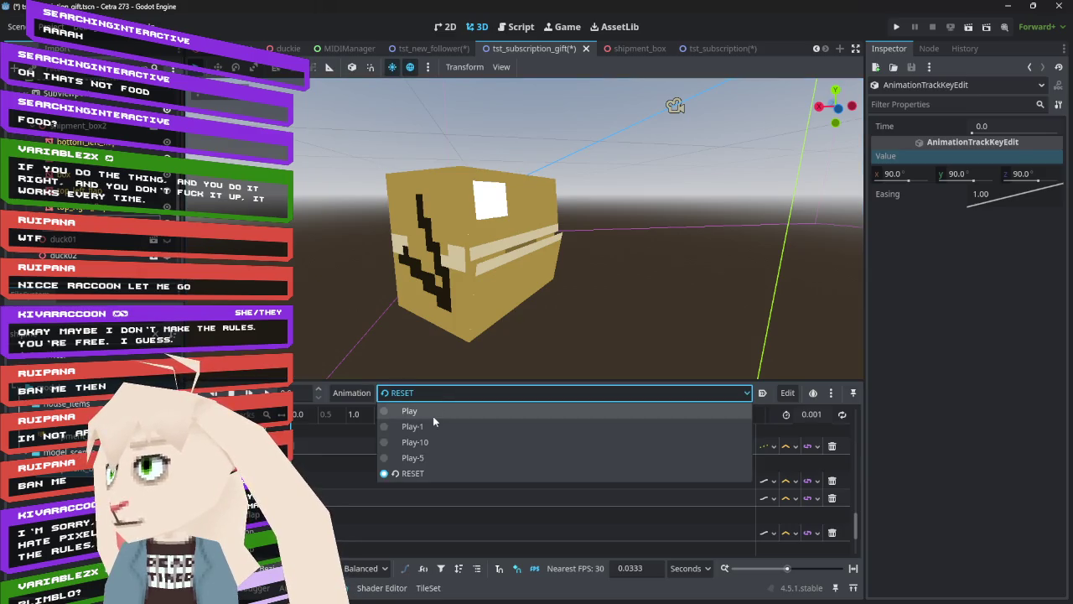
pyautogui.click(433, 414)
pyautogui.moveTo(329, 420)
pyautogui.mouseDown()
pyautogui.moveTo(313, 420)
pyautogui.moveTo(347, 420)
pyautogui.moveTo(278, 427)
pyautogui.mouseUp()
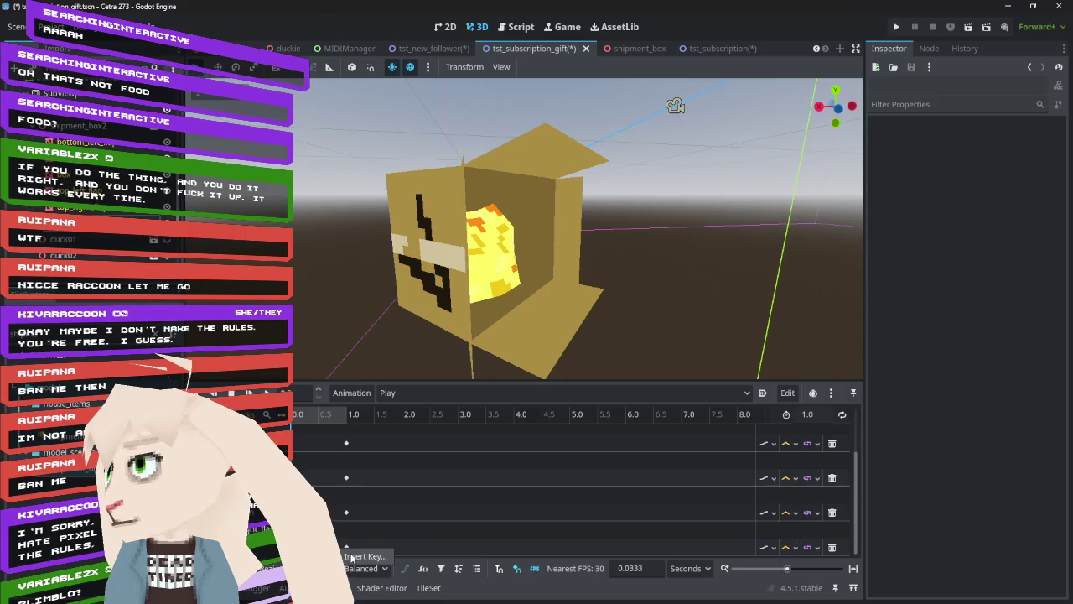
pyautogui.click(346, 547)
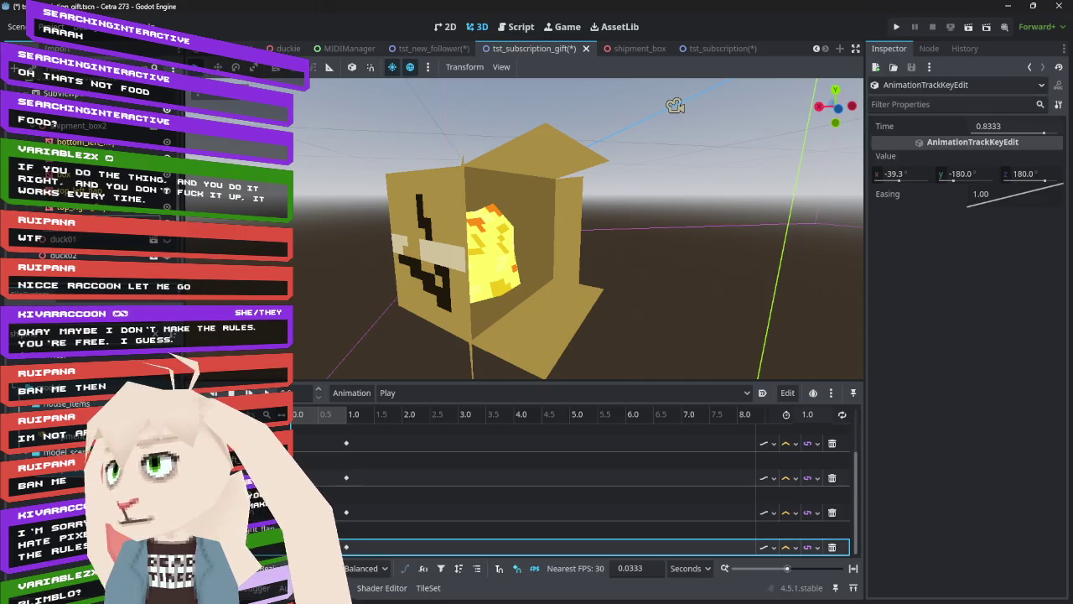
# - Set the selected bottom-track key's x rotation to -90
pyautogui.click(921, 174)
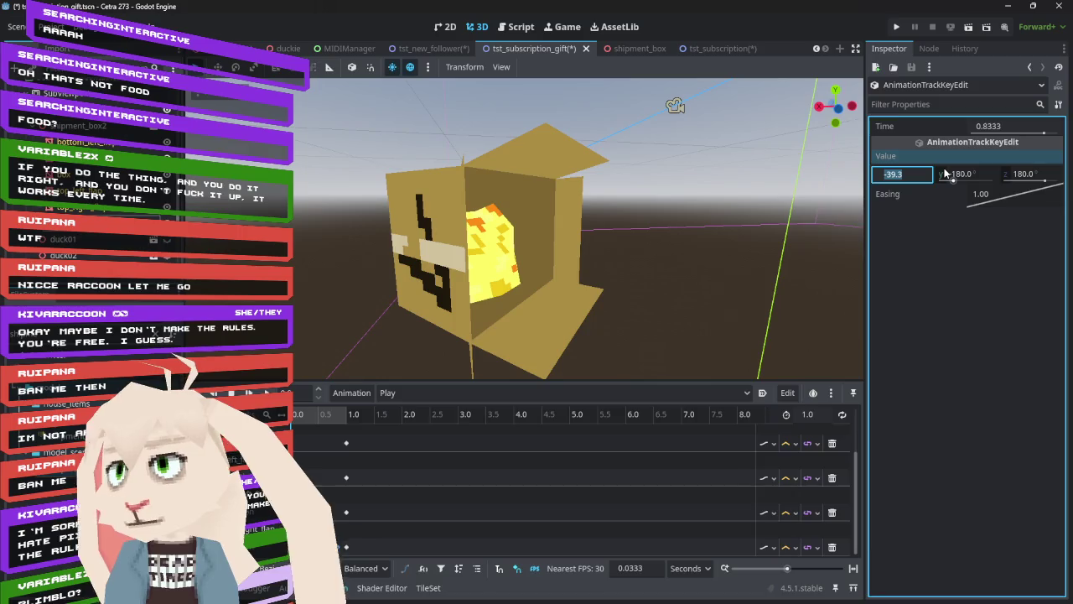
pyautogui.write('-90')
pyautogui.press('Return')
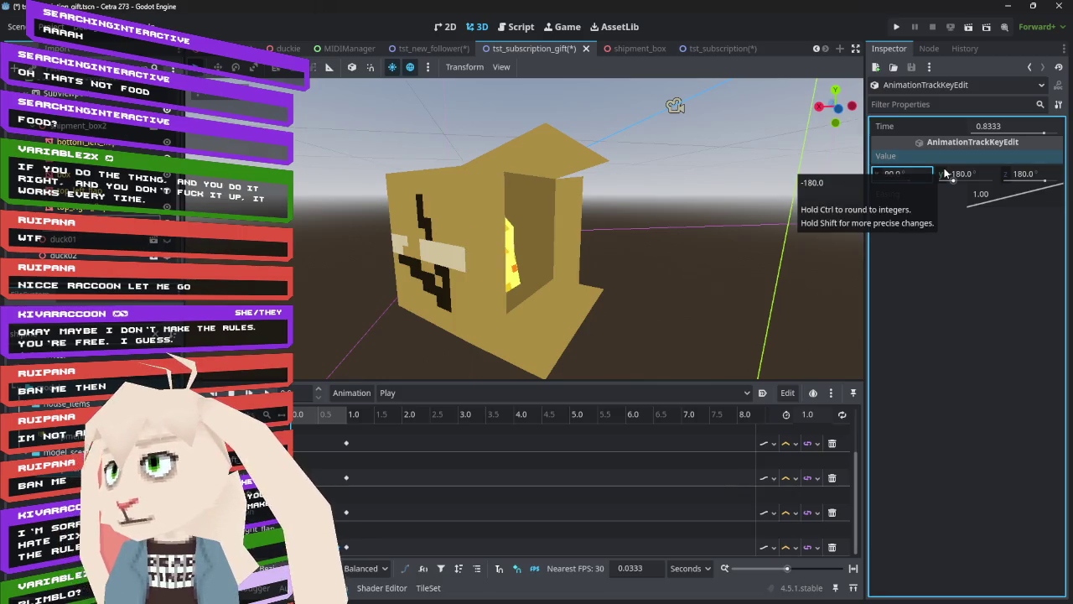
# - Insert a new key on the third track with an x rotation of 90
pyautogui.rightClick(335, 521)
pyautogui.click(356, 504)
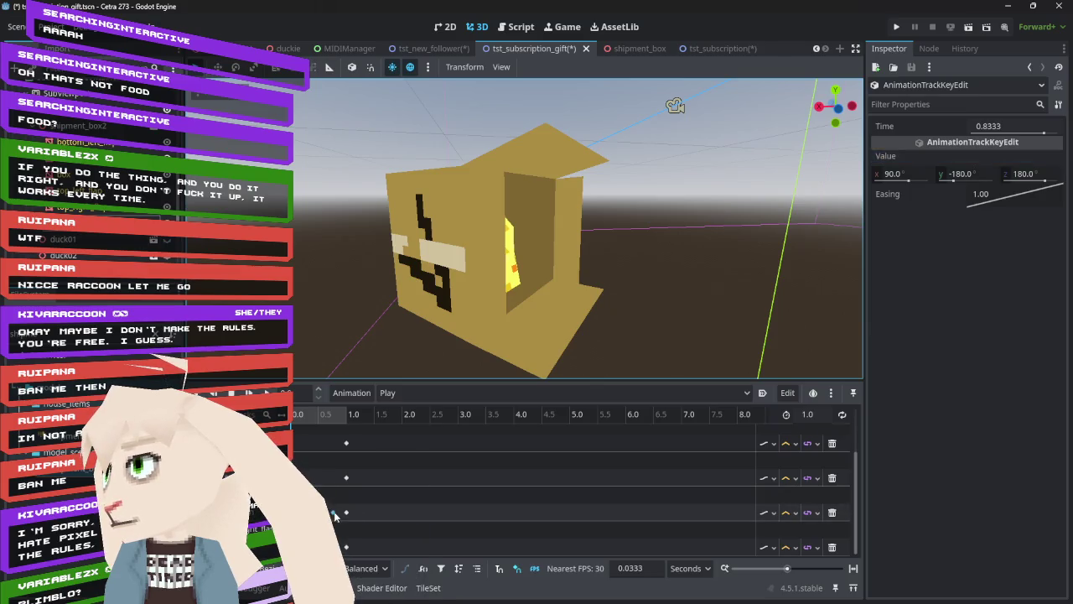
pyautogui.click(901, 174)
pyautogui.write('90')
pyautogui.press('Return')
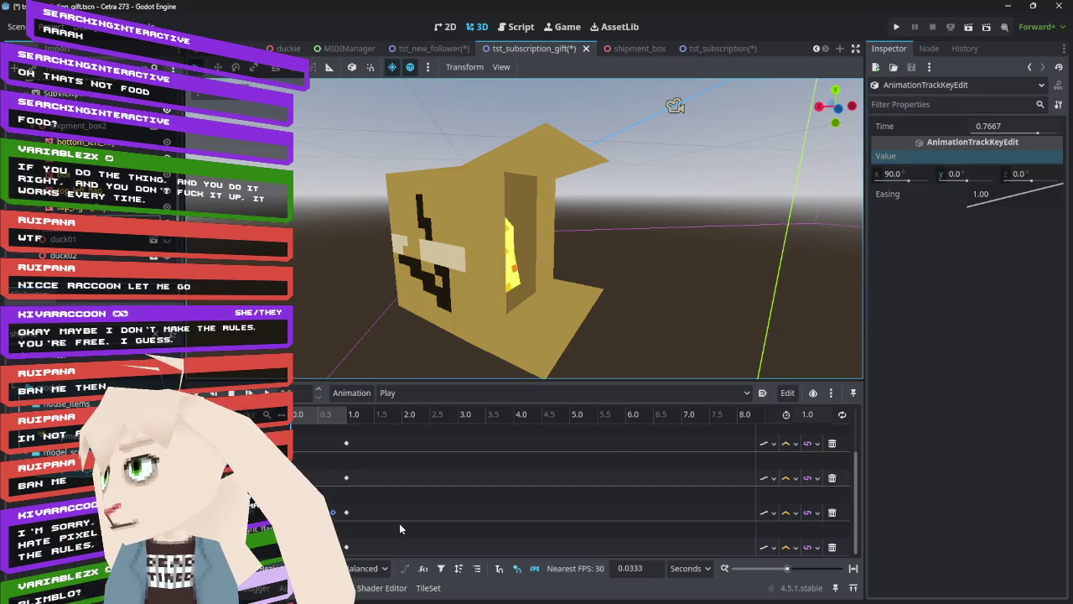
pyautogui.click(338, 515)
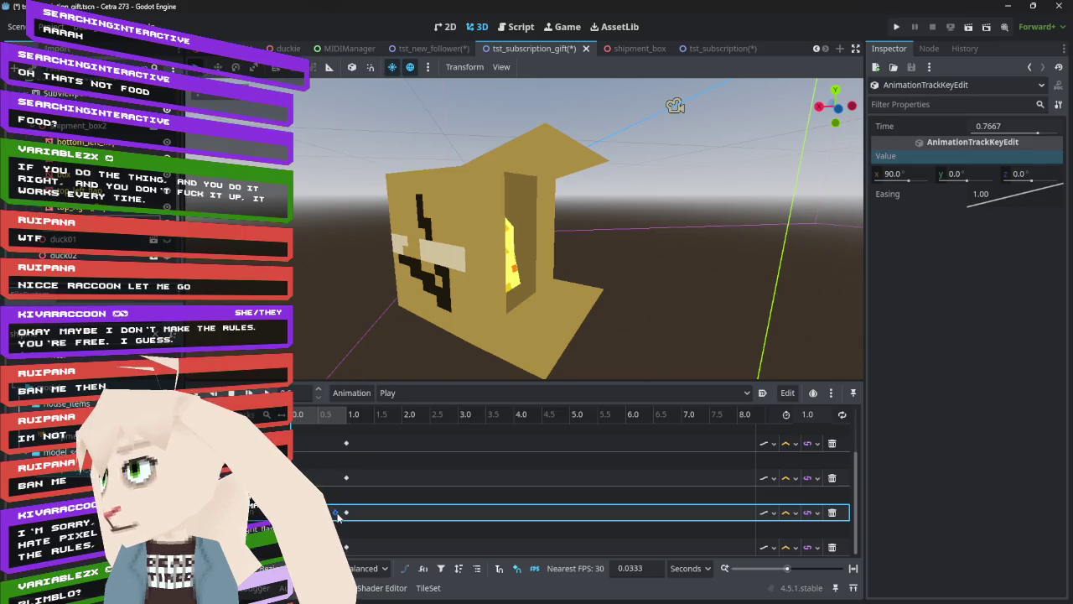
# - Insert a new key on the second track with an x rotation of 90
pyautogui.rightClick(337, 477)
pyautogui.click(354, 488)
pyautogui.click(335, 478)
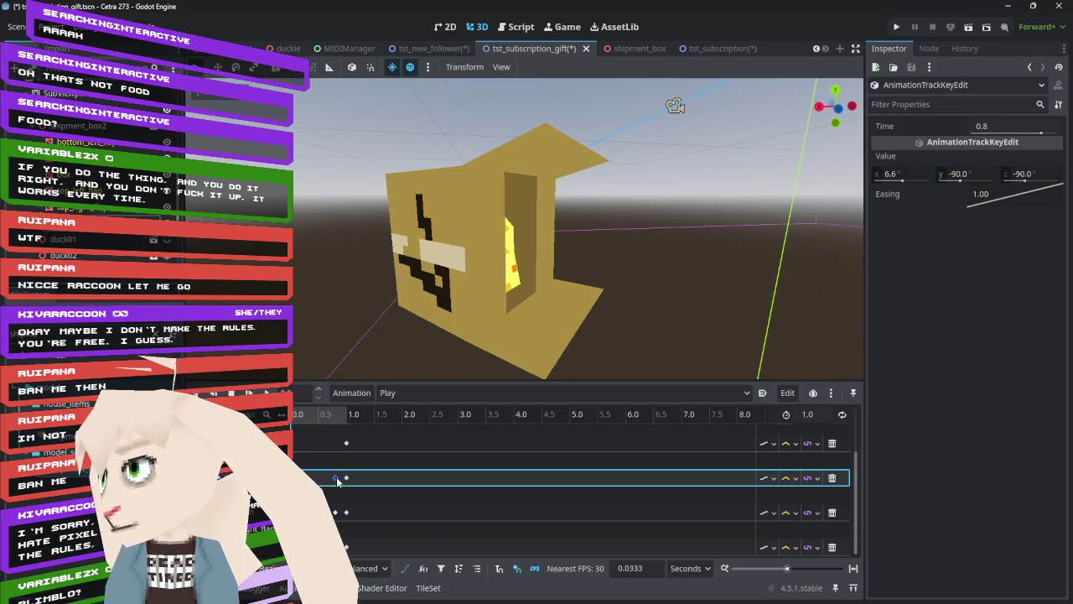
pyautogui.click(911, 174)
pyautogui.write('90')
pyautogui.press('Return')
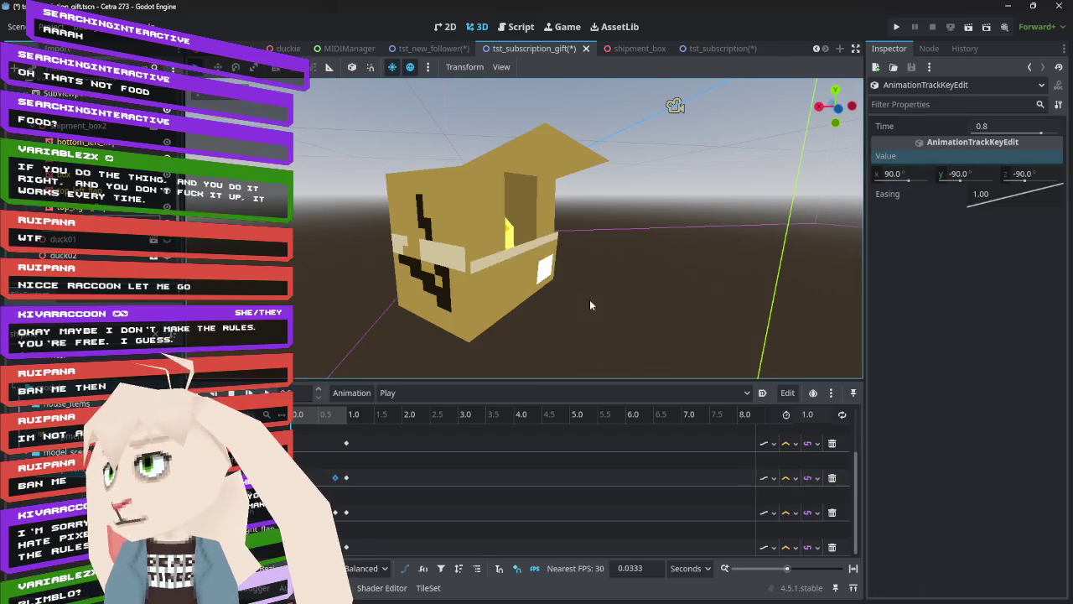
# - Give the first track's key an x rotation of 90
pyautogui.rightClick(337, 442)
pyautogui.press('Escape')
pyautogui.click(337, 443)
pyautogui.click(917, 173)
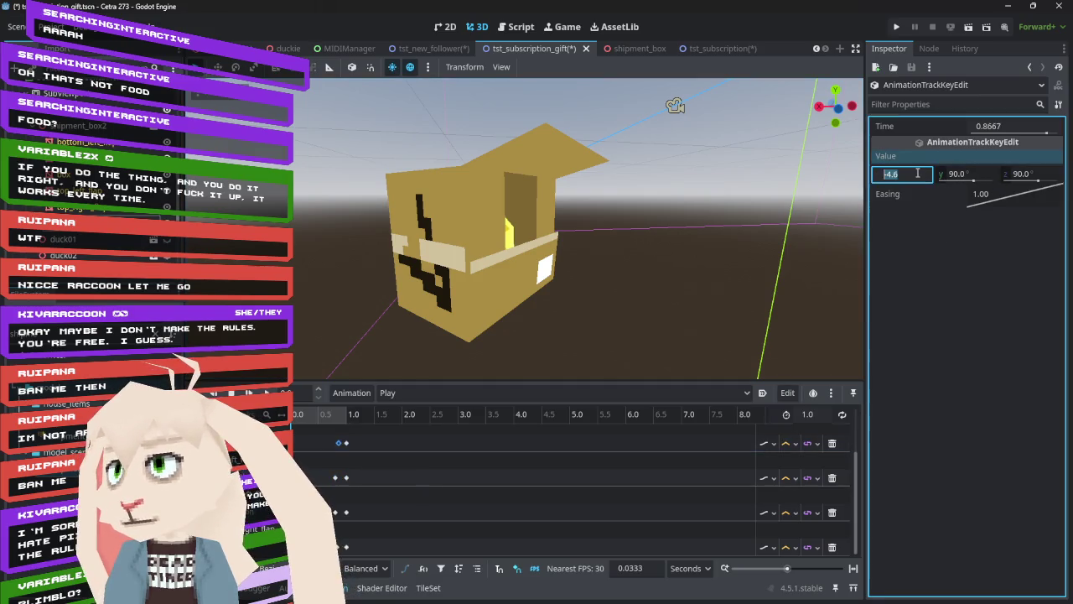
pyautogui.write('90')
pyautogui.press('Return')
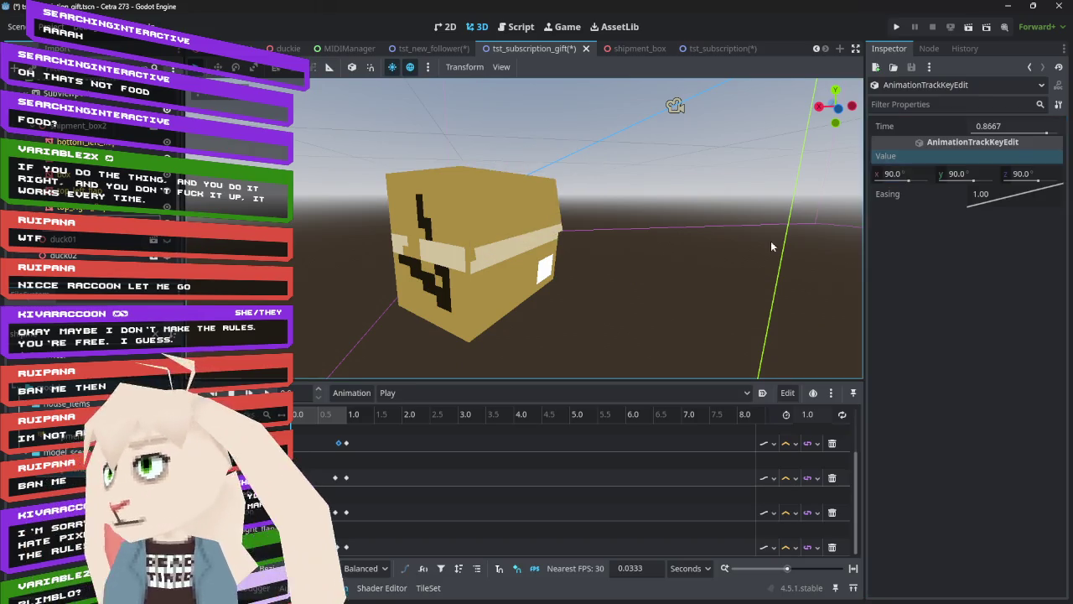
pyautogui.scroll(5, 455, 289)
# - Scrub the Play animation from about 0.87 s toward 1.0 s while orbiting to watch the flaps open
pyautogui.scroll(-4, 538, 256)
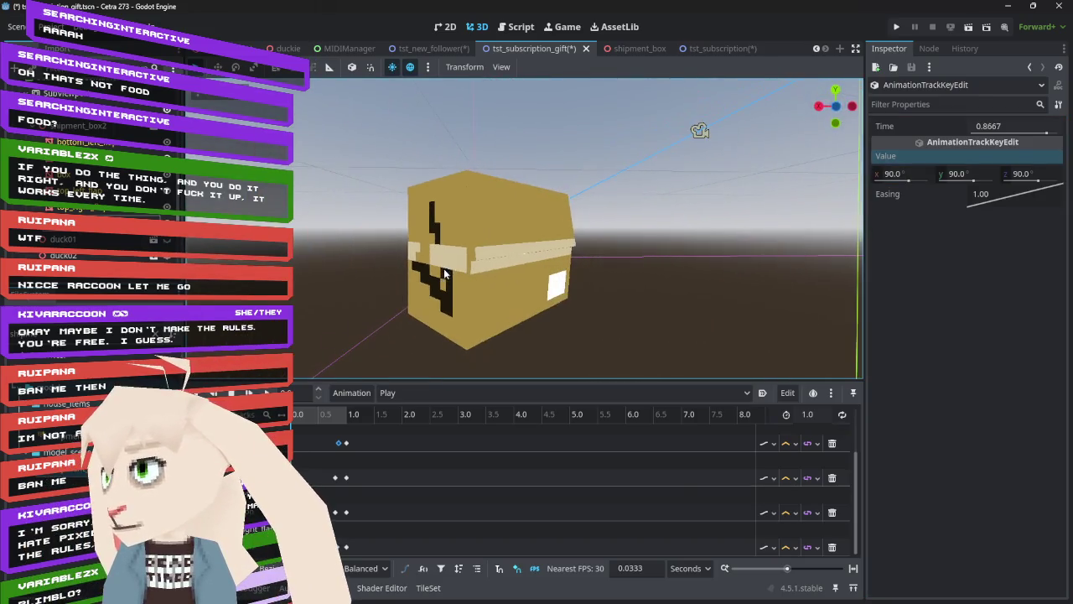
pyautogui.moveTo(312, 415)
pyautogui.mouseDown()
pyautogui.moveTo(359, 423)
pyautogui.moveTo(293, 425)
pyautogui.moveTo(339, 436)
pyautogui.mouseUp()
pyautogui.scroll(-1, 343, 450)
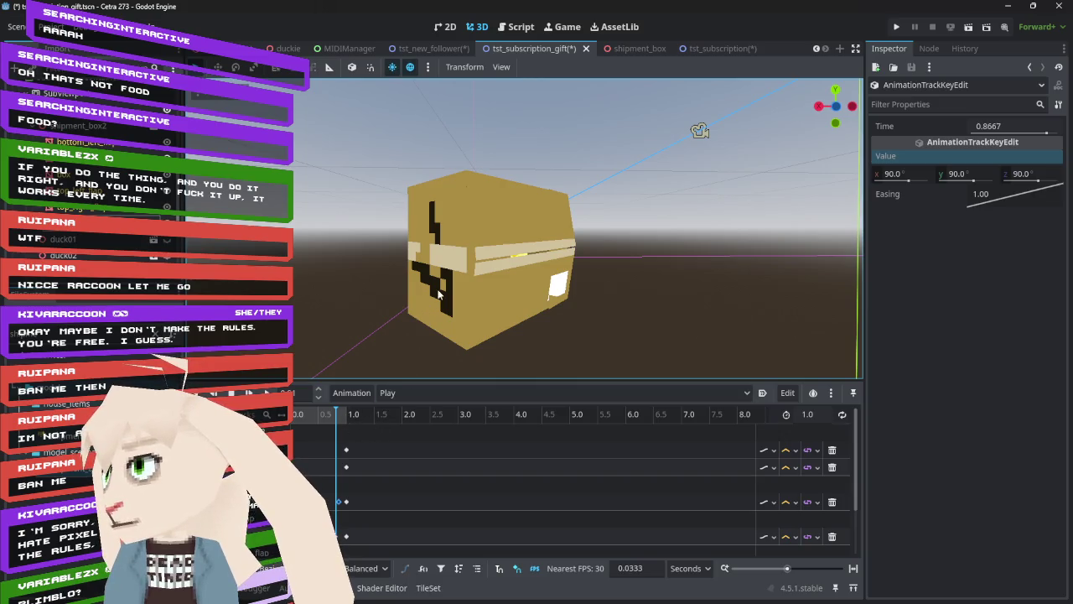
pyautogui.scroll(5, 437, 293)
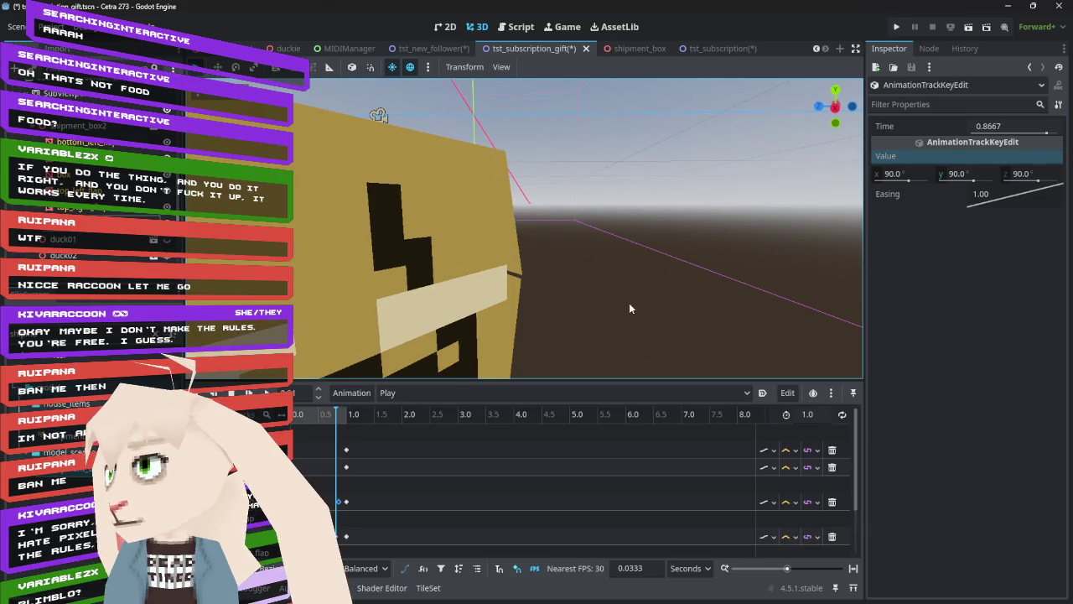
pyautogui.scroll(-5, 628, 302)
pyautogui.moveTo(644, 270); pyautogui.dragTo(426, 287)
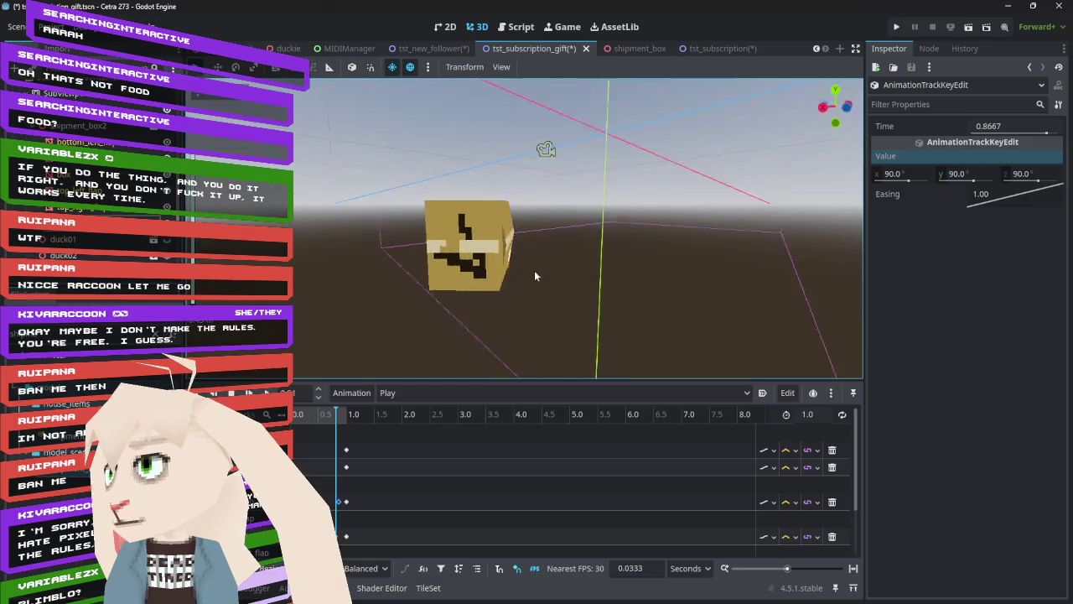
pyautogui.moveTo(337, 420)
pyautogui.mouseDown()
pyautogui.moveTo(358, 419)
pyautogui.moveTo(315, 415)
pyautogui.moveTo(353, 414)
pyautogui.moveTo(334, 409)
pyautogui.moveTo(344, 415)
pyautogui.mouseUp()
pyautogui.moveTo(570, 285); pyautogui.dragTo(606, 268)
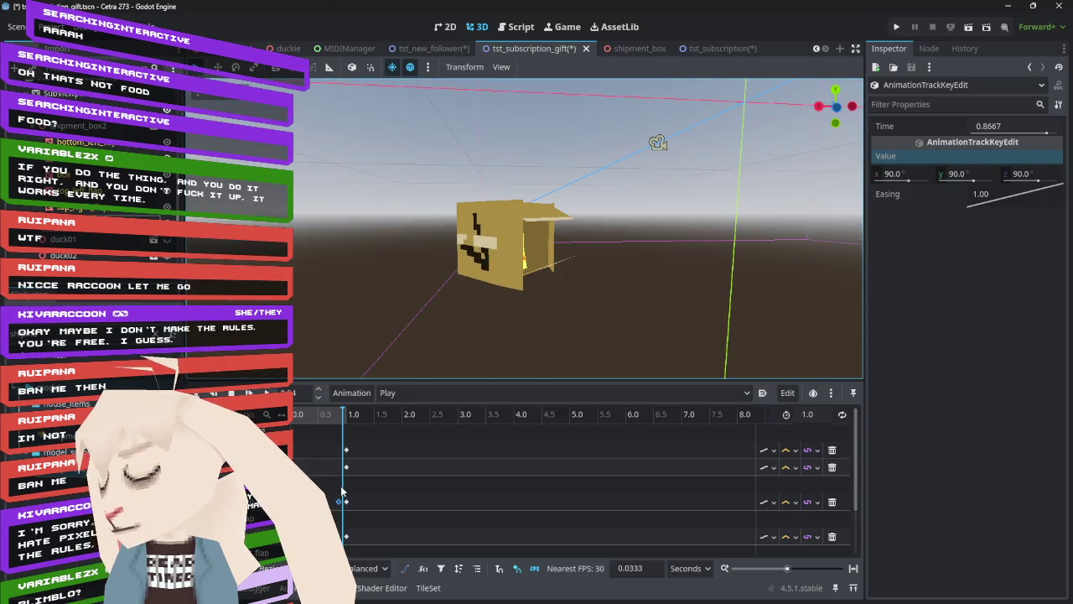
pyautogui.scroll(-3, 341, 491)
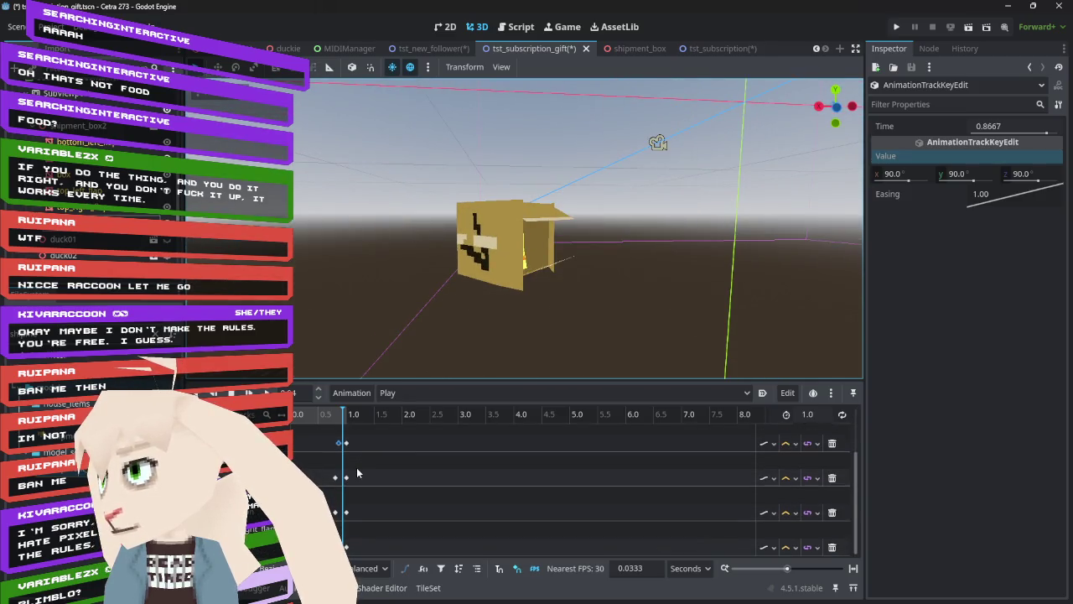
pyautogui.click(93, 212)
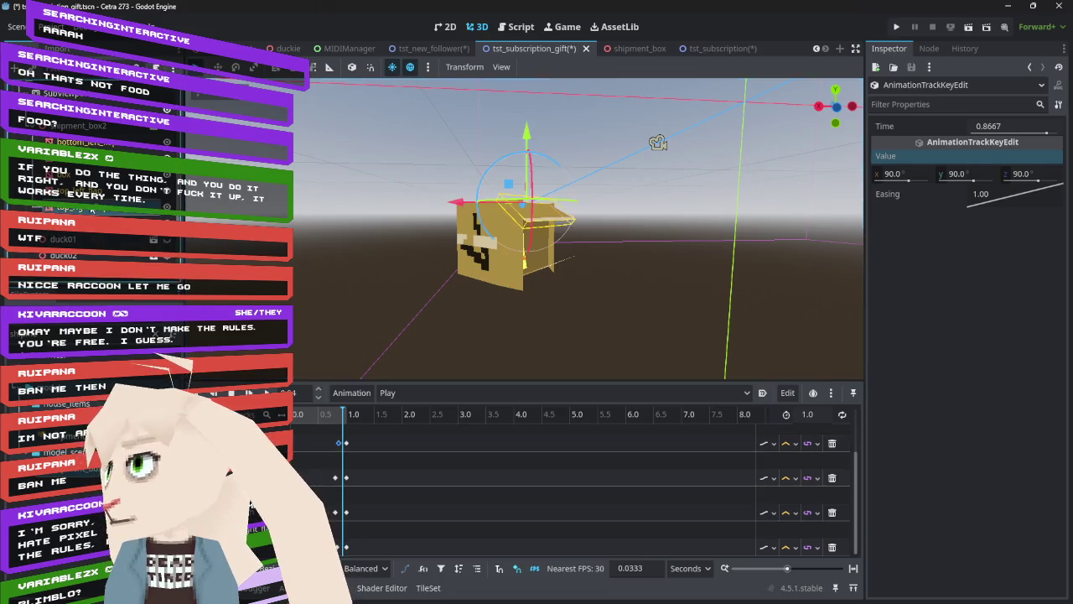
# - Check the 0.8667 s flap key and set the animation length to 5 seconds
pyautogui.click(340, 482)
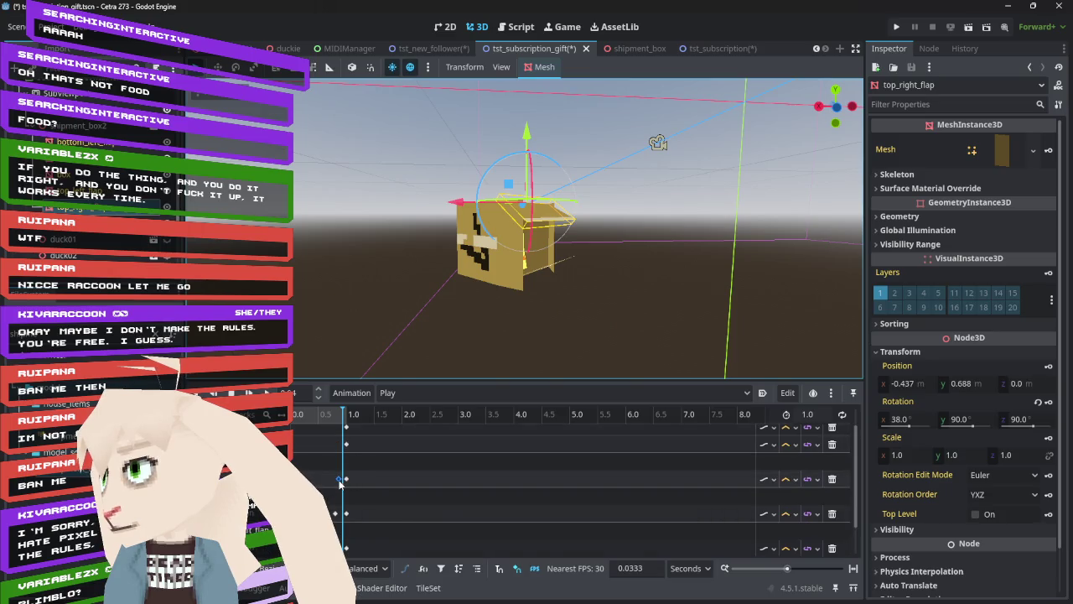
pyautogui.moveTo(339, 481)
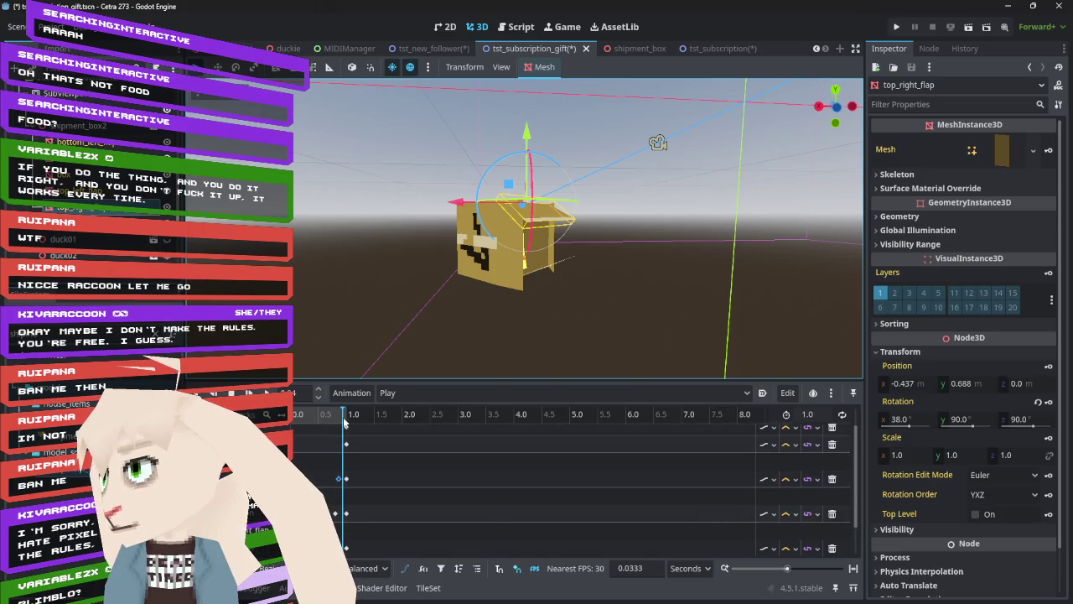
pyautogui.click(809, 414)
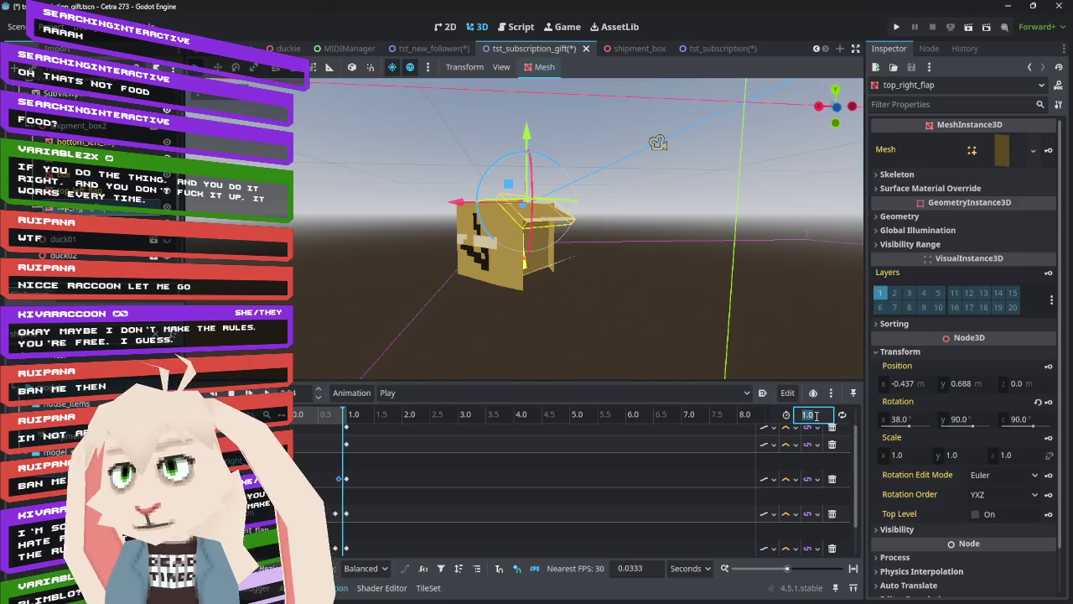
pyautogui.write('5')
pyautogui.press('Return')
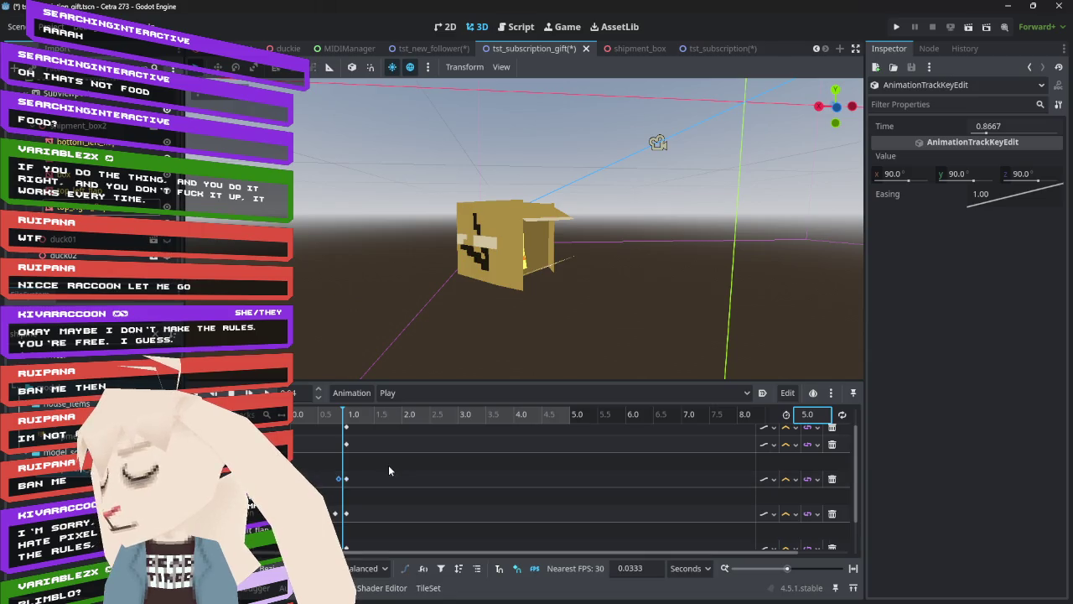
# - Box-select all the flap keys near the 1-second mark
pyautogui.scroll(-1, 394, 466)
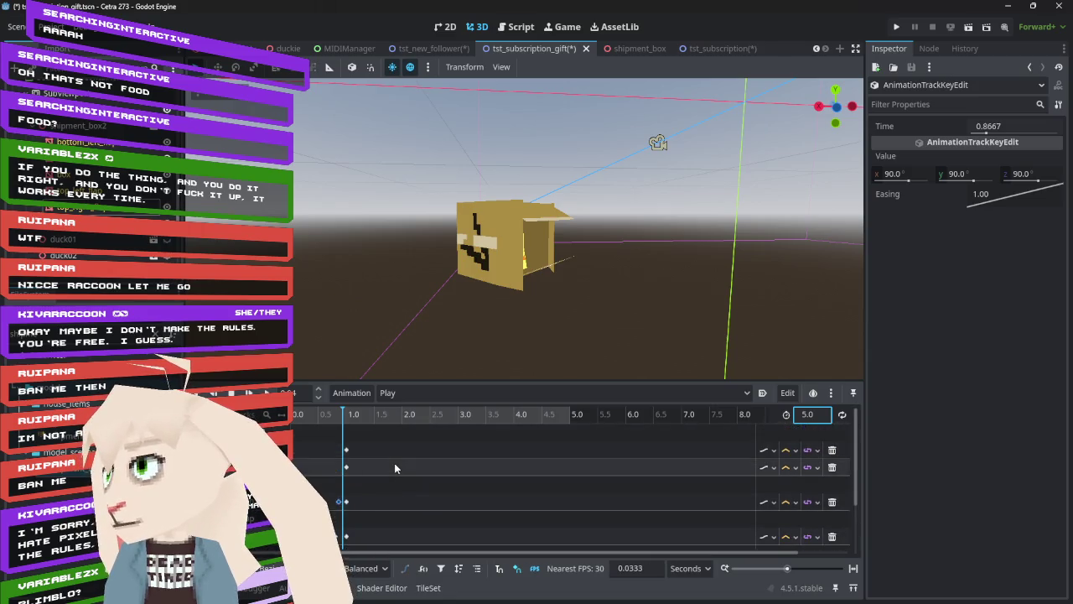
pyautogui.hotkey('ctrl', 'a')
pyautogui.click(685, 528)
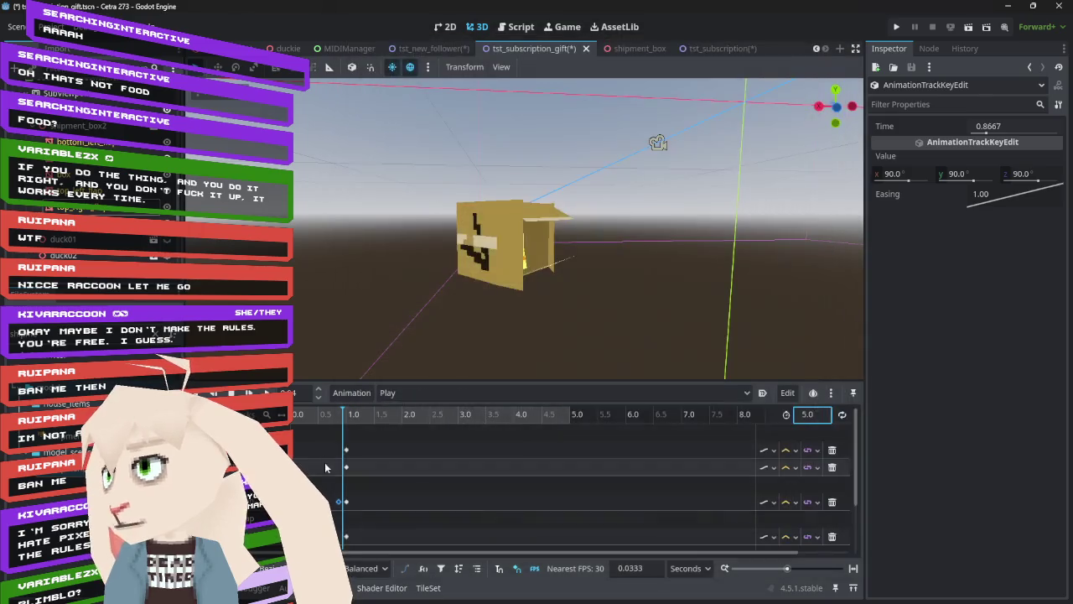
pyautogui.moveTo(377, 443)
pyautogui.mouseDown()
pyautogui.moveTo(353, 469)
pyautogui.moveTo(331, 549)
pyautogui.moveTo(319, 550)
pyautogui.moveTo(574, 538)
pyautogui.moveTo(515, 538)
pyautogui.mouseUp()
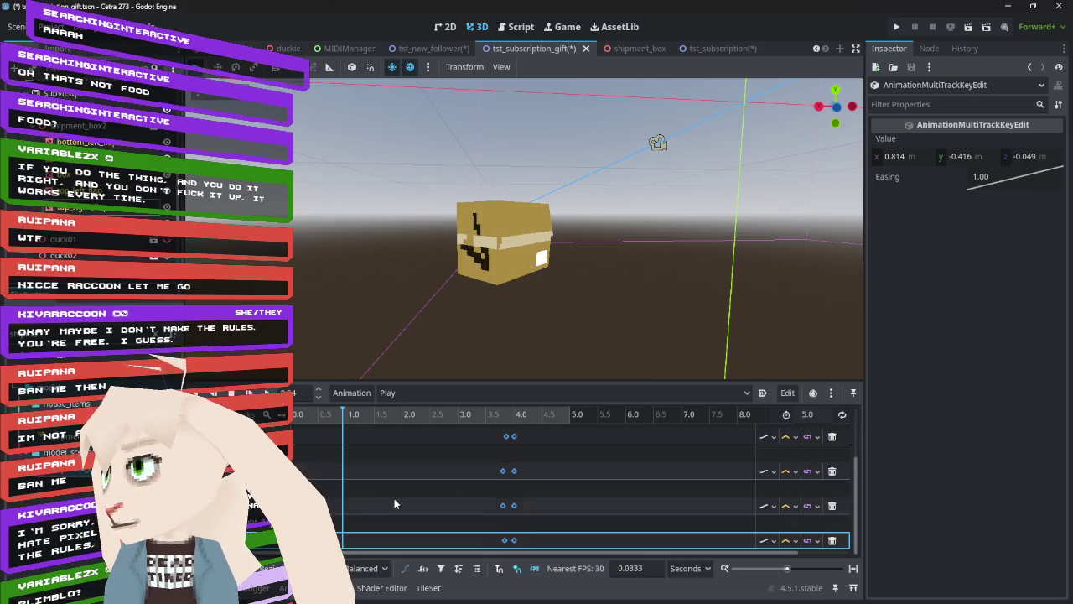
# - Shift the third- and fourth-track keys later, previewing around 4.0–4.3 s
pyautogui.click(495, 506)
pyautogui.moveTo(489, 496); pyautogui.dragTo(528, 549)
pyautogui.moveTo(514, 509); pyautogui.dragTo(524, 509)
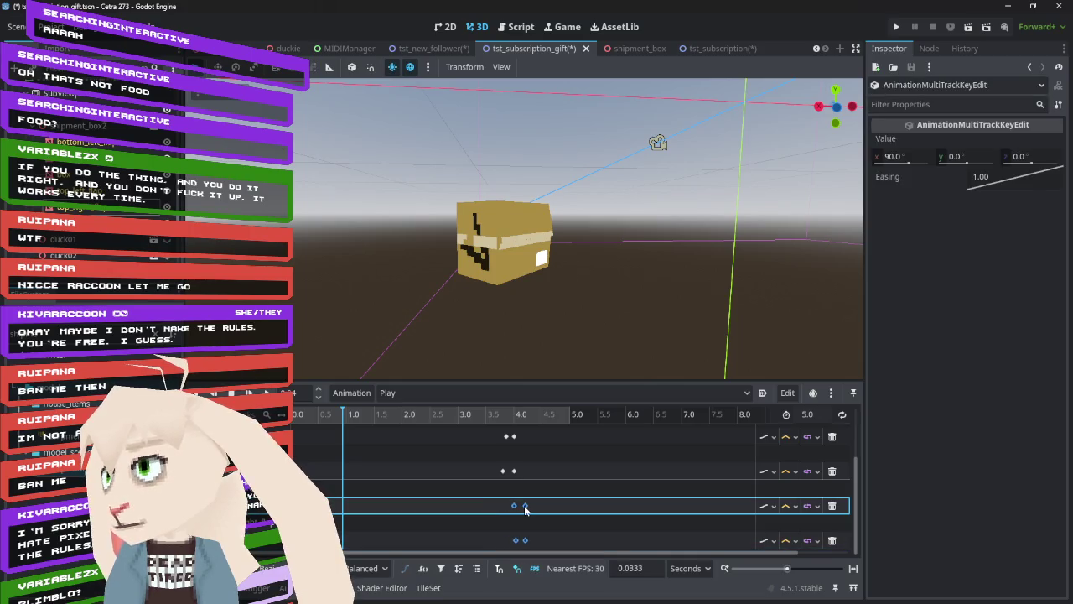
pyautogui.moveTo(491, 414)
pyautogui.mouseDown()
pyautogui.moveTo(539, 419)
pyautogui.moveTo(510, 424)
pyautogui.mouseUp()
pyautogui.click(523, 508)
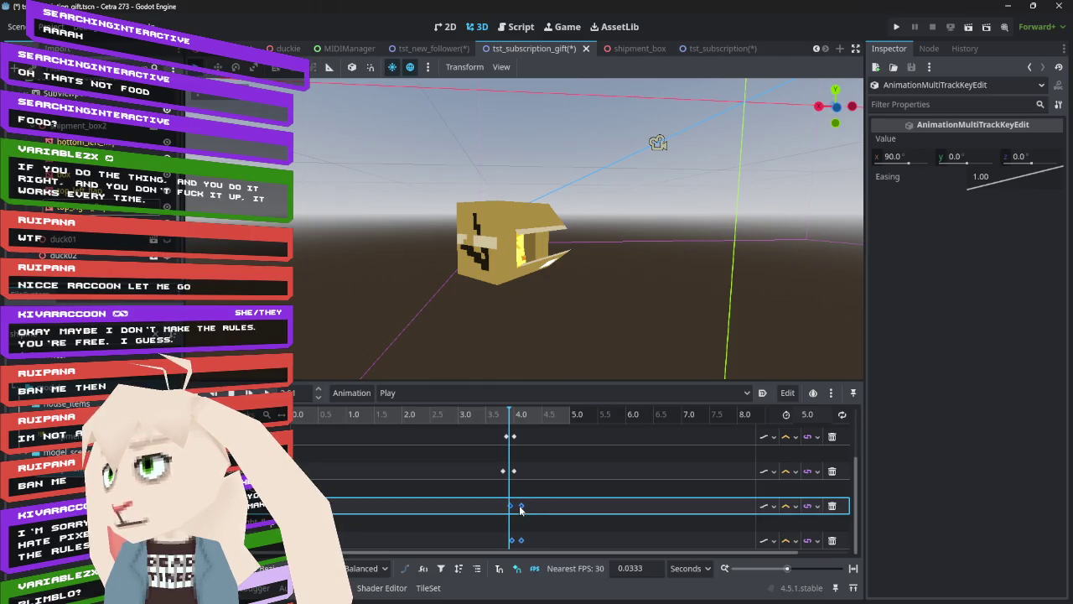
pyautogui.moveTo(501, 414)
pyautogui.mouseDown()
pyautogui.moveTo(527, 408)
pyautogui.moveTo(520, 417)
pyautogui.mouseUp()
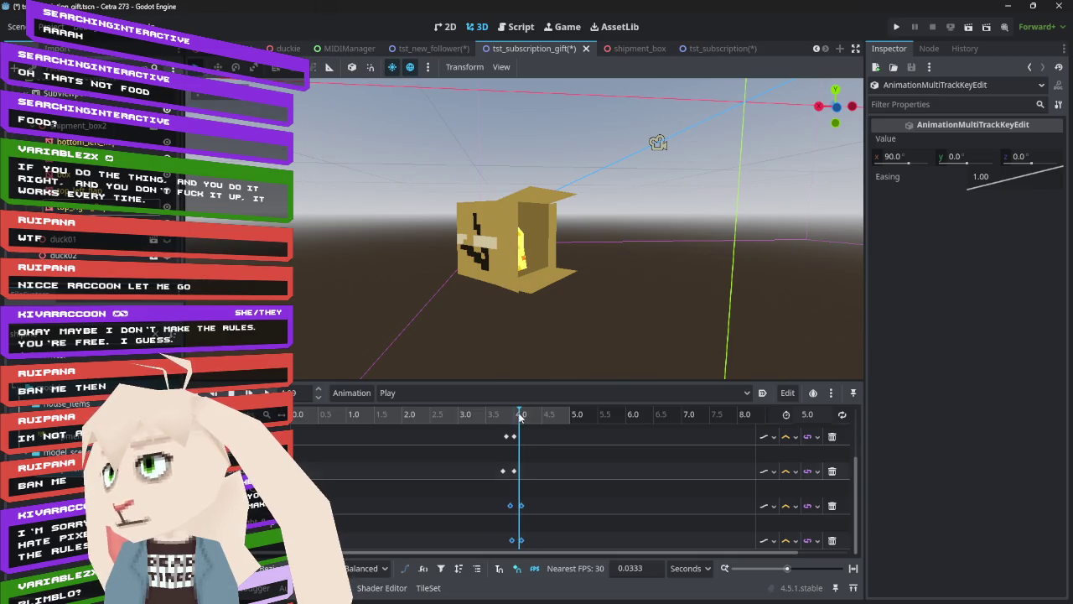
# - Move the third-track key from 4.1333 s to 4.0333 s and preview the opening at 4.0 s
pyautogui.click(521, 507)
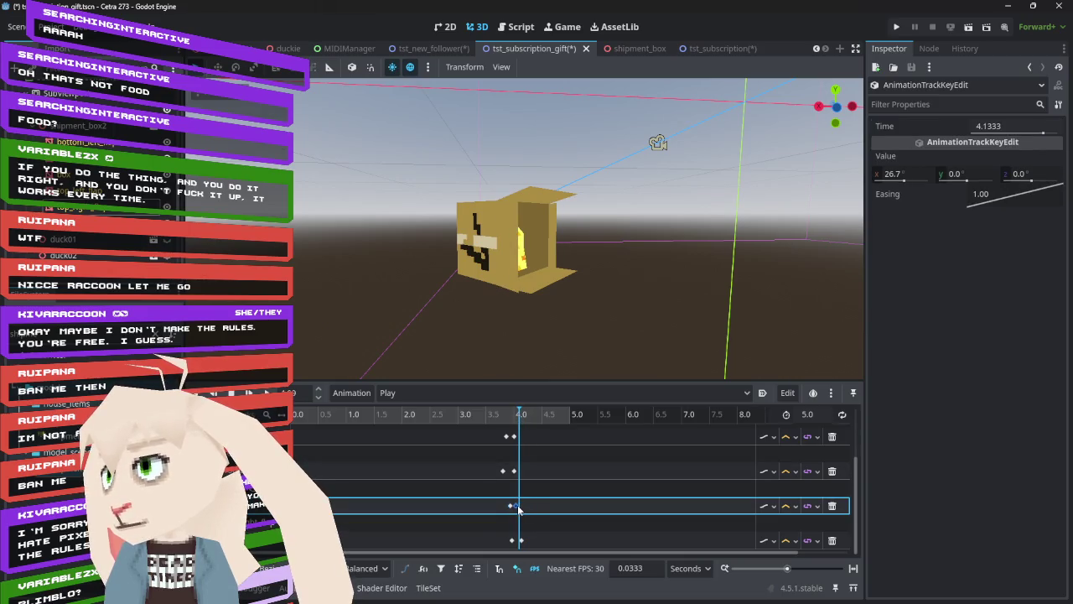
pyautogui.moveTo(518, 508); pyautogui.dragTo(513, 508)
pyautogui.click(522, 540)
pyautogui.moveTo(520, 414)
pyautogui.mouseDown()
pyautogui.moveTo(486, 414)
pyautogui.moveTo(530, 415)
pyautogui.moveTo(507, 415)
pyautogui.moveTo(517, 416)
pyautogui.mouseUp()
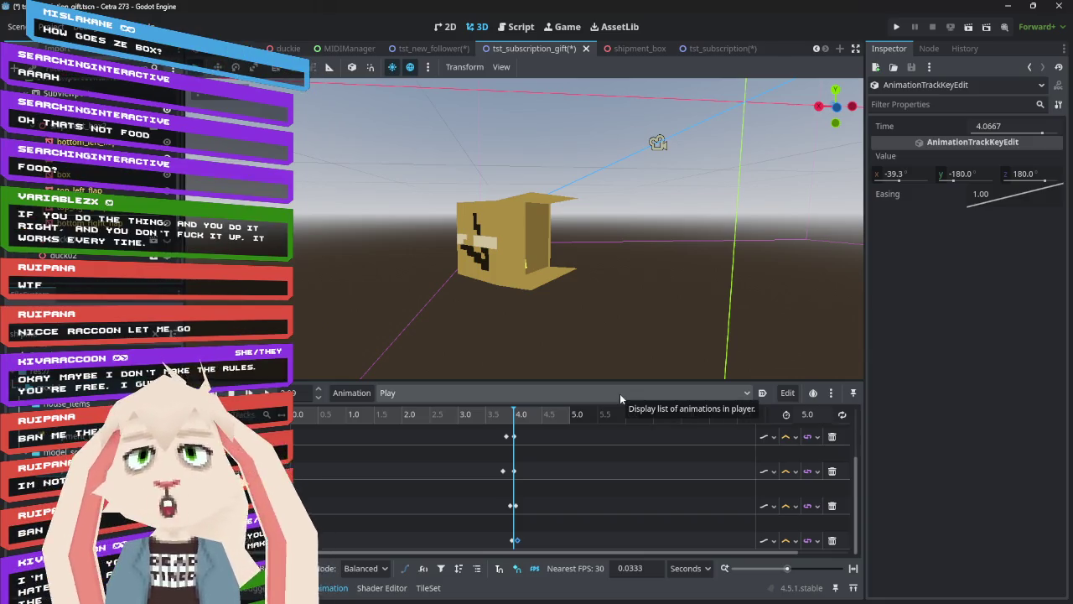
pyautogui.moveTo(511, 416)
pyautogui.mouseDown()
pyautogui.moveTo(520, 419)
pyautogui.moveTo(320, 419)
pyautogui.mouseUp()
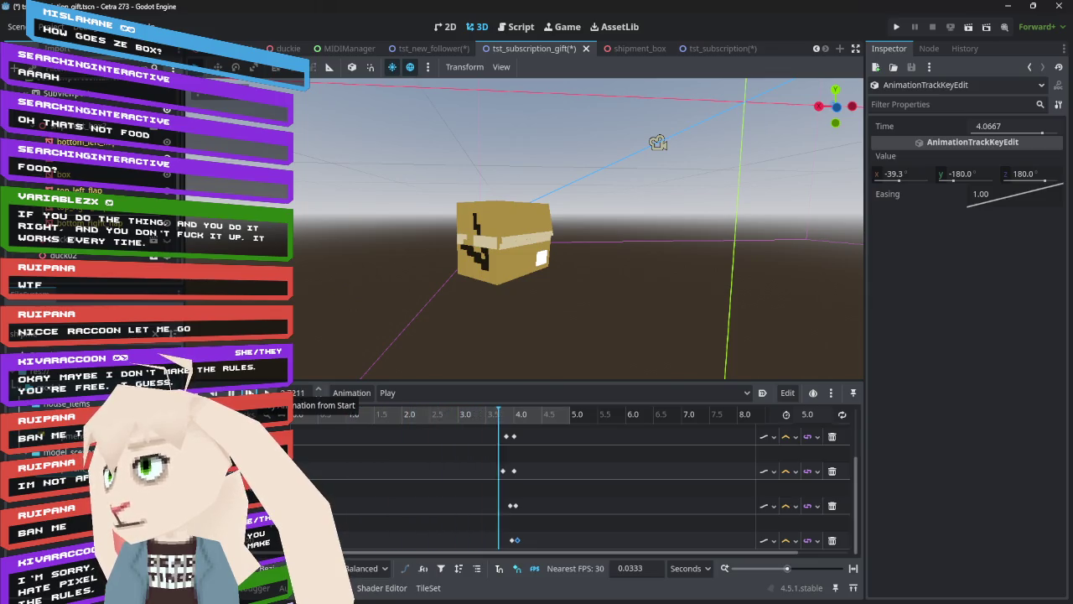
pyautogui.click(530, 481)
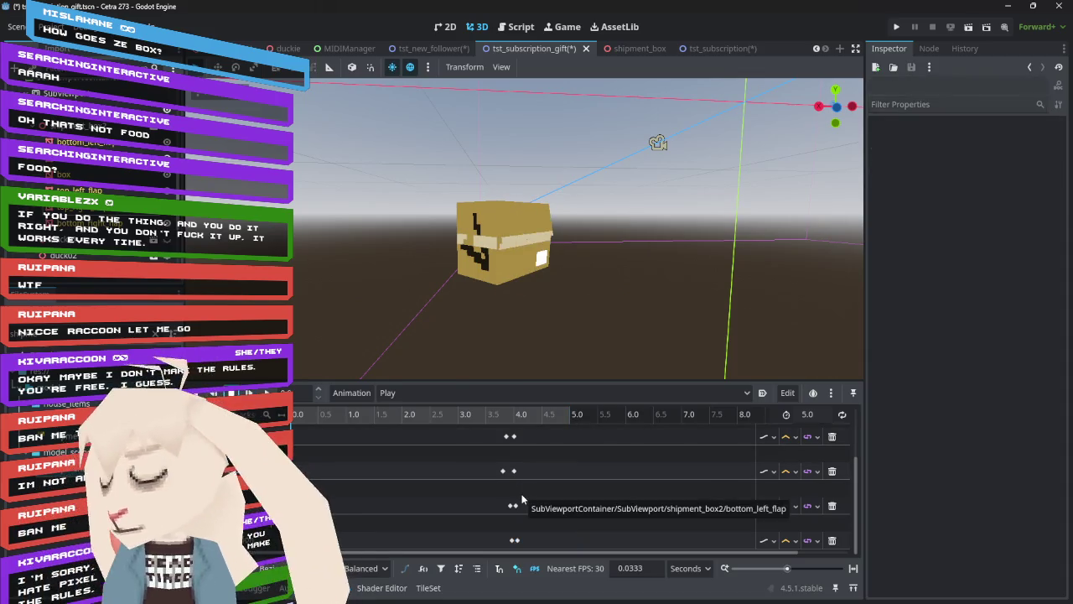
# - Ease the third- and fourth-track flap keys near 4 s to 0.435 and 0.574, then preview
pyautogui.moveTo(500, 424)
pyautogui.mouseDown()
pyautogui.moveTo(519, 424)
pyautogui.moveTo(509, 424)
pyautogui.mouseUp()
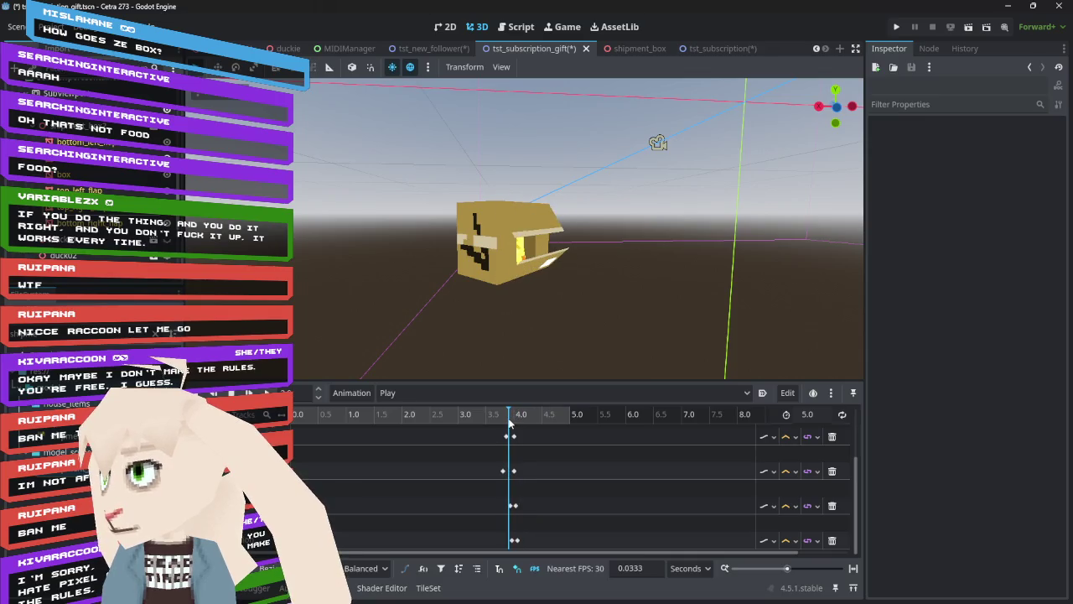
pyautogui.click(514, 506)
pyautogui.moveTo(1026, 187)
pyautogui.mouseDown()
pyautogui.moveTo(1010, 166)
pyautogui.moveTo(1016, 173)
pyautogui.mouseUp()
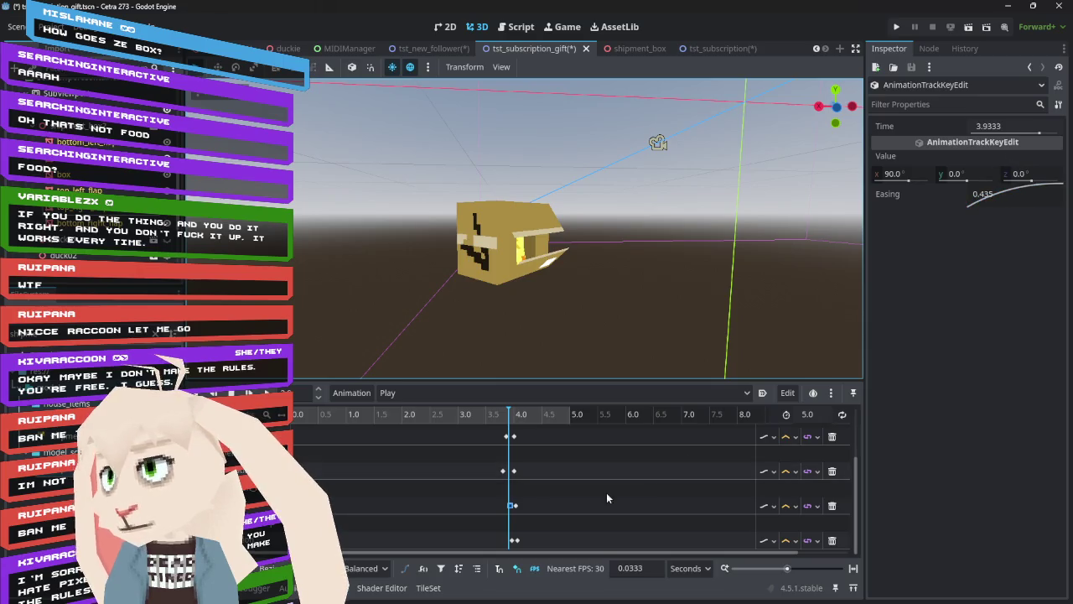
pyautogui.click(513, 540)
pyautogui.moveTo(1032, 204); pyautogui.dragTo(1025, 182)
pyautogui.moveTo(487, 418)
pyautogui.mouseDown()
pyautogui.moveTo(521, 421)
pyautogui.moveTo(494, 426)
pyautogui.mouseUp()
pyautogui.click(498, 431)
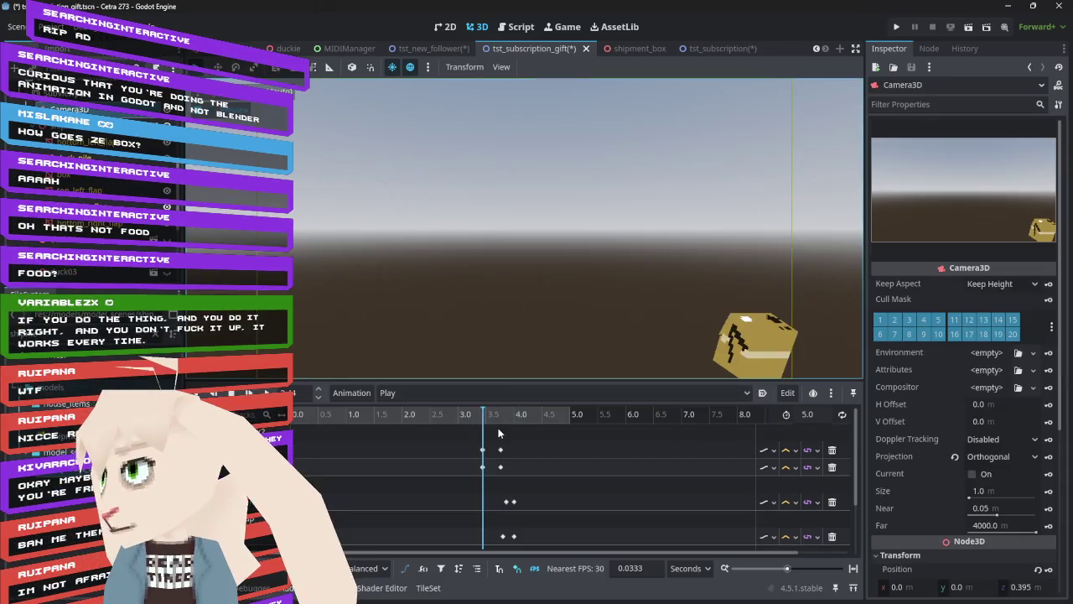
# - Leave the camera preview and load the RESET animation
pyautogui.click(529, 414)
pyautogui.click(243, 110)
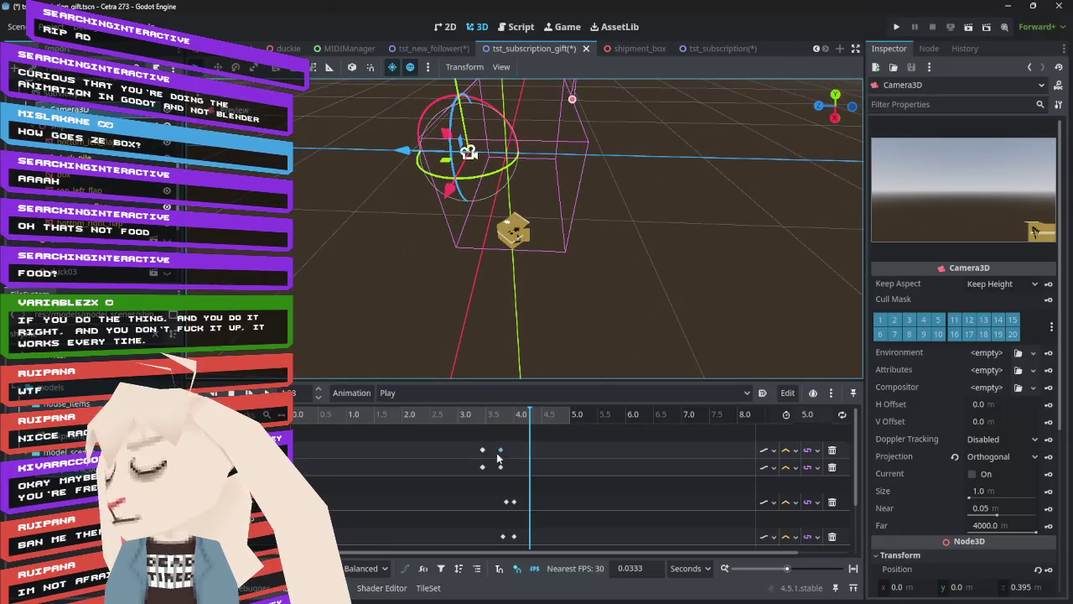
pyautogui.click(503, 393)
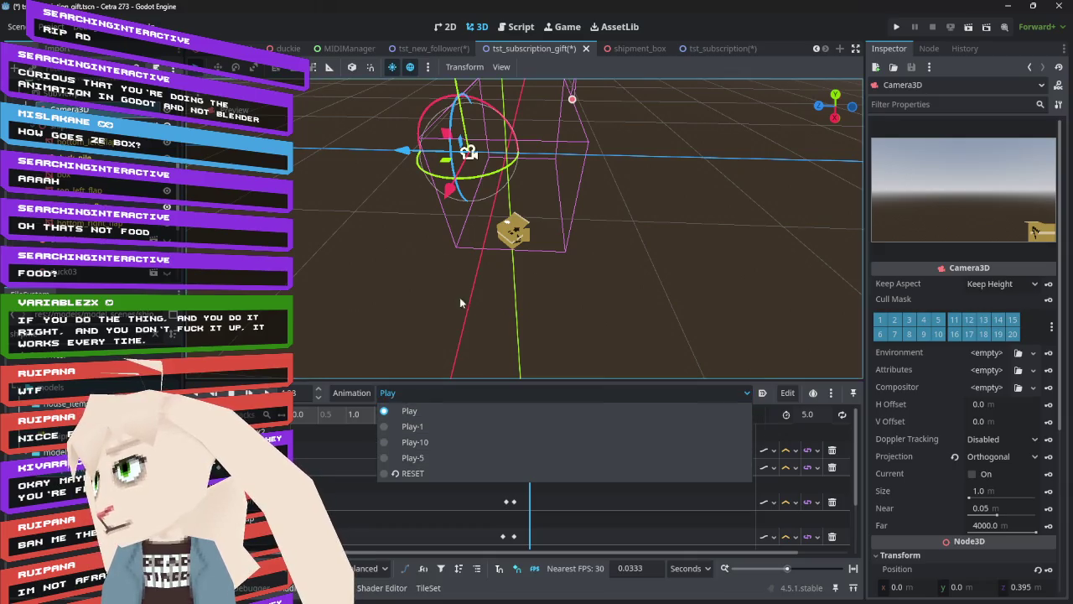
pyautogui.moveTo(369, 253)
pyautogui.mouseDown()
pyautogui.moveTo(566, 222)
pyautogui.moveTo(634, 178)
pyautogui.mouseUp()
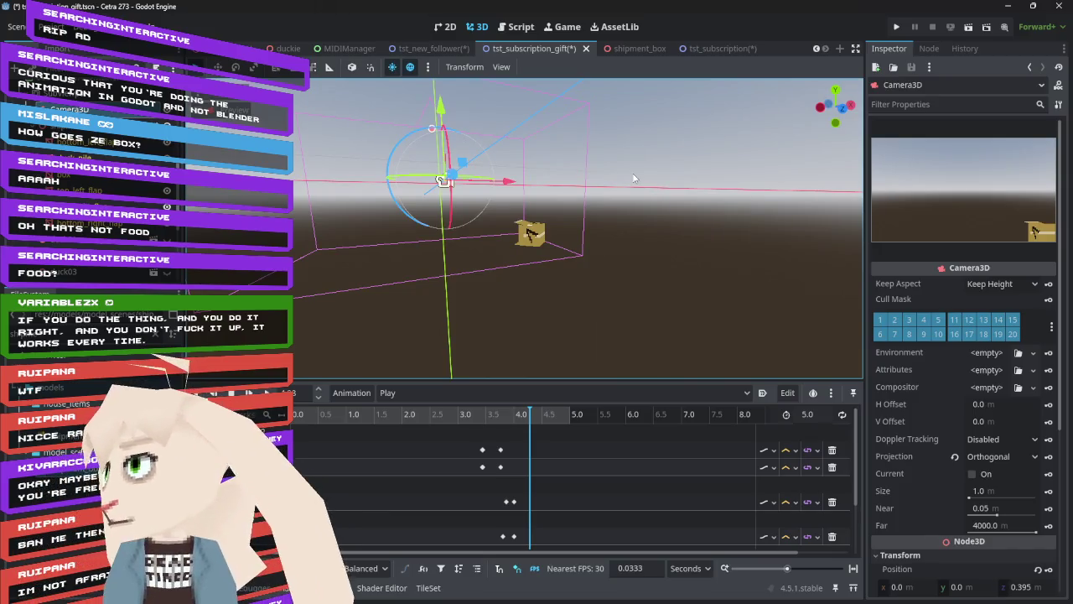
pyautogui.click(436, 391)
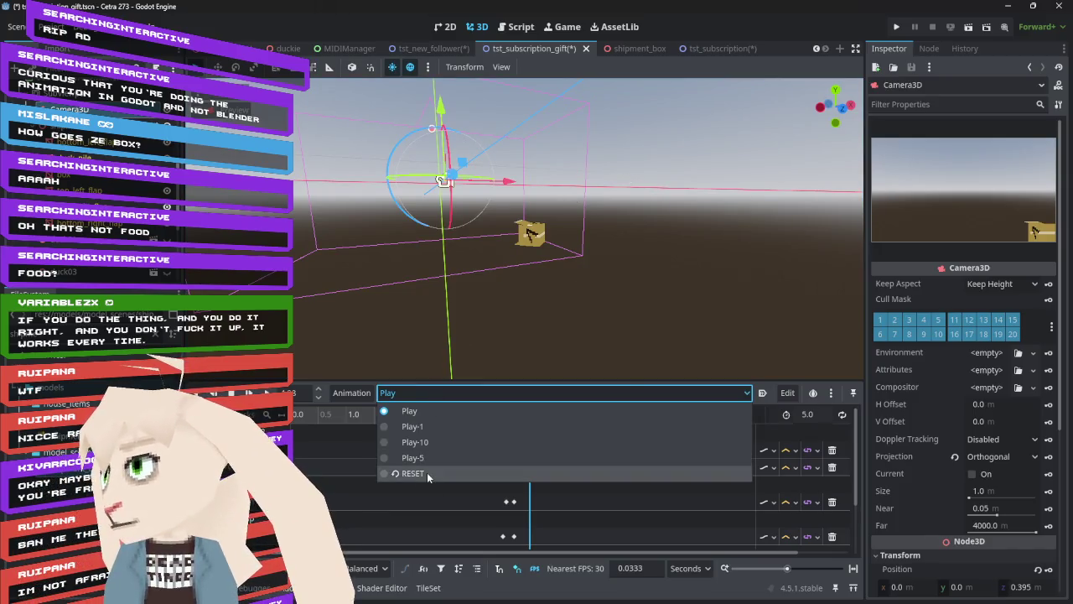
pyautogui.click(427, 472)
pyautogui.scroll(-3, 389, 474)
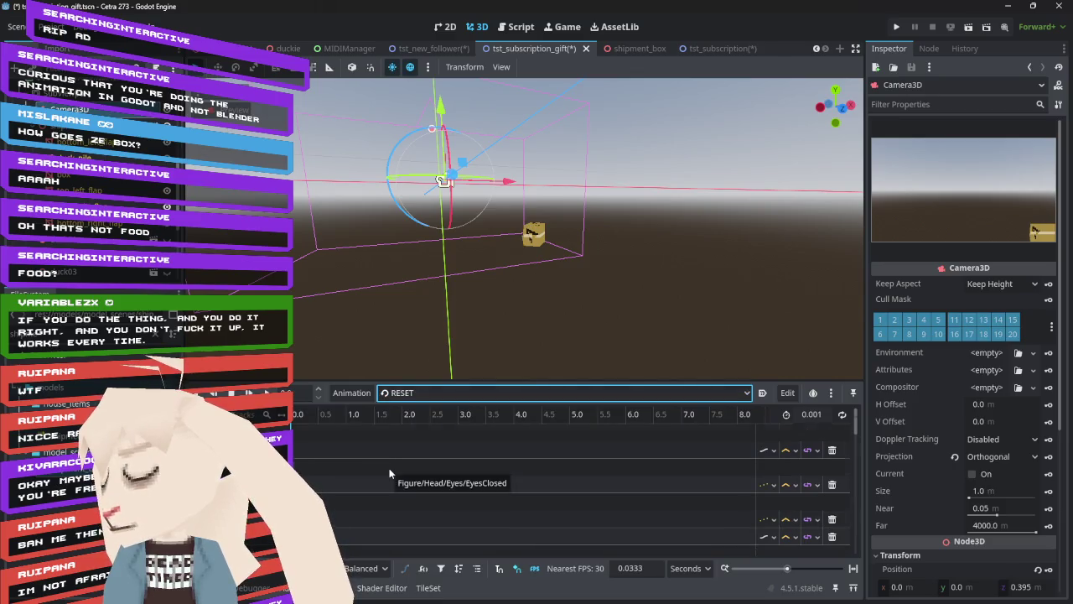
pyautogui.scroll(2, 389, 474)
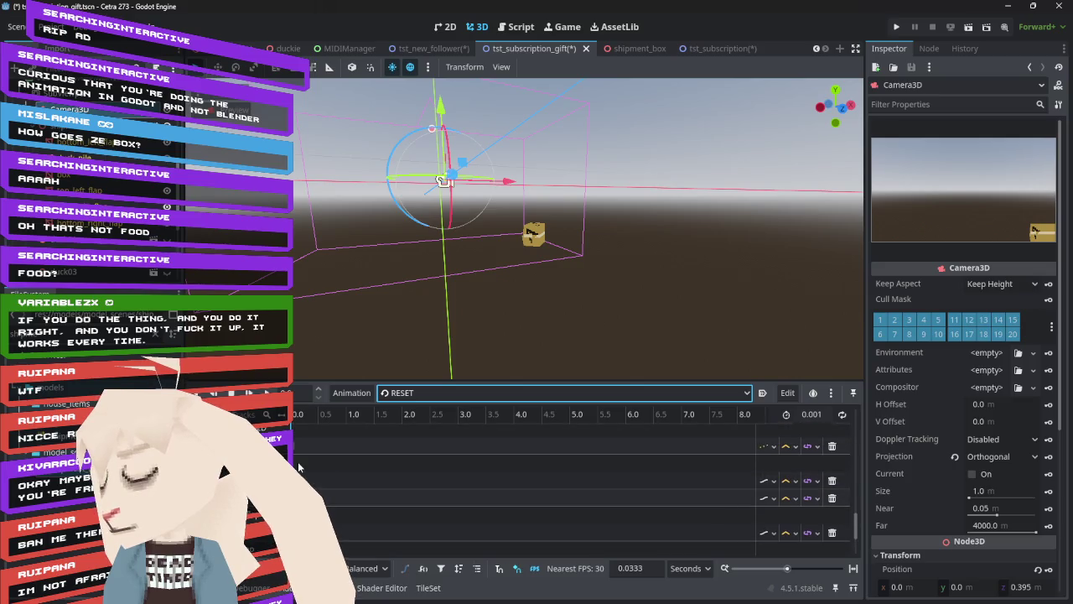
# - Turn shipment_box2 to 150.8° on Y, slide it to x -1.1, and tip it upright
pyautogui.moveTo(453, 310)
pyautogui.mouseDown()
pyautogui.moveTo(463, 250)
pyautogui.moveTo(475, 292)
pyautogui.moveTo(465, 315)
pyautogui.mouseUp()
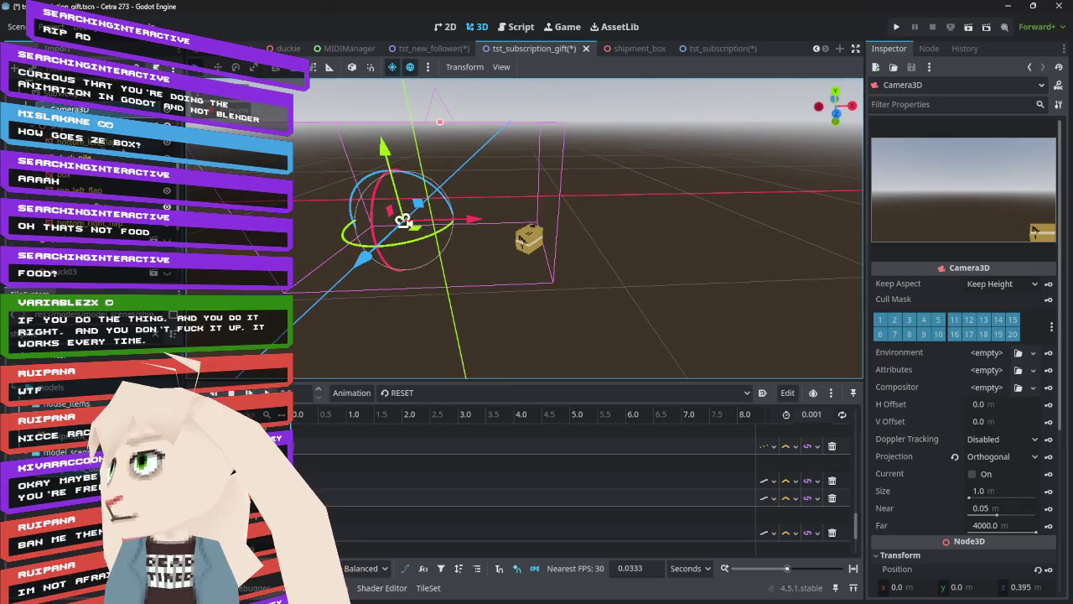
pyautogui.click(528, 239)
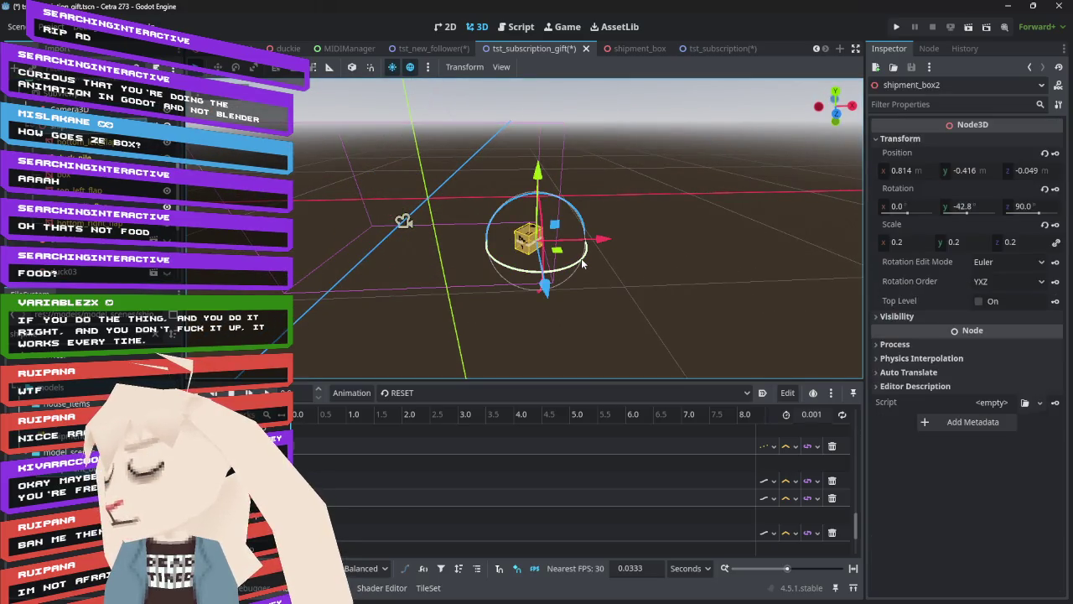
pyautogui.moveTo(583, 263)
pyautogui.mouseDown()
pyautogui.moveTo(511, 272)
pyautogui.moveTo(412, 260)
pyautogui.moveTo(390, 214)
pyautogui.moveTo(398, 172)
pyautogui.mouseUp()
pyautogui.moveTo(599, 237)
pyautogui.mouseDown()
pyautogui.moveTo(402, 225)
pyautogui.moveTo(249, 278)
pyautogui.mouseUp()
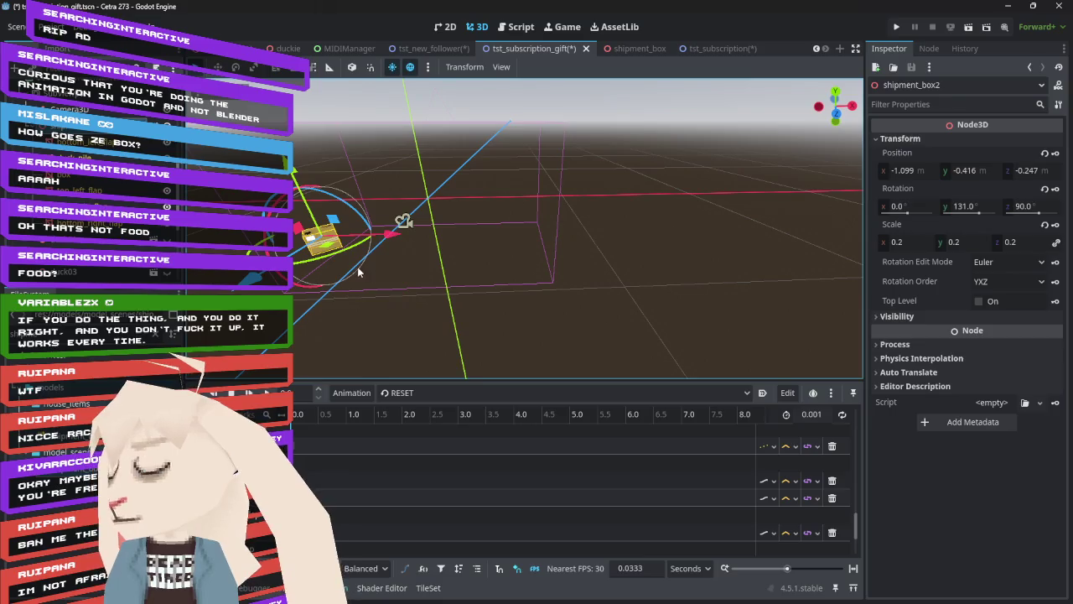
pyautogui.moveTo(333, 261); pyautogui.dragTo(341, 262)
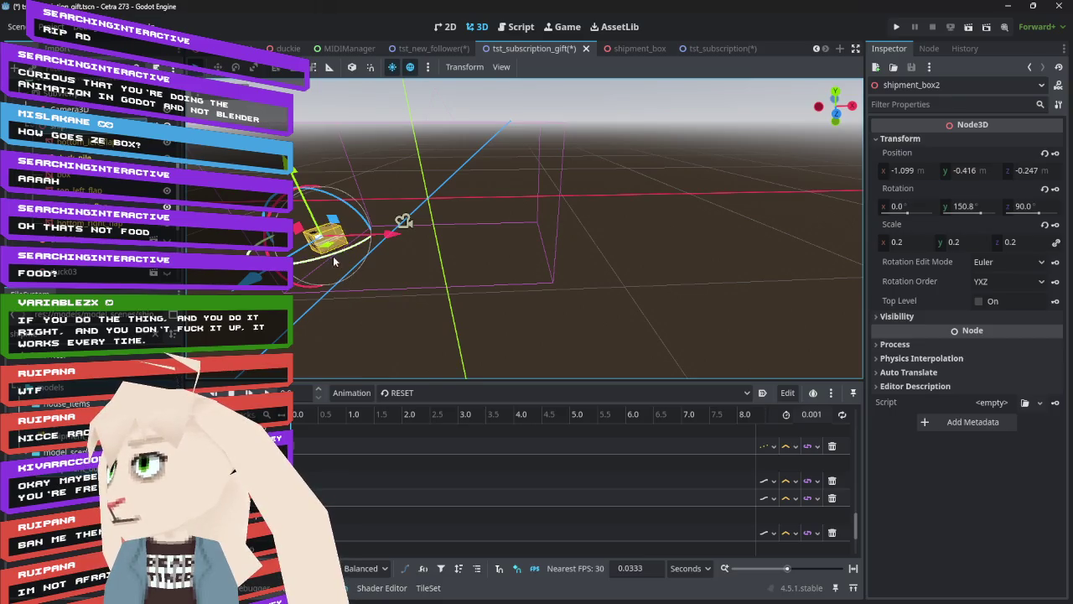
pyautogui.press('f')
pyautogui.scroll(10, 584, 234)
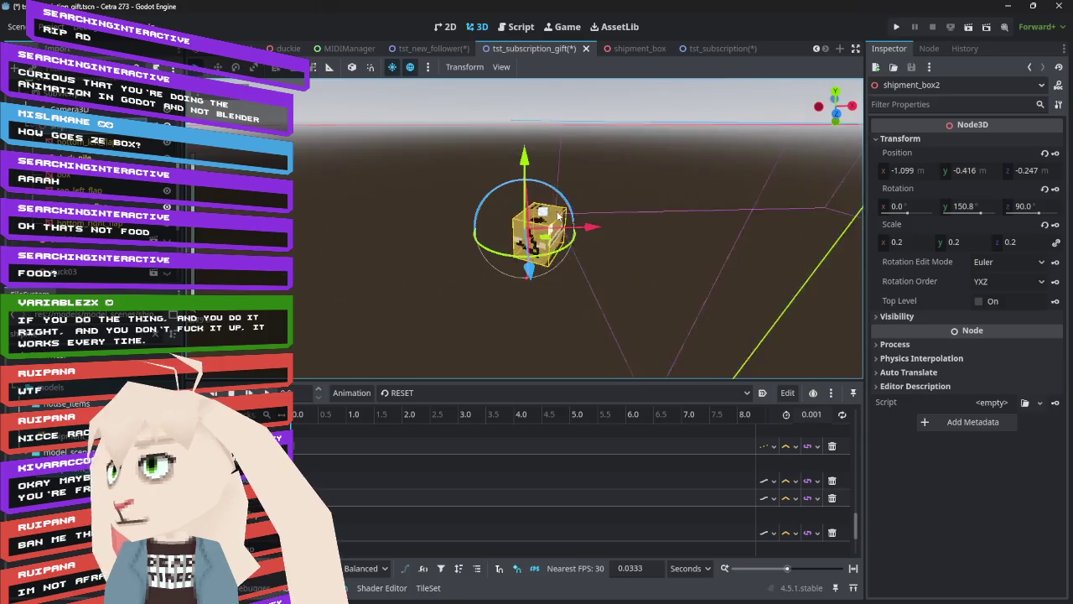
pyautogui.scroll(-5, 635, 244)
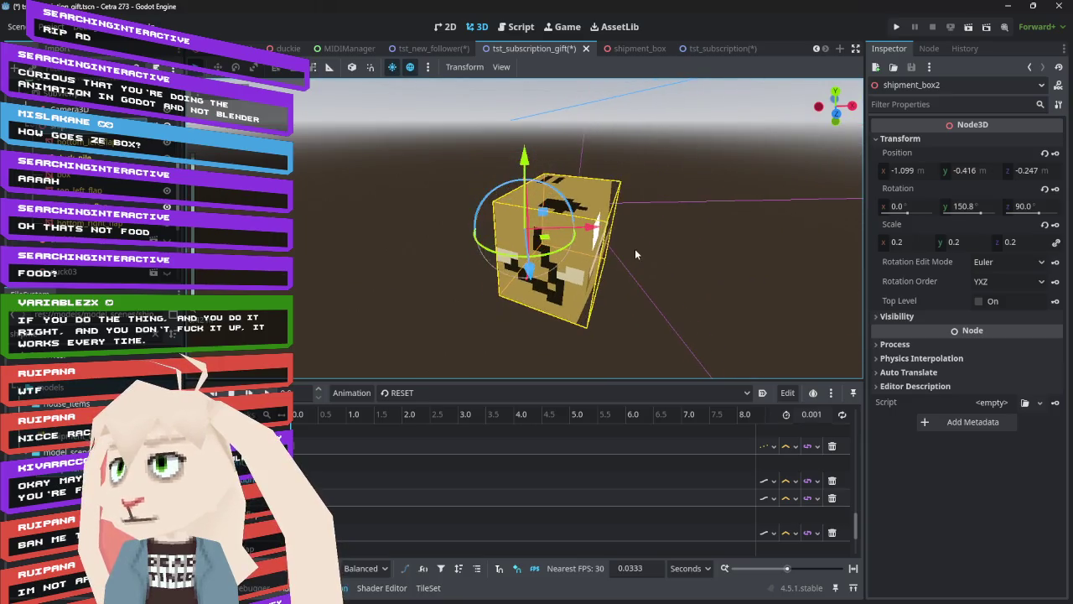
pyautogui.press('e')
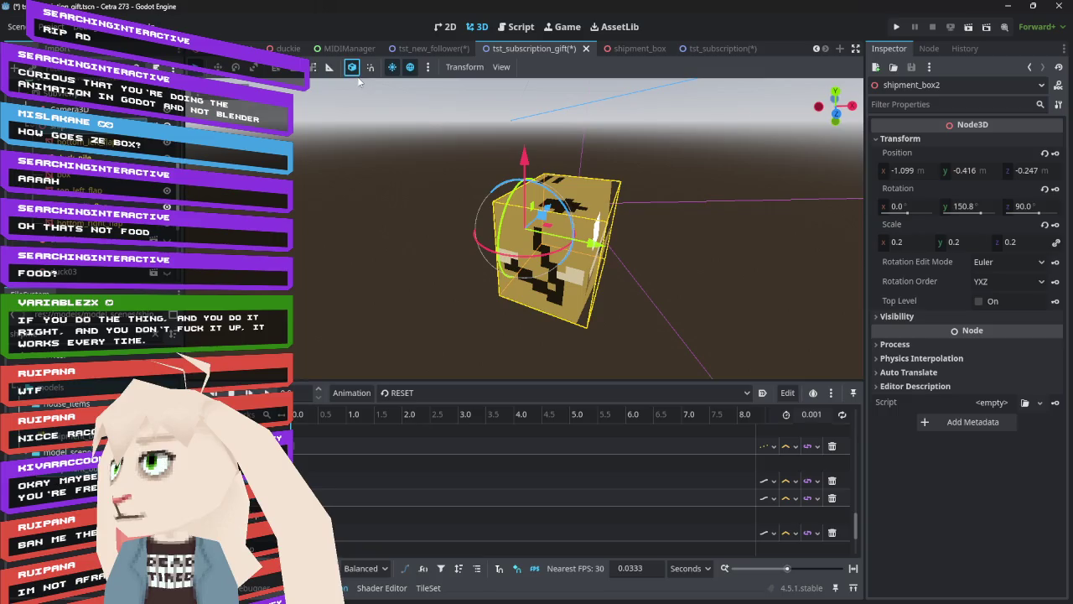
pyautogui.moveTo(570, 216)
pyautogui.mouseDown()
pyautogui.moveTo(528, 171)
pyautogui.moveTo(495, 157)
pyautogui.moveTo(652, 229)
pyautogui.moveTo(682, 219)
pyautogui.moveTo(648, 165)
pyautogui.moveTo(522, 144)
pyautogui.mouseUp()
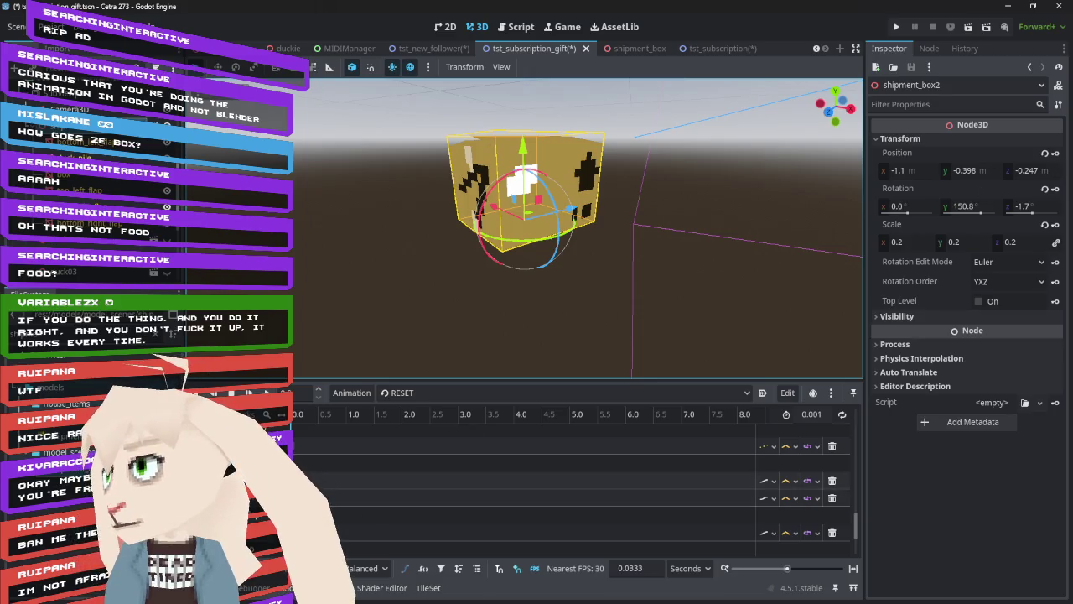
pyautogui.click(1059, 158)
# - Switch back to the Play animation and scrub to about 3.75 s to see the box's keys
pyautogui.click(1058, 191)
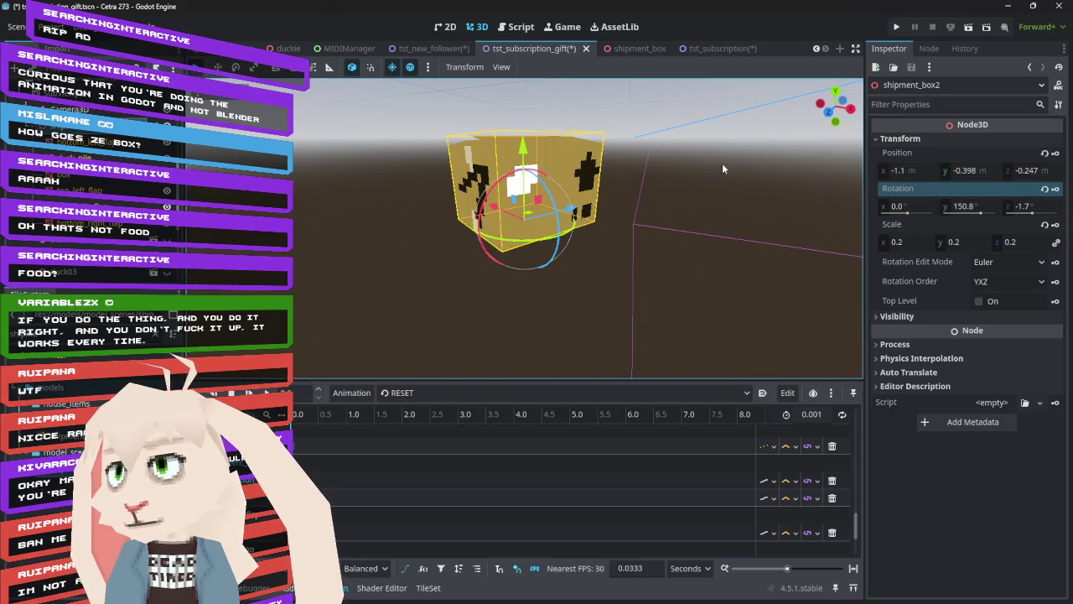
pyautogui.click(437, 392)
pyautogui.click(442, 411)
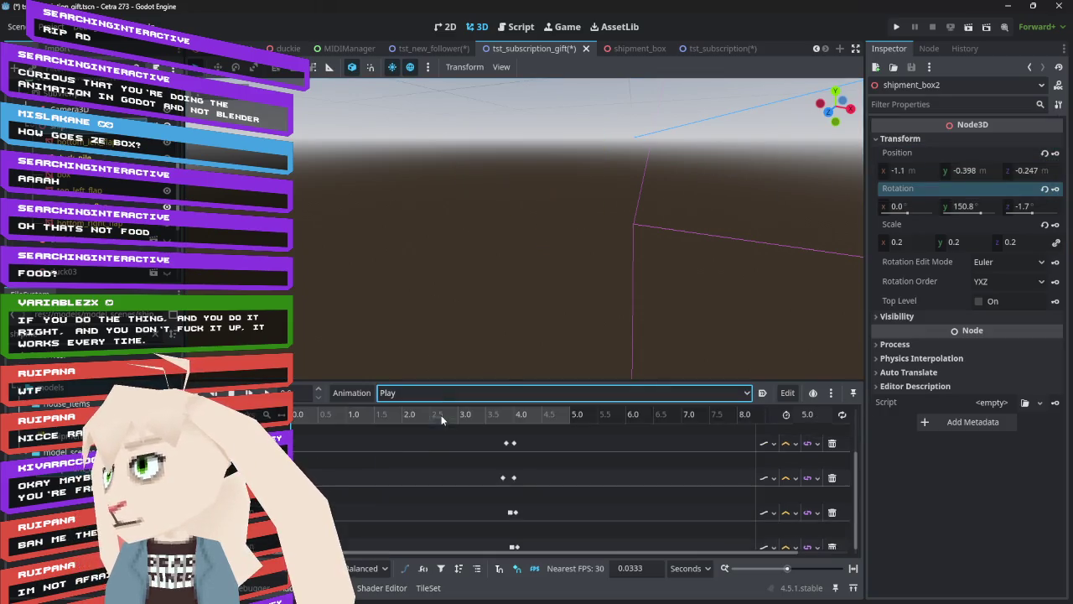
pyautogui.moveTo(348, 428)
pyautogui.mouseDown()
pyautogui.moveTo(531, 425)
pyautogui.moveTo(328, 416)
pyautogui.moveTo(294, 403)
pyautogui.mouseUp()
pyautogui.scroll(3, 537, 297)
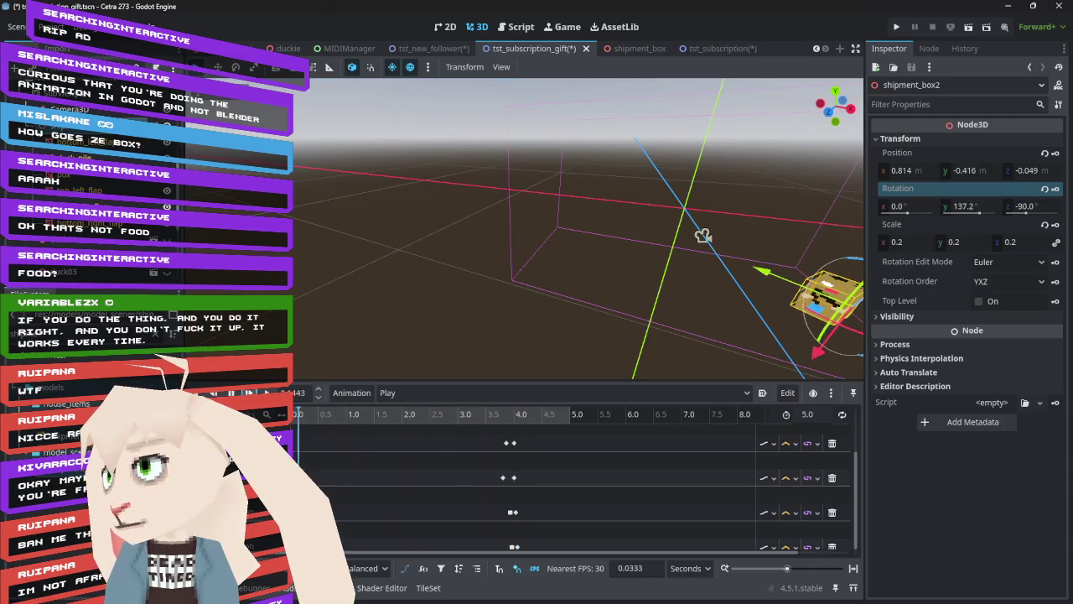
pyautogui.click(394, 392)
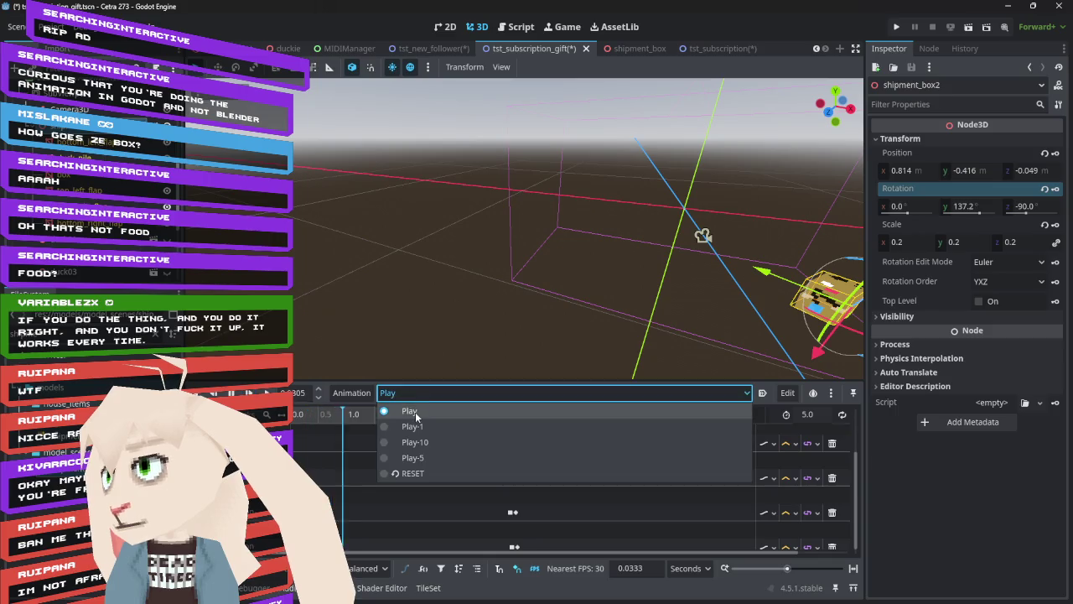
pyautogui.click(403, 475)
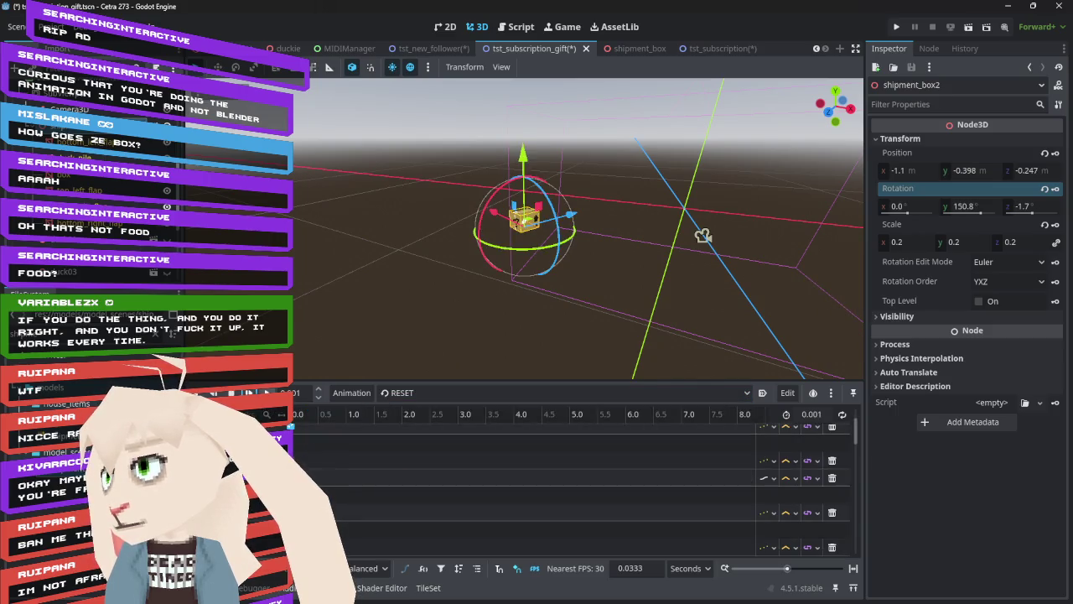
pyautogui.click(397, 396)
pyautogui.click(421, 410)
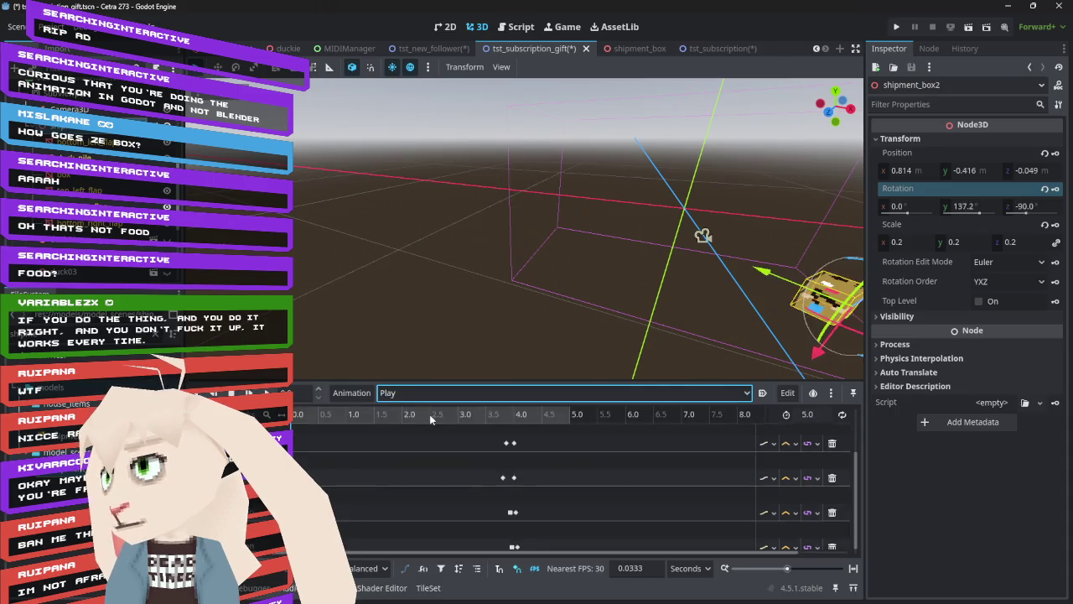
pyautogui.scroll(2, 487, 449)
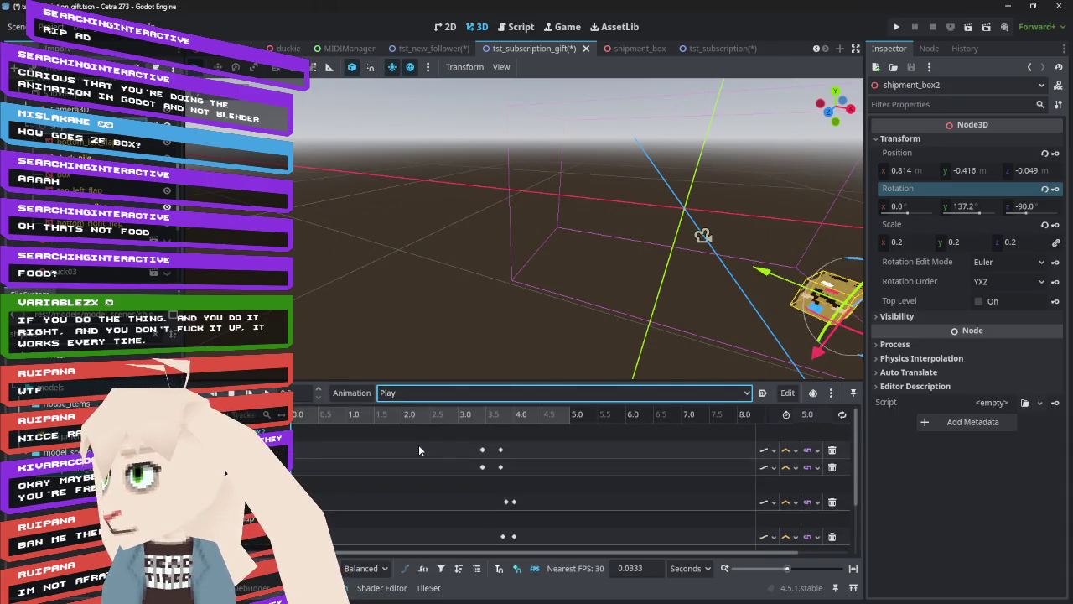
pyautogui.moveTo(486, 414)
pyautogui.mouseDown()
pyautogui.moveTo(509, 416)
pyautogui.moveTo(463, 417)
pyautogui.mouseUp()
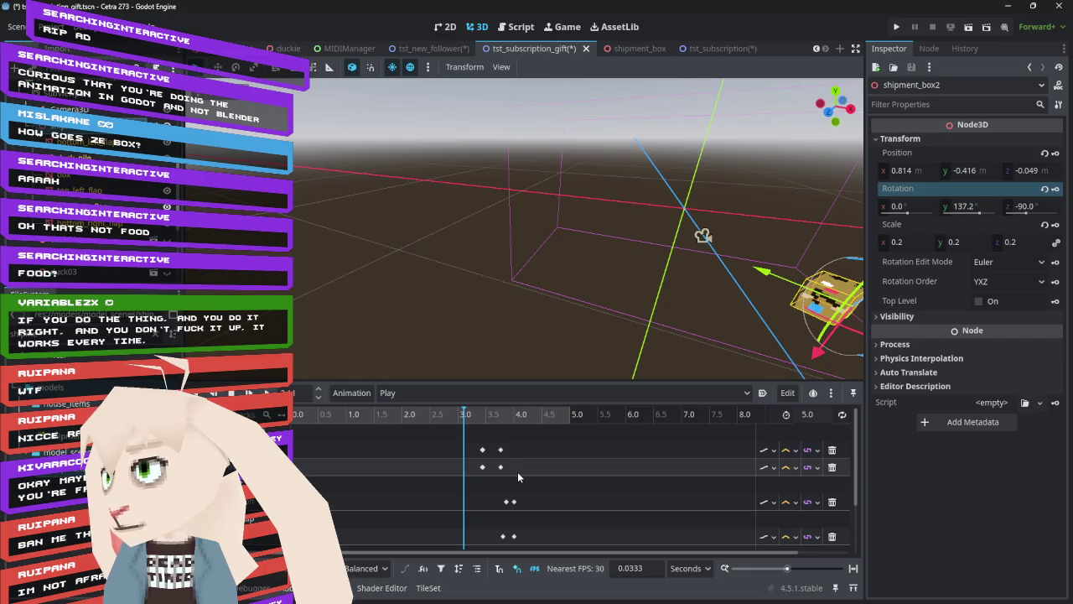
pyautogui.moveTo(482, 450)
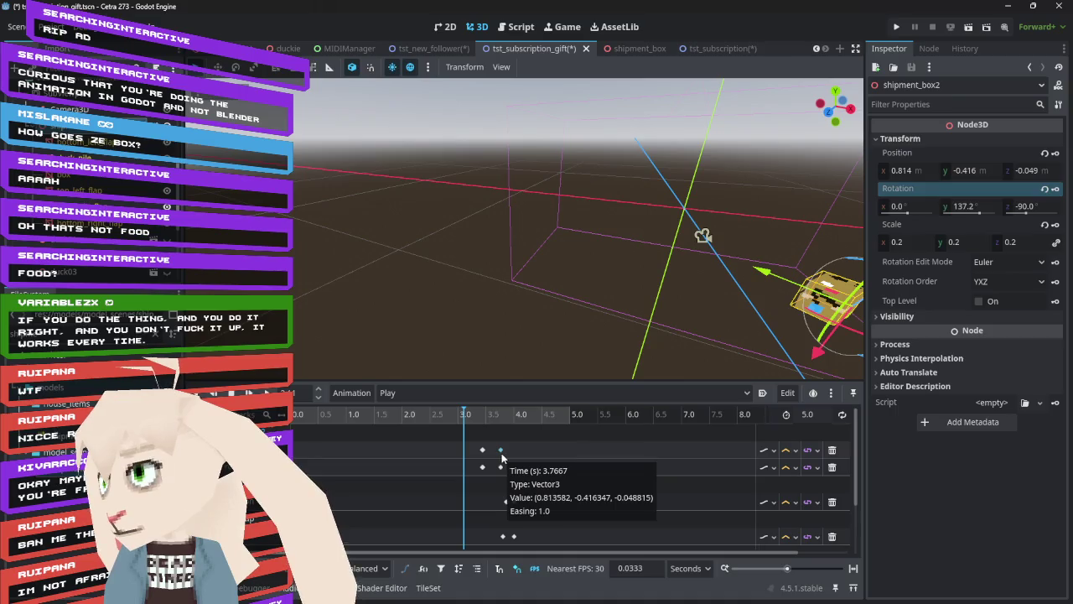
# - Delete the 3.4–3.8 s keys on the first two tracks, preview, and rewind to 0 s
pyautogui.click(482, 451)
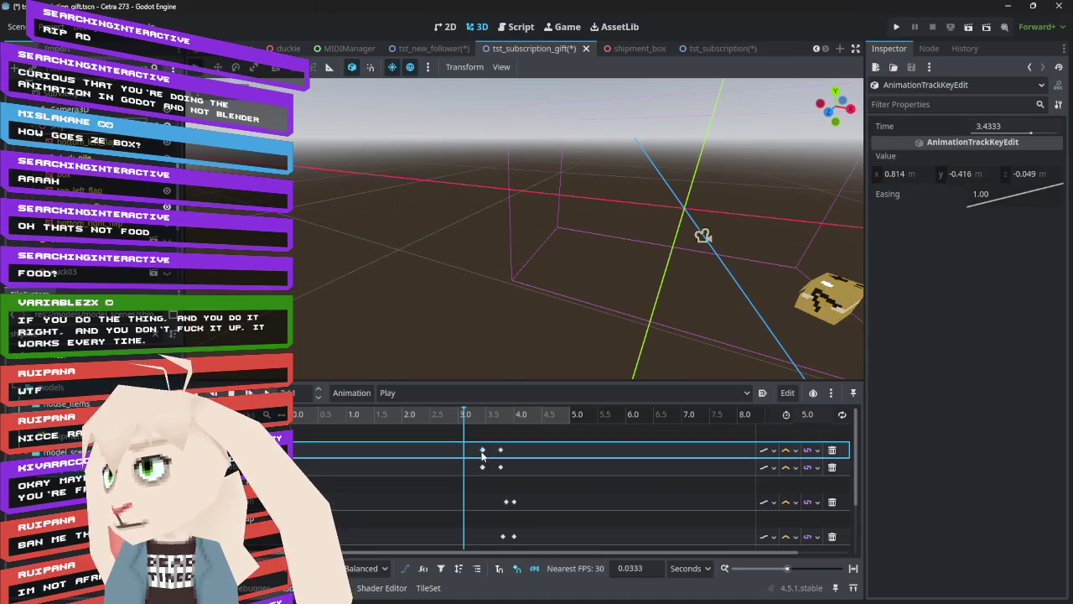
pyautogui.moveTo(520, 449)
pyautogui.mouseDown()
pyautogui.moveTo(478, 457)
pyautogui.moveTo(531, 472)
pyautogui.mouseUp()
pyautogui.press('Delete')
pyautogui.press('Delete')
pyautogui.moveTo(476, 418)
pyautogui.mouseDown()
pyautogui.moveTo(391, 444)
pyautogui.moveTo(302, 444)
pyautogui.moveTo(526, 451)
pyautogui.moveTo(487, 451)
pyautogui.moveTo(514, 452)
pyautogui.mouseUp()
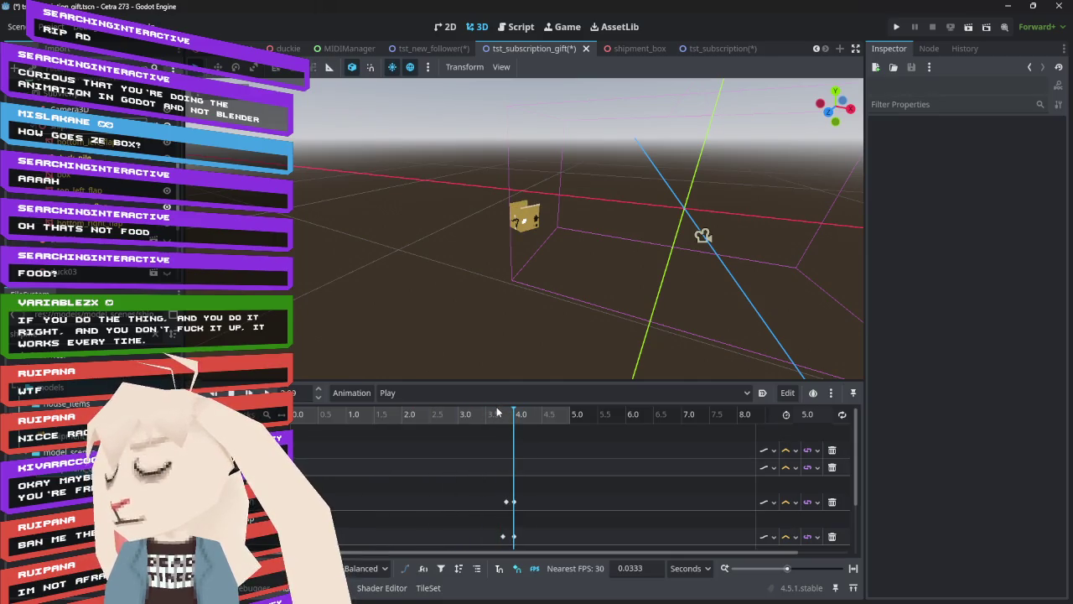
pyautogui.moveTo(503, 248)
pyautogui.mouseDown()
pyautogui.moveTo(563, 216)
pyautogui.moveTo(558, 199)
pyautogui.moveTo(556, 229)
pyautogui.moveTo(427, 366)
pyautogui.mouseUp()
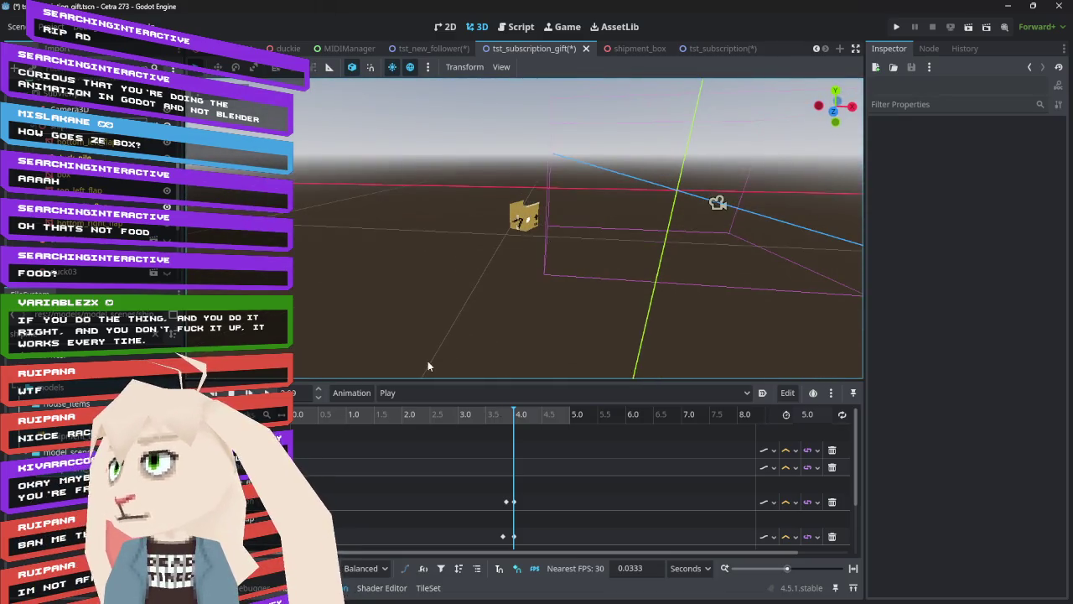
pyautogui.click(300, 414)
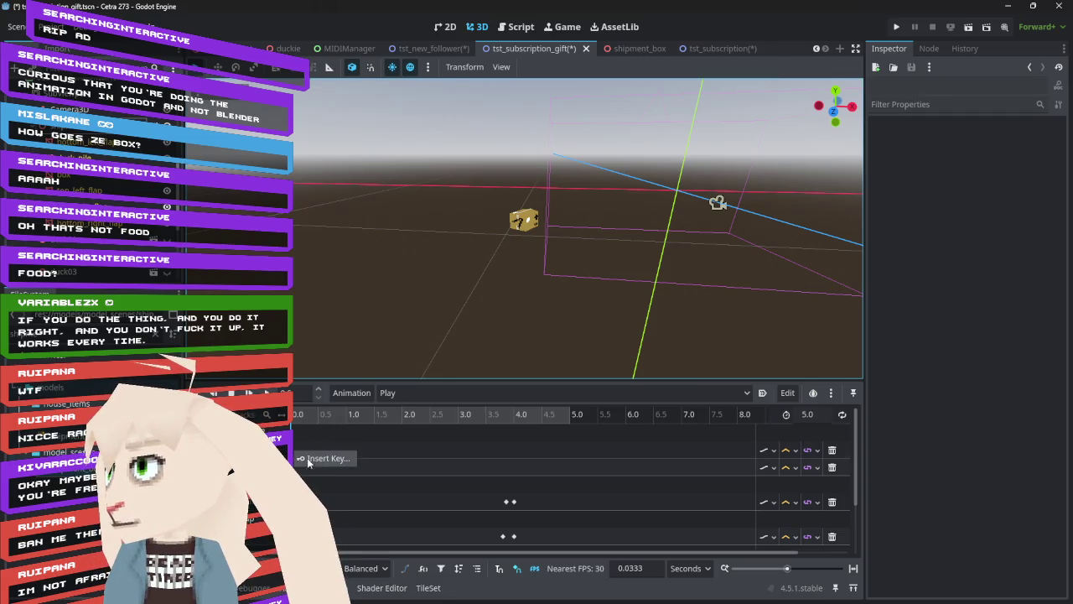
# - Insert position and rotation keys for shipment_box2 at about 1.53 s on the first two tracks
pyautogui.click(300, 451)
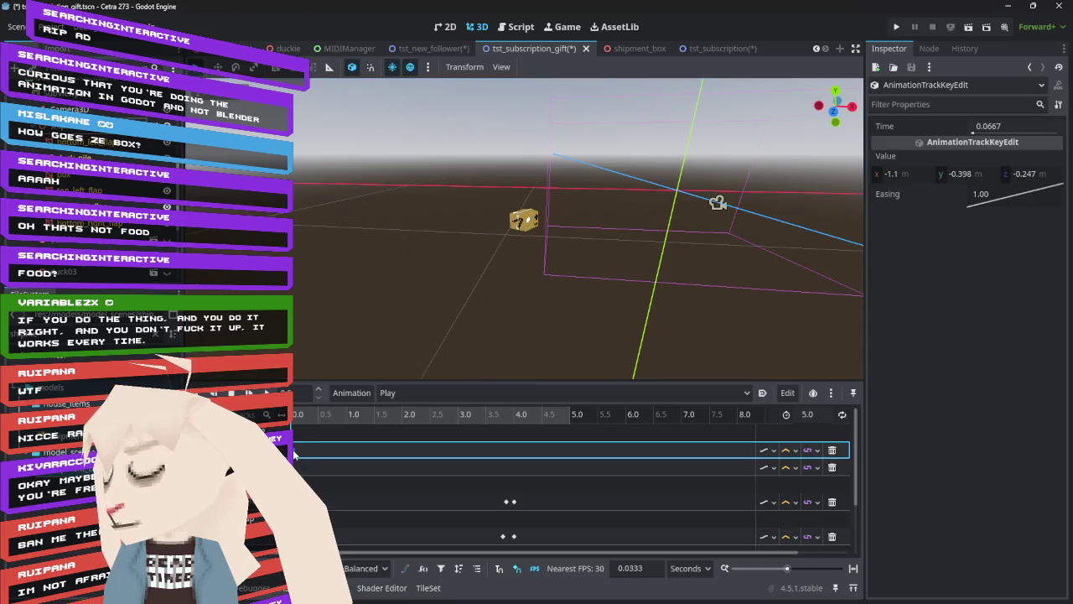
pyautogui.rightClick(295, 464)
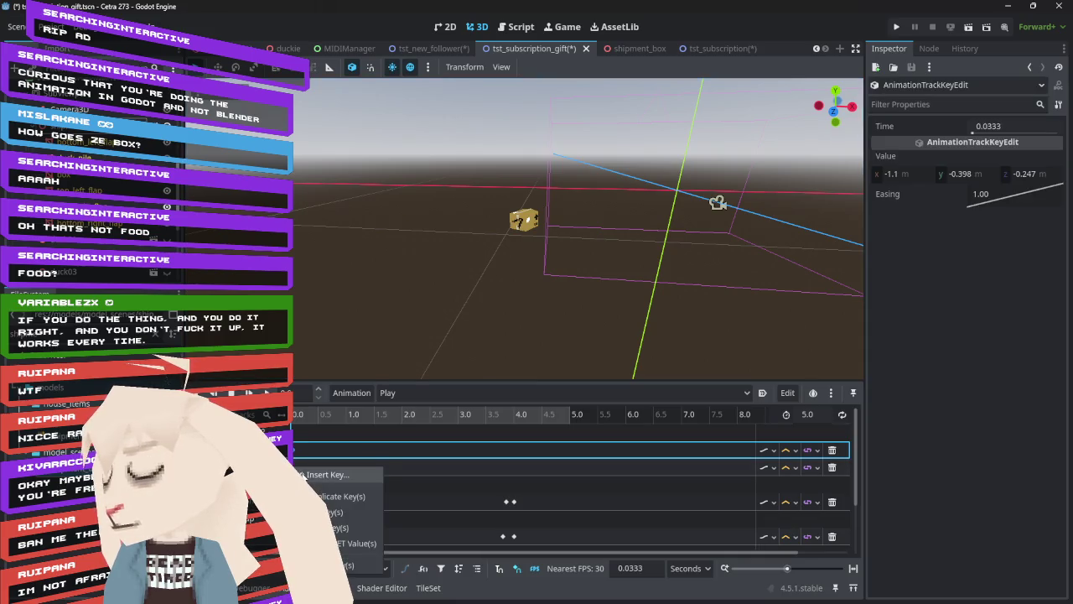
pyautogui.click(299, 467)
pyautogui.click(294, 452)
pyautogui.moveTo(300, 420); pyautogui.dragTo(365, 421)
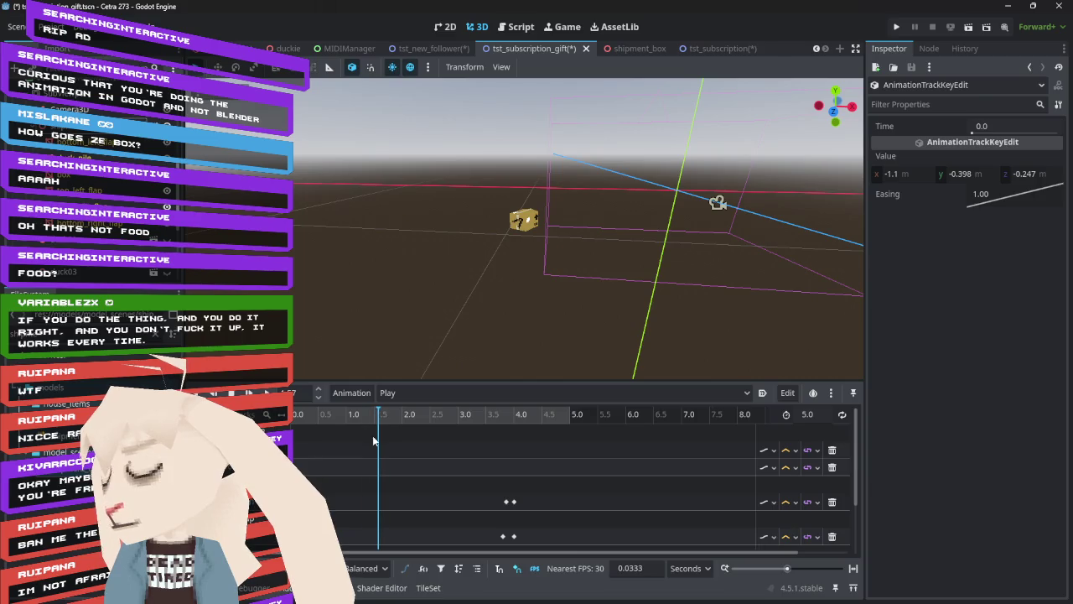
pyautogui.rightClick(376, 450)
pyautogui.click(402, 456)
pyautogui.rightClick(378, 467)
pyautogui.click(403, 473)
pyautogui.click(376, 466)
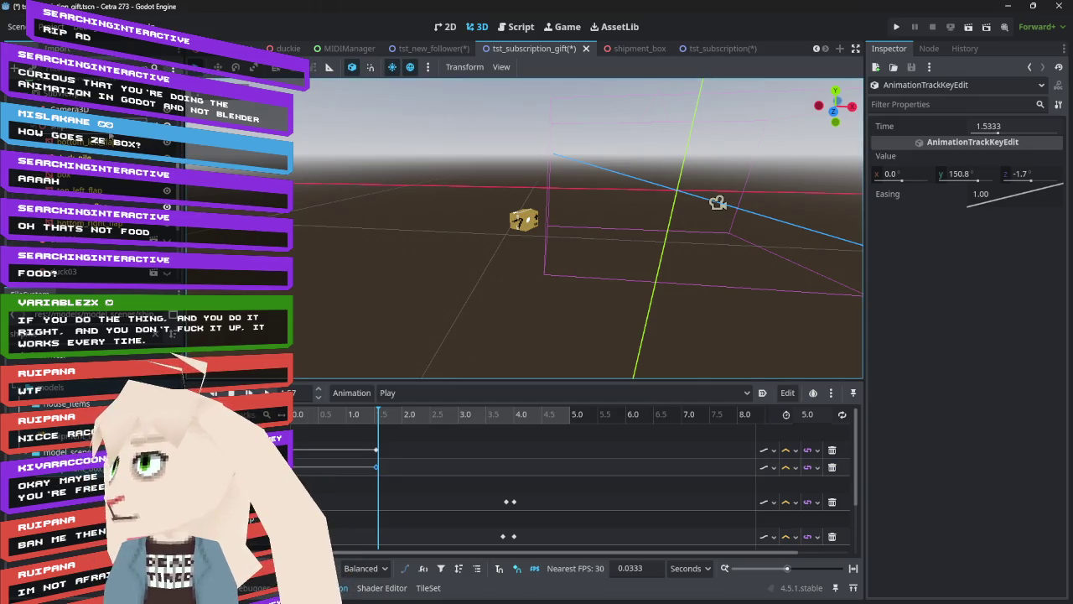
pyautogui.click(523, 219)
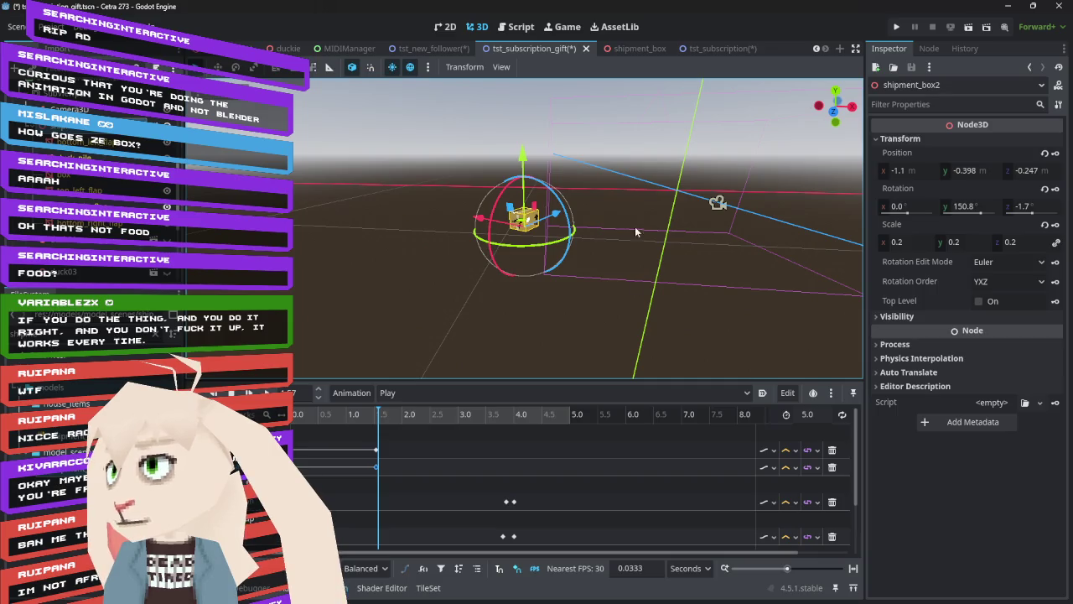
# - At about 1.52 s, move shipment_box2 along X and down Y to -0.876, -0.502, -0.122
pyautogui.moveTo(501, 409); pyautogui.dragTo(366, 411)
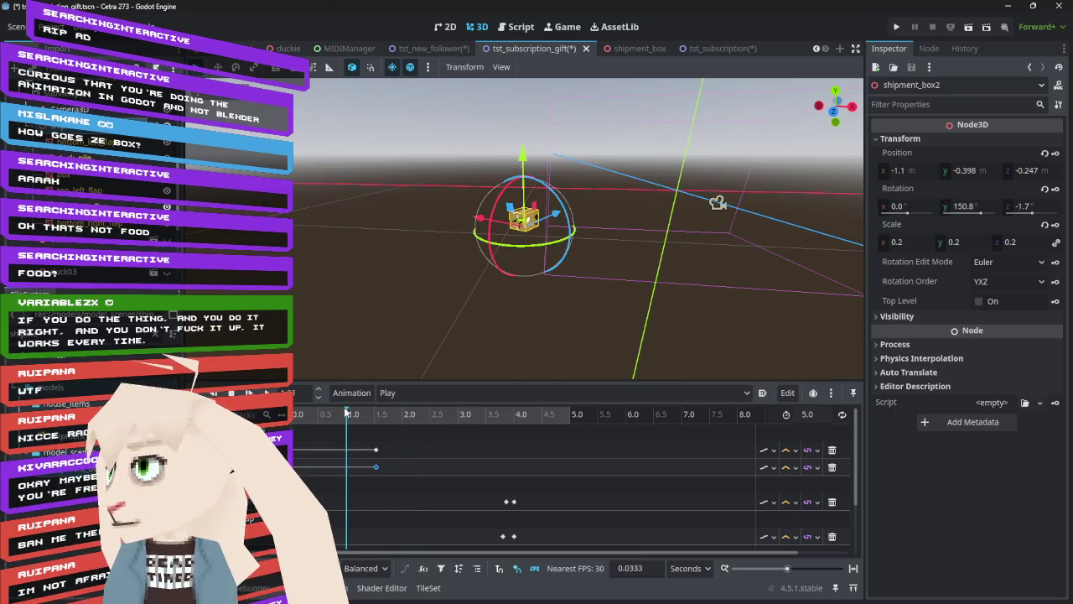
pyautogui.moveTo(597, 272)
pyautogui.mouseDown()
pyautogui.moveTo(621, 226)
pyautogui.moveTo(642, 225)
pyautogui.moveTo(604, 238)
pyautogui.mouseUp()
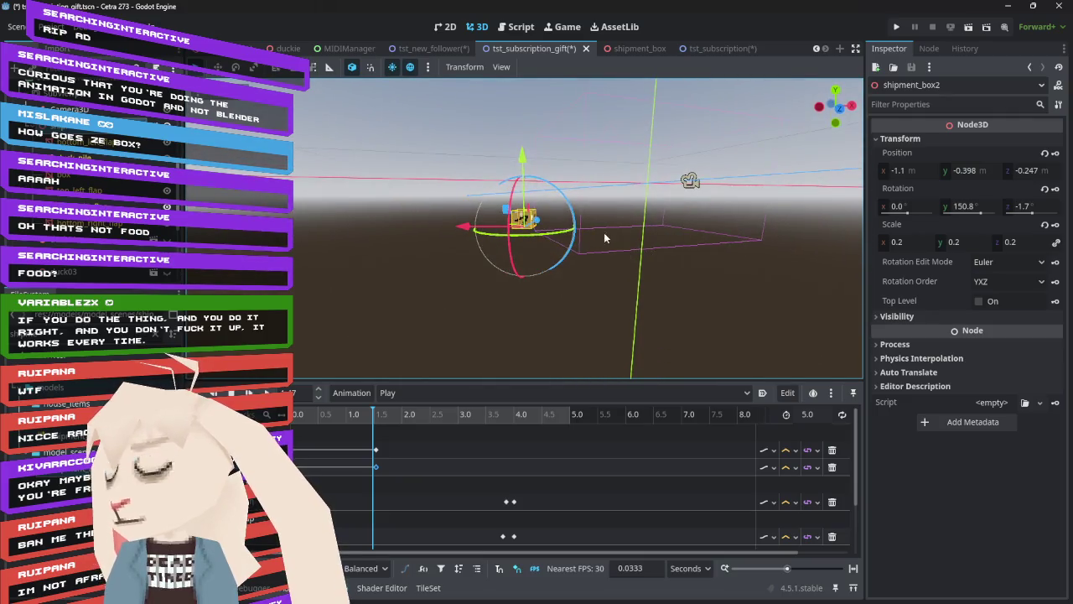
pyautogui.moveTo(472, 231); pyautogui.dragTo(505, 228)
pyautogui.moveTo(553, 156); pyautogui.dragTo(556, 168)
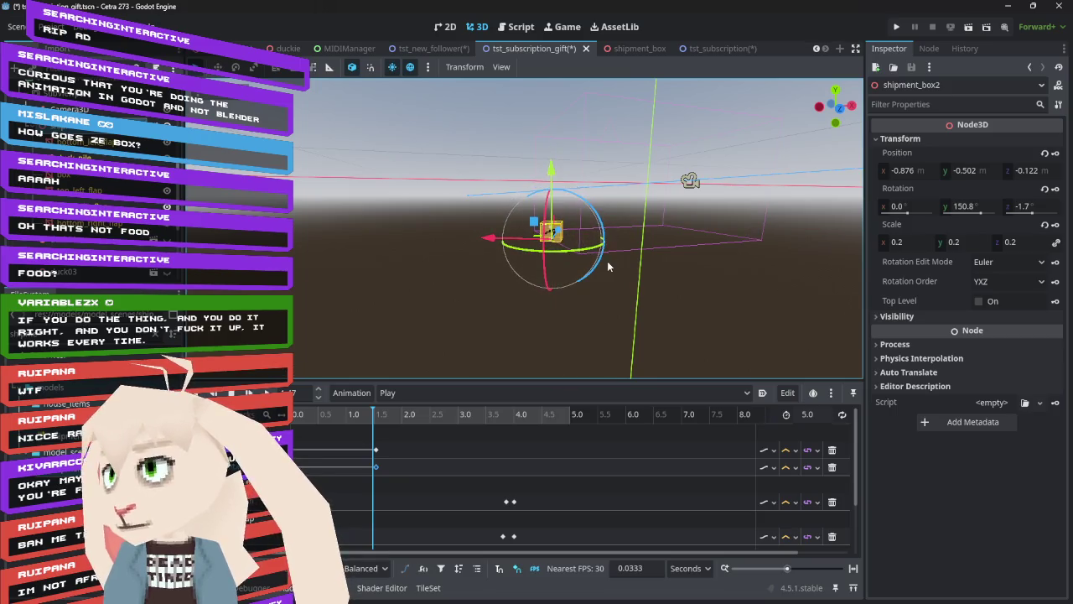
pyautogui.scroll(5, 607, 260)
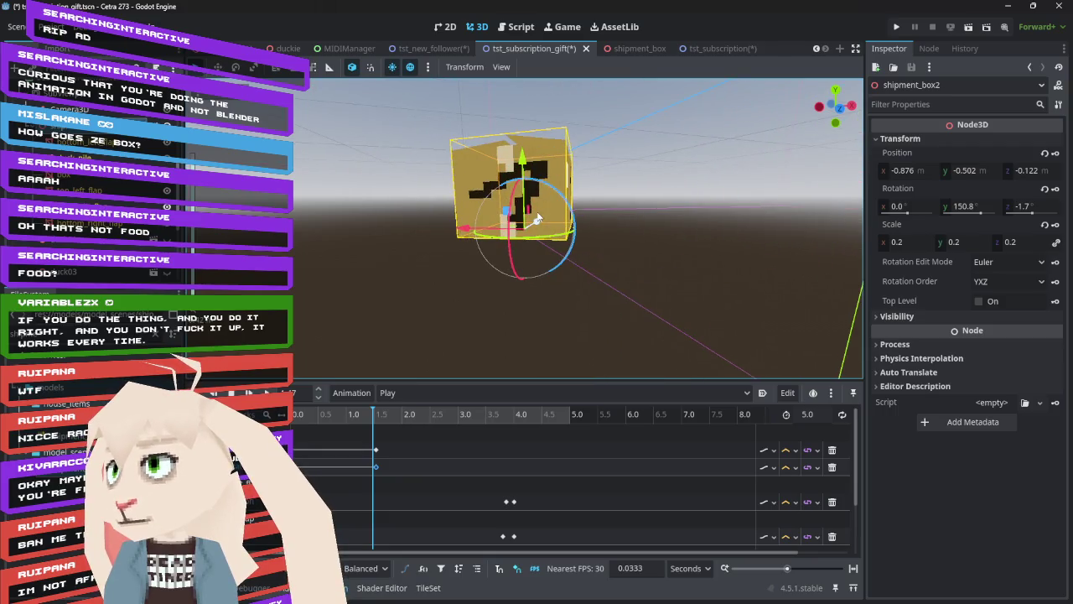
pyautogui.scroll(2, 538, 219)
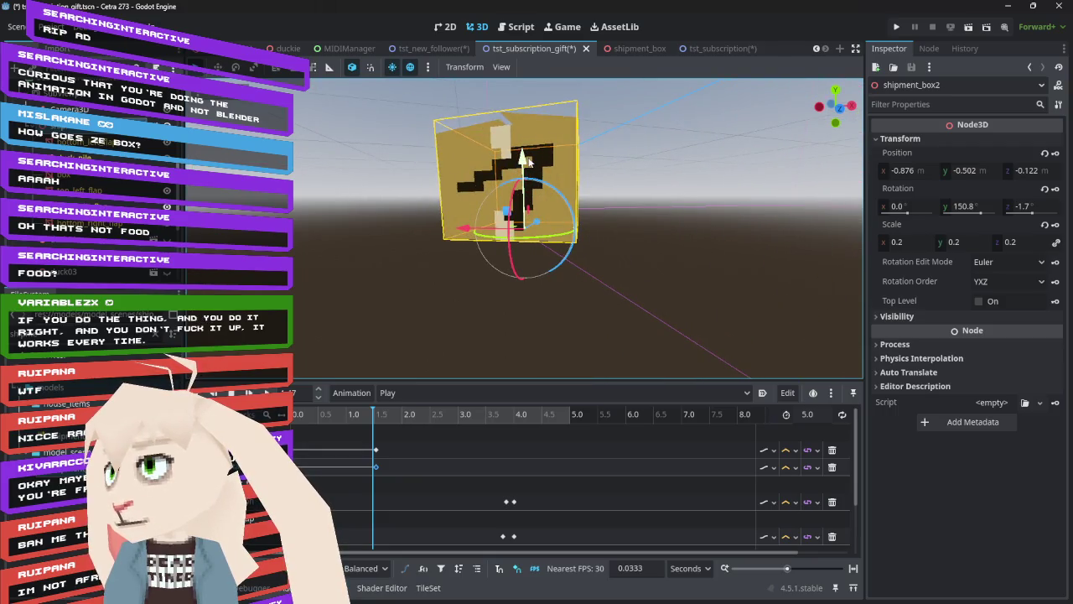
pyautogui.moveTo(646, 260)
pyautogui.mouseDown()
pyautogui.moveTo(640, 234)
pyautogui.moveTo(596, 263)
pyautogui.mouseUp()
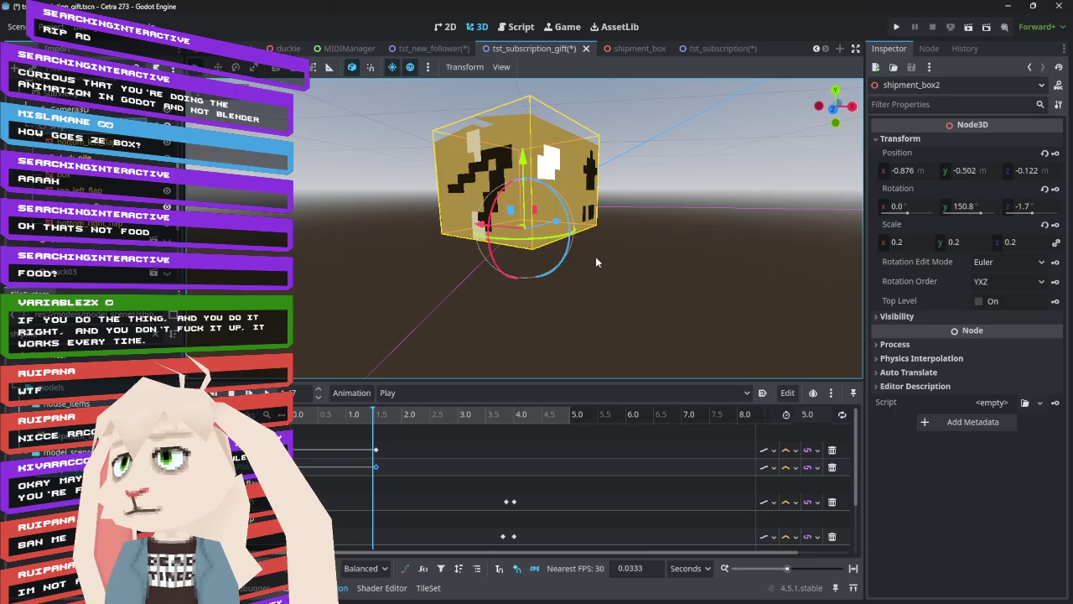
# - Tilt shipment_box2 to 33.2° on Z and key its rotation
pyautogui.moveTo(573, 240); pyautogui.dragTo(560, 217)
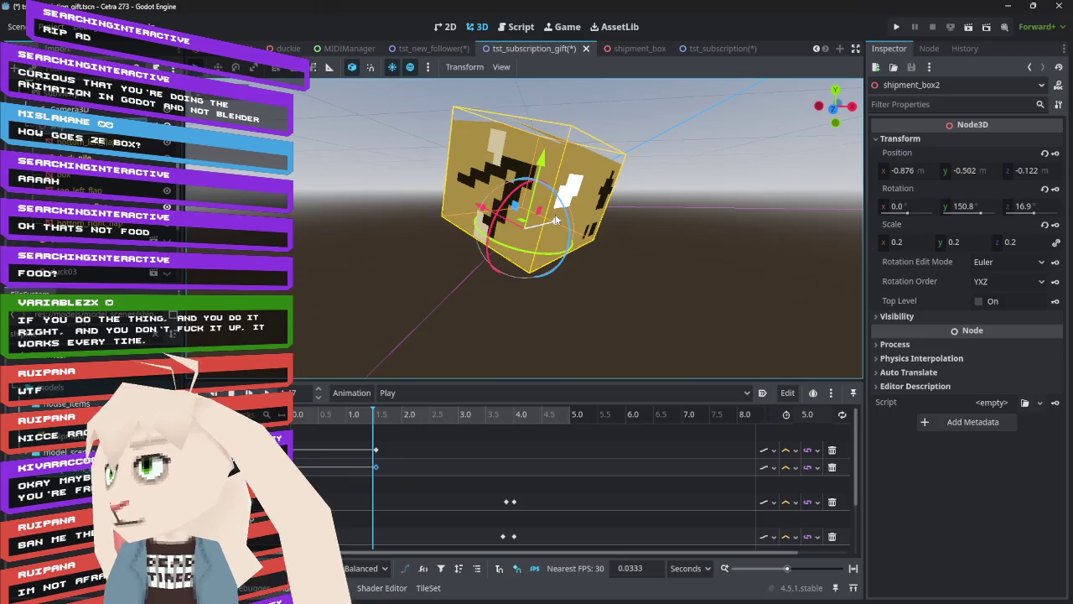
pyautogui.moveTo(369, 414)
pyautogui.mouseDown()
pyautogui.moveTo(300, 419)
pyautogui.moveTo(377, 422)
pyautogui.mouseUp()
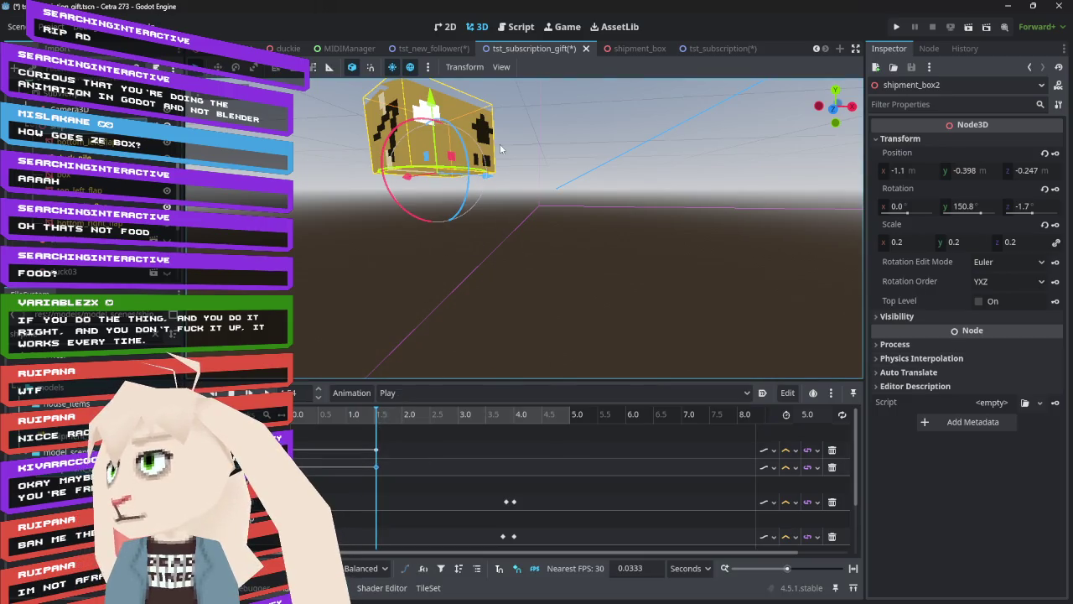
pyautogui.moveTo(462, 136); pyautogui.dragTo(469, 161)
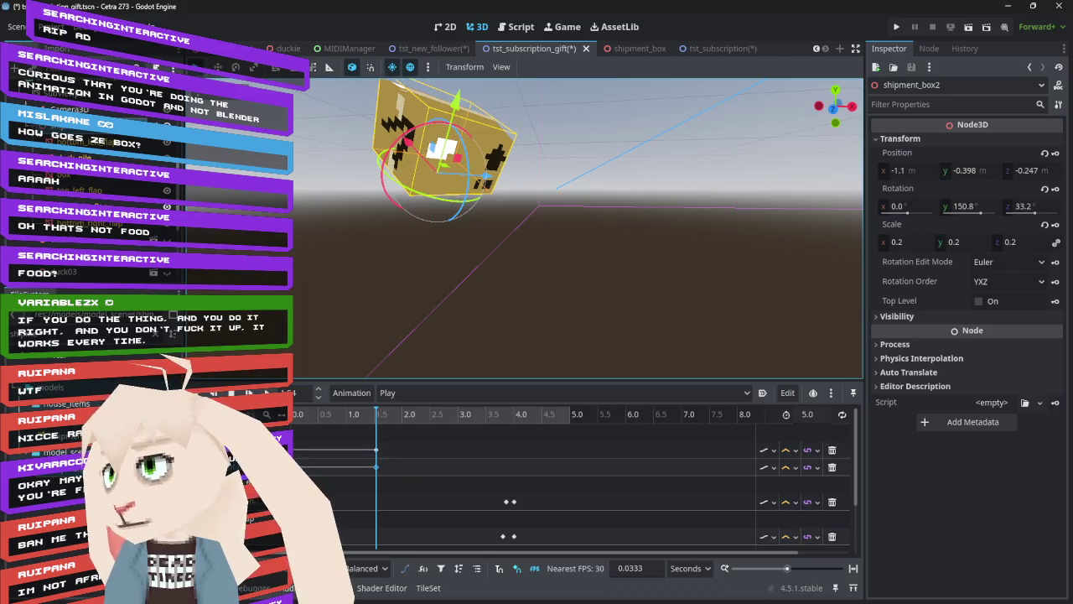
pyautogui.click(1056, 189)
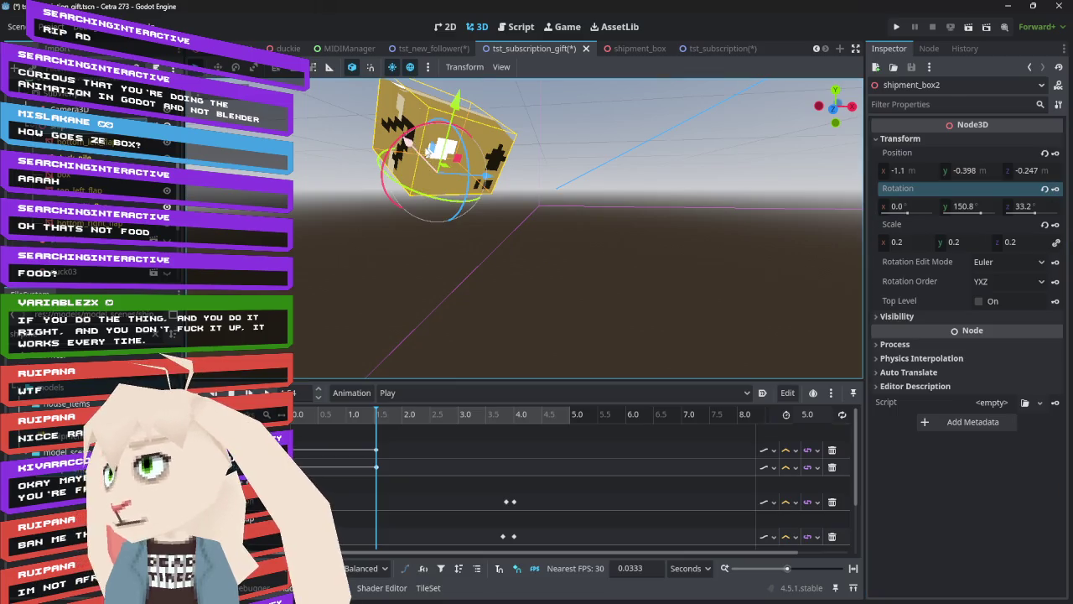
# - Move the box to -0.86, -0.45, -0.113 and check its position and rotation values
pyautogui.moveTo(415, 153)
pyautogui.mouseDown()
pyautogui.moveTo(522, 182)
pyautogui.moveTo(463, 180)
pyautogui.mouseUp()
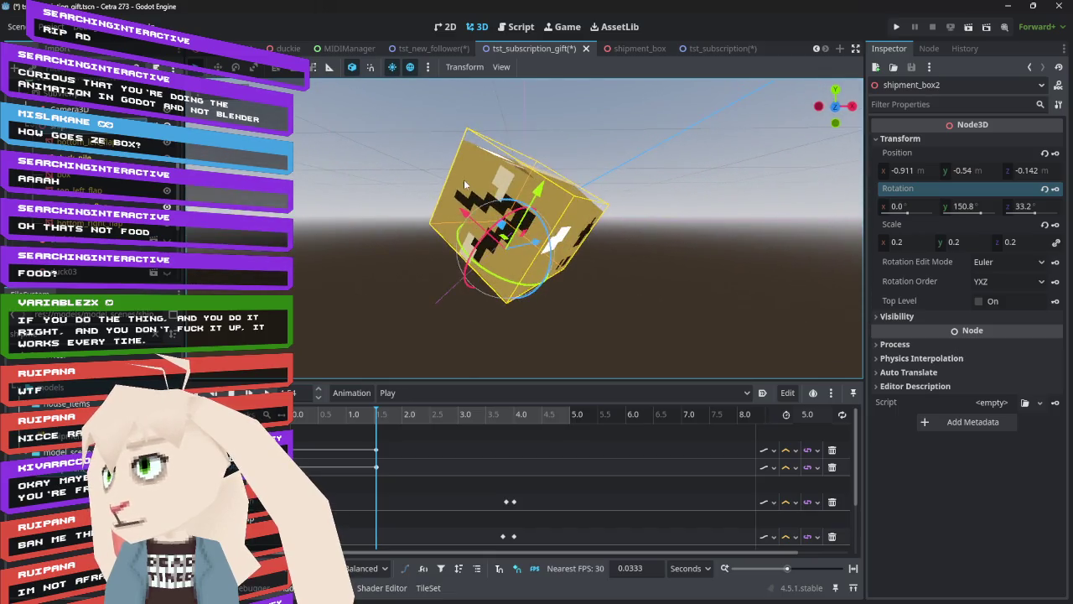
pyautogui.click(851, 105)
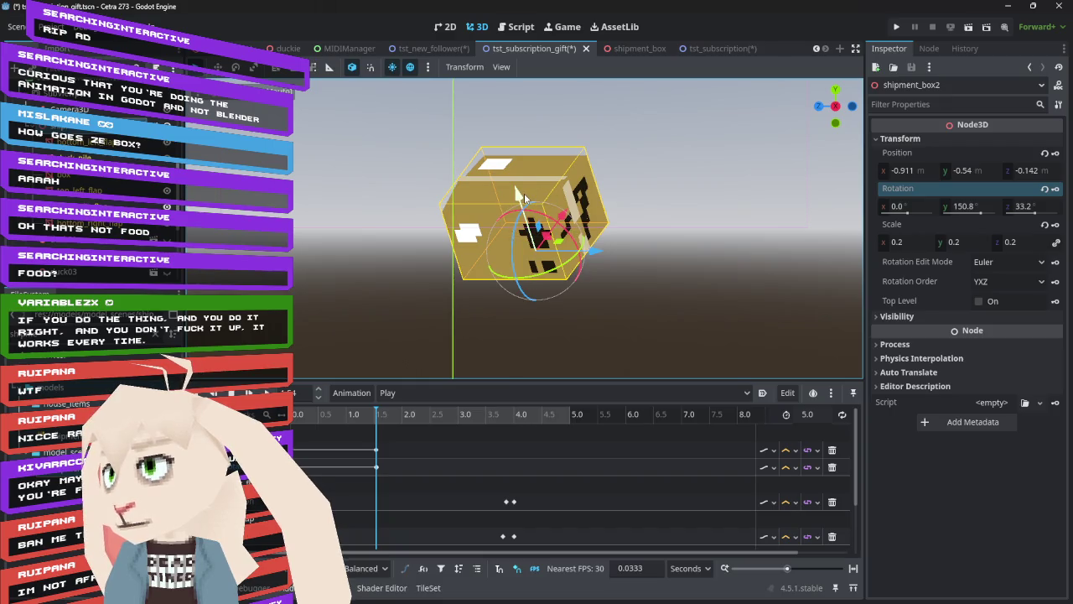
pyautogui.scroll(-6, 528, 194)
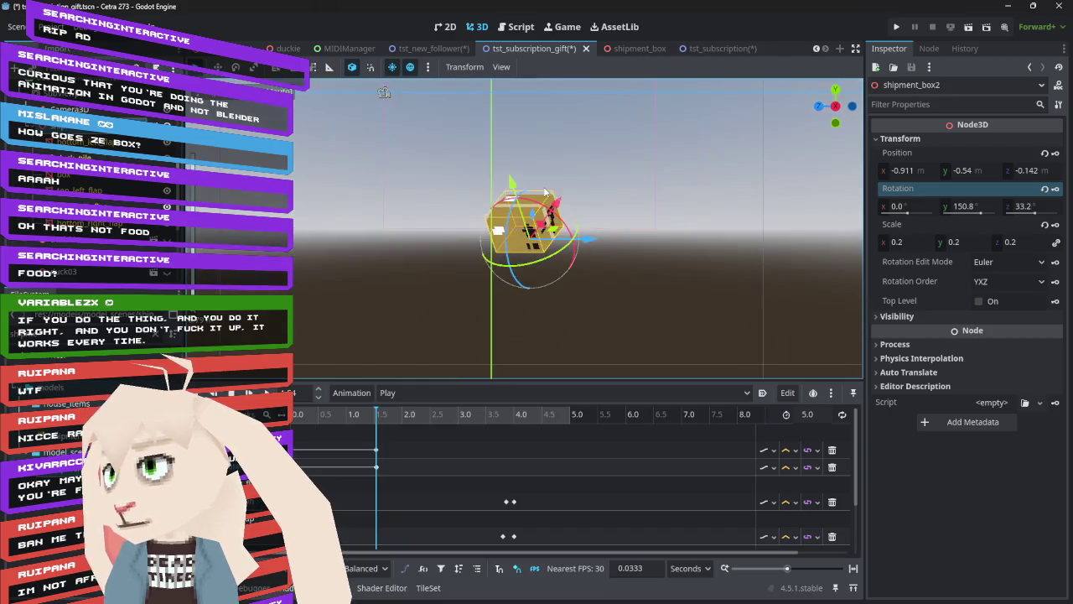
pyautogui.scroll(-3, 544, 193)
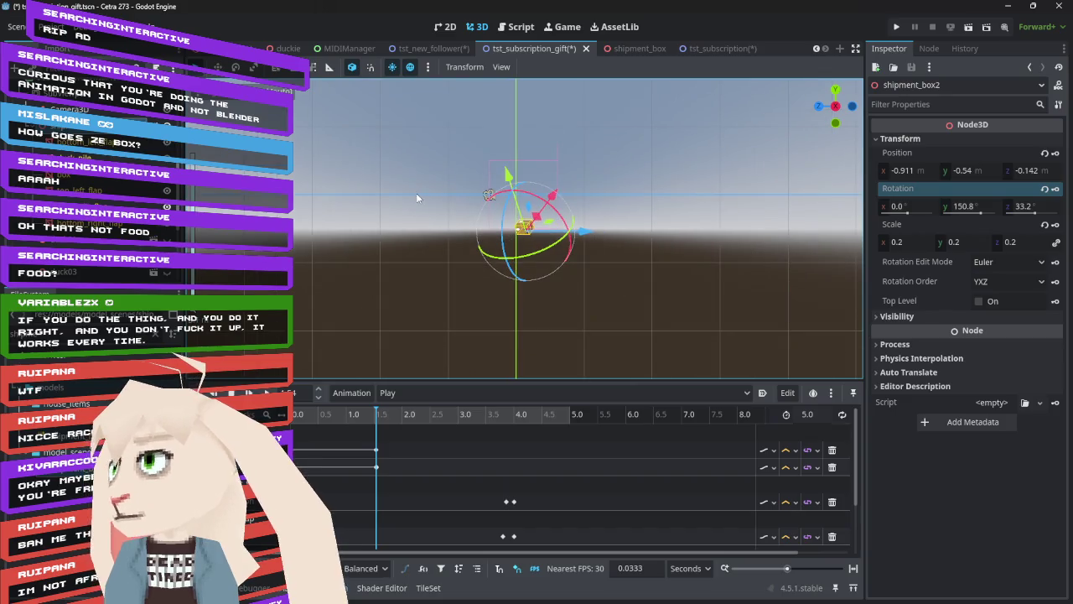
pyautogui.click(821, 108)
pyautogui.scroll(5, 620, 220)
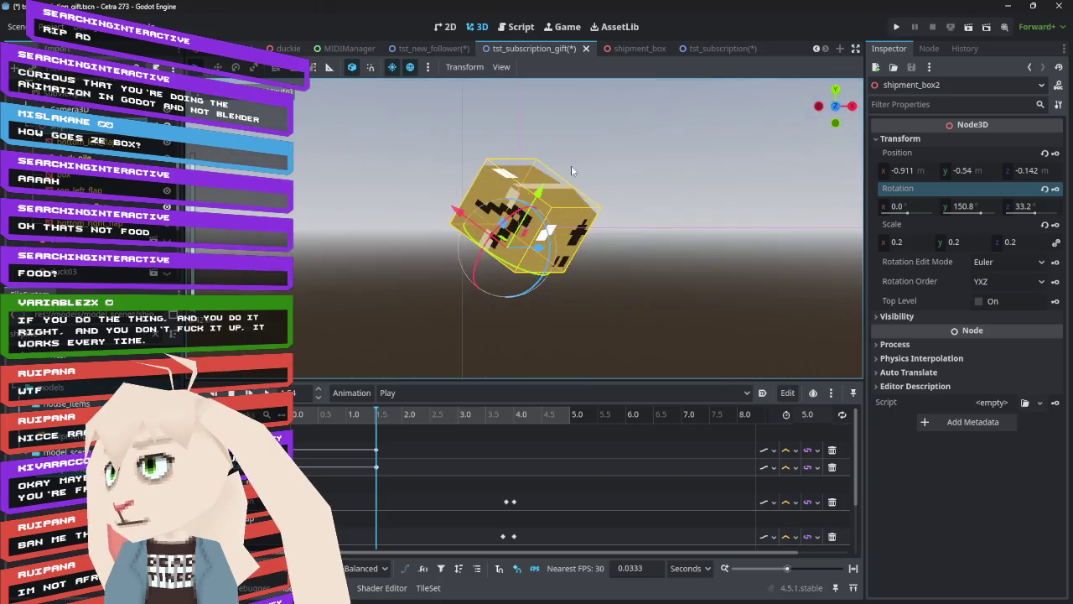
pyautogui.press('g')
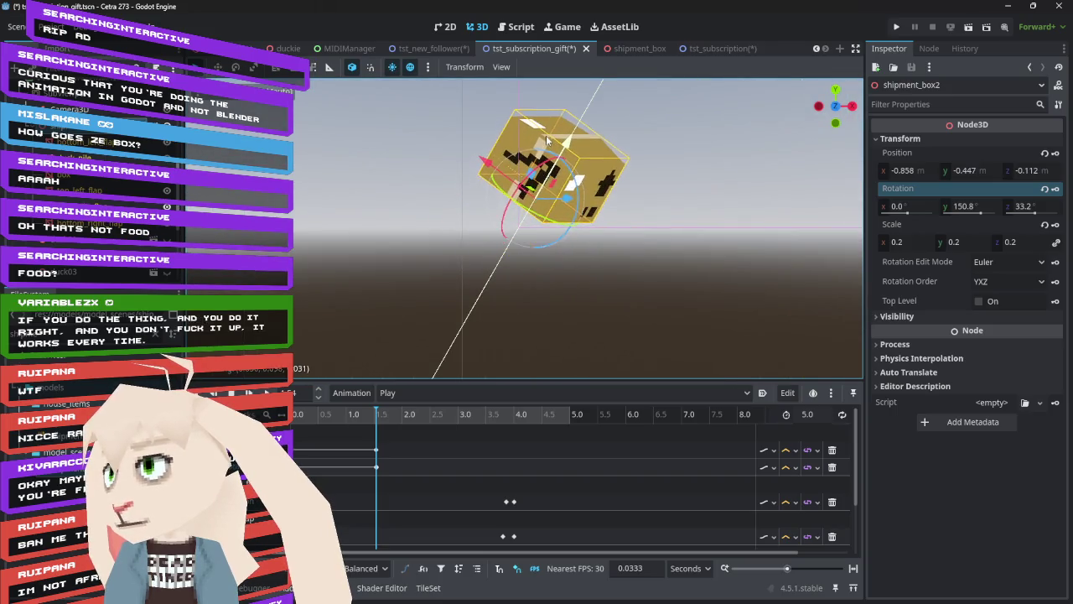
pyautogui.click(544, 146)
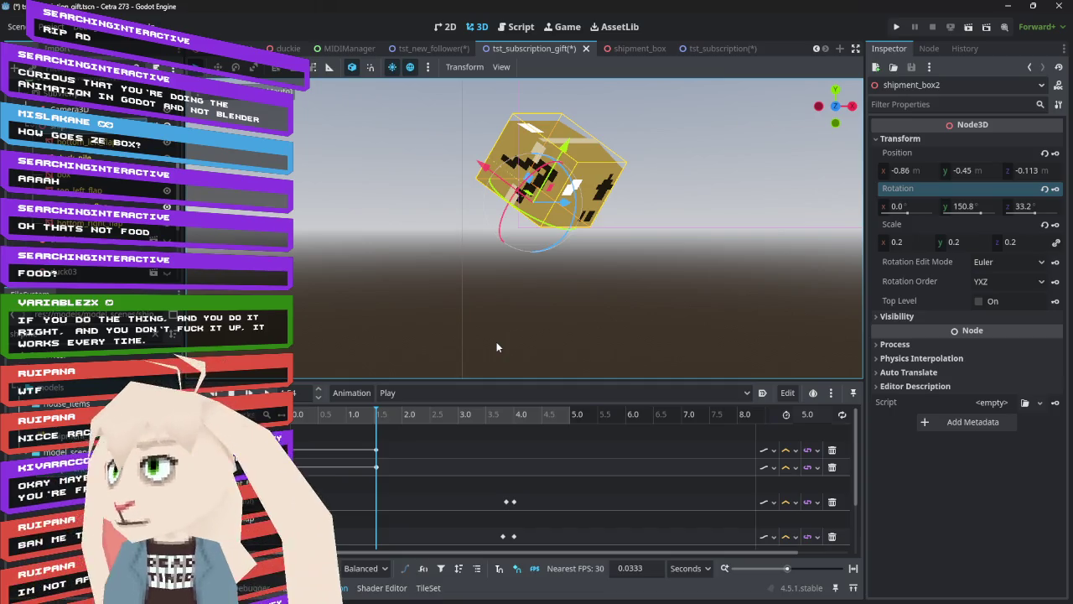
pyautogui.click(1058, 154)
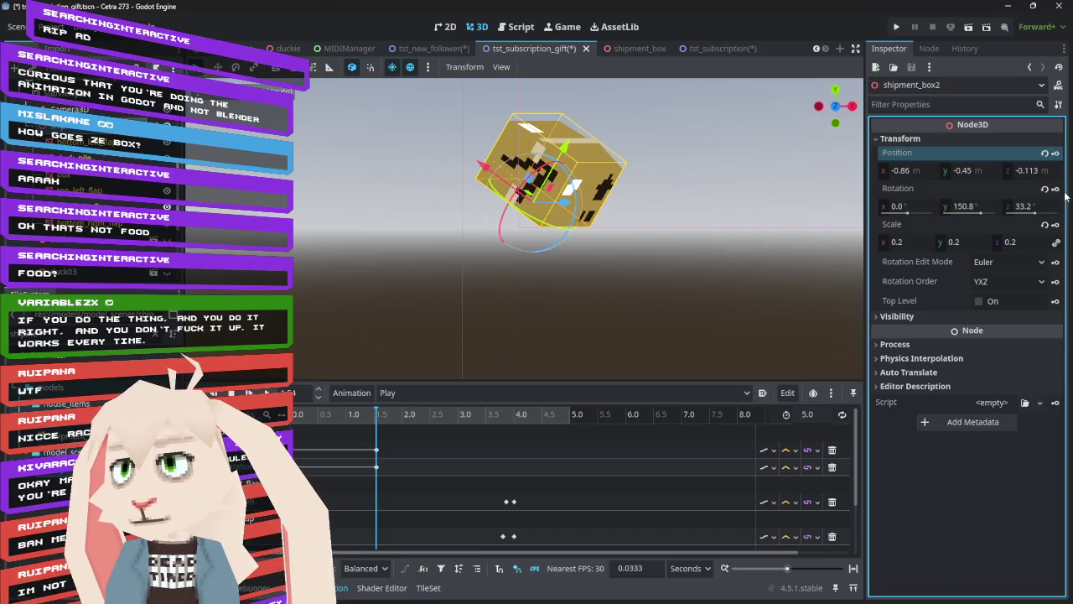
pyautogui.click(1060, 192)
pyautogui.moveTo(373, 419)
pyautogui.mouseDown()
pyautogui.moveTo(329, 419)
pyautogui.moveTo(378, 415)
pyautogui.mouseUp()
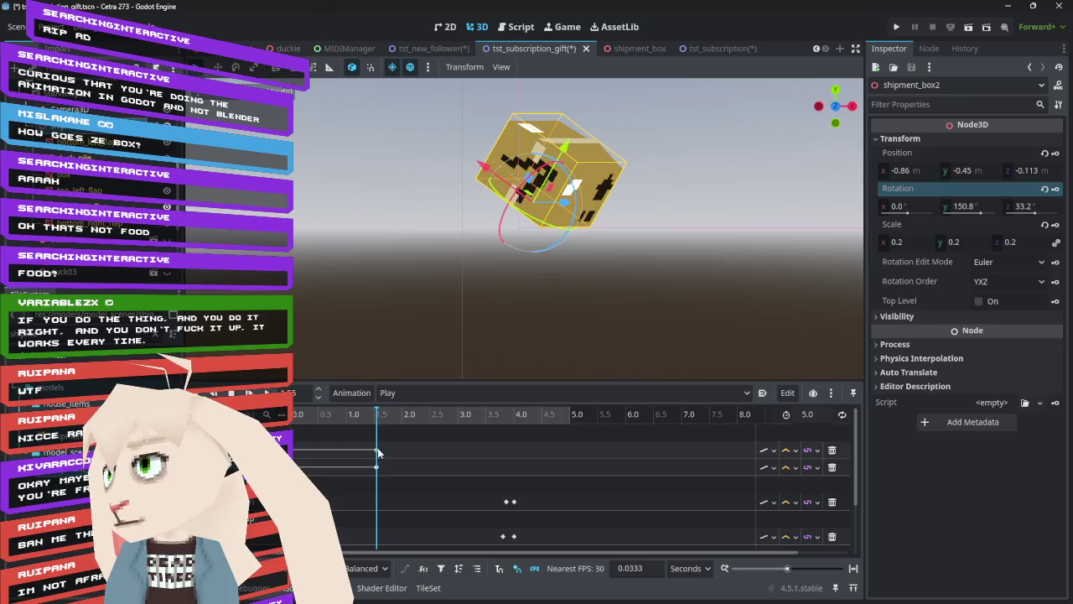
# - Shift the box's position and rotation keys to about 1.8 s and delete the 1.53 s rotation key
pyautogui.click(376, 450)
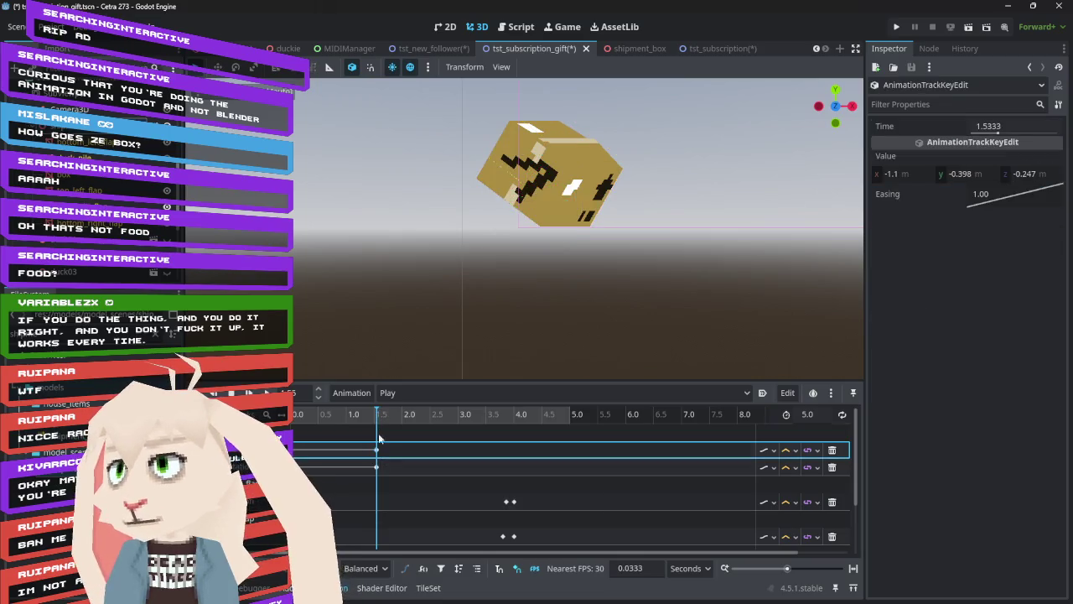
pyautogui.moveTo(376, 450); pyautogui.dragTo(391, 454)
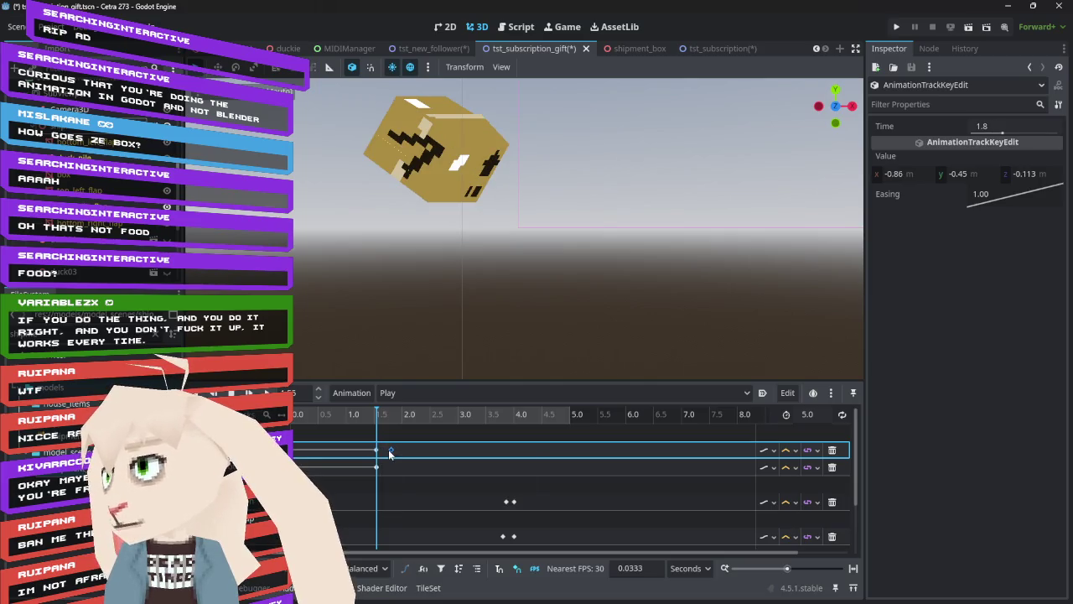
pyautogui.click(377, 467)
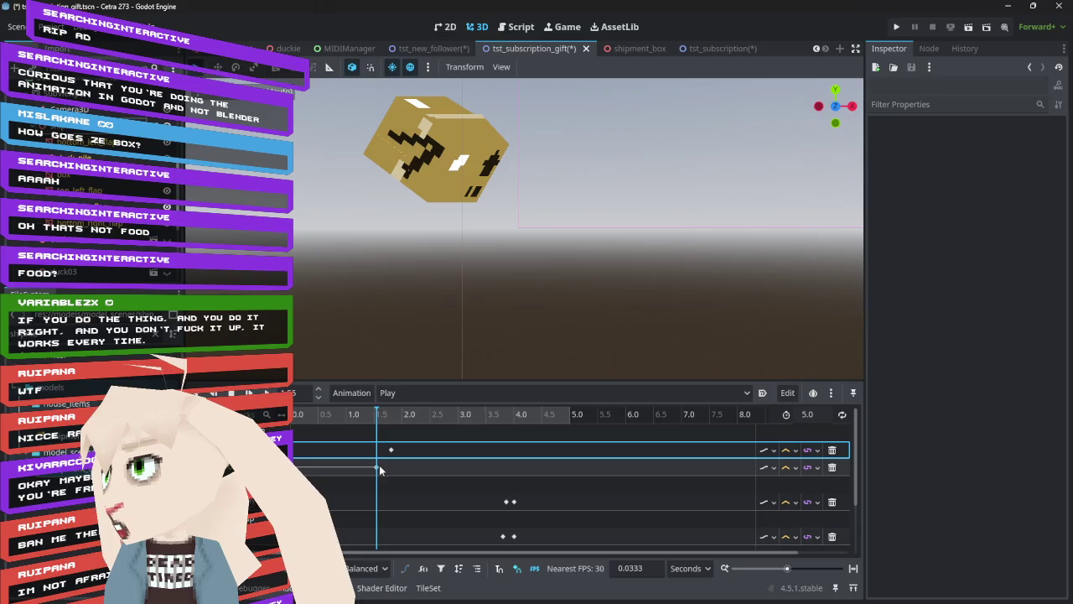
pyautogui.moveTo(398, 470); pyautogui.dragTo(398, 469)
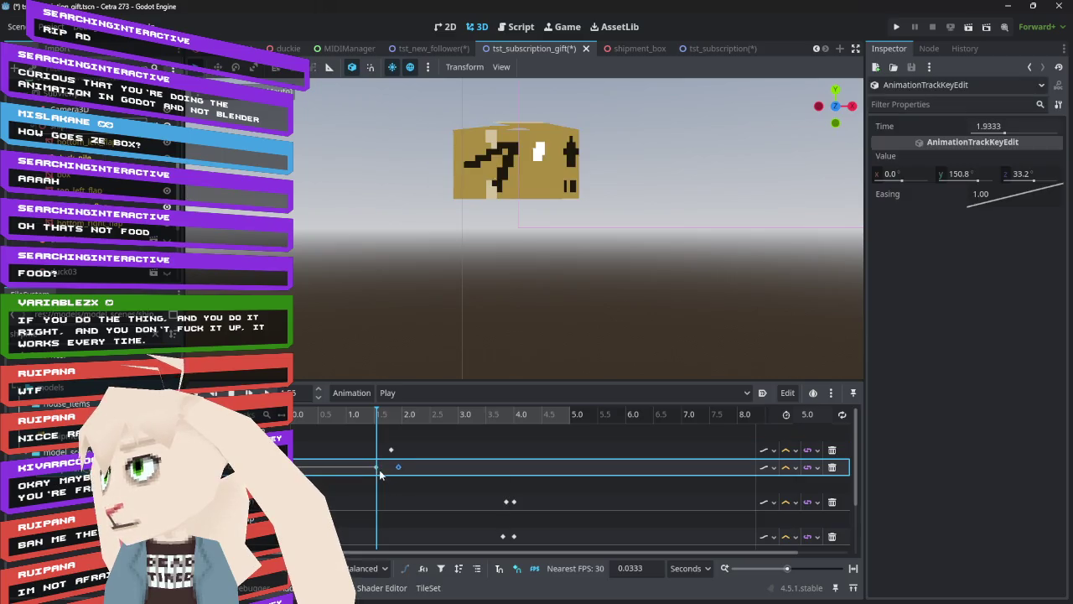
pyautogui.moveTo(377, 423)
pyautogui.mouseDown()
pyautogui.moveTo(339, 424)
pyautogui.moveTo(421, 427)
pyautogui.moveTo(298, 430)
pyautogui.moveTo(405, 439)
pyautogui.moveTo(358, 440)
pyautogui.mouseUp()
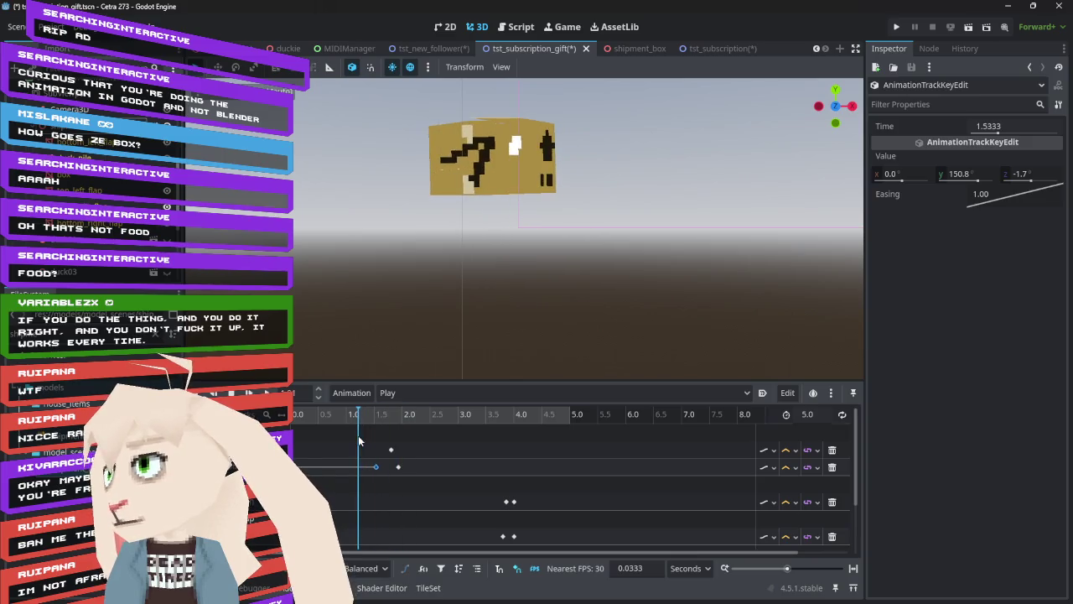
pyautogui.press('Delete')
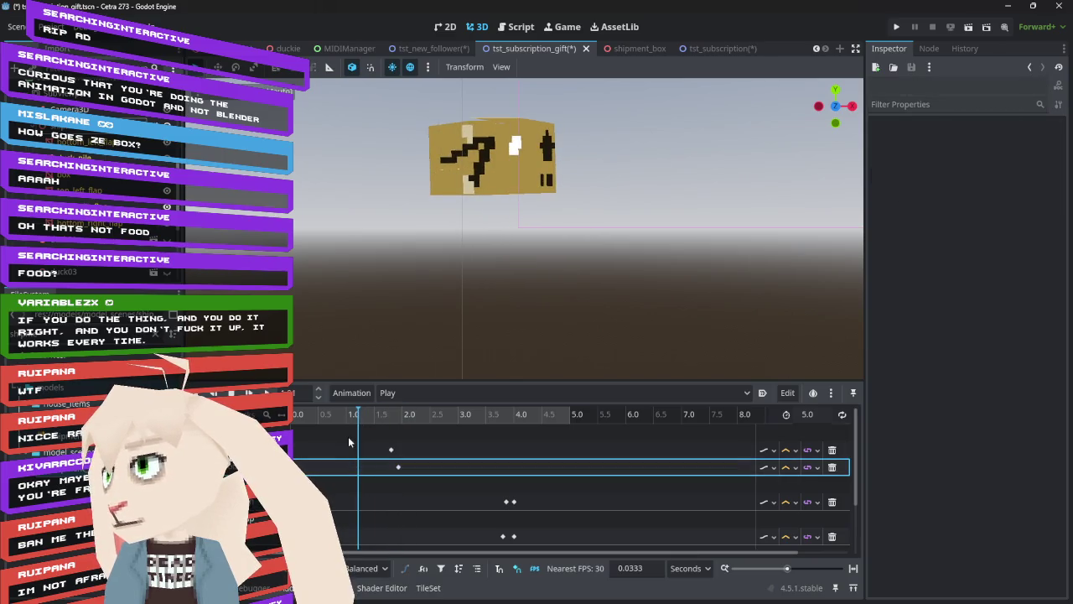
pyautogui.click(354, 426)
pyautogui.moveTo(354, 426)
pyautogui.mouseDown()
pyautogui.moveTo(322, 432)
pyautogui.moveTo(414, 454)
pyautogui.moveTo(354, 447)
pyautogui.moveTo(392, 469)
pyautogui.mouseUp()
pyautogui.click(397, 467)
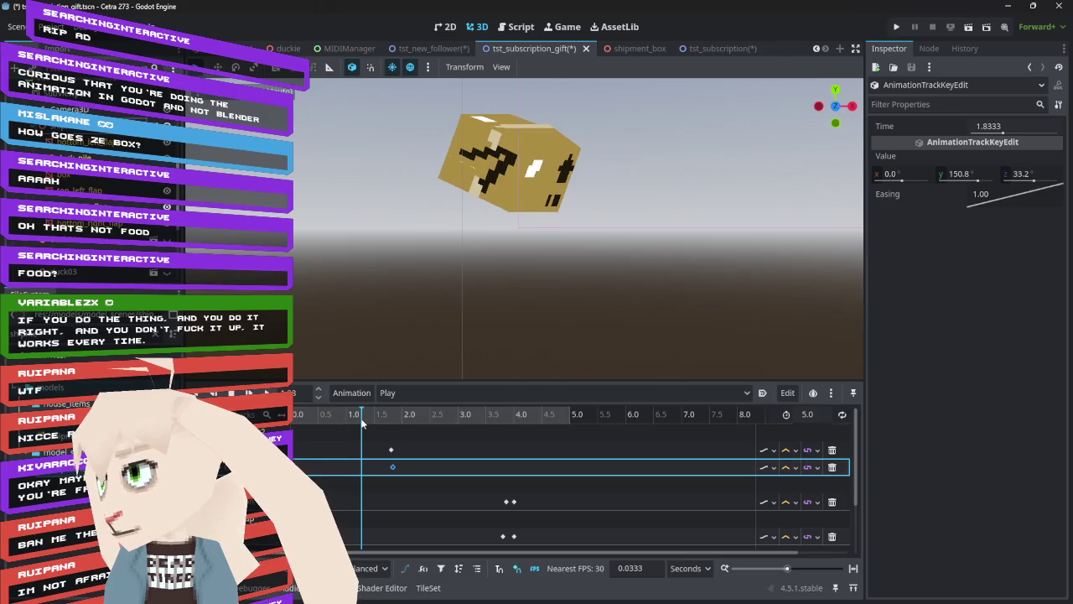
pyautogui.click(293, 421)
pyautogui.moveTo(293, 420)
pyautogui.mouseDown()
pyautogui.moveTo(339, 418)
pyautogui.moveTo(440, 442)
pyautogui.moveTo(295, 427)
pyautogui.moveTo(419, 449)
pyautogui.moveTo(449, 443)
pyautogui.moveTo(426, 445)
pyautogui.mouseUp()
# - Select the shipment box, then start adding a child node under the SubViewport
pyautogui.click(611, 183)
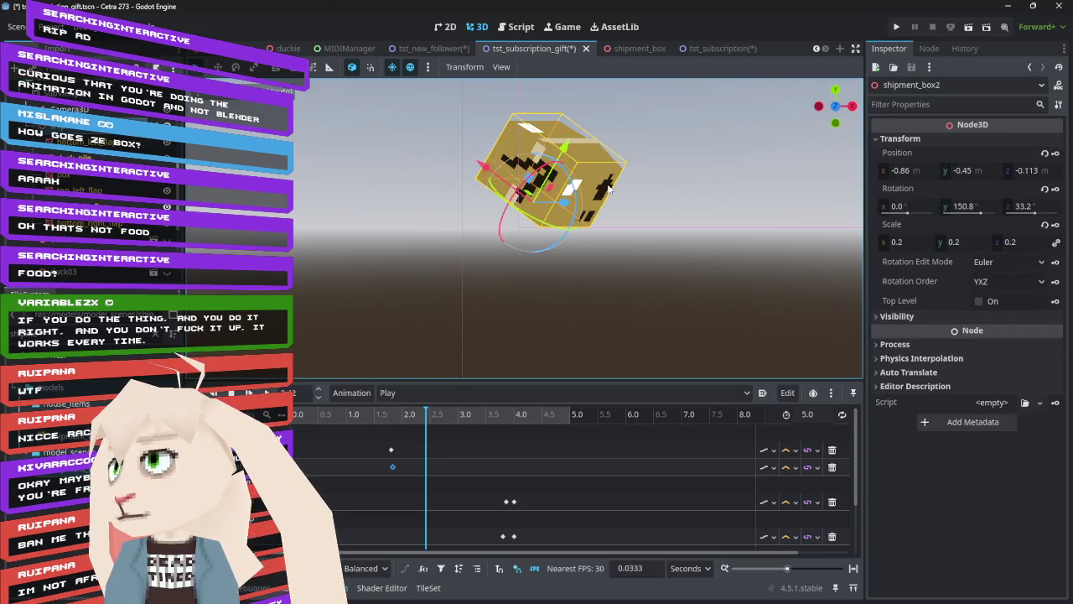
pyautogui.moveTo(606, 228)
pyautogui.mouseDown()
pyautogui.moveTo(631, 224)
pyautogui.moveTo(649, 262)
pyautogui.mouseUp()
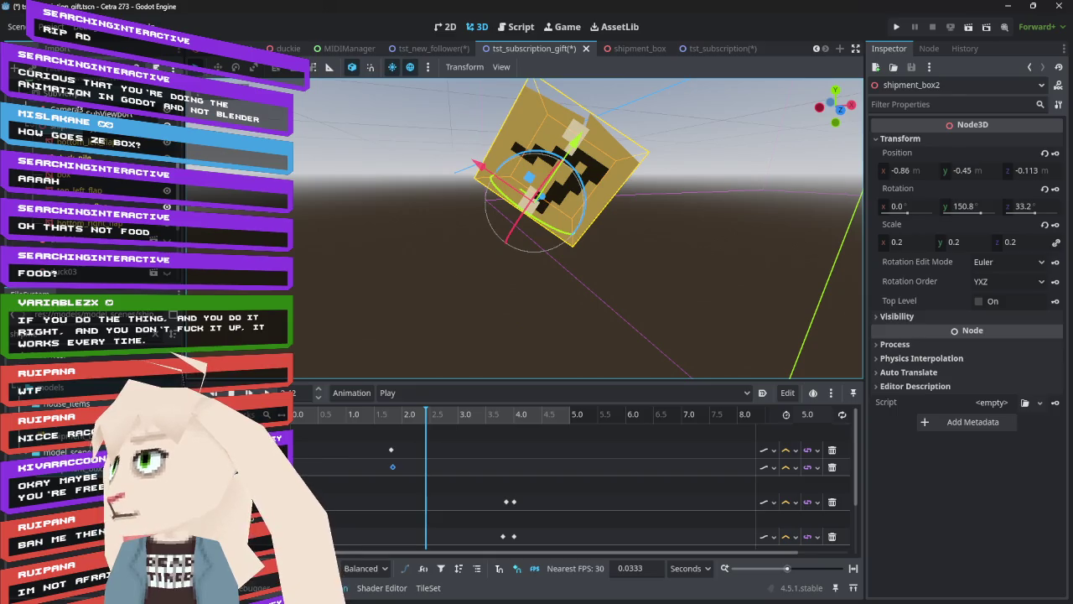
pyautogui.rightClick(93, 114)
pyautogui.click(92, 125)
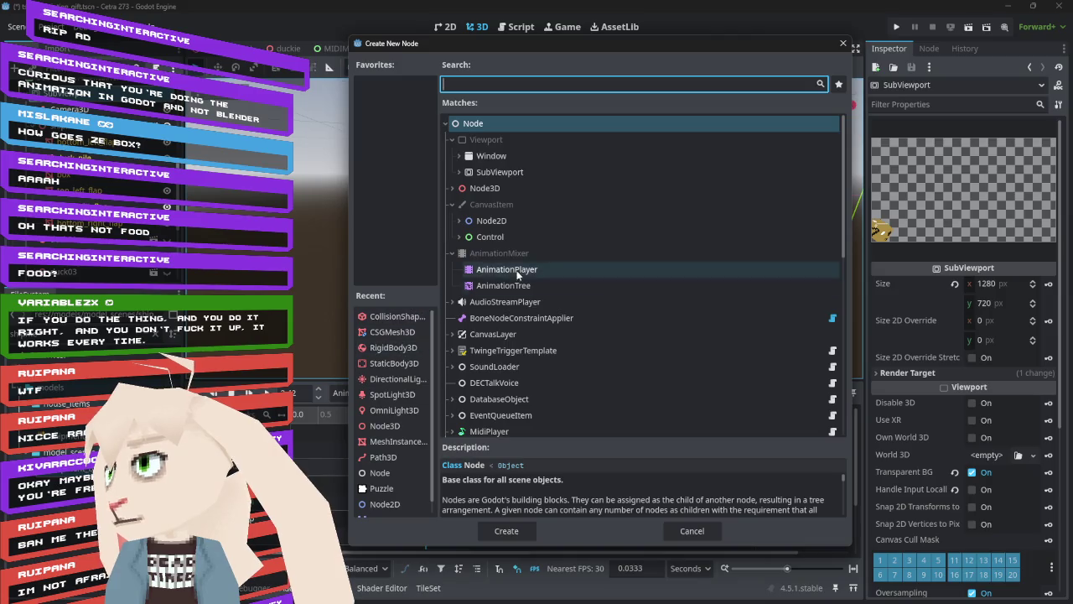
# - Create a Node3D as a child of the SubViewport
pyautogui.click(508, 188)
pyautogui.click(508, 530)
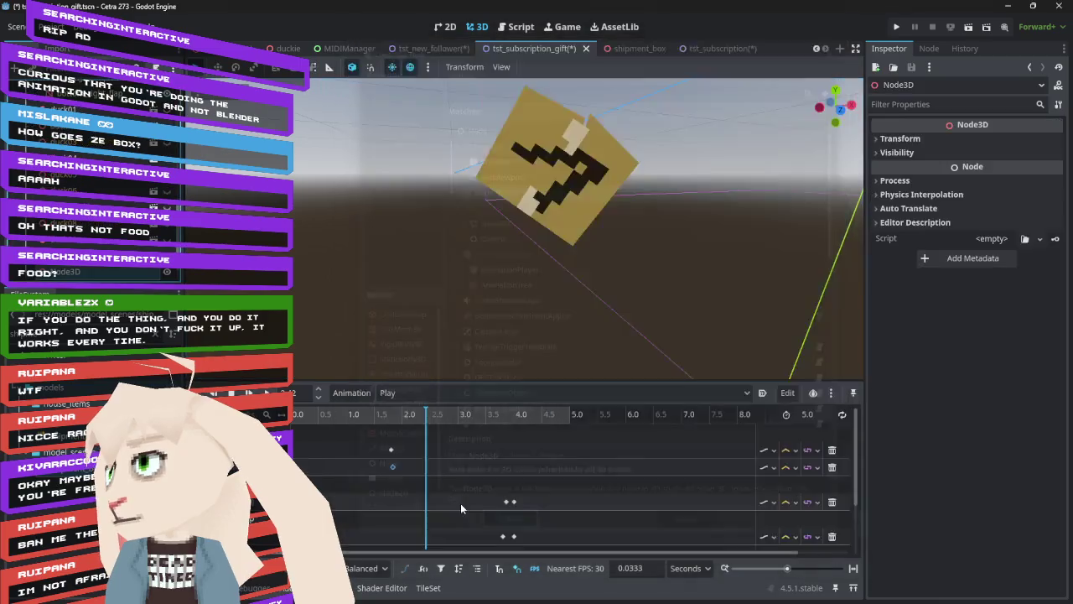
pyautogui.scroll(3, 92, 184)
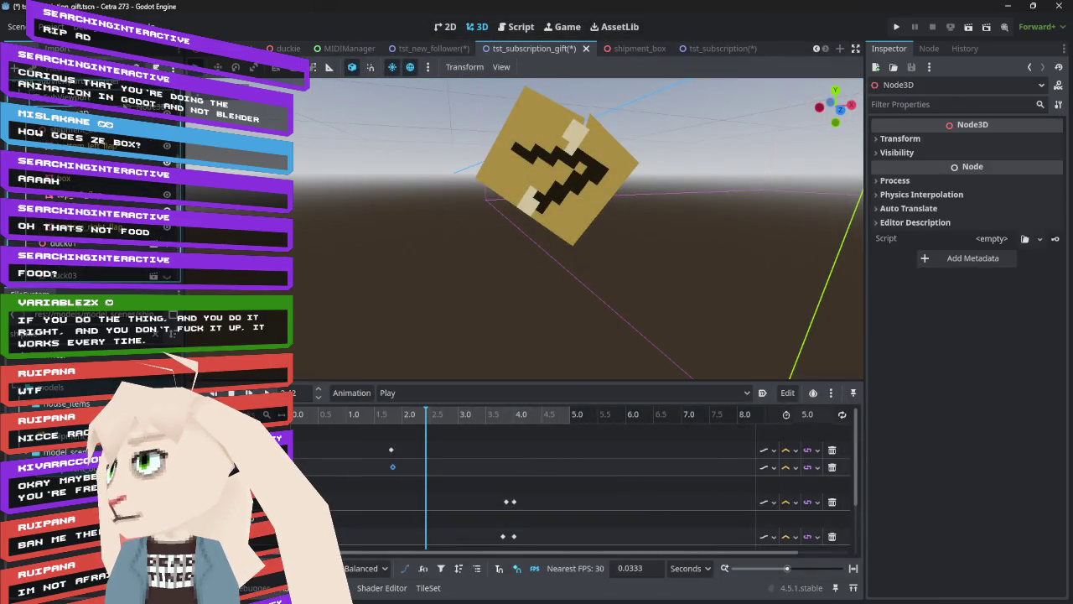
pyautogui.scroll(3, 93, 184)
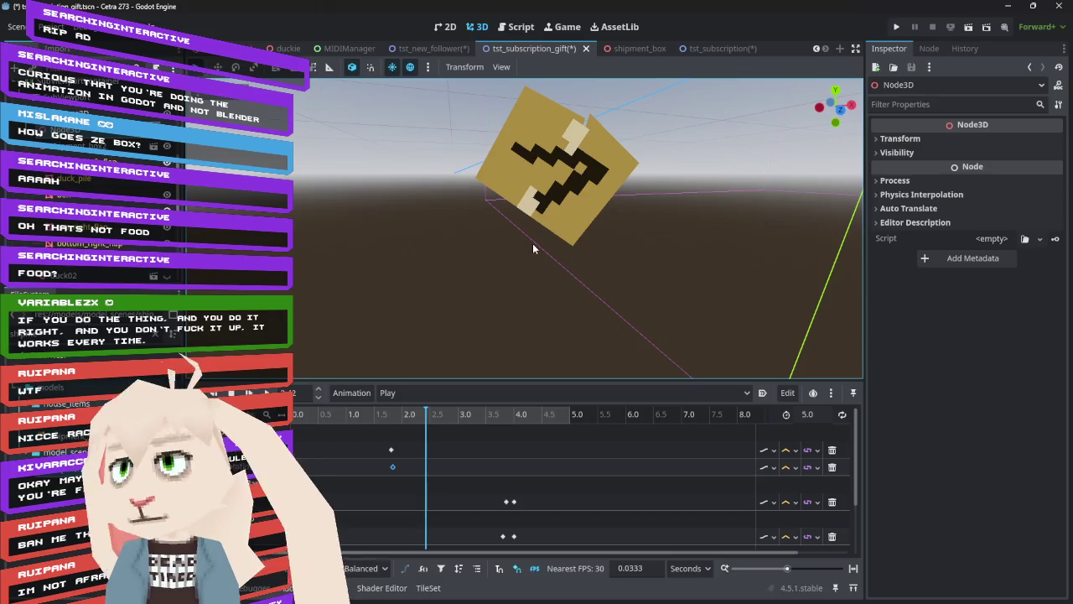
pyautogui.scroll(-5, 652, 239)
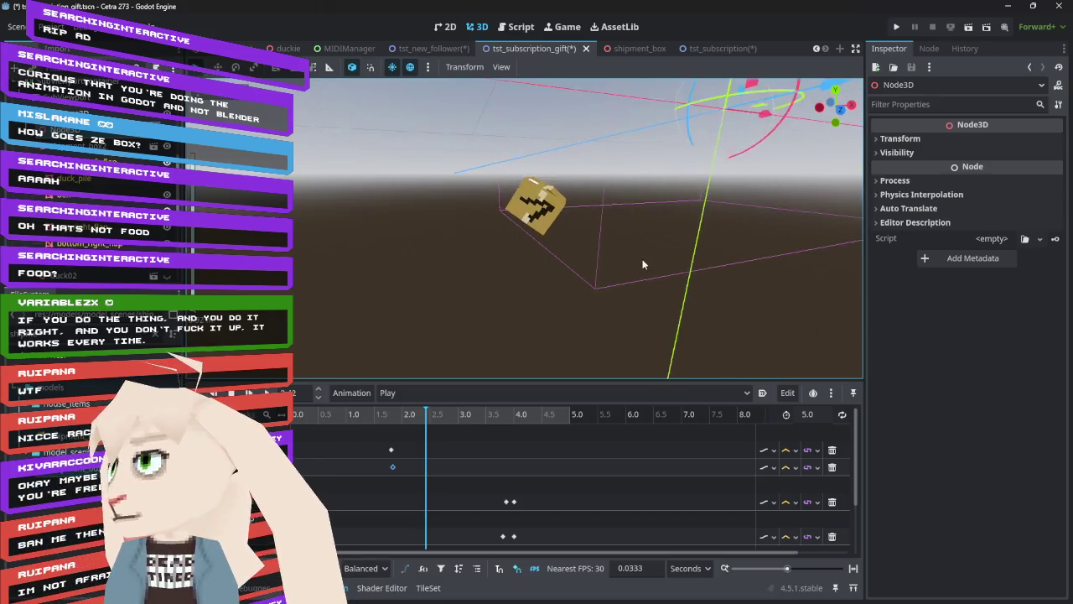
pyautogui.moveTo(659, 214); pyautogui.dragTo(678, 224)
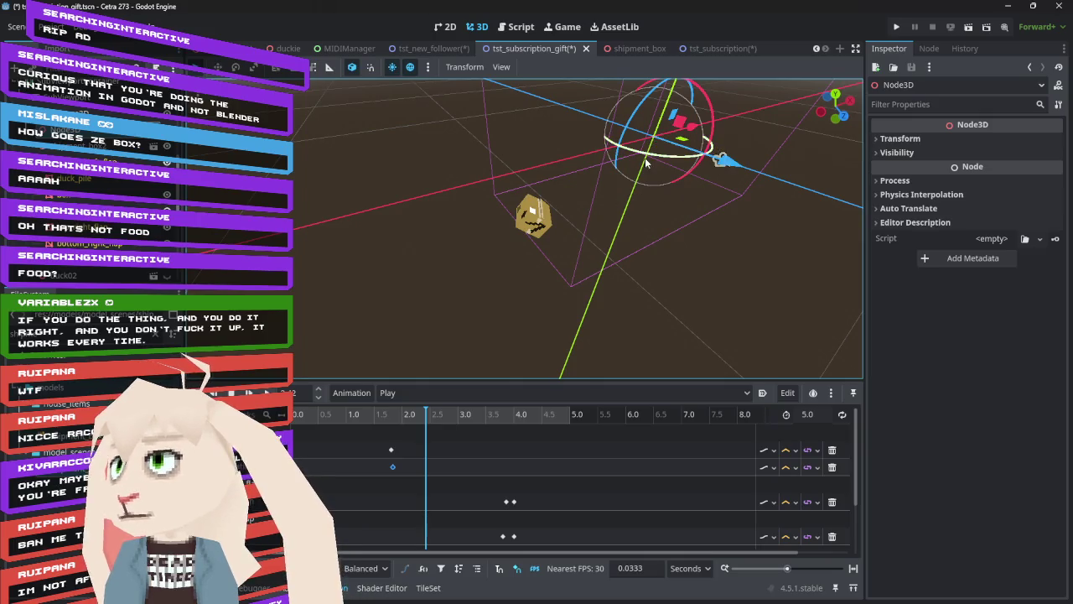
# - Raise the new Node3D along Y and move it left onto the shipment box
pyautogui.moveTo(736, 110)
pyautogui.mouseDown()
pyautogui.moveTo(704, 134)
pyautogui.moveTo(684, 122)
pyautogui.mouseUp()
pyautogui.moveTo(637, 224); pyautogui.dragTo(634, 209)
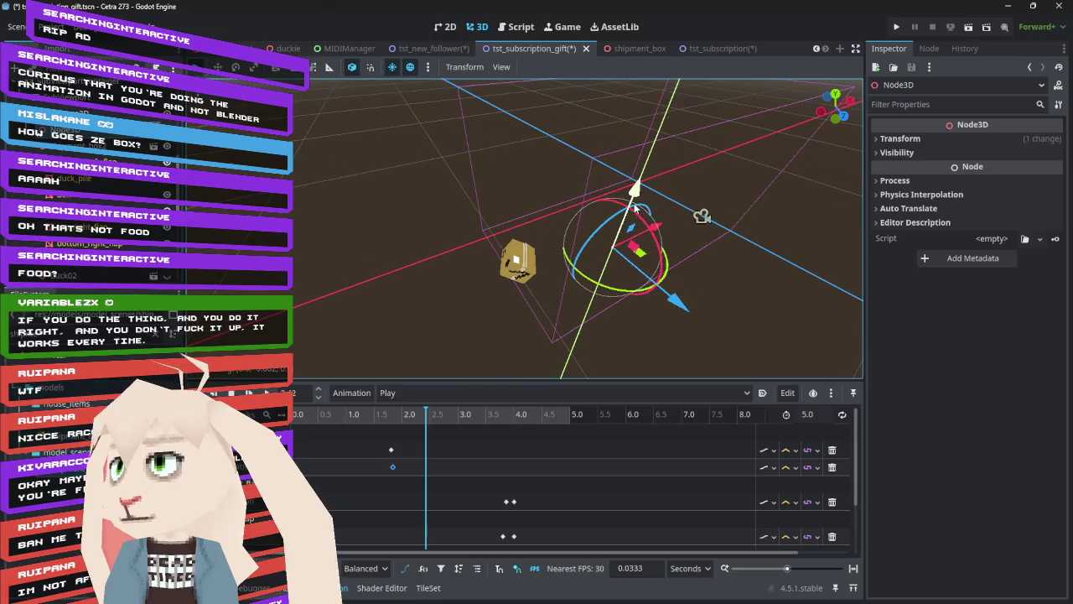
pyautogui.click(843, 116)
pyautogui.moveTo(626, 206); pyautogui.dragTo(627, 192)
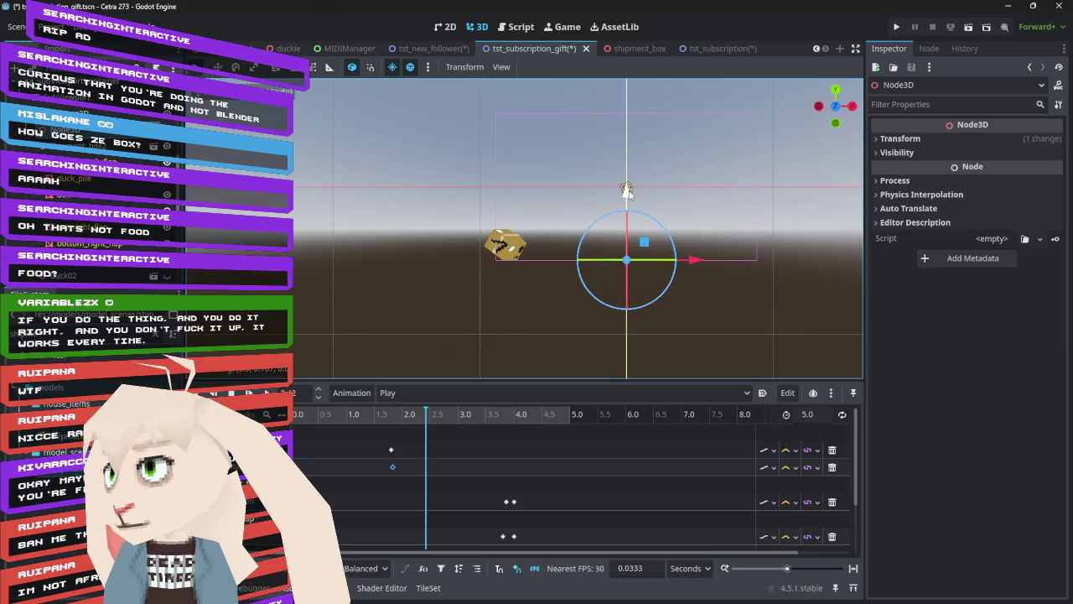
pyautogui.moveTo(692, 255); pyautogui.dragTo(575, 258)
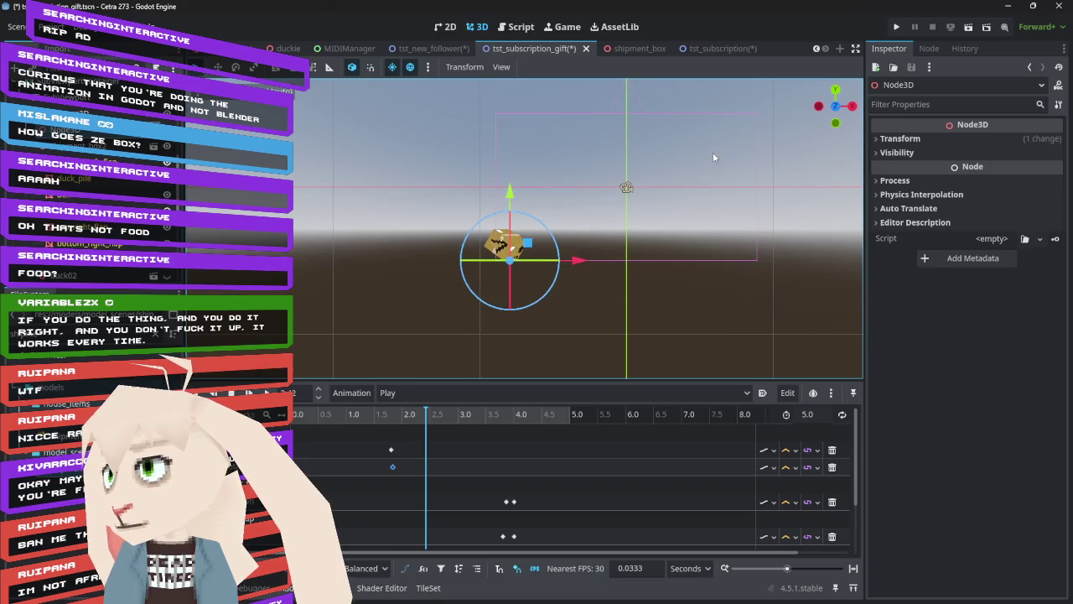
pyautogui.moveTo(489, 154); pyautogui.dragTo(584, 211)
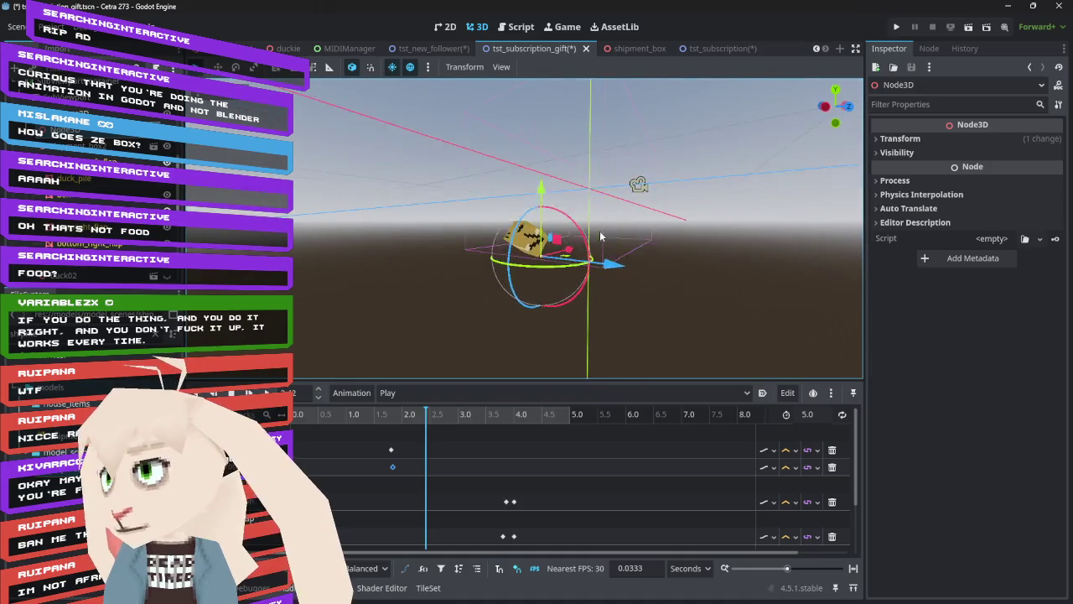
pyautogui.scroll(5, 599, 231)
pyautogui.moveTo(577, 193)
pyautogui.mouseDown()
pyautogui.moveTo(467, 223)
pyautogui.moveTo(467, 263)
pyautogui.moveTo(518, 236)
pyautogui.moveTo(514, 227)
pyautogui.moveTo(703, 275)
pyautogui.moveTo(808, 211)
pyautogui.moveTo(337, 213)
pyautogui.moveTo(298, 236)
pyautogui.moveTo(834, 223)
pyautogui.mouseUp()
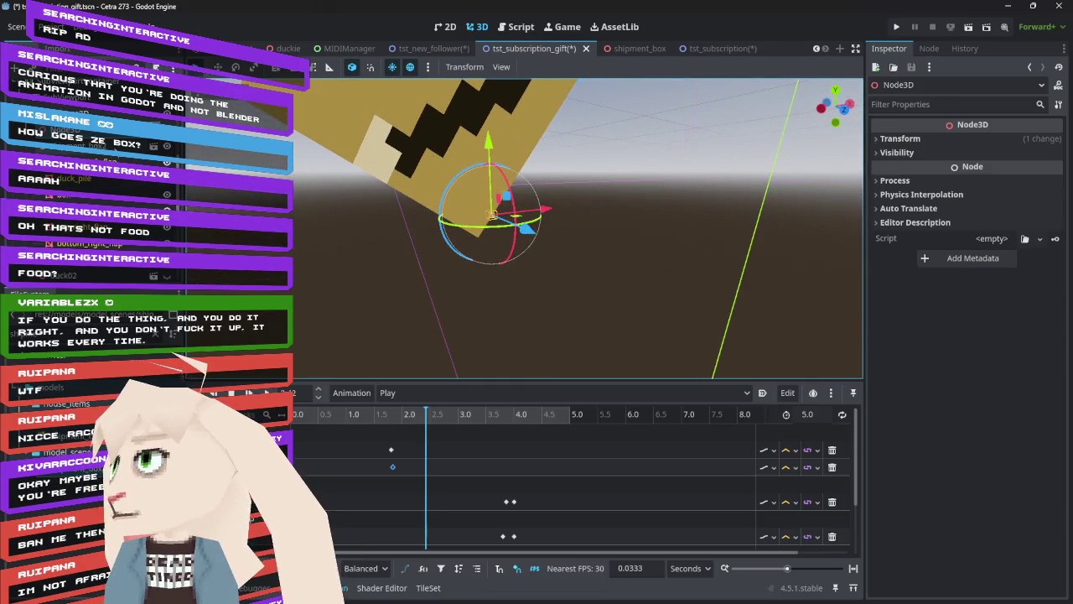
pyautogui.click(92, 146)
pyautogui.moveTo(311, 182)
pyautogui.mouseDown()
pyautogui.moveTo(596, 239)
pyautogui.moveTo(476, 239)
pyautogui.mouseUp()
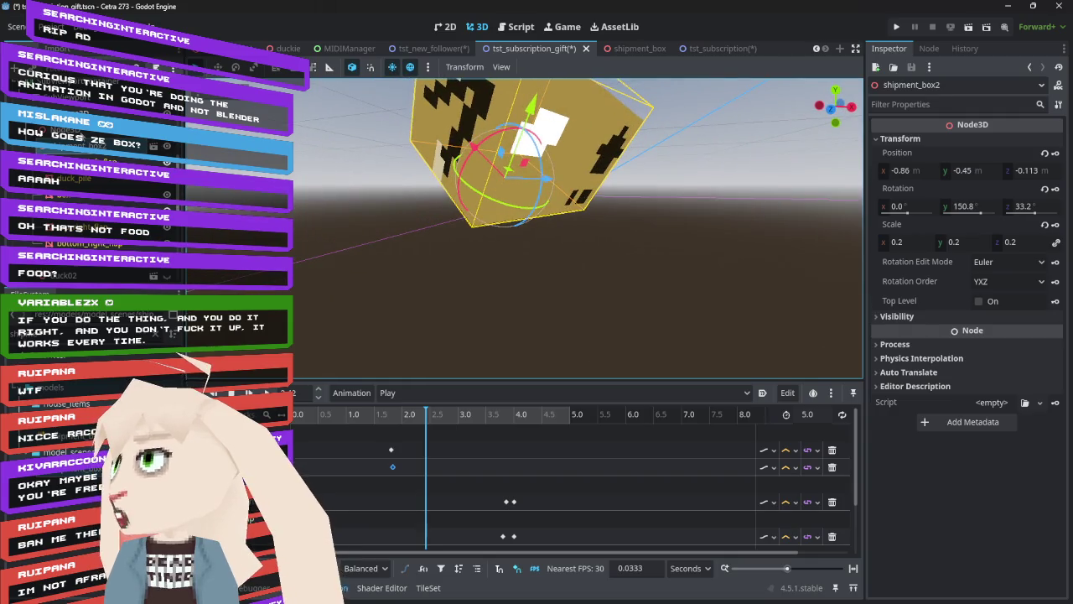
# - Add a CSGMesh3D under the Node3D and assign it a new BoxMesh
pyautogui.click(75, 130)
pyautogui.hotkey('ctrl', 'a')
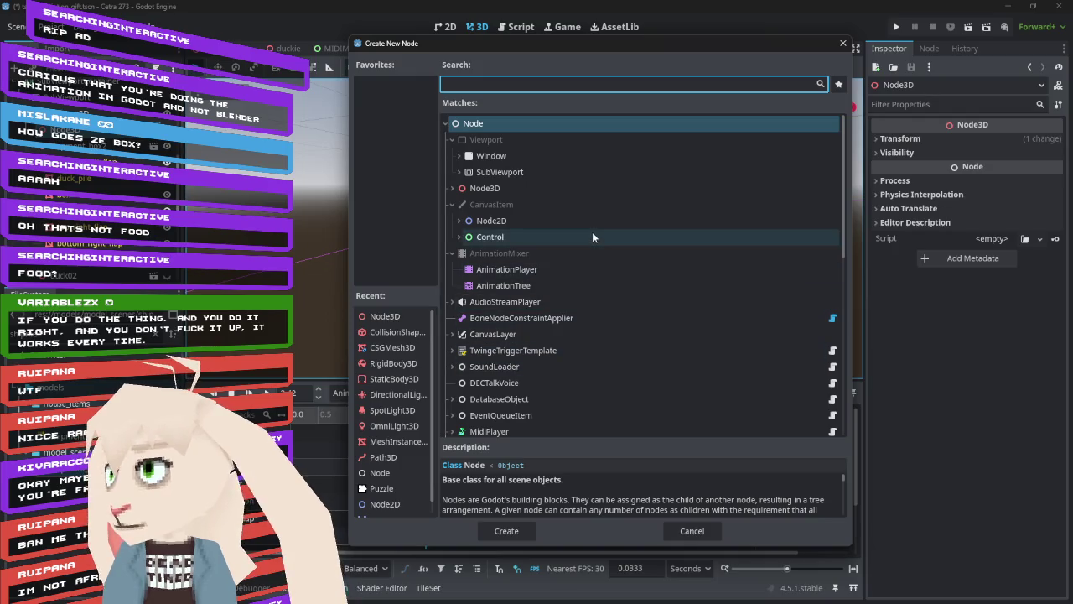
pyautogui.doubleClick(401, 347)
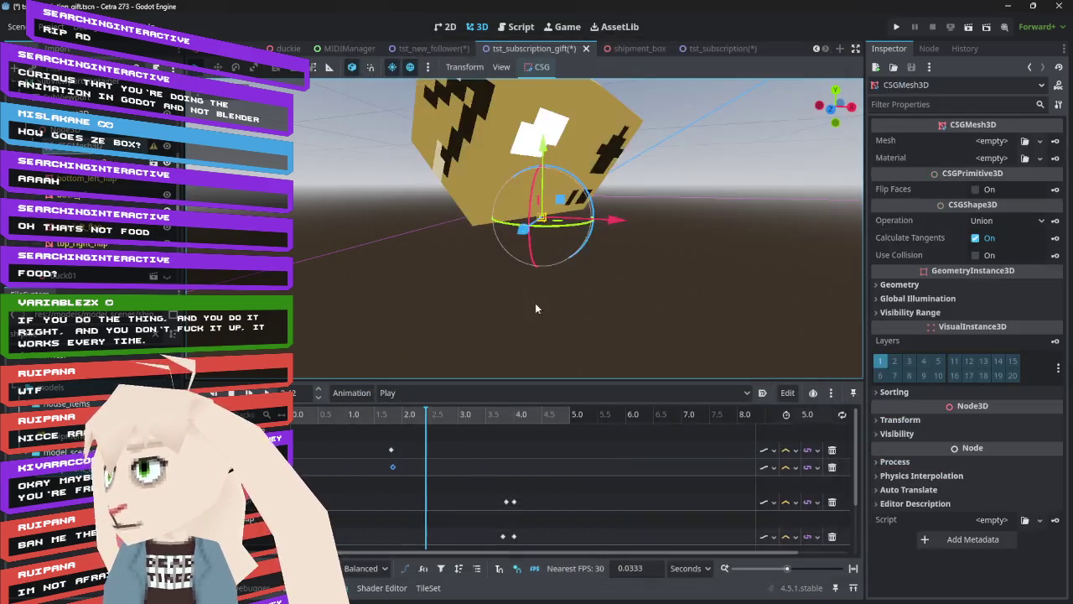
pyautogui.click(1039, 141)
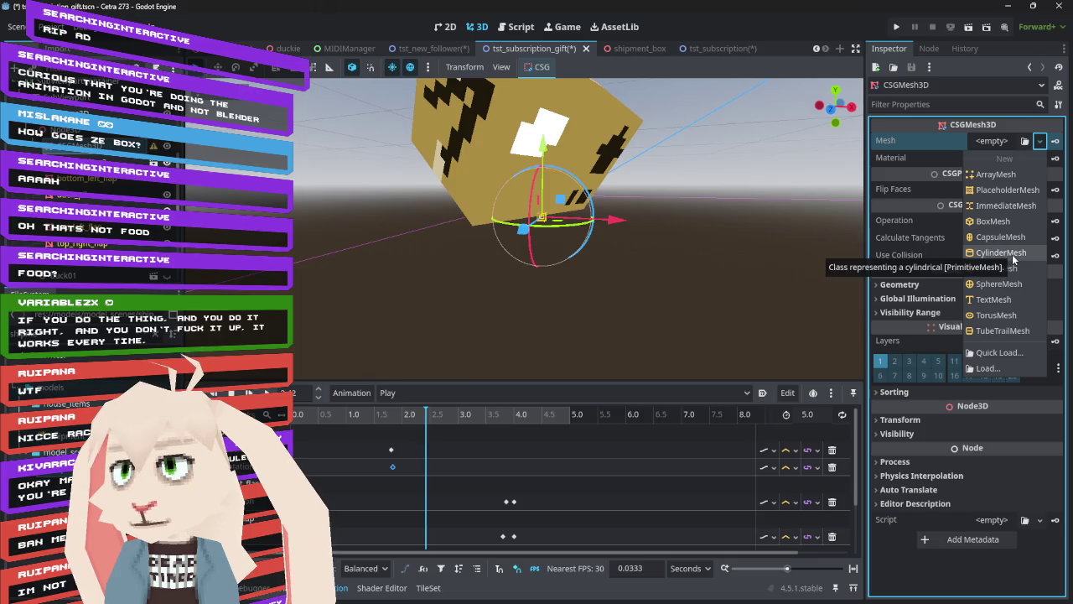
pyautogui.click(1010, 221)
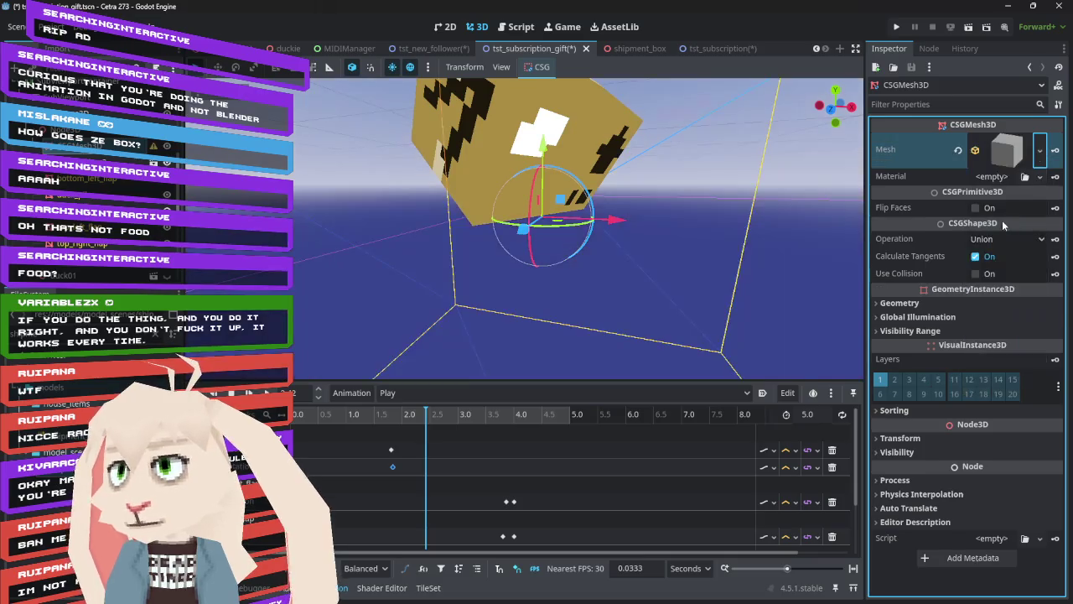
pyautogui.moveTo(530, 219)
pyautogui.mouseDown()
pyautogui.moveTo(672, 262)
pyautogui.moveTo(603, 228)
pyautogui.mouseUp()
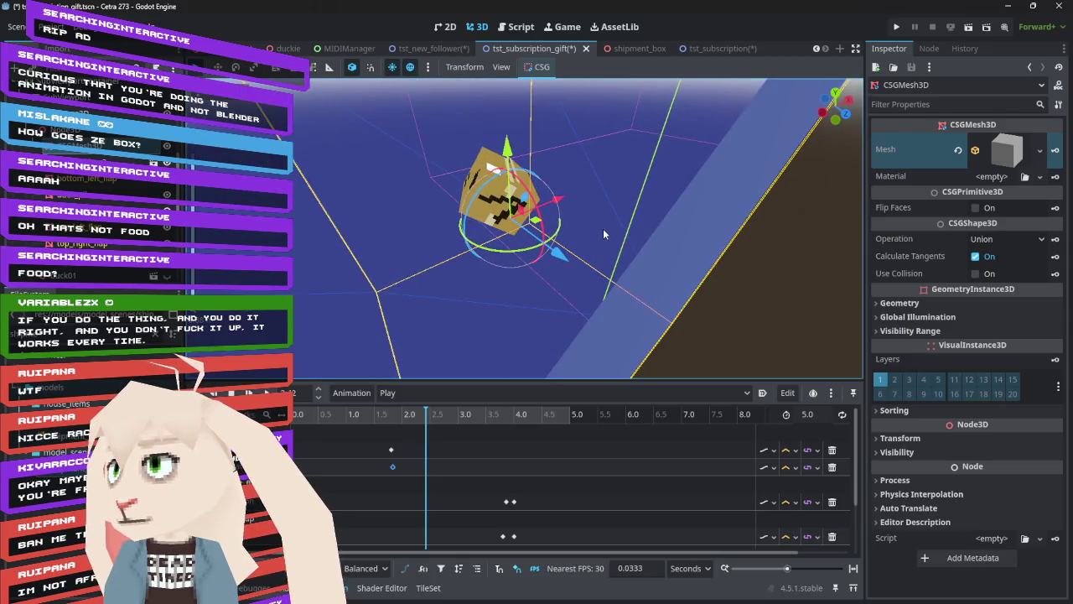
pyautogui.scroll(5, 602, 228)
pyautogui.click(957, 439)
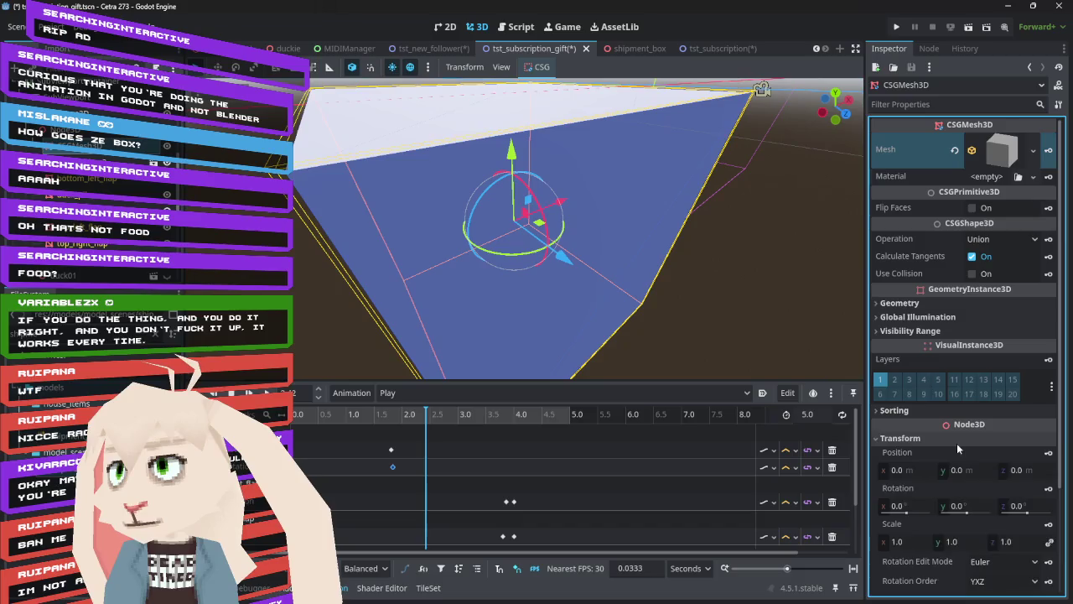
# - Resize the CSGMesh3D BoxMesh to 0.02 × 0.02 m and rotate the rod to point downward
pyautogui.click(962, 439)
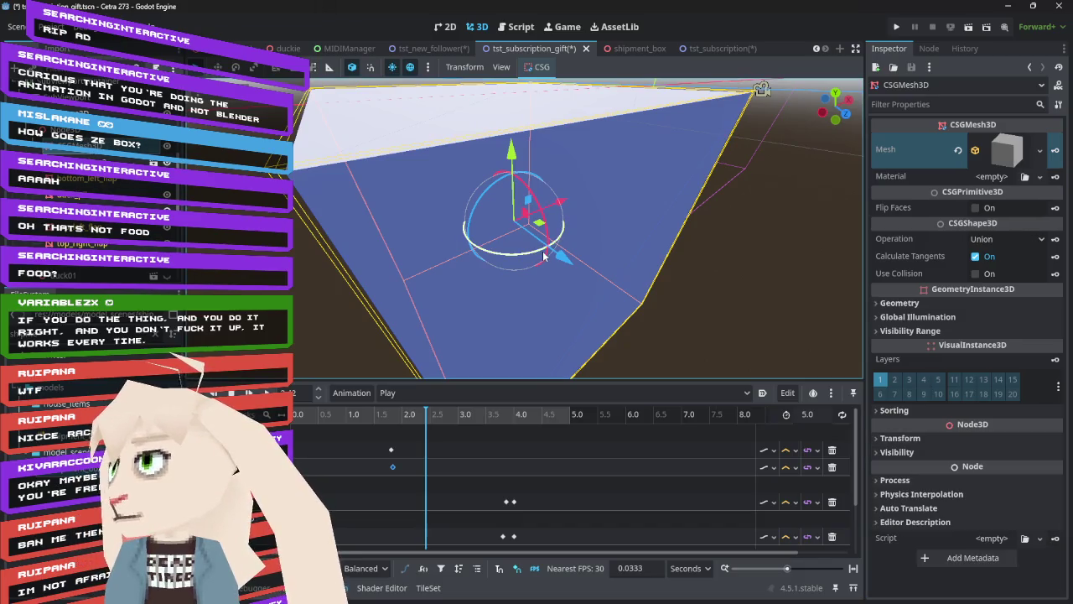
pyautogui.click(1021, 169)
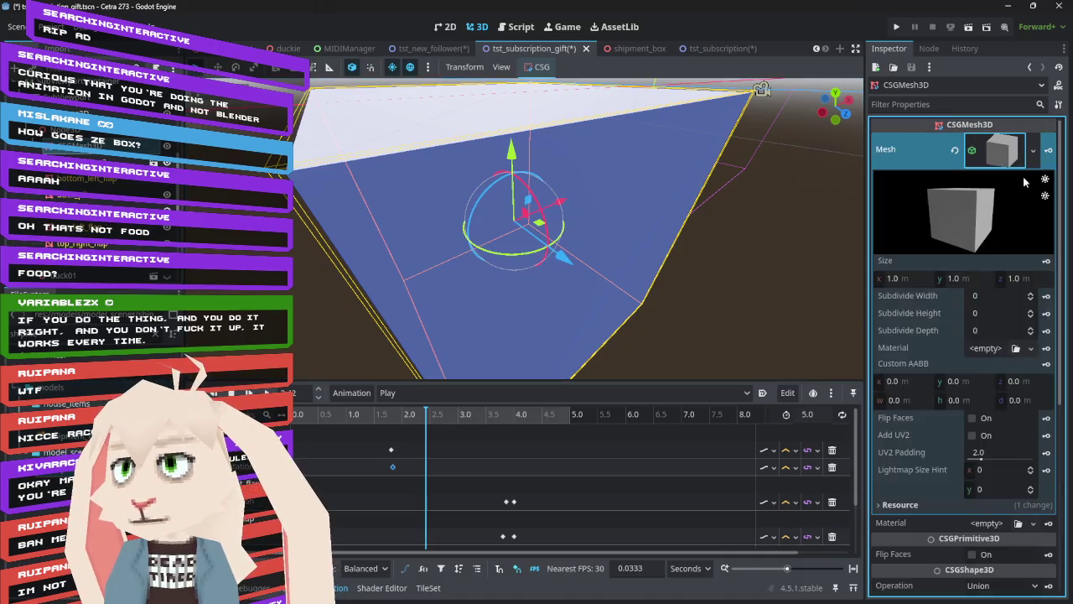
pyautogui.click(918, 280)
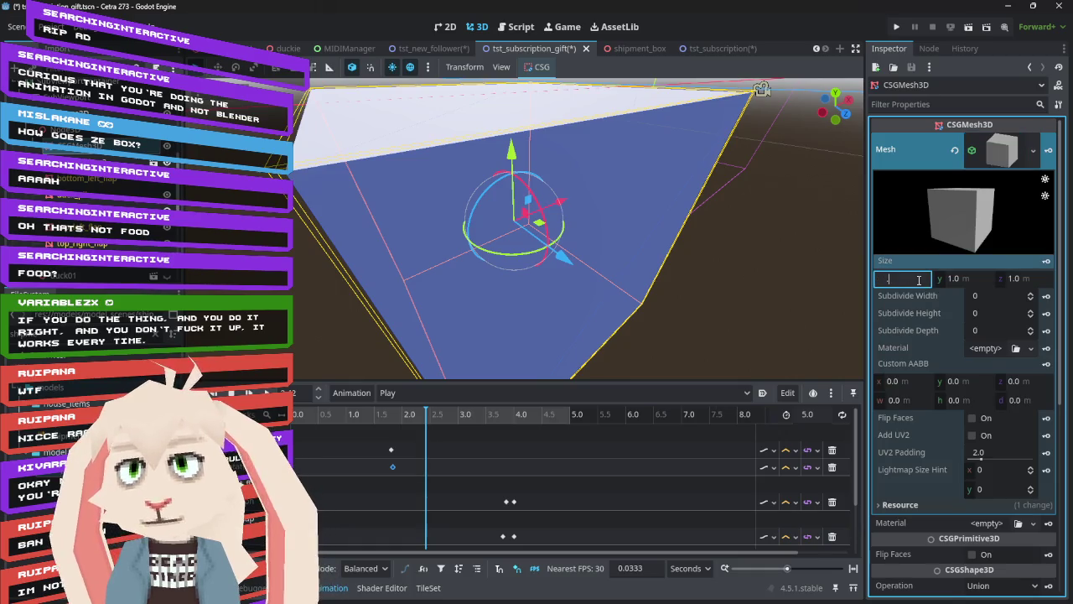
pyautogui.write('2')
pyautogui.press('Return')
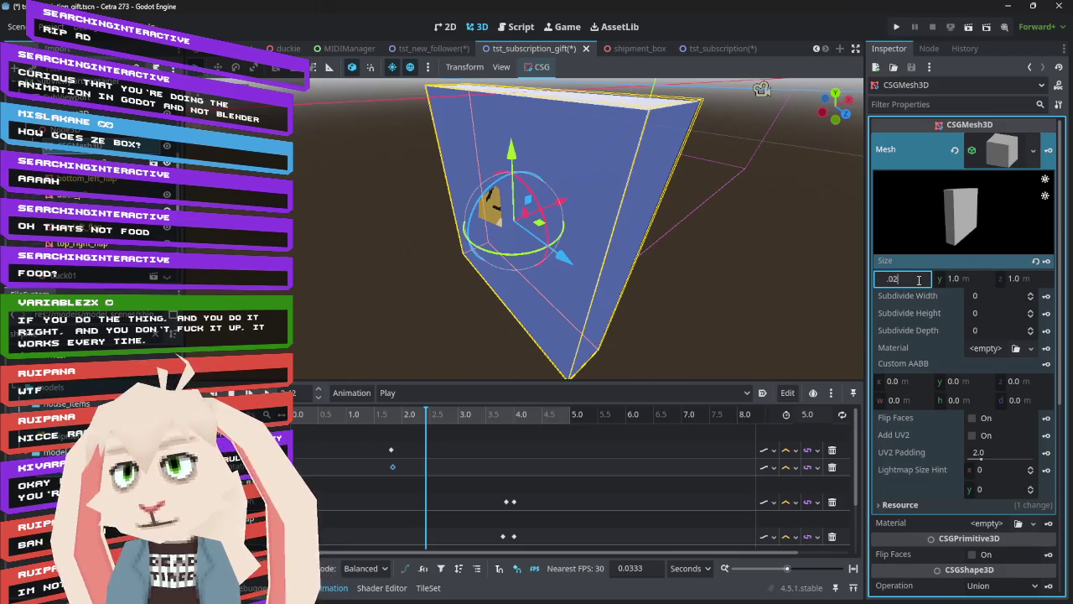
pyautogui.press('Tab')
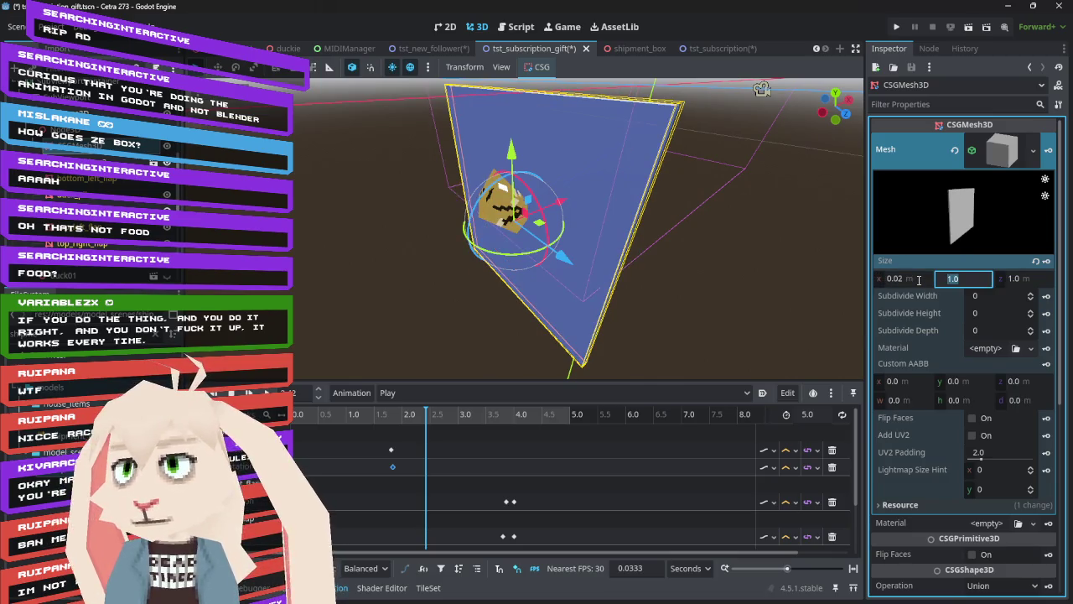
pyautogui.write('2')
pyautogui.press('Return')
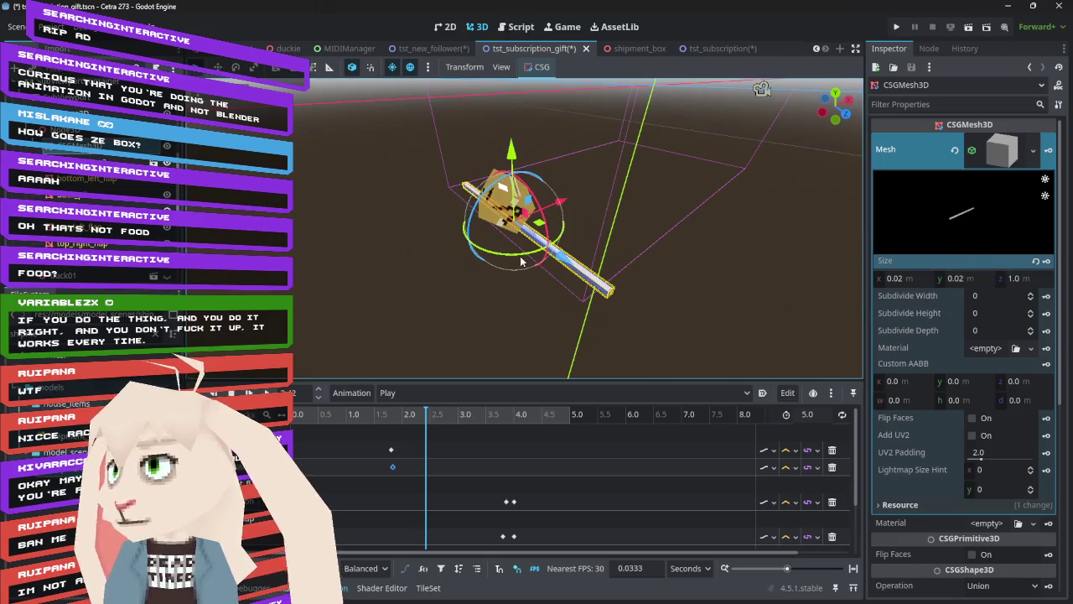
pyautogui.scroll(5, 668, 268)
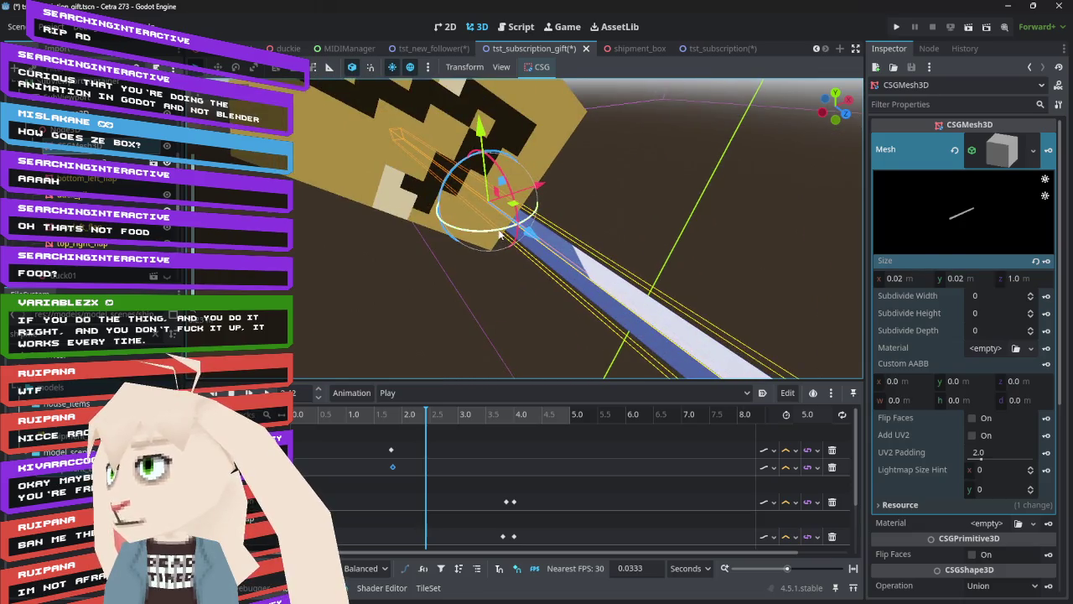
pyautogui.moveTo(501, 233)
pyautogui.mouseDown()
pyautogui.moveTo(486, 239)
pyautogui.moveTo(578, 218)
pyautogui.moveTo(478, 267)
pyautogui.moveTo(520, 247)
pyautogui.moveTo(549, 268)
pyautogui.moveTo(544, 241)
pyautogui.moveTo(543, 259)
pyautogui.mouseUp()
# - Raise shipment_box2 onto the rod and key its position at about 1 s
pyautogui.moveTo(353, 213)
pyautogui.mouseDown()
pyautogui.moveTo(349, 229)
pyautogui.moveTo(481, 170)
pyautogui.moveTo(525, 173)
pyautogui.moveTo(440, 207)
pyautogui.moveTo(378, 196)
pyautogui.moveTo(353, 229)
pyautogui.mouseUp()
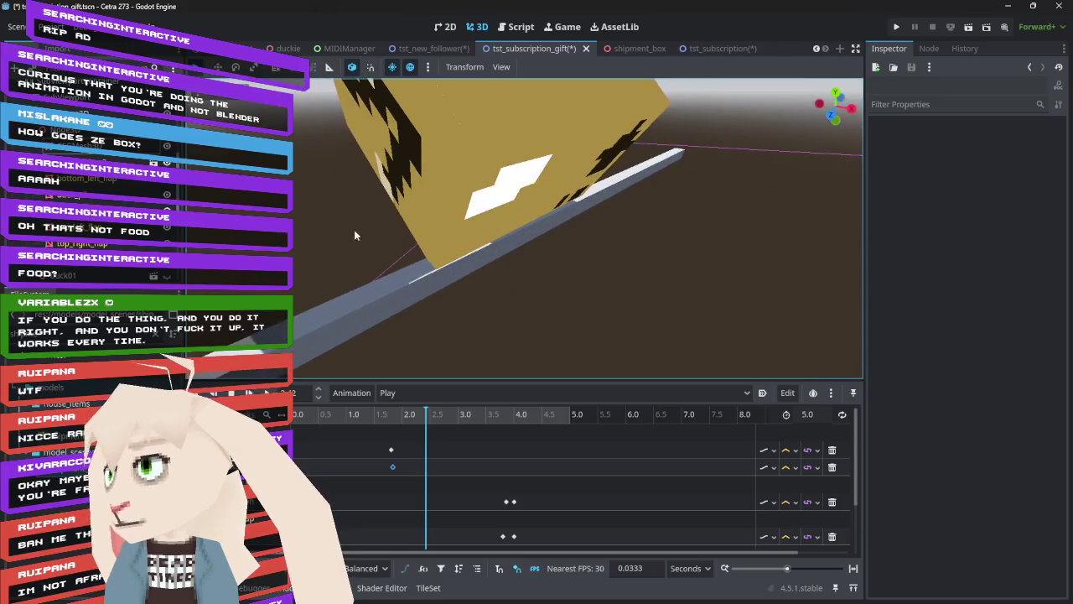
pyautogui.click(419, 252)
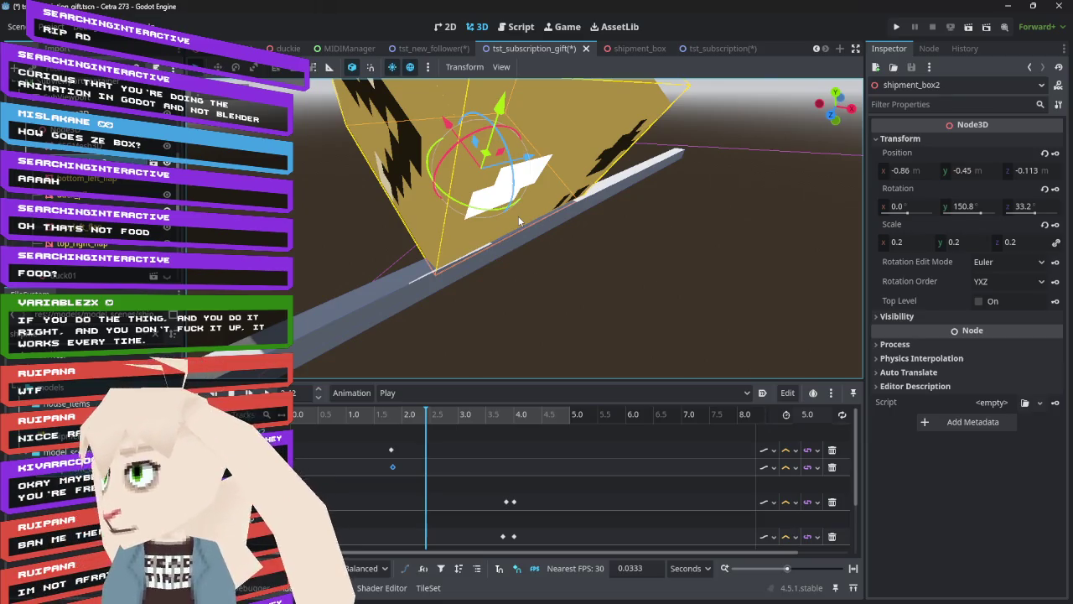
pyautogui.moveTo(398, 420)
pyautogui.mouseDown()
pyautogui.moveTo(442, 423)
pyautogui.moveTo(302, 424)
pyautogui.moveTo(422, 442)
pyautogui.moveTo(330, 436)
pyautogui.moveTo(351, 433)
pyautogui.mouseUp()
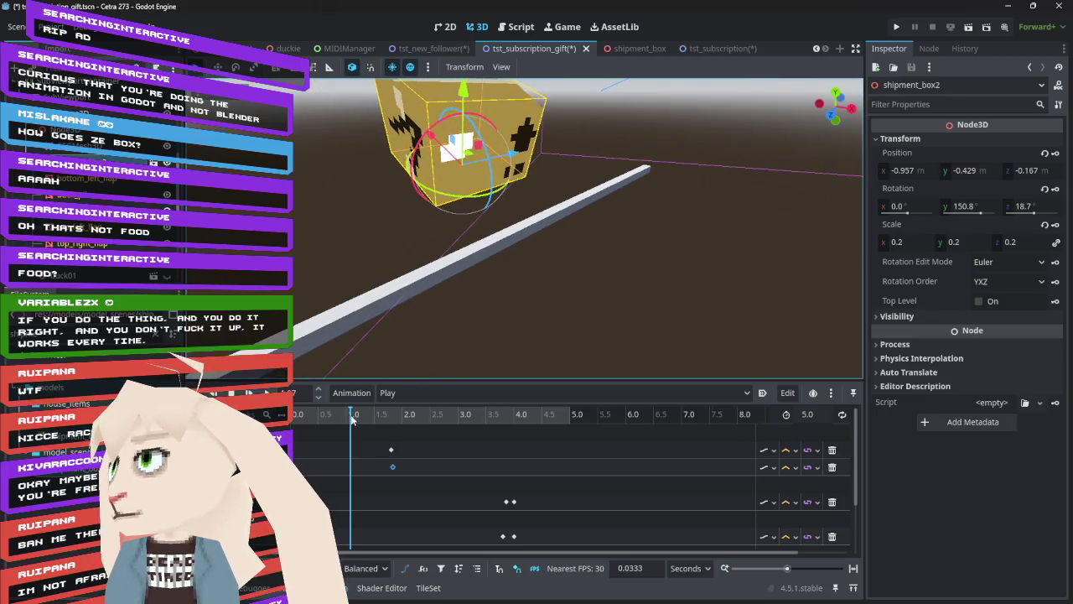
pyautogui.moveTo(466, 94); pyautogui.dragTo(469, 68)
pyautogui.moveTo(435, 124); pyautogui.dragTo(424, 120)
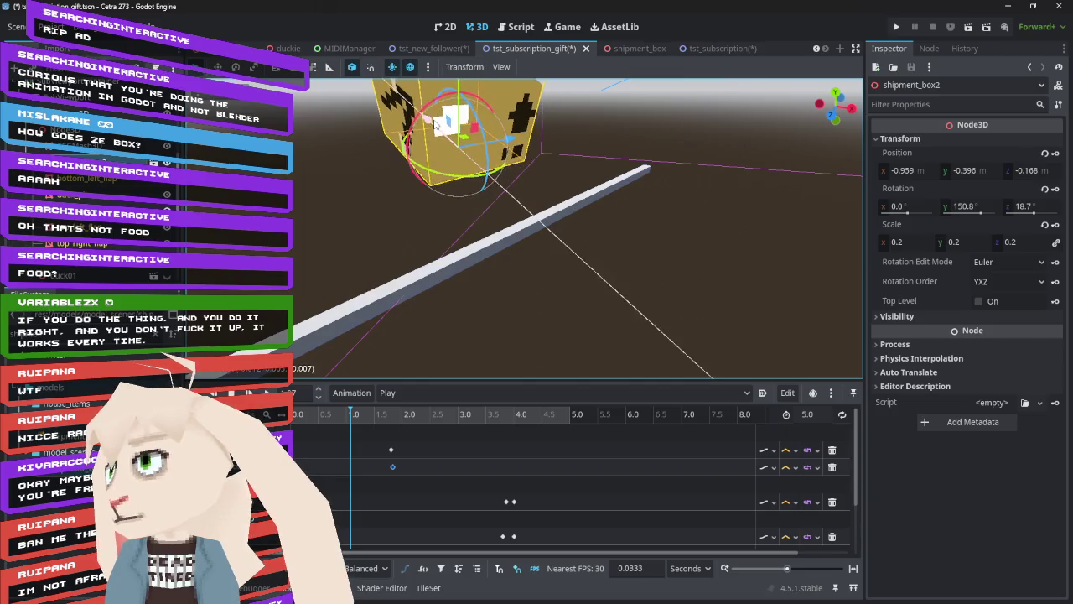
pyautogui.click(1056, 155)
# - At 2 s, move the box up the rod, tilt it 62.9° on Z, and key its position
pyautogui.moveTo(354, 417)
pyautogui.mouseDown()
pyautogui.moveTo(310, 424)
pyautogui.moveTo(442, 483)
pyautogui.mouseUp()
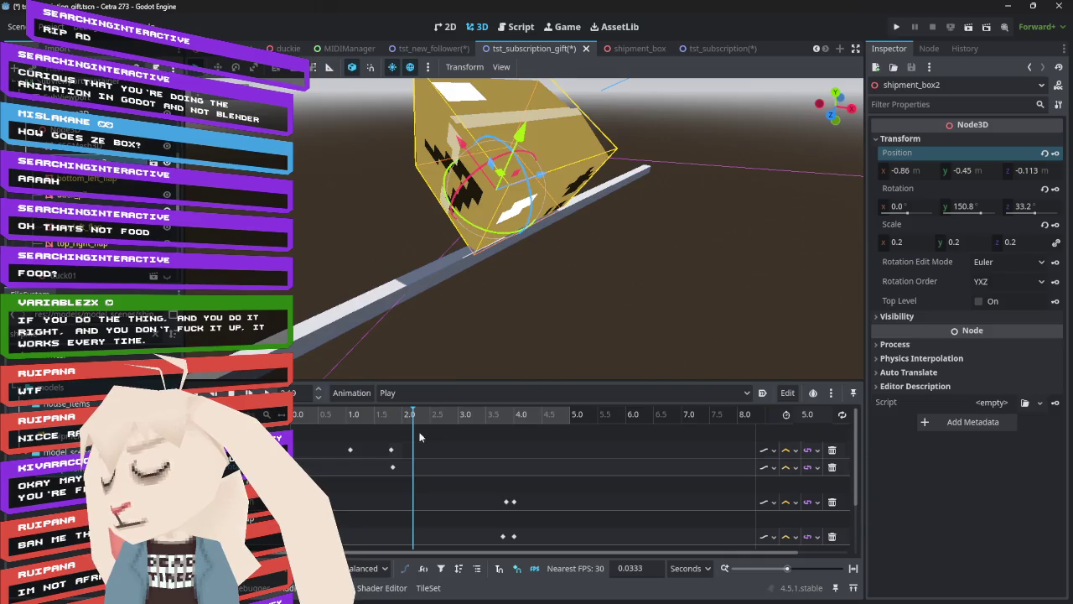
pyautogui.moveTo(483, 234)
pyautogui.mouseDown()
pyautogui.moveTo(531, 227)
pyautogui.moveTo(542, 215)
pyautogui.moveTo(534, 244)
pyautogui.mouseUp()
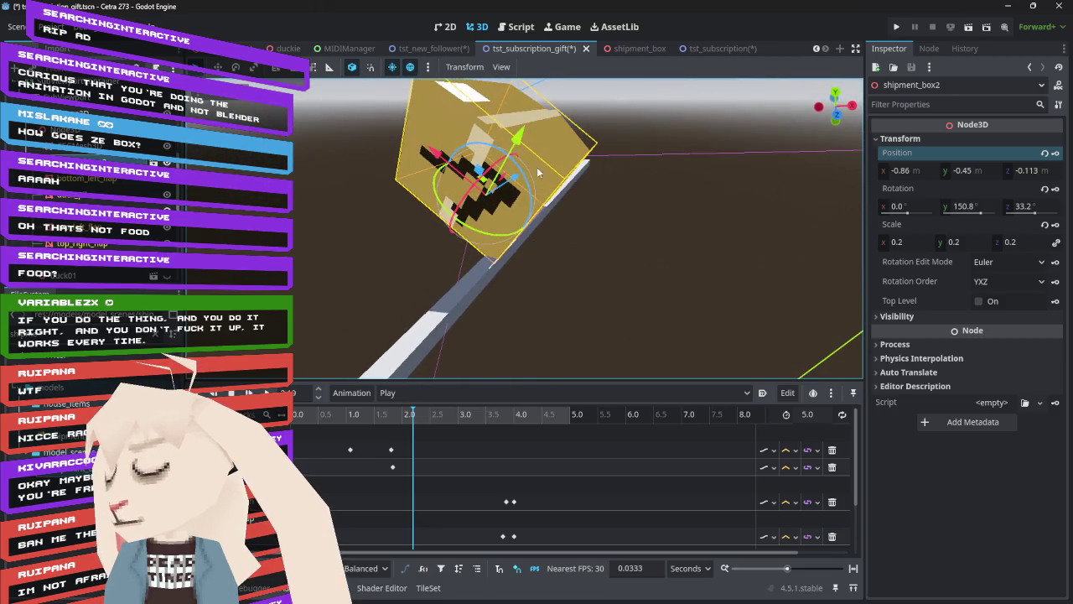
pyautogui.moveTo(535, 198); pyautogui.dragTo(565, 241)
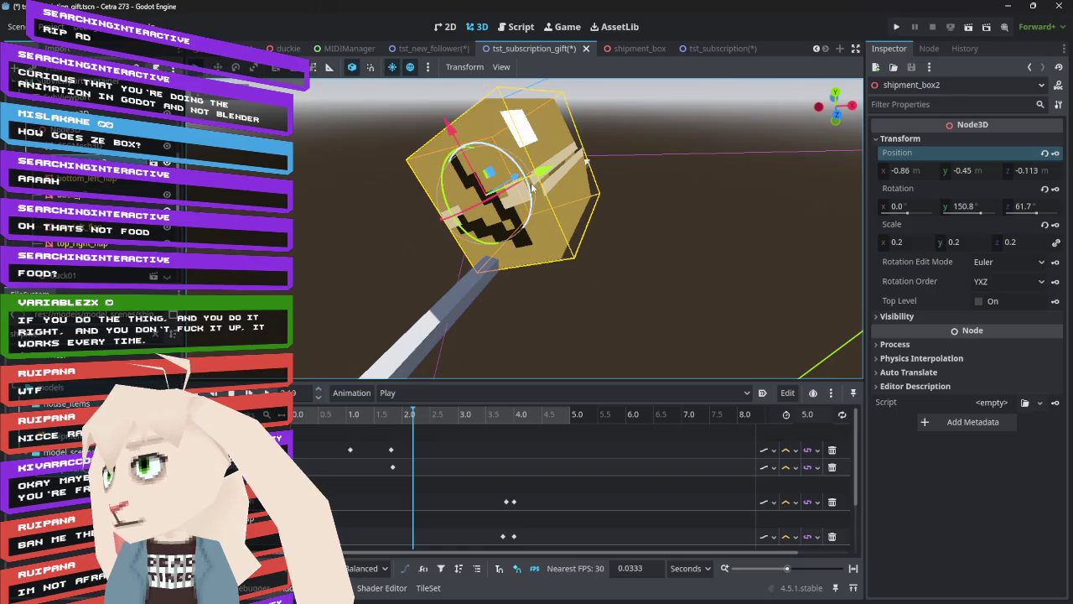
pyautogui.moveTo(543, 175)
pyautogui.mouseDown()
pyautogui.moveTo(464, 111)
pyautogui.moveTo(472, 108)
pyautogui.mouseUp()
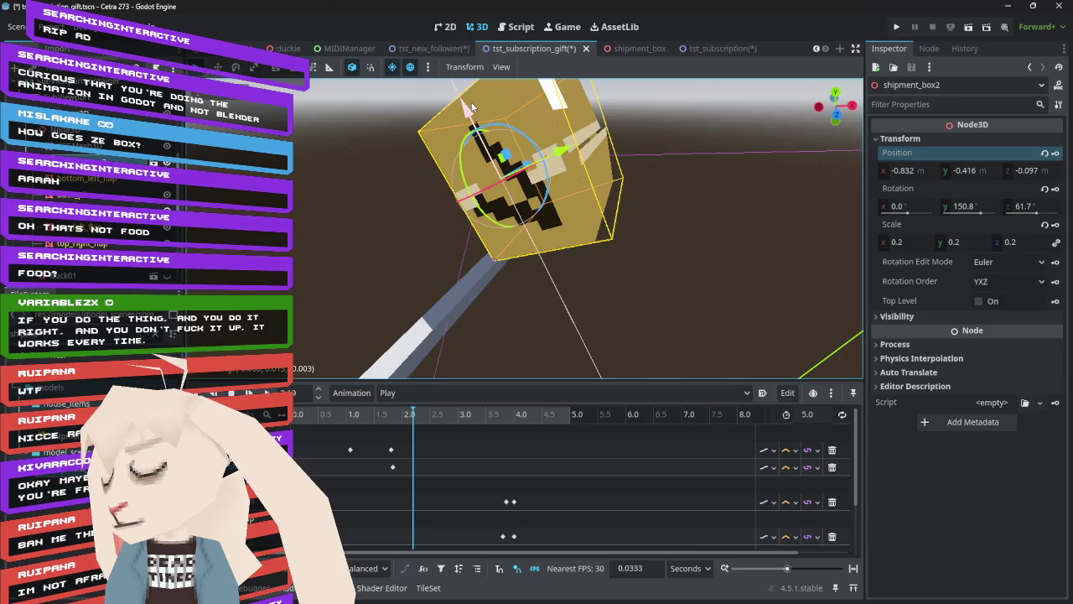
pyautogui.moveTo(632, 251)
pyautogui.mouseDown()
pyautogui.moveTo(730, 213)
pyautogui.moveTo(673, 209)
pyautogui.moveTo(694, 240)
pyautogui.mouseUp()
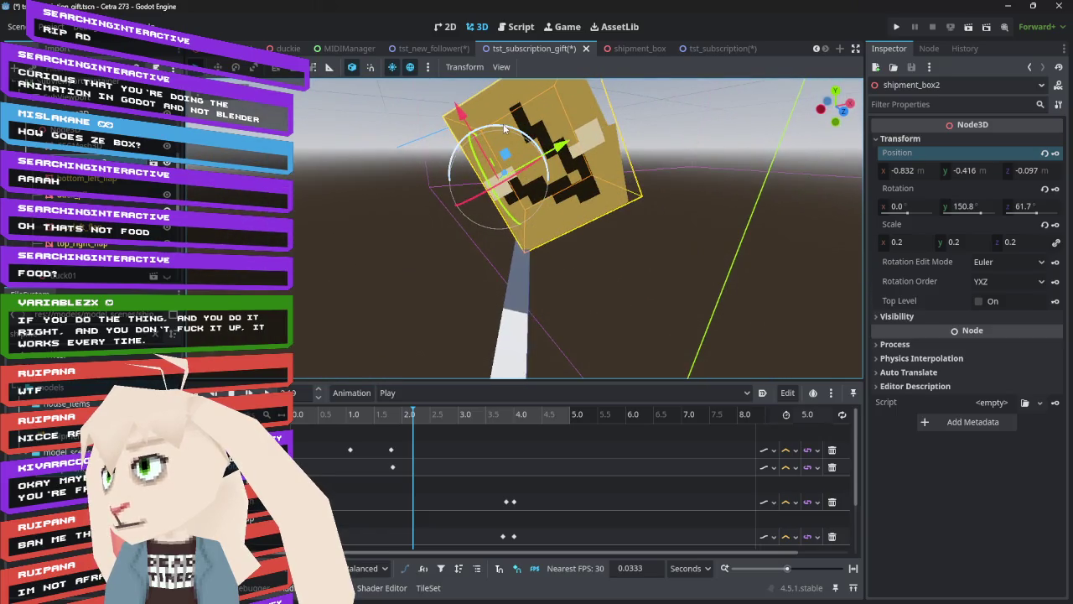
pyautogui.moveTo(504, 123); pyautogui.dragTo(532, 186)
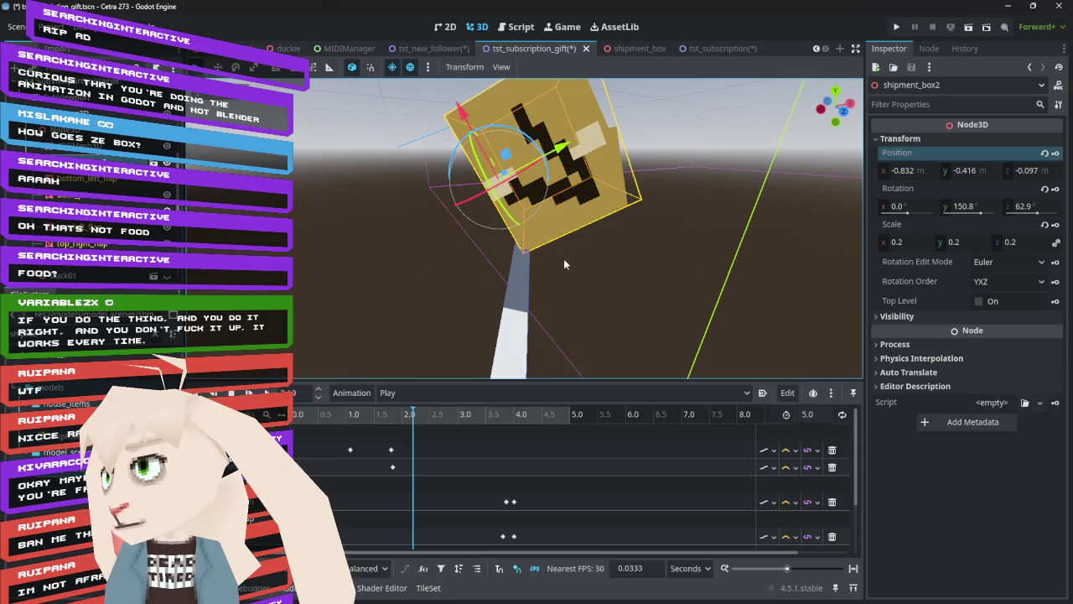
pyautogui.click(1055, 154)
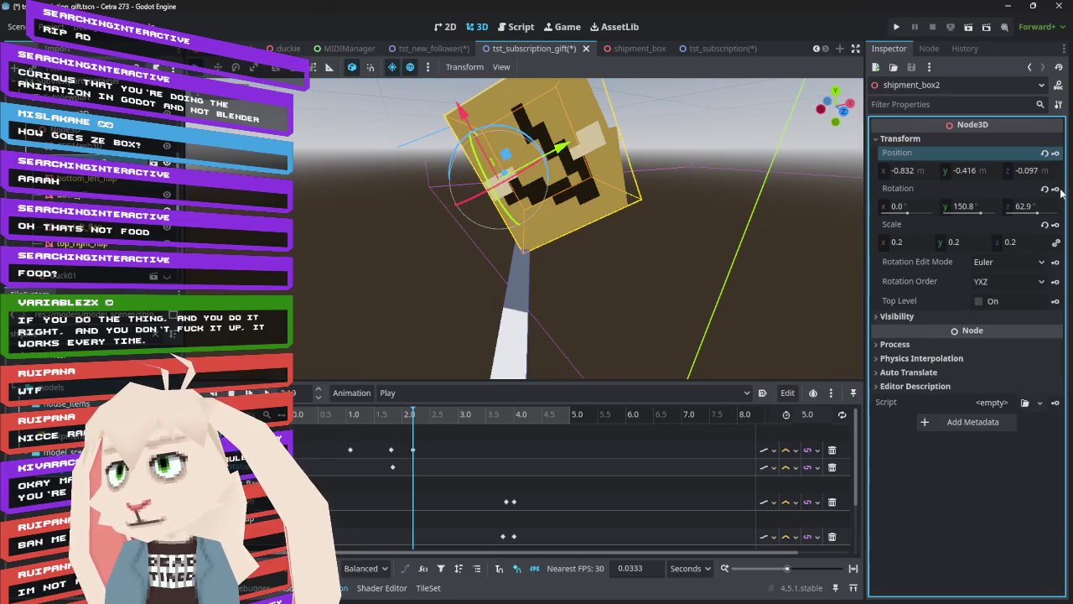
# - Key shipment_box2's rotation at the 2 s mark
pyautogui.click(1056, 188)
pyautogui.click(399, 414)
pyautogui.moveTo(400, 416)
pyautogui.mouseDown()
pyautogui.moveTo(371, 416)
pyautogui.moveTo(415, 427)
pyautogui.mouseUp()
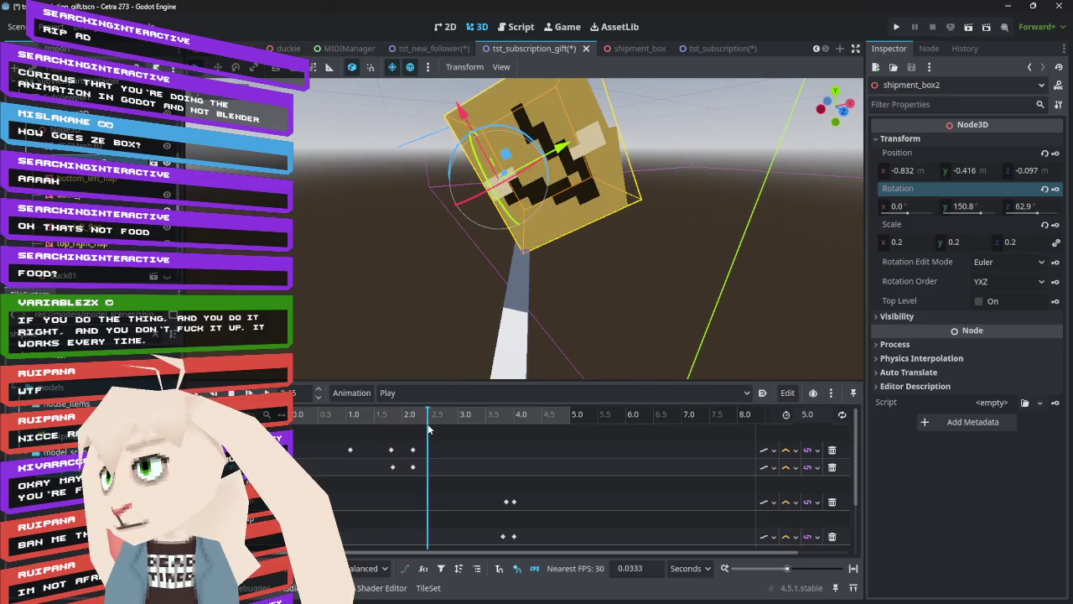
# - At 2.5 s, turn the box 90° on Z, slide it along the rod, and key position and rotation
pyautogui.moveTo(436, 430)
pyautogui.mouseDown()
pyautogui.moveTo(445, 431)
pyautogui.moveTo(430, 434)
pyautogui.mouseUp()
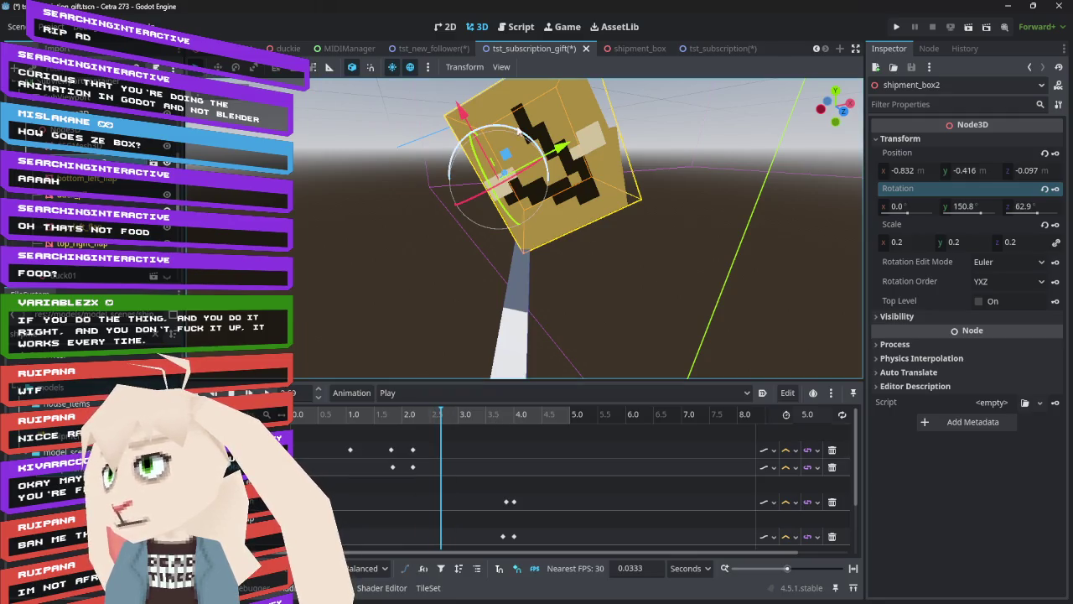
pyautogui.moveTo(524, 132)
pyautogui.mouseDown()
pyautogui.moveTo(518, 146)
pyautogui.moveTo(549, 145)
pyautogui.moveTo(631, 224)
pyautogui.moveTo(559, 202)
pyautogui.moveTo(547, 169)
pyautogui.moveTo(598, 193)
pyautogui.moveTo(615, 188)
pyautogui.moveTo(619, 206)
pyautogui.mouseUp()
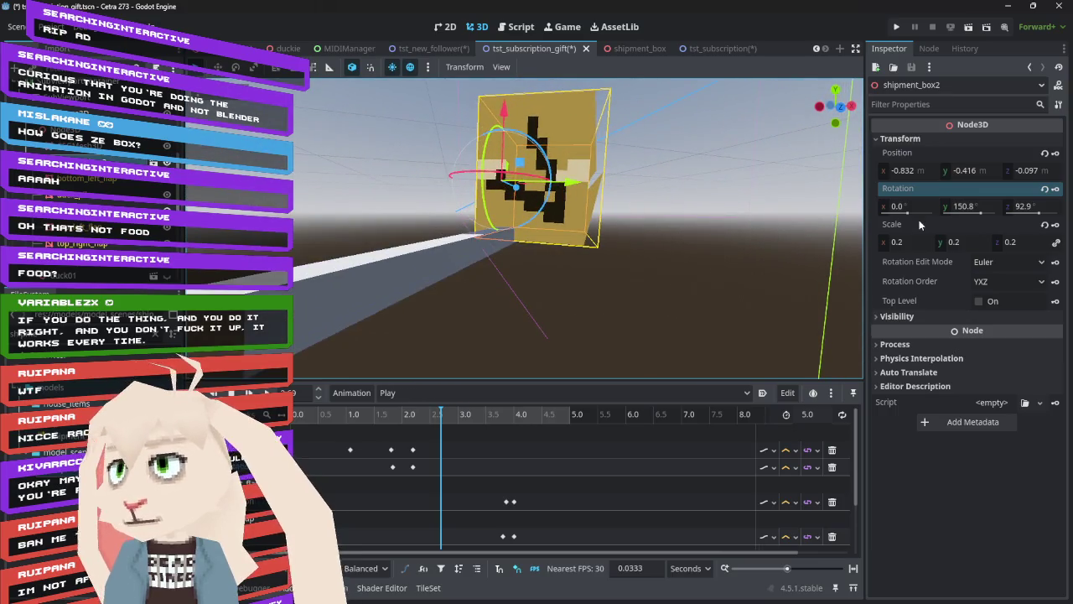
pyautogui.click(1038, 204)
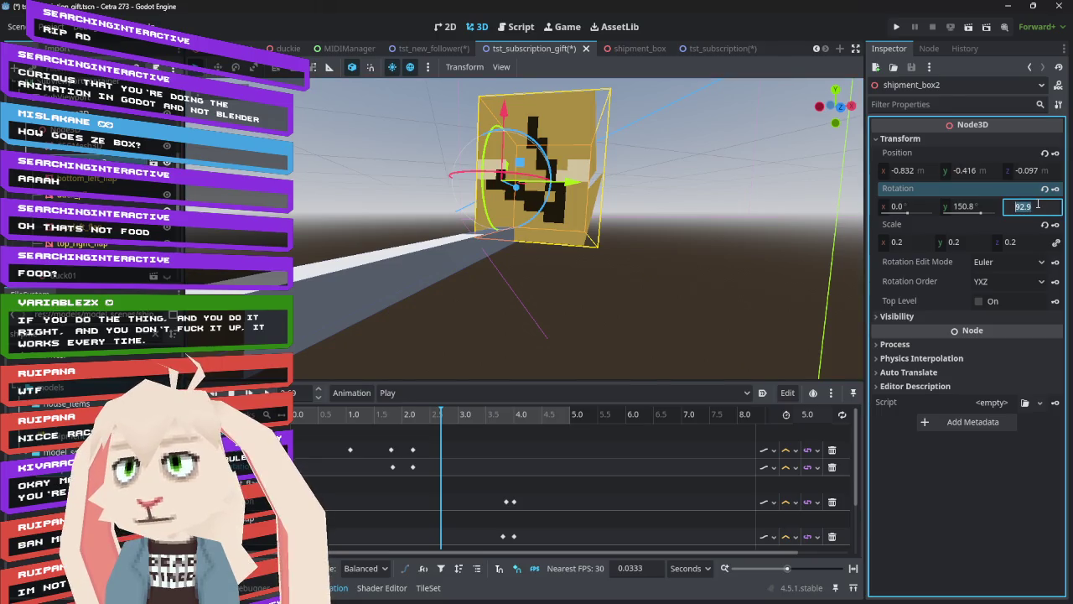
pyautogui.write('90')
pyautogui.press('Return')
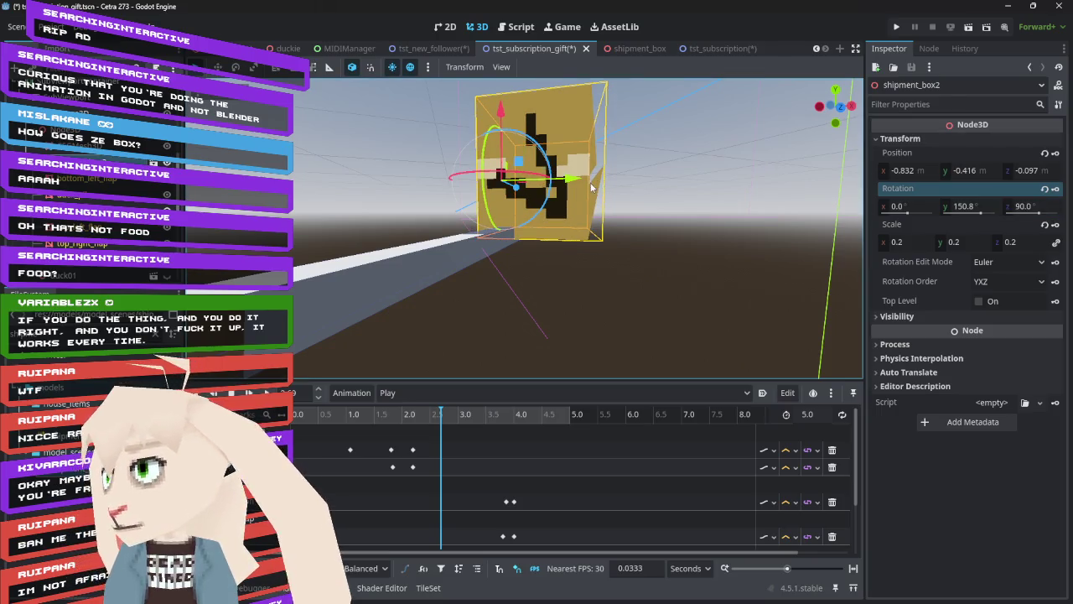
pyautogui.moveTo(574, 178); pyautogui.dragTo(596, 178)
pyautogui.moveTo(528, 109); pyautogui.dragTo(527, 105)
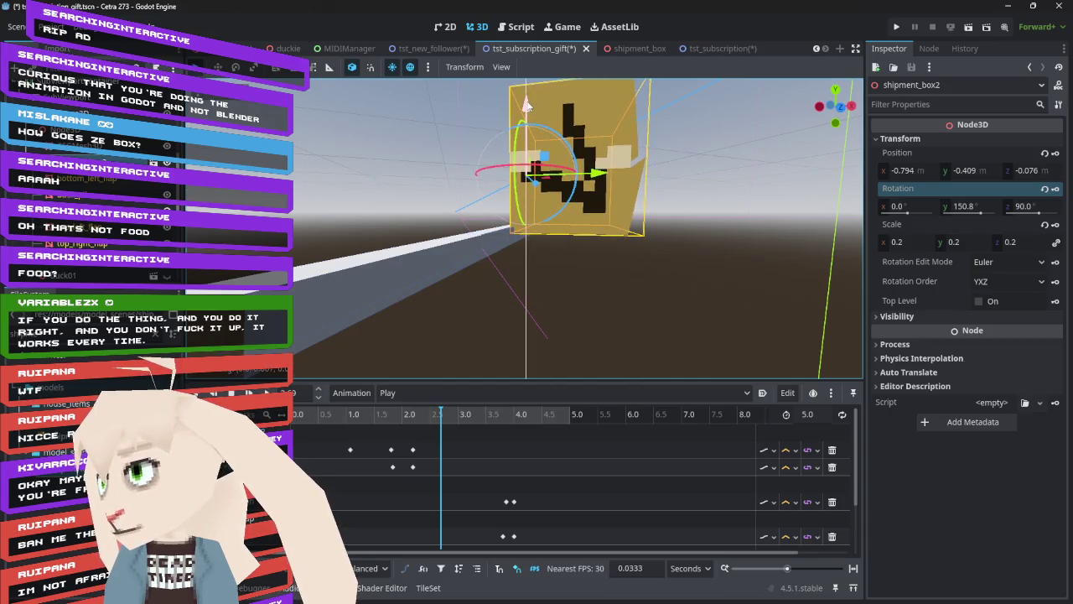
pyautogui.click(1055, 154)
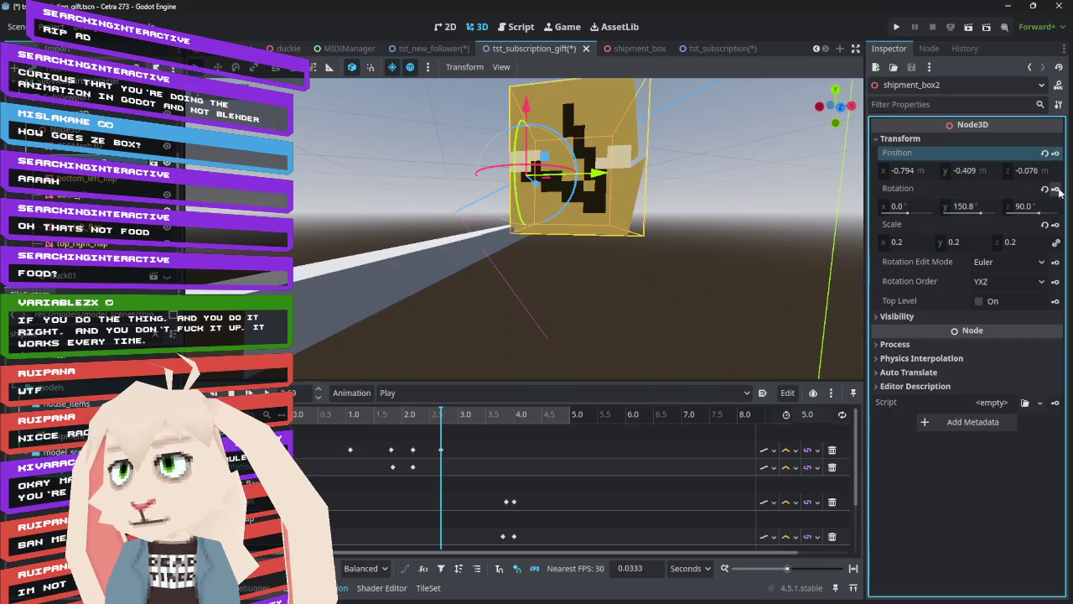
pyautogui.click(1055, 189)
pyautogui.moveTo(441, 414)
pyautogui.mouseDown()
pyautogui.moveTo(438, 423)
pyautogui.moveTo(326, 428)
pyautogui.moveTo(550, 459)
pyautogui.moveTo(436, 455)
pyautogui.mouseUp()
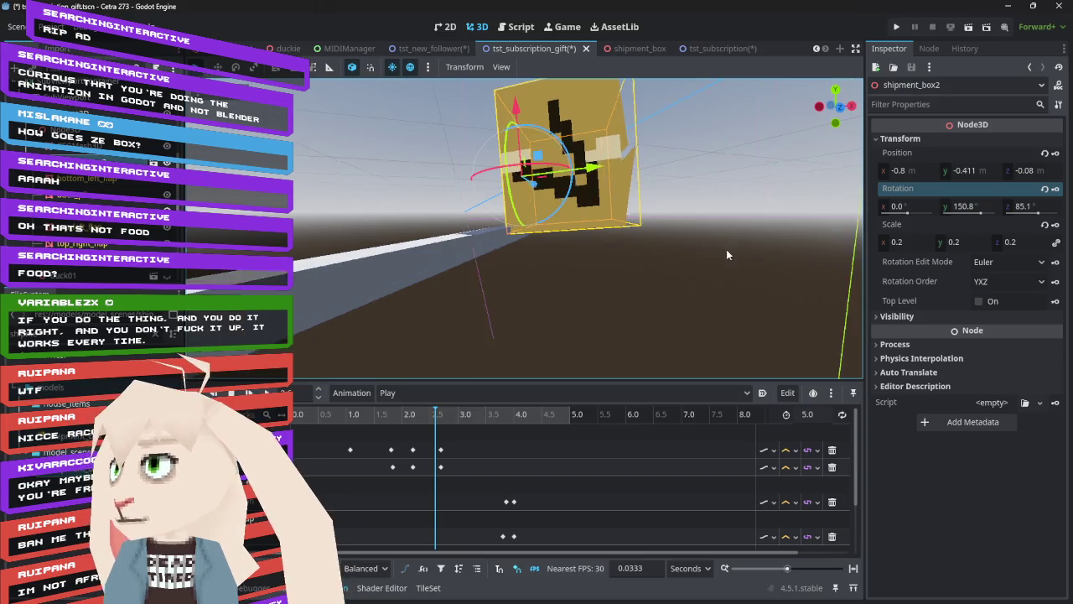
# - Review the tumble, then raise the 2.19 s position key's y value to -0.411
pyautogui.click(330, 414)
pyautogui.click(250, 392)
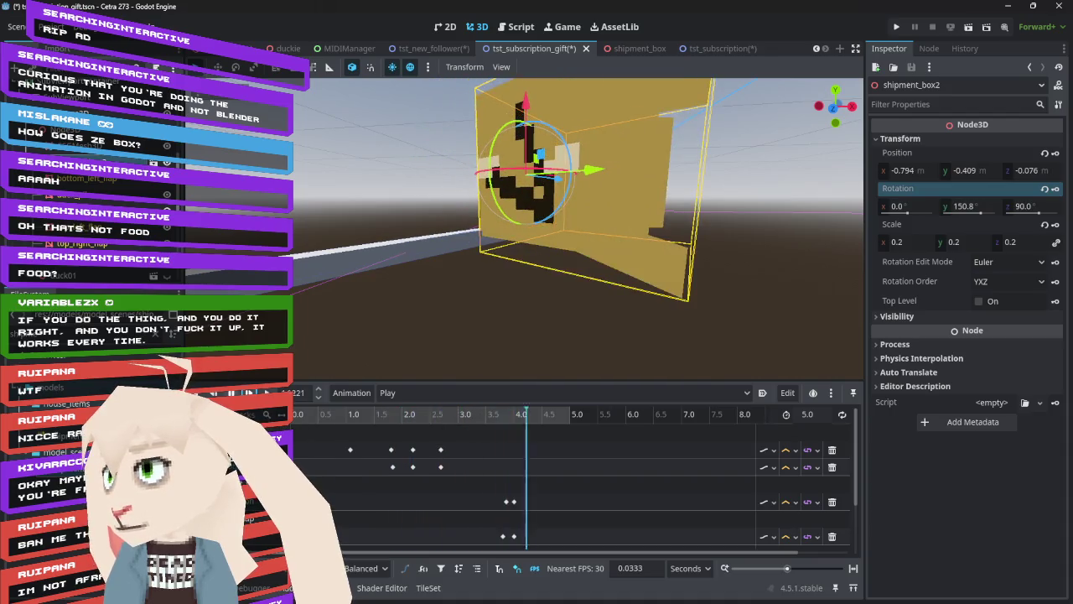
pyautogui.moveTo(440, 417)
pyautogui.mouseDown()
pyautogui.moveTo(572, 433)
pyautogui.moveTo(436, 434)
pyautogui.moveTo(532, 427)
pyautogui.moveTo(328, 414)
pyautogui.moveTo(411, 424)
pyautogui.mouseUp()
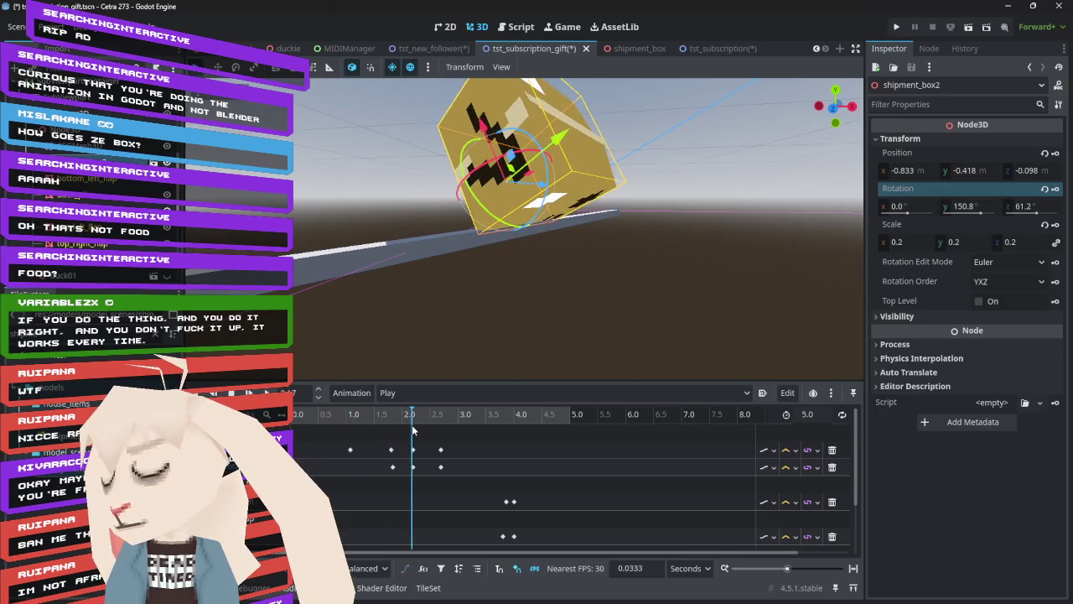
pyautogui.click(413, 449)
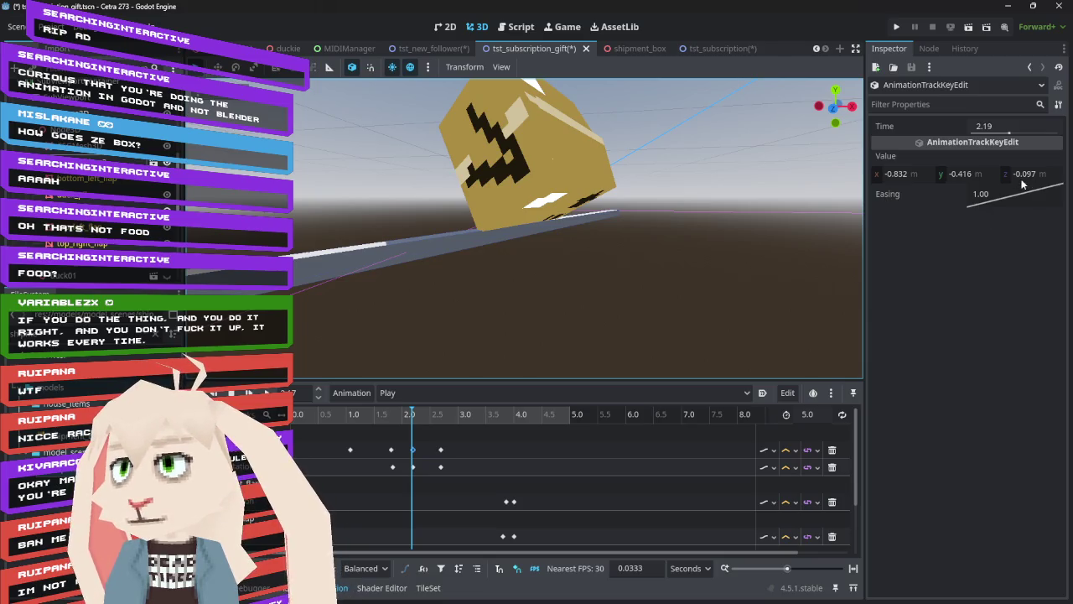
pyautogui.moveTo(1027, 175); pyautogui.dragTo(1057, 174)
pyautogui.hotkey('ctrl', 'z')
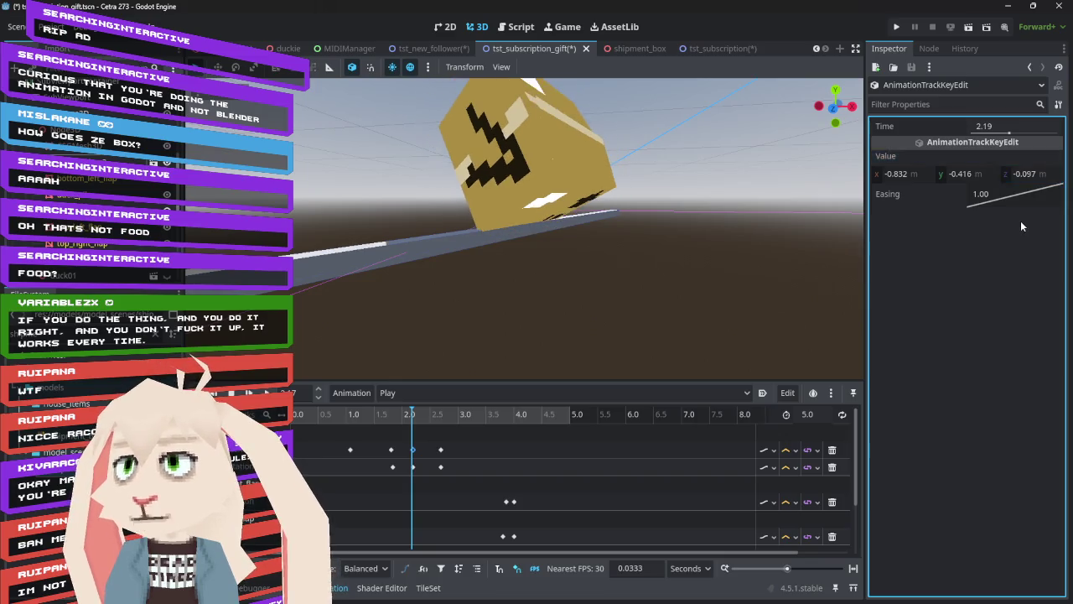
pyautogui.moveTo(964, 173); pyautogui.dragTo(967, 173)
pyautogui.moveTo(420, 414)
pyautogui.mouseDown()
pyautogui.moveTo(311, 424)
pyautogui.moveTo(469, 437)
pyautogui.moveTo(355, 435)
pyautogui.moveTo(436, 426)
pyautogui.moveTo(369, 425)
pyautogui.moveTo(417, 430)
pyautogui.moveTo(377, 428)
pyautogui.moveTo(408, 430)
pyautogui.moveTo(378, 428)
pyautogui.moveTo(390, 453)
pyautogui.mouseUp()
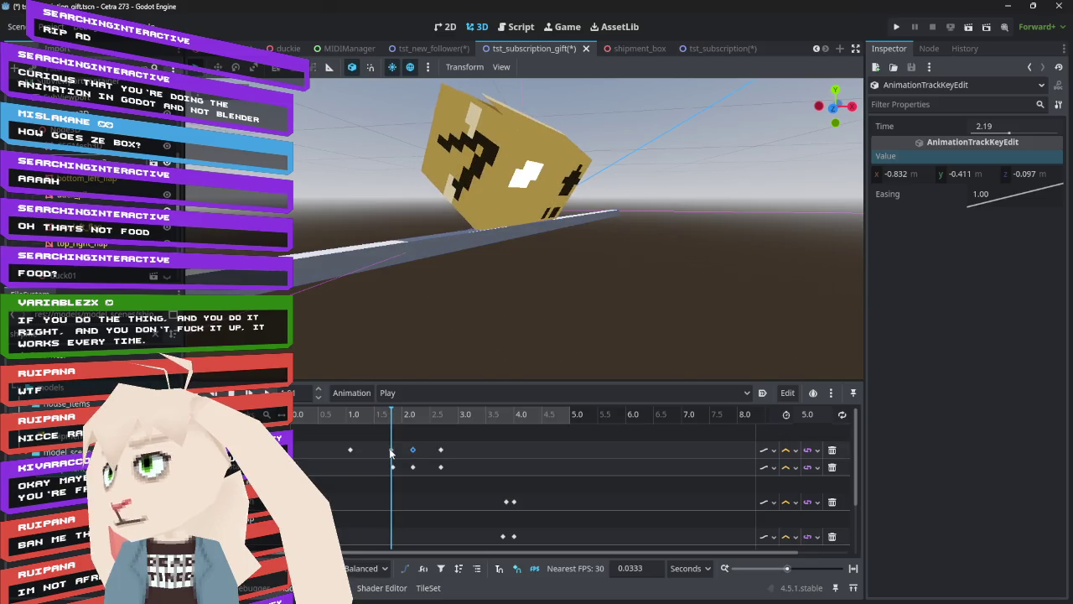
# - Enlarge the timeline and drag the four flap tracks' keys from ~3.8 s to ~2.7 s
pyautogui.click(390, 450)
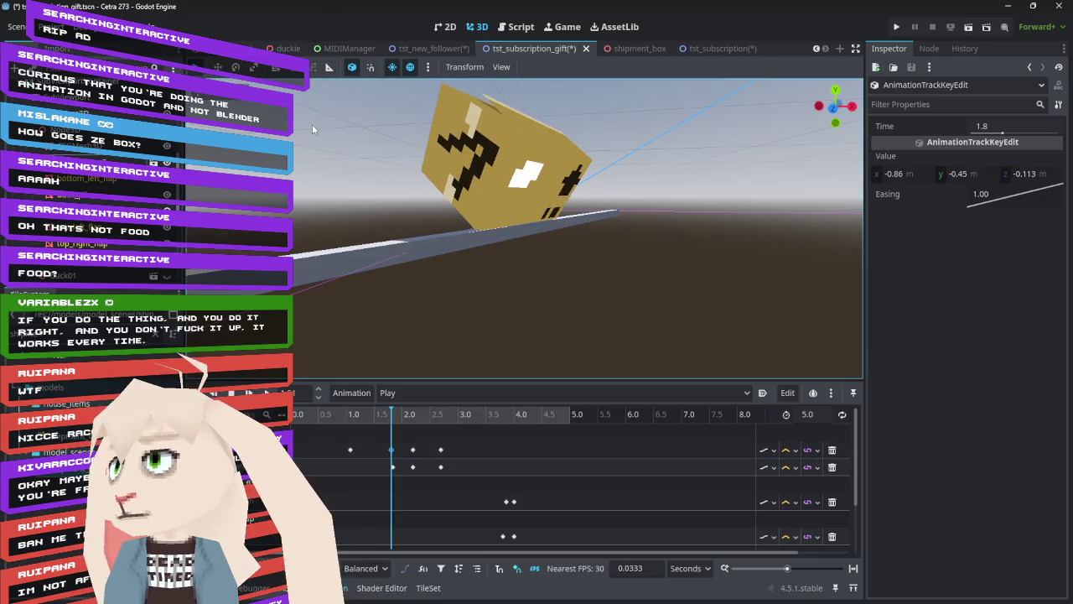
pyautogui.click(445, 206)
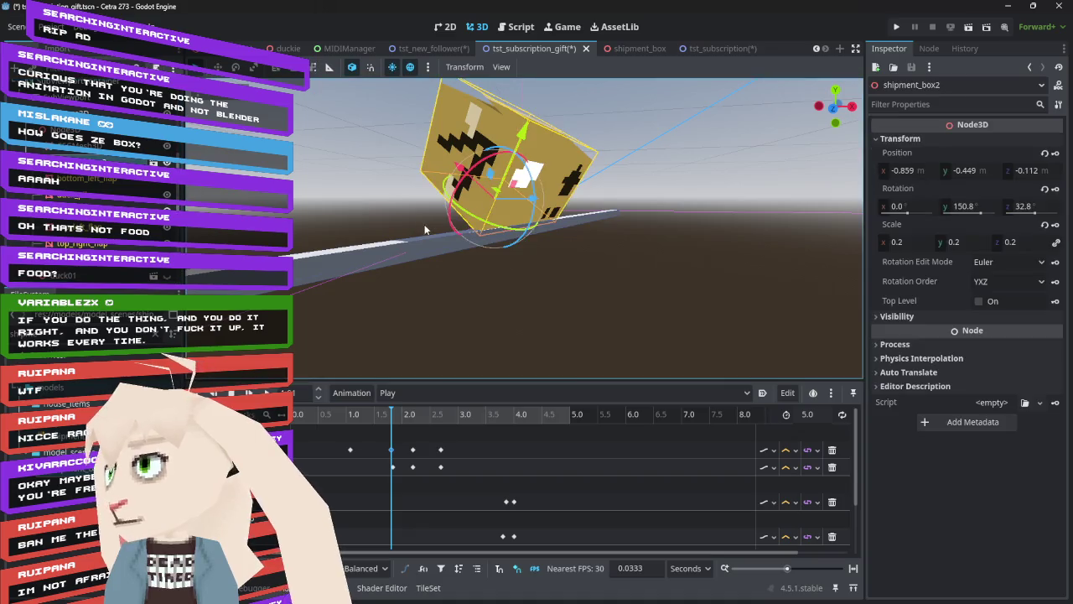
pyautogui.moveTo(391, 416)
pyautogui.mouseDown()
pyautogui.moveTo(322, 417)
pyautogui.moveTo(493, 435)
pyautogui.moveTo(336, 436)
pyautogui.moveTo(499, 438)
pyautogui.moveTo(438, 436)
pyautogui.moveTo(453, 437)
pyautogui.mouseUp()
pyautogui.scroll(-2, 510, 458)
pyautogui.scroll(2, 510, 453)
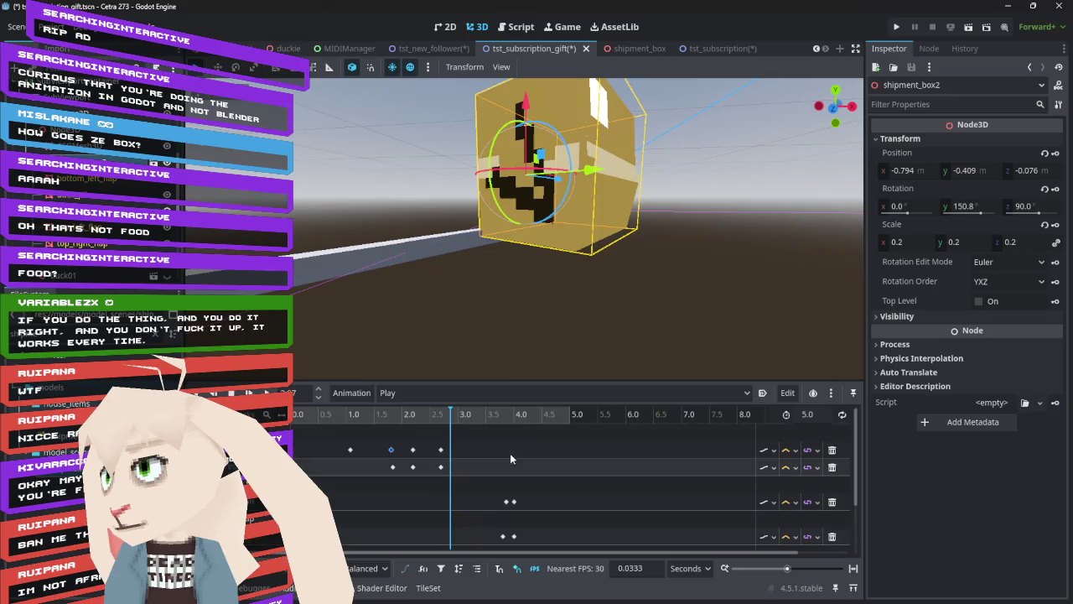
pyautogui.moveTo(531, 379)
pyautogui.mouseDown()
pyautogui.moveTo(530, 259)
pyautogui.moveTo(534, 293)
pyautogui.mouseUp()
pyautogui.moveTo(538, 398); pyautogui.dragTo(495, 484)
pyautogui.moveTo(509, 413); pyautogui.dragTo(451, 412)
pyautogui.moveTo(423, 327)
pyautogui.mouseDown()
pyautogui.moveTo(380, 327)
pyautogui.moveTo(490, 338)
pyautogui.moveTo(384, 327)
pyautogui.moveTo(438, 325)
pyautogui.mouseUp()
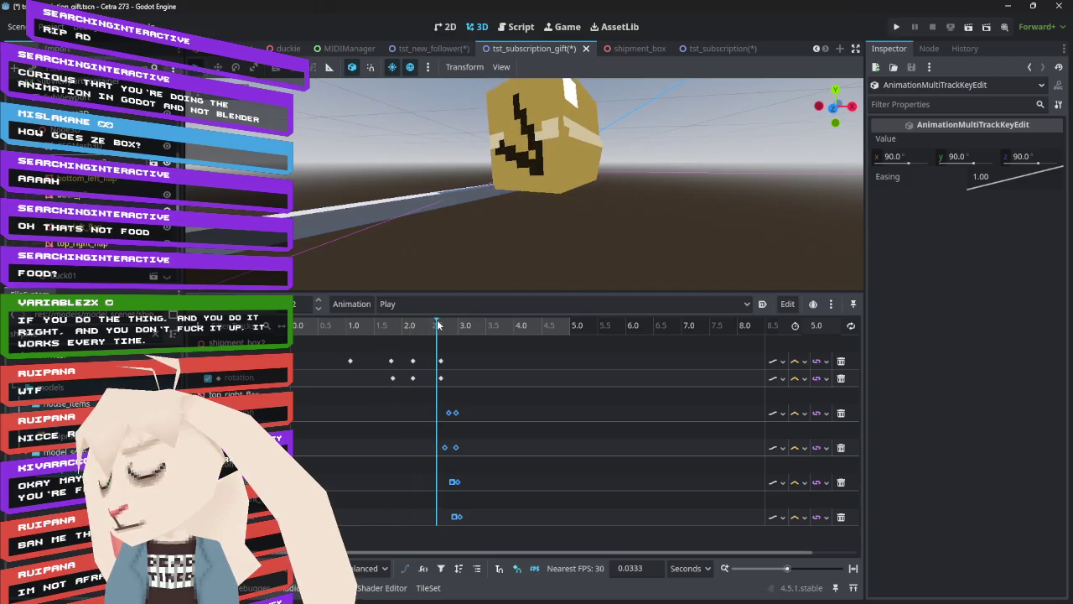
# - Nudge the flap keys slightly earlier and preview the flaps opening
pyautogui.moveTo(450, 413); pyautogui.dragTo(446, 412)
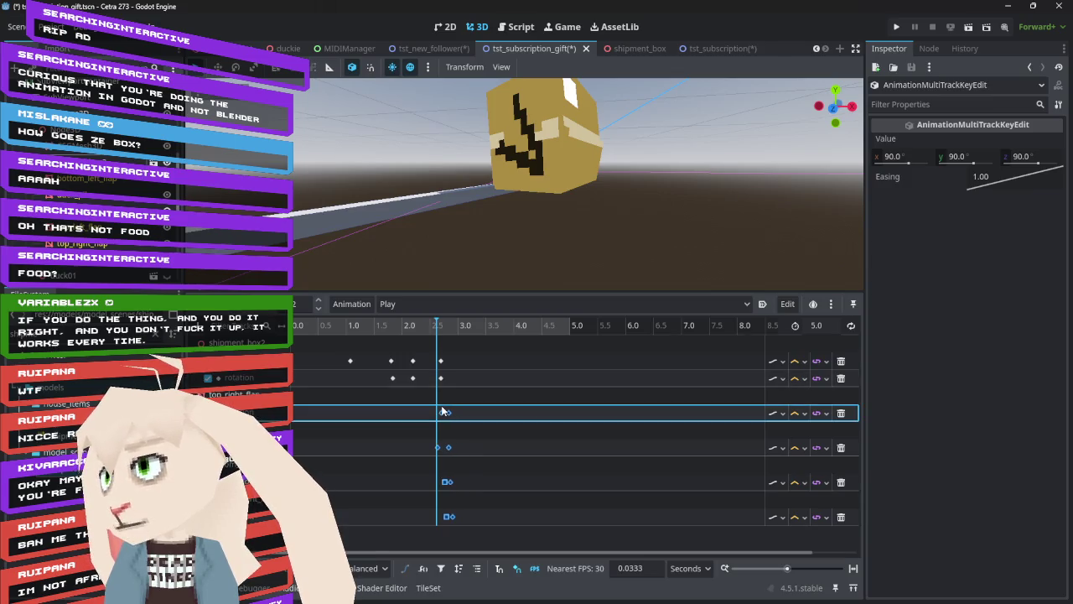
pyautogui.moveTo(418, 333)
pyautogui.mouseDown()
pyautogui.moveTo(400, 325)
pyautogui.moveTo(461, 330)
pyautogui.mouseUp()
pyautogui.moveTo(547, 233)
pyautogui.mouseDown()
pyautogui.moveTo(536, 209)
pyautogui.moveTo(521, 211)
pyautogui.mouseUp()
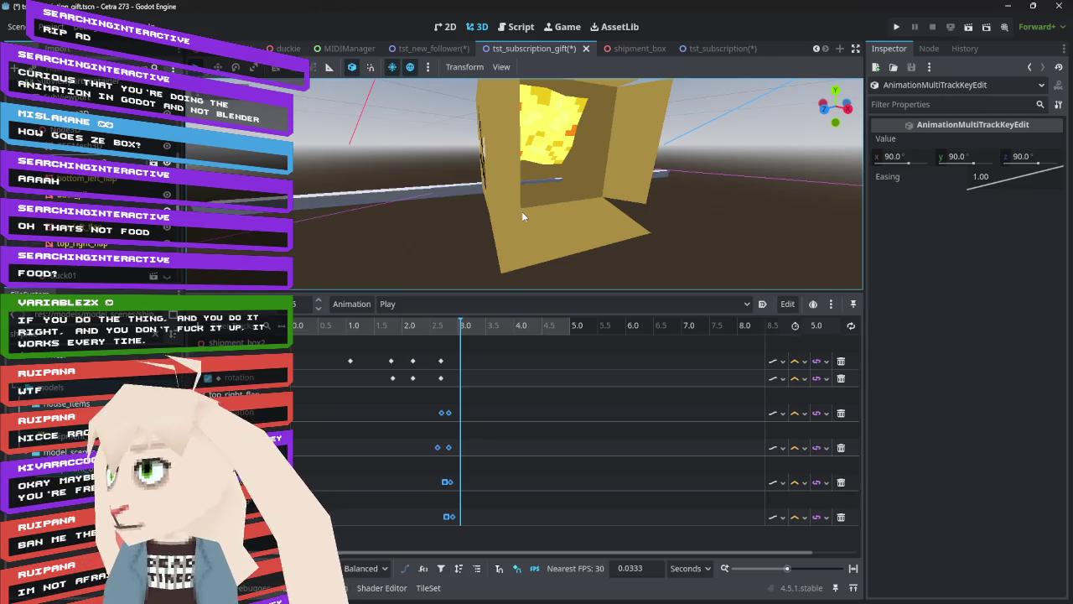
# - Rotate shipment_box2 to 1.1°, -29.2°, -90° near the 2.6 s mark
pyautogui.click(296, 378)
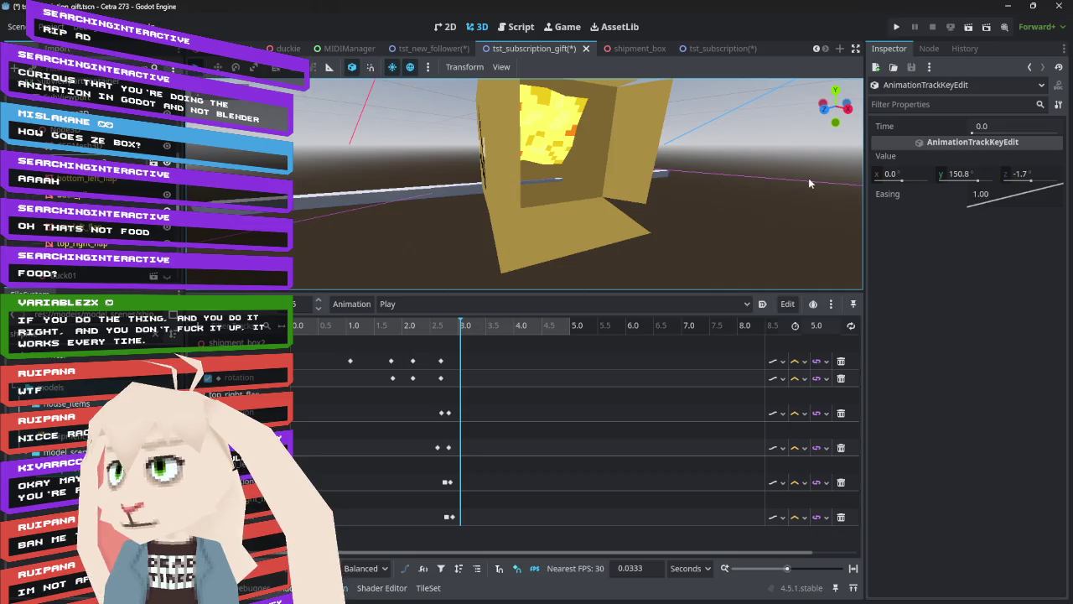
pyautogui.moveTo(295, 327)
pyautogui.mouseDown()
pyautogui.moveTo(458, 340)
pyautogui.moveTo(446, 350)
pyautogui.mouseUp()
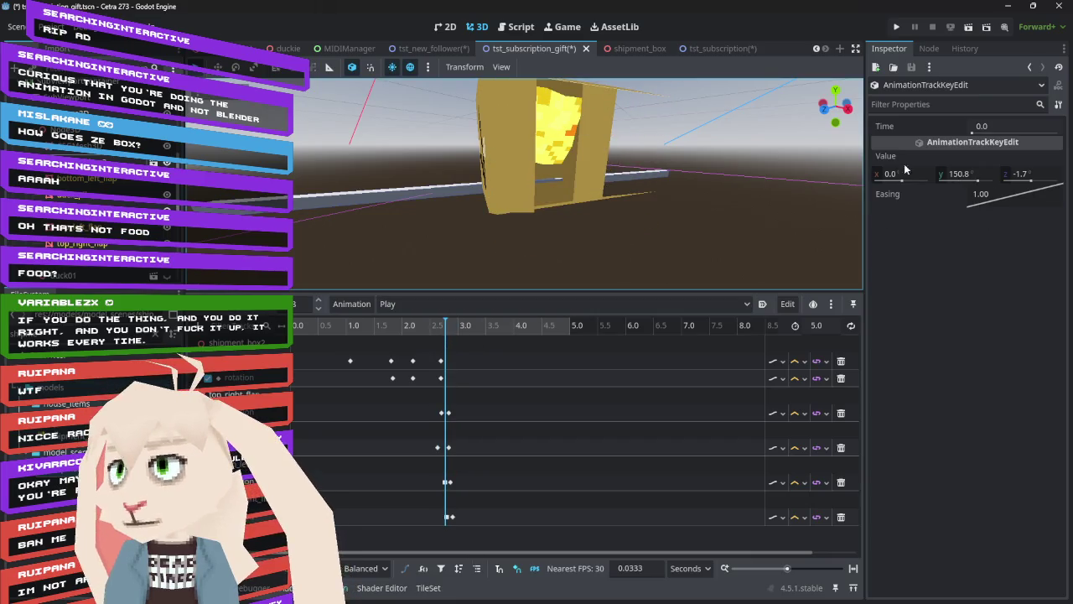
pyautogui.click(494, 117)
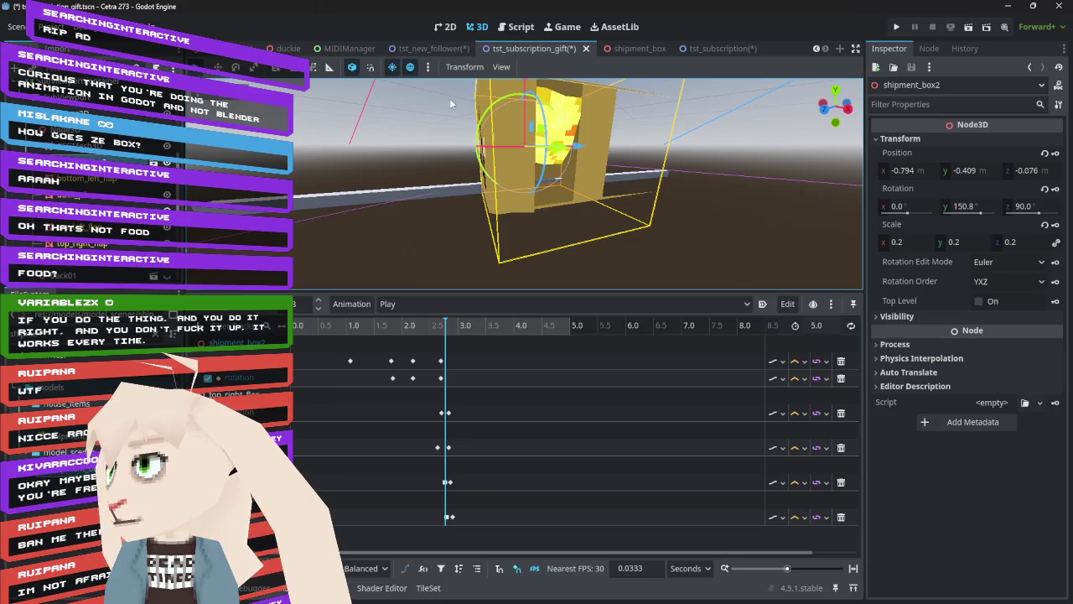
pyautogui.moveTo(495, 106)
pyautogui.mouseDown()
pyautogui.moveTo(570, 90)
pyautogui.moveTo(619, 117)
pyautogui.moveTo(644, 160)
pyautogui.moveTo(647, 202)
pyautogui.moveTo(592, 235)
pyautogui.mouseUp()
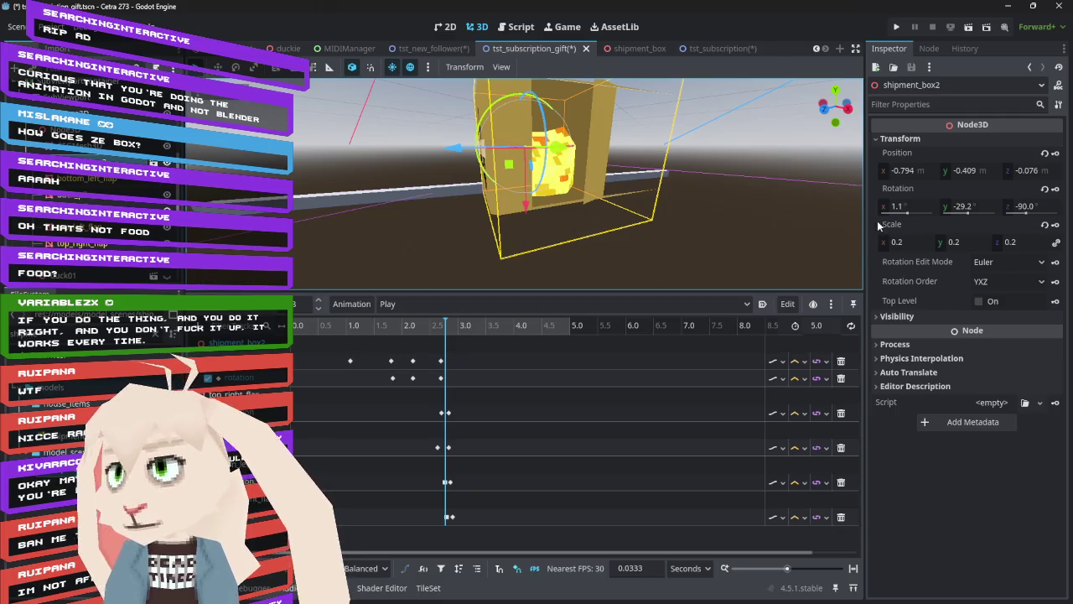
# - Set the box's X rotation to 0 and the 0.0 s rotation key to Y -29, Z 90
pyautogui.click(909, 208)
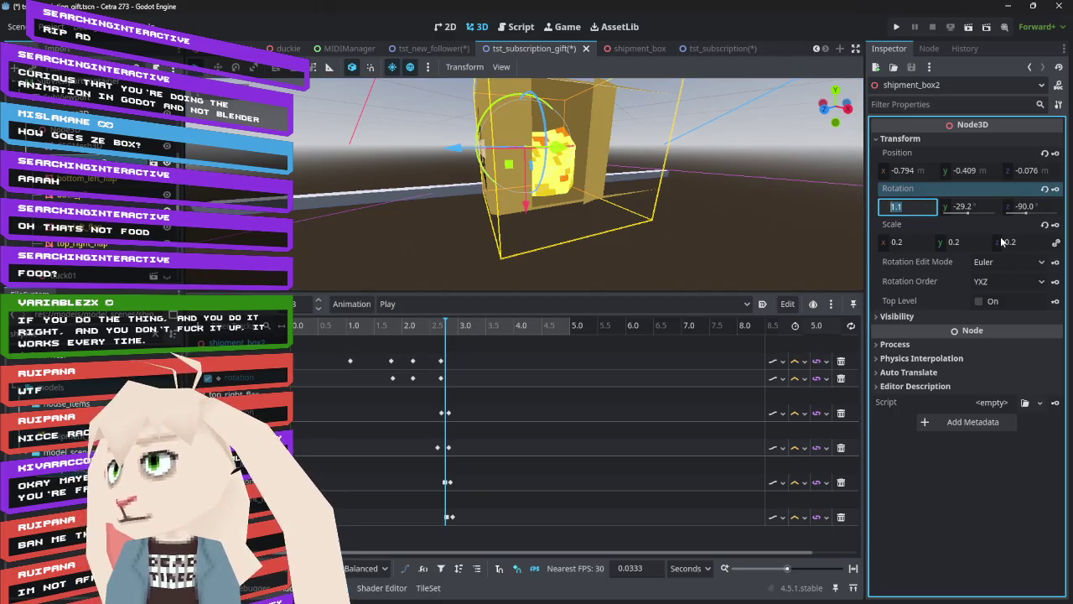
pyautogui.write('0')
pyautogui.press('Return')
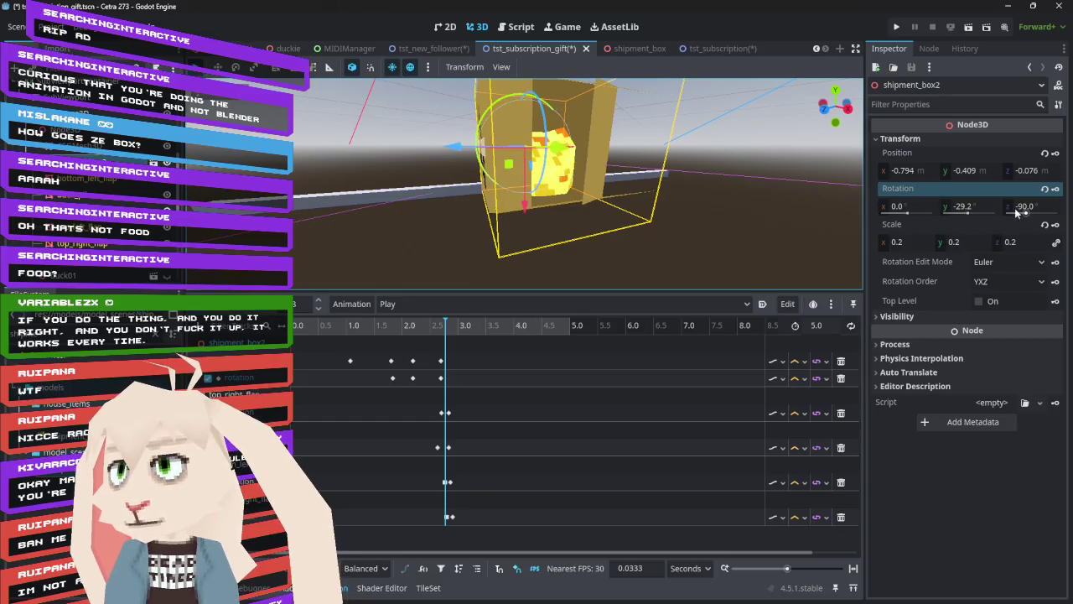
pyautogui.click(299, 378)
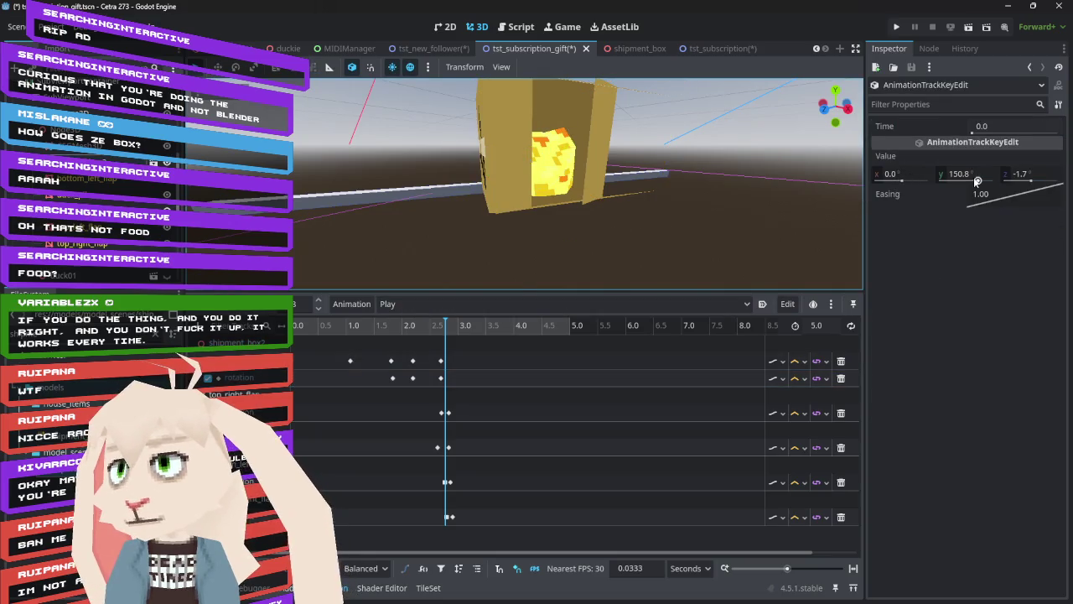
pyautogui.click(976, 182)
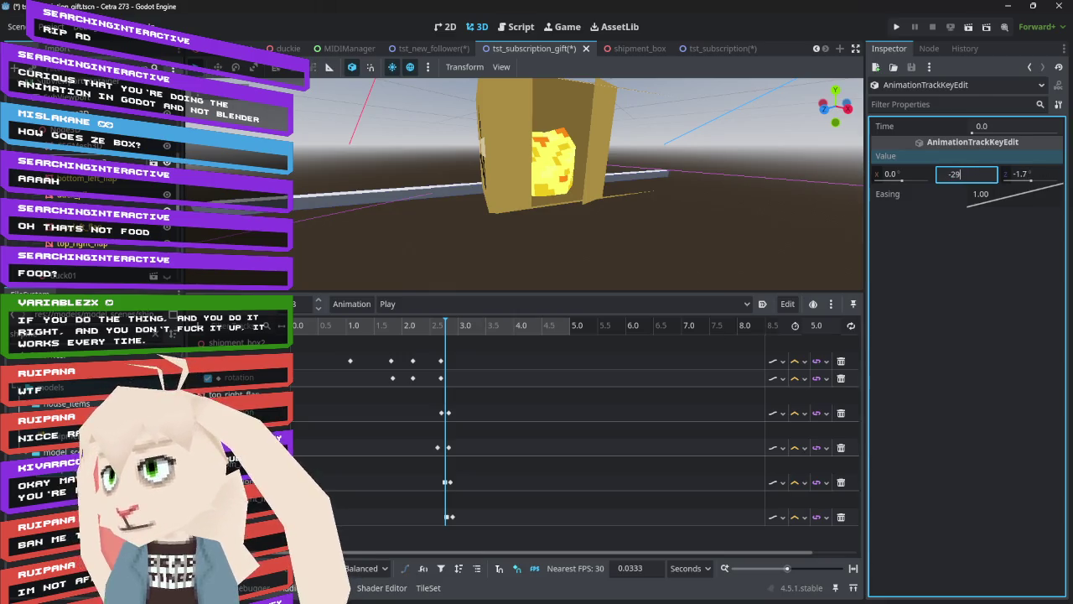
pyautogui.press('Tab')
pyautogui.press('Return')
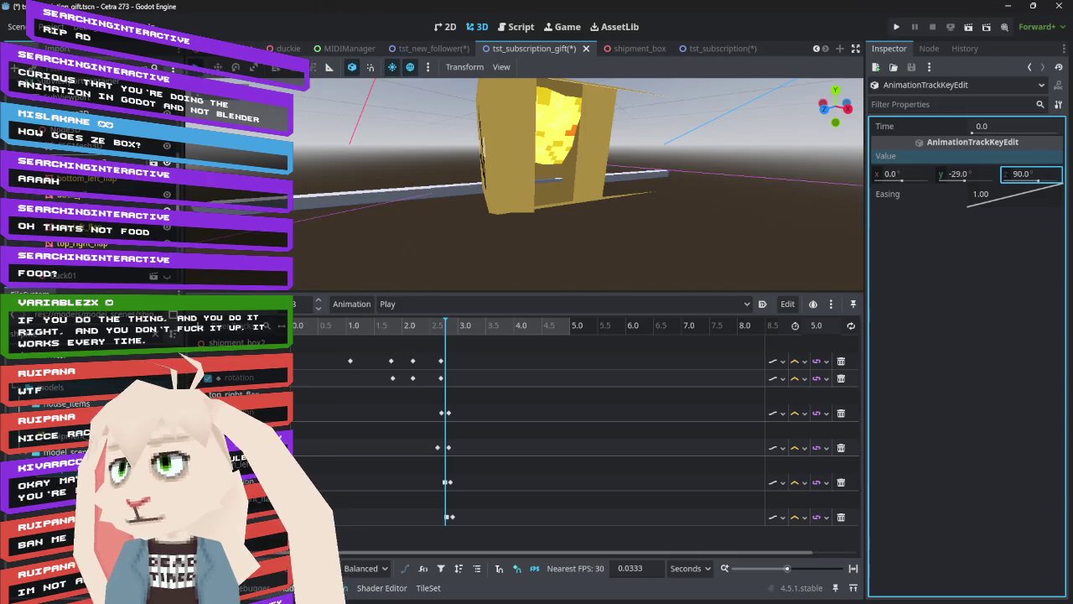
pyautogui.hotkey('shift', 'd')
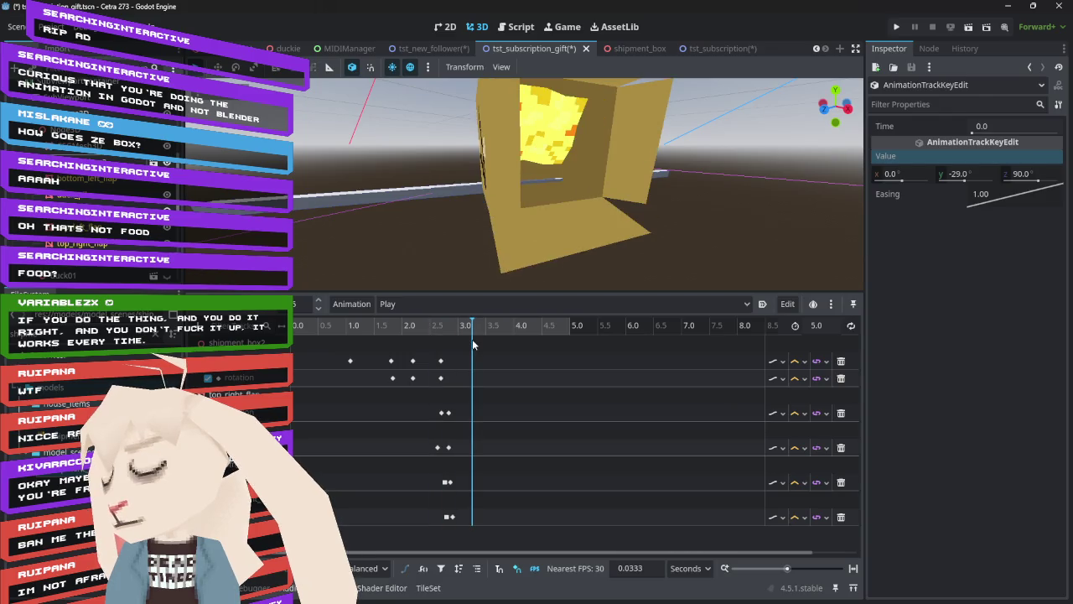
# - Try Y values 30.8 and -30.8 on the 1.8333 s key, then revert to 150.8
pyautogui.click(392, 378)
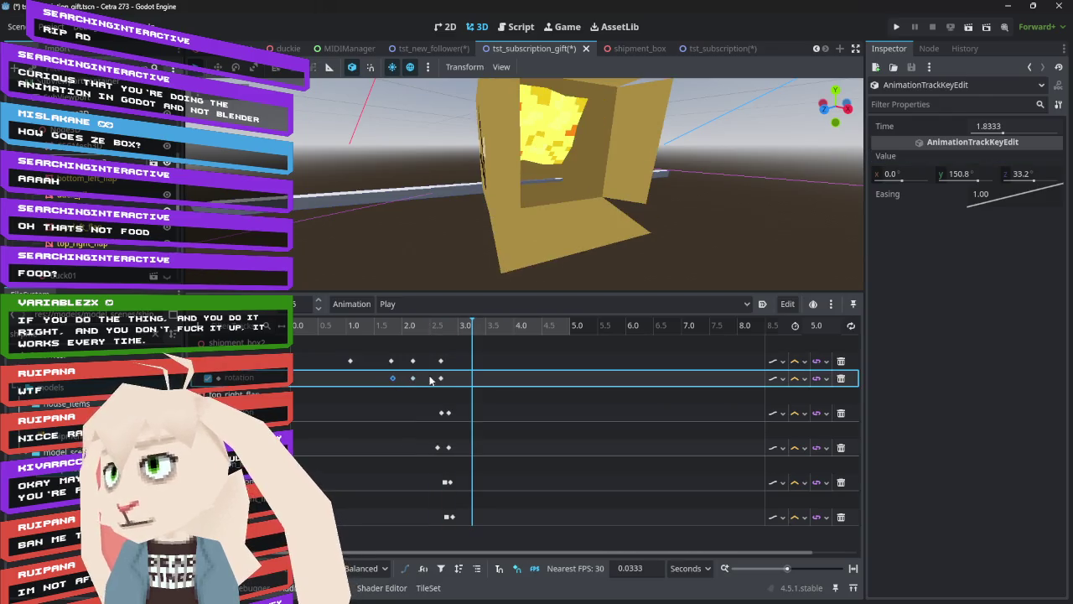
pyautogui.moveTo(457, 333)
pyautogui.mouseDown()
pyautogui.moveTo(320, 333)
pyautogui.moveTo(418, 343)
pyautogui.moveTo(397, 350)
pyautogui.mouseUp()
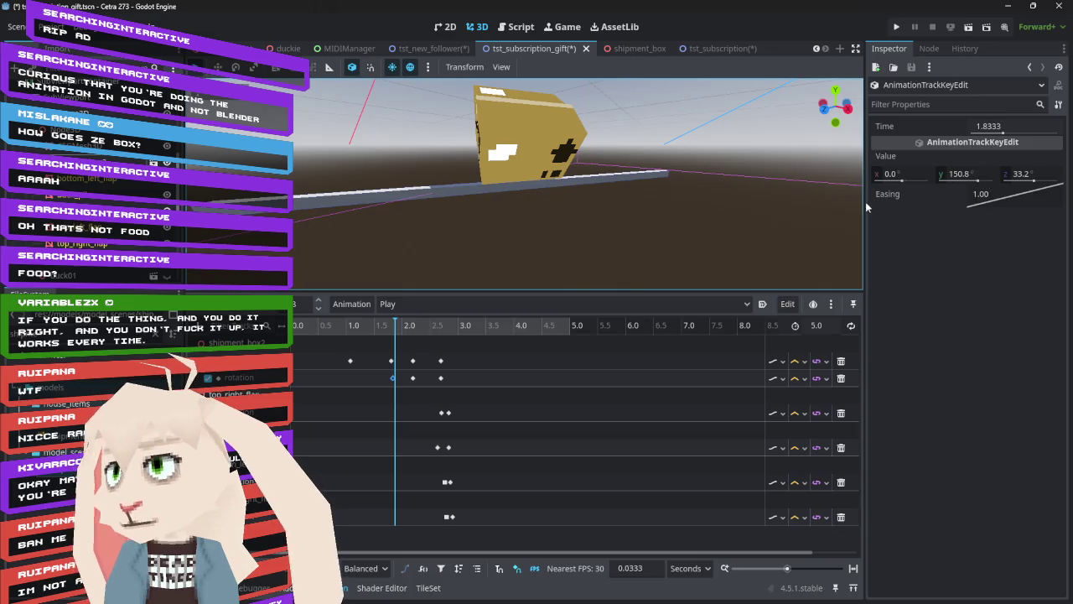
pyautogui.moveTo(527, 171)
pyautogui.mouseDown()
pyautogui.moveTo(562, 234)
pyautogui.moveTo(548, 249)
pyautogui.moveTo(546, 204)
pyautogui.moveTo(536, 215)
pyautogui.mouseUp()
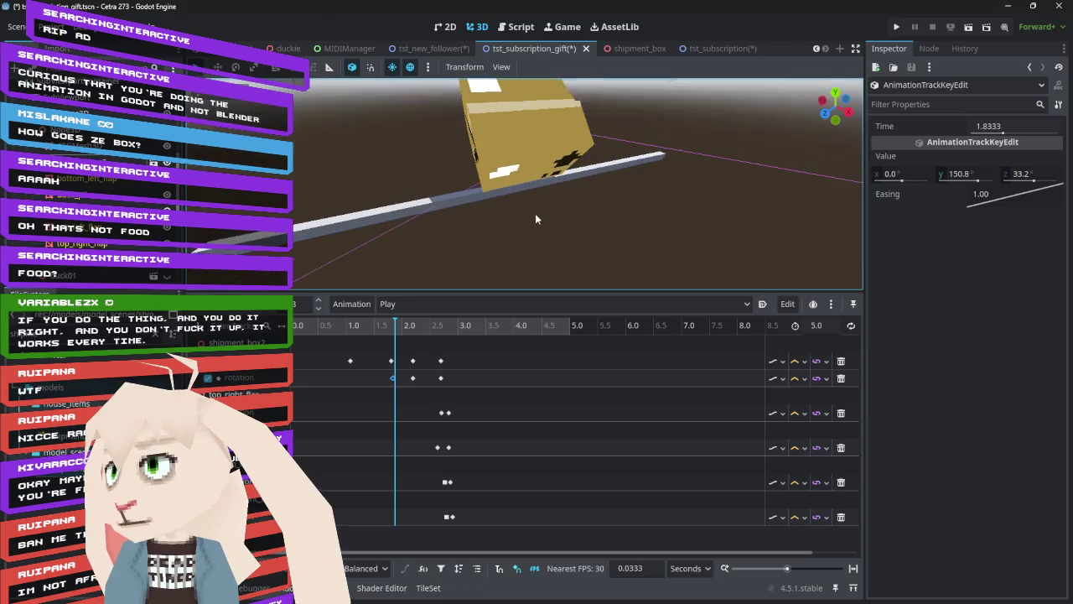
pyautogui.click(968, 175)
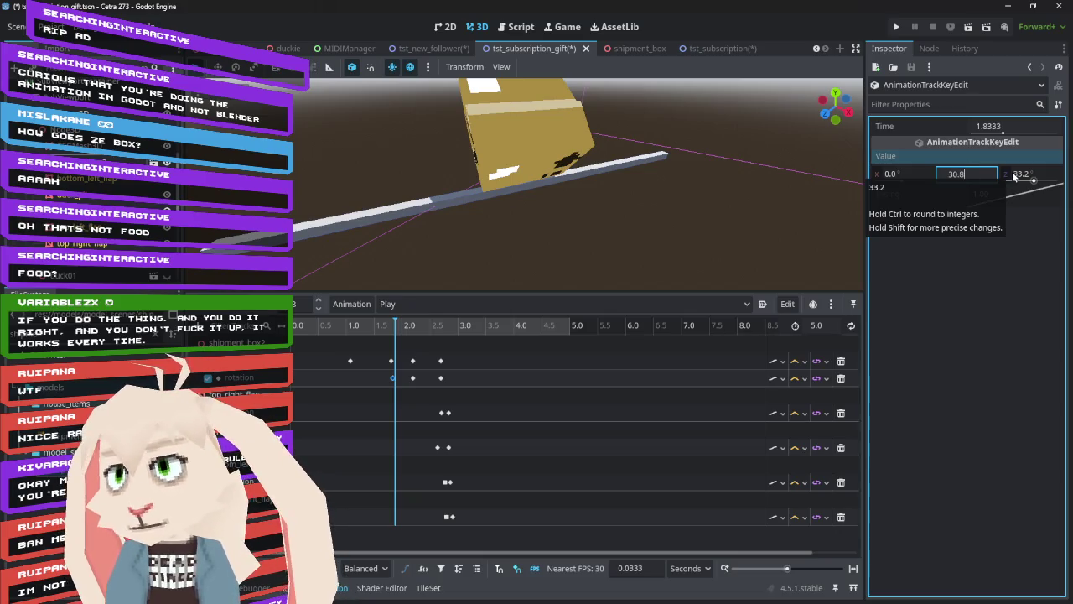
pyautogui.press('Return')
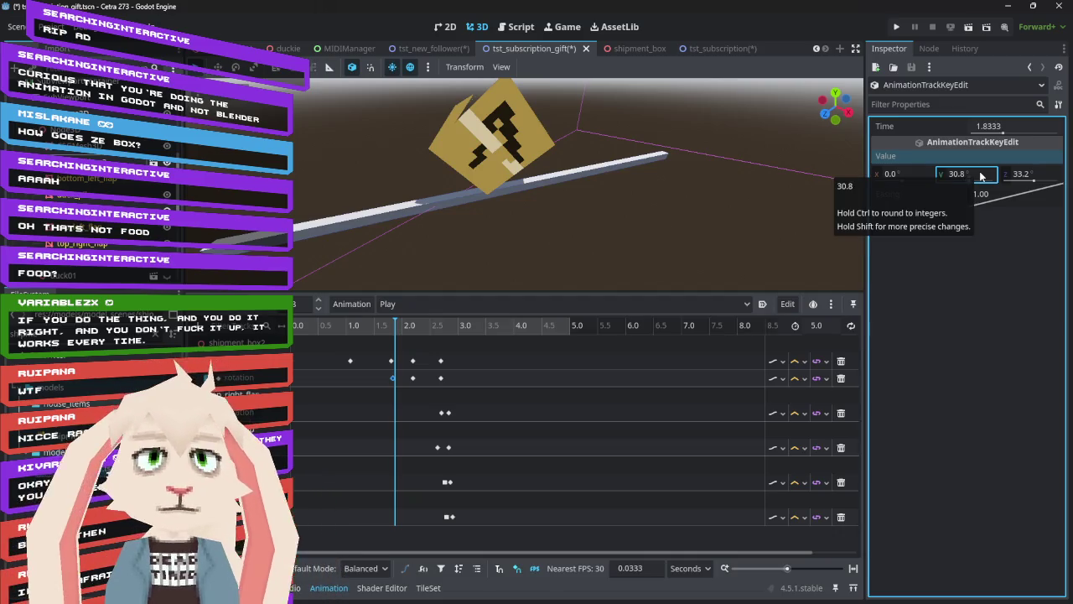
pyautogui.click(981, 173)
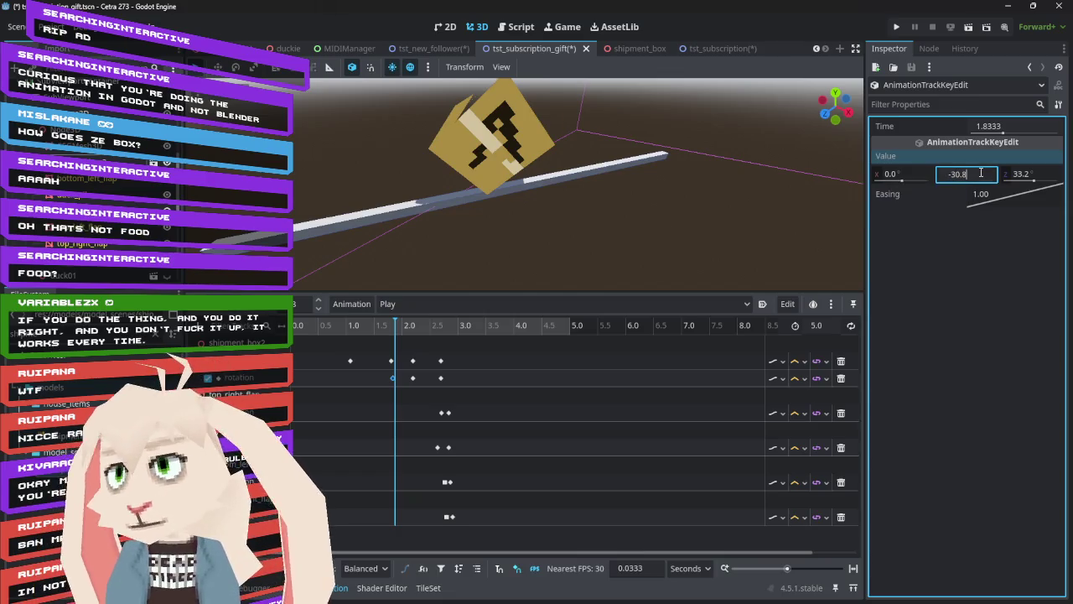
pyautogui.press('Return')
pyautogui.click(609, 252)
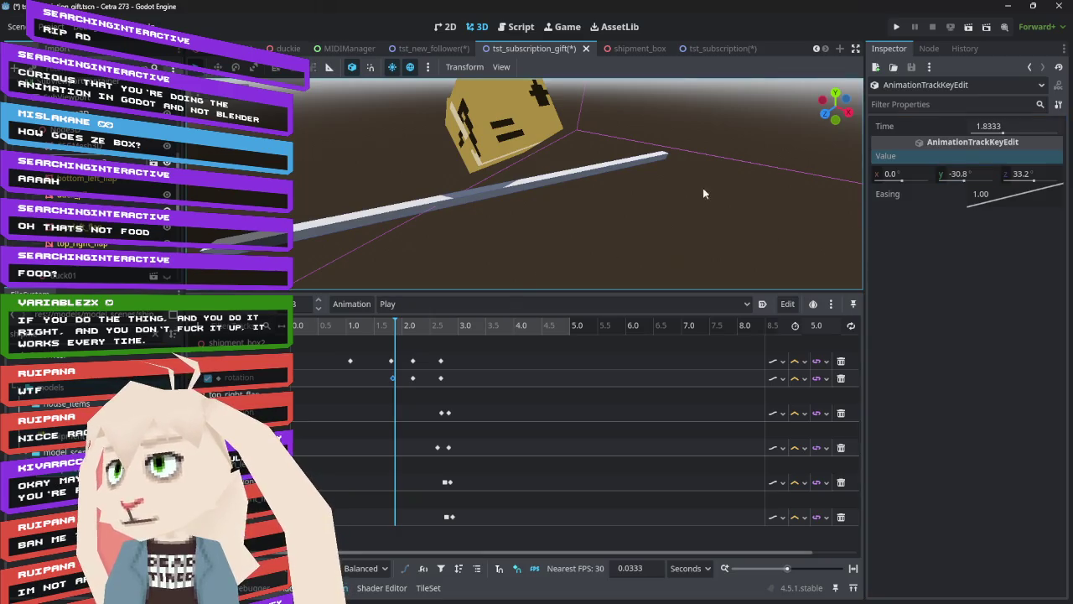
pyautogui.hotkey('ctrl', 'z')
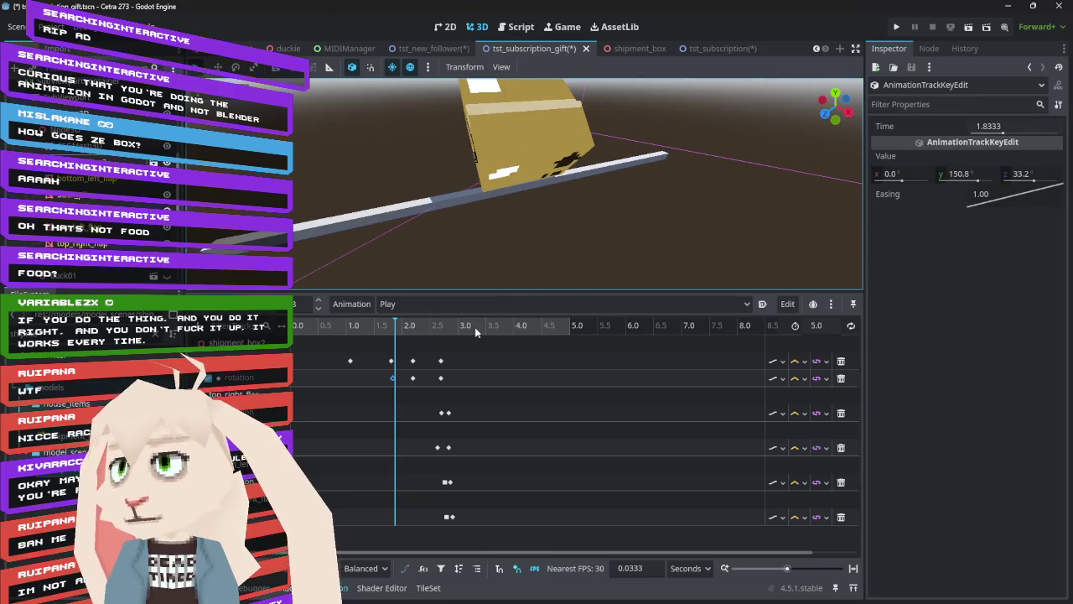
pyautogui.moveTo(398, 333)
pyautogui.mouseDown()
pyautogui.moveTo(352, 331)
pyautogui.moveTo(420, 328)
pyautogui.moveTo(388, 331)
pyautogui.moveTo(446, 346)
pyautogui.moveTo(448, 359)
pyautogui.mouseUp()
# - Preview the opened box around 3.0 s and test an X-axis rotation pose
pyautogui.moveTo(612, 243)
pyautogui.mouseDown()
pyautogui.moveTo(606, 183)
pyautogui.moveTo(580, 227)
pyautogui.mouseUp()
pyautogui.moveTo(449, 330); pyautogui.dragTo(470, 330)
pyautogui.moveTo(533, 171)
pyautogui.mouseDown()
pyautogui.moveTo(590, 129)
pyautogui.moveTo(575, 149)
pyautogui.mouseUp()
pyautogui.click(440, 378)
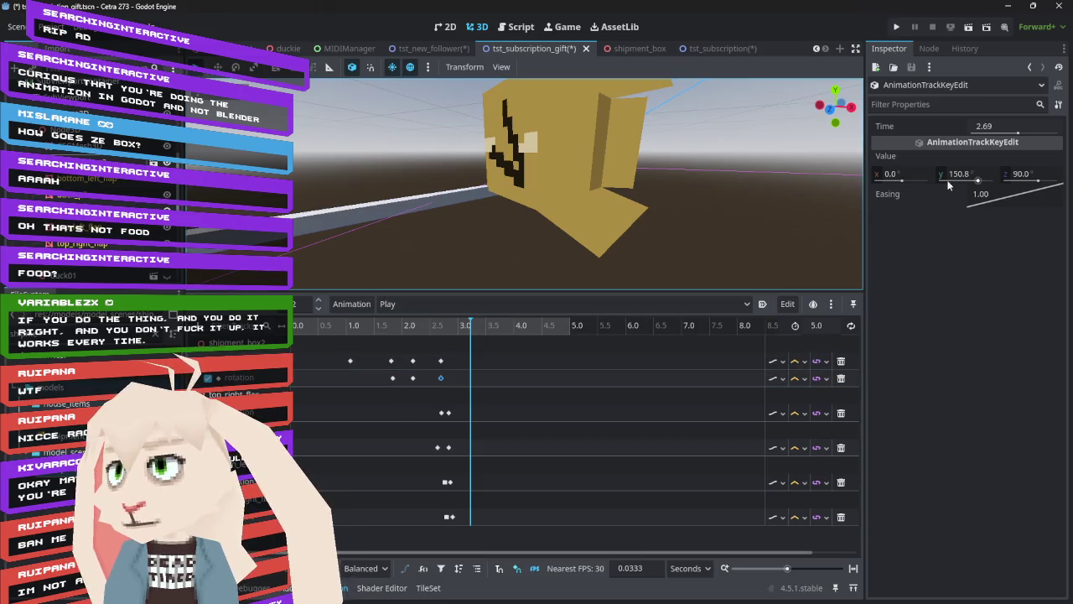
pyautogui.click(109, 159)
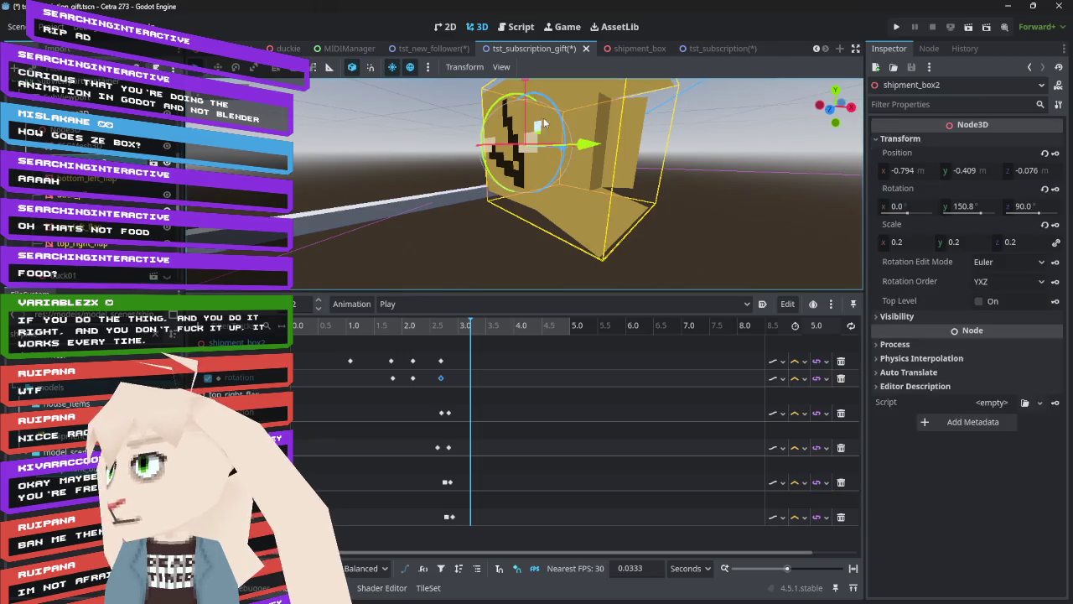
pyautogui.moveTo(501, 107)
pyautogui.mouseDown()
pyautogui.moveTo(482, 164)
pyautogui.moveTo(565, 205)
pyautogui.mouseUp()
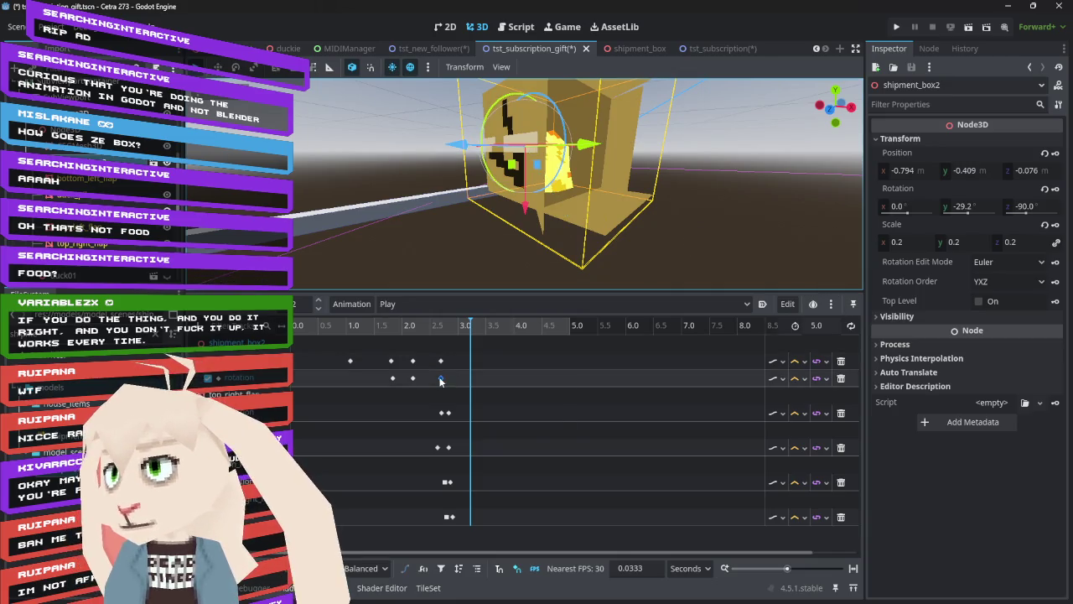
# - Set the 2.69 s rotation key to Y -29.2° and Z -90°
pyautogui.moveTo(441, 381)
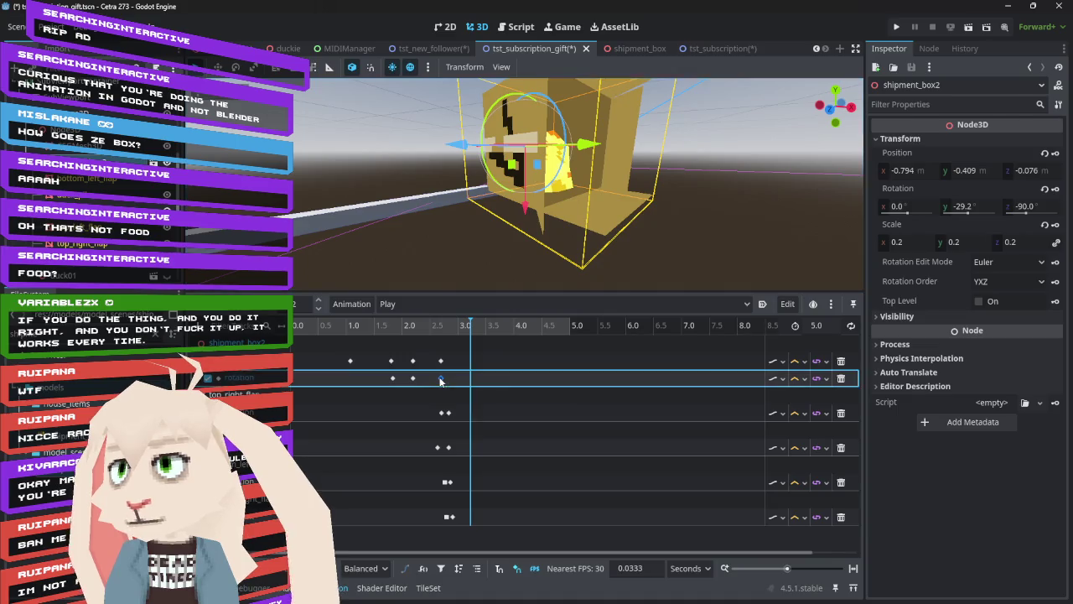
pyautogui.click(440, 381)
pyautogui.click(964, 173)
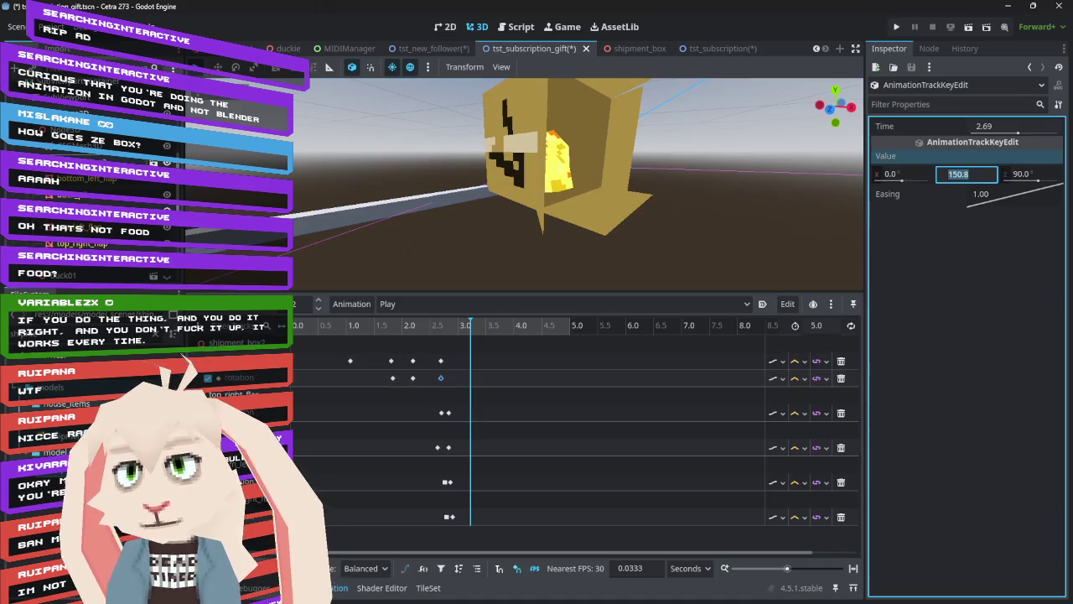
pyautogui.write('.2')
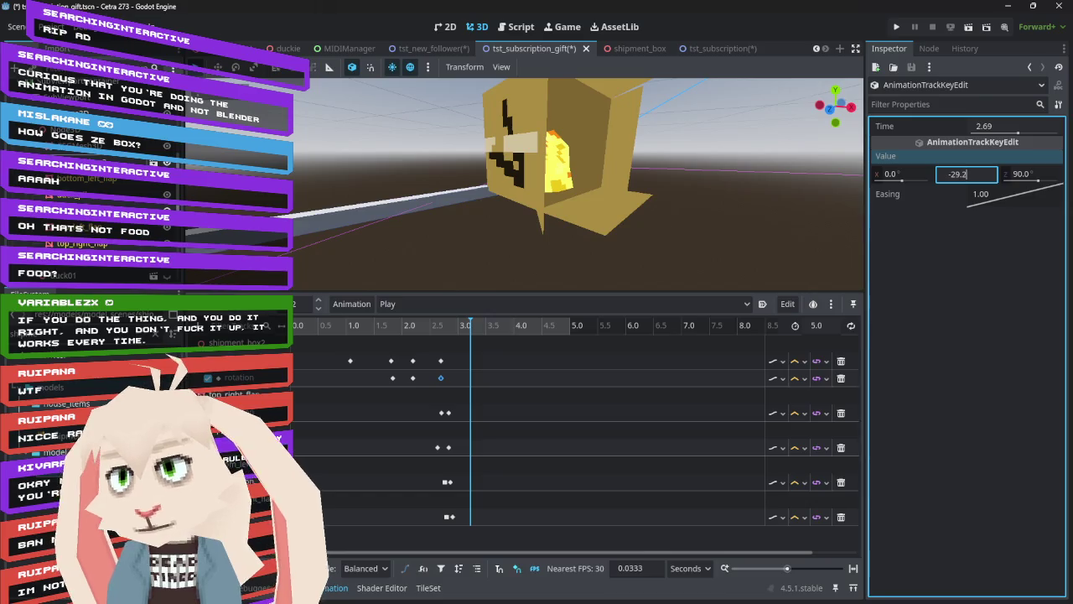
pyautogui.press('Tab')
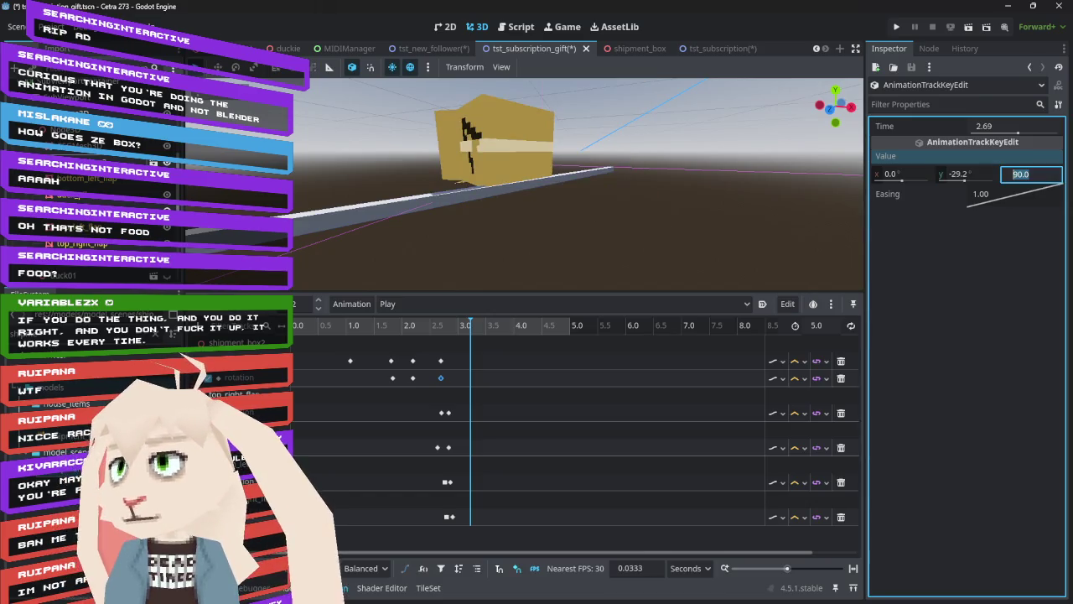
pyautogui.write('-90')
pyautogui.press('Return')
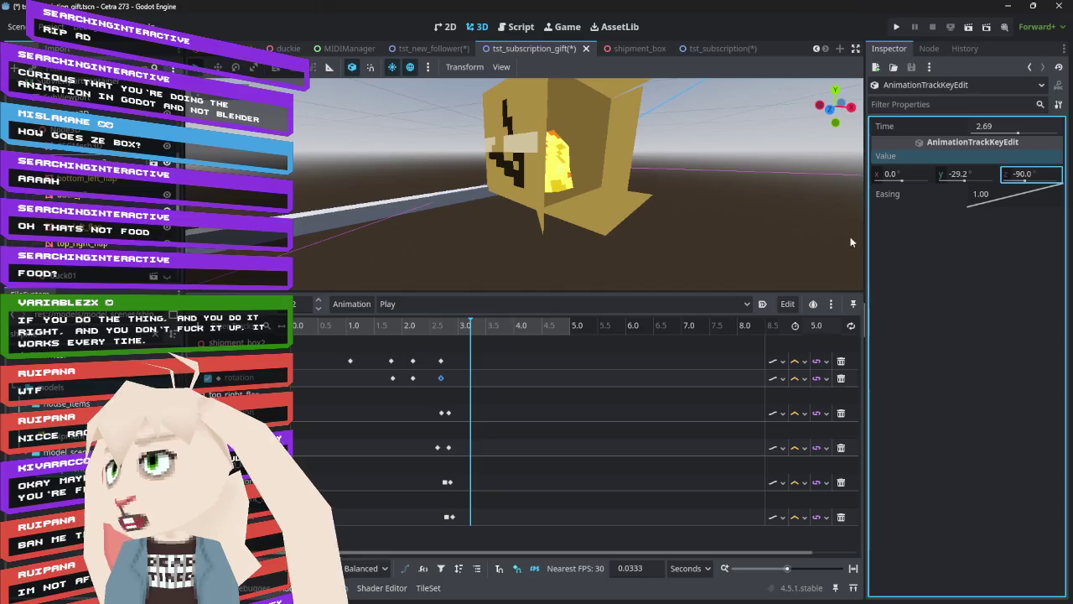
pyautogui.moveTo(465, 327)
pyautogui.mouseDown()
pyautogui.moveTo(421, 328)
pyautogui.moveTo(479, 333)
pyautogui.moveTo(411, 335)
pyautogui.mouseUp()
# - Play the animation from the start and park the playhead at the 2.19 s rotation key
pyautogui.click(412, 378)
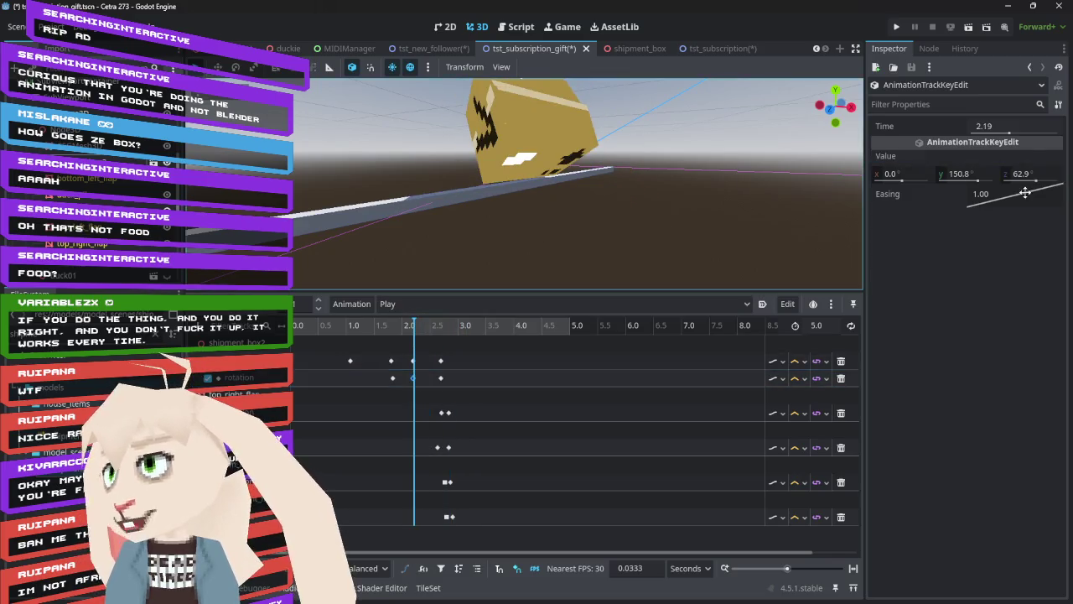
pyautogui.click(294, 381)
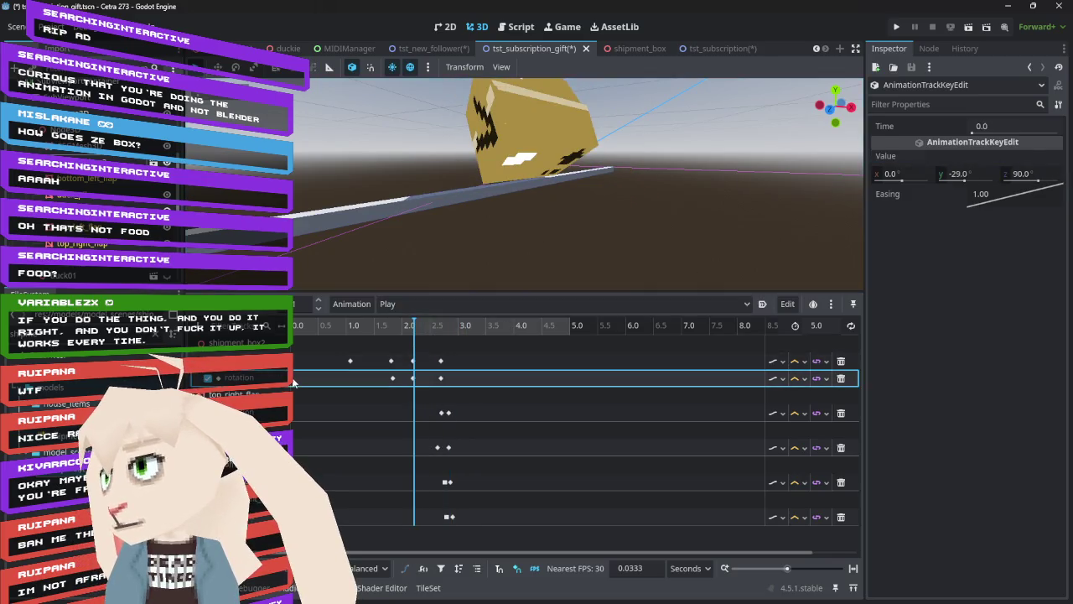
pyautogui.moveTo(360, 330)
pyautogui.mouseDown()
pyautogui.moveTo(302, 332)
pyautogui.moveTo(489, 349)
pyautogui.moveTo(298, 335)
pyautogui.mouseUp()
pyautogui.click(245, 303)
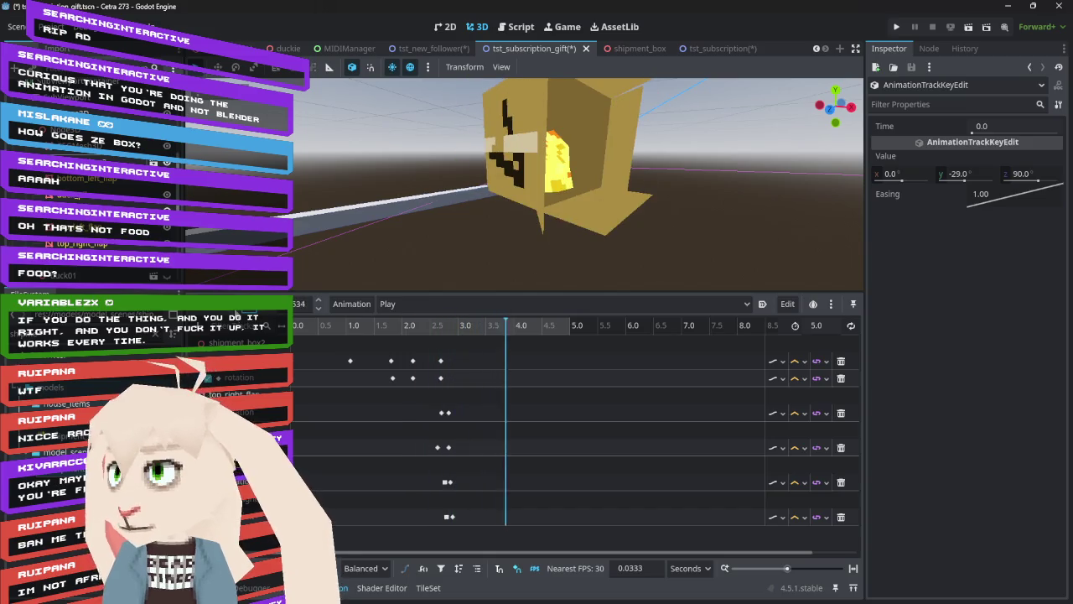
pyautogui.click(413, 379)
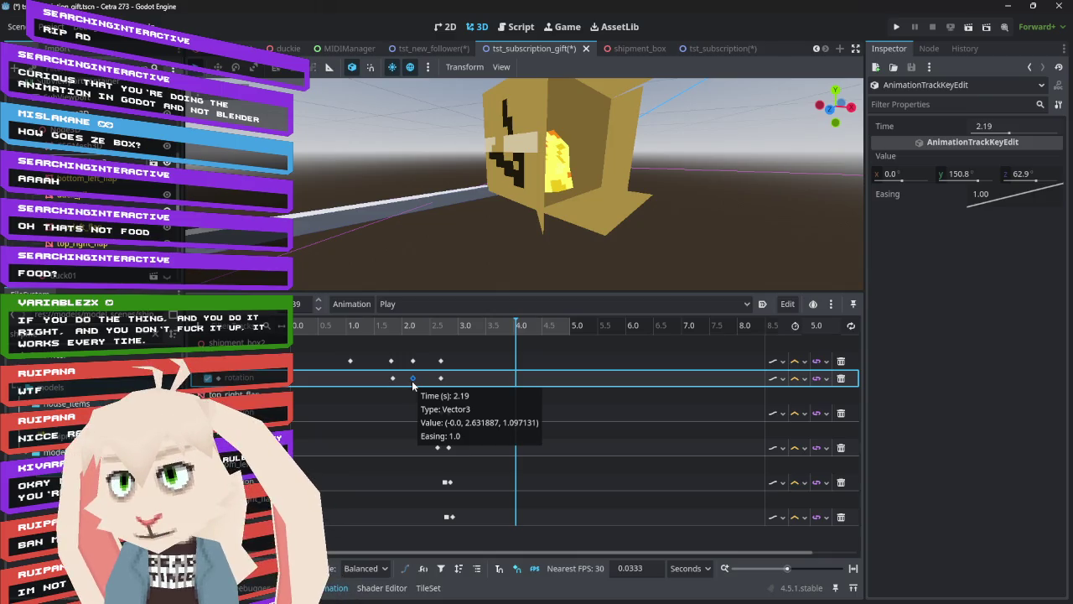
pyautogui.moveTo(412, 327)
pyautogui.mouseDown()
pyautogui.moveTo(437, 334)
pyautogui.moveTo(413, 336)
pyautogui.mouseUp()
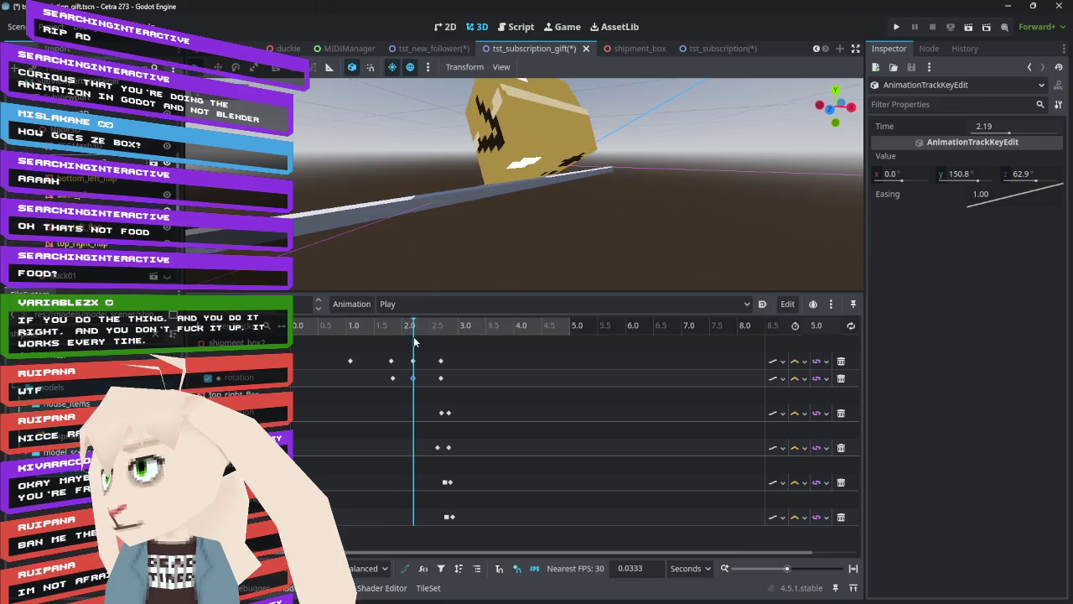
# - Pose the box and paste its rotation (0, -32.8, -59.8) into the 2.19 s key
pyautogui.click(519, 138)
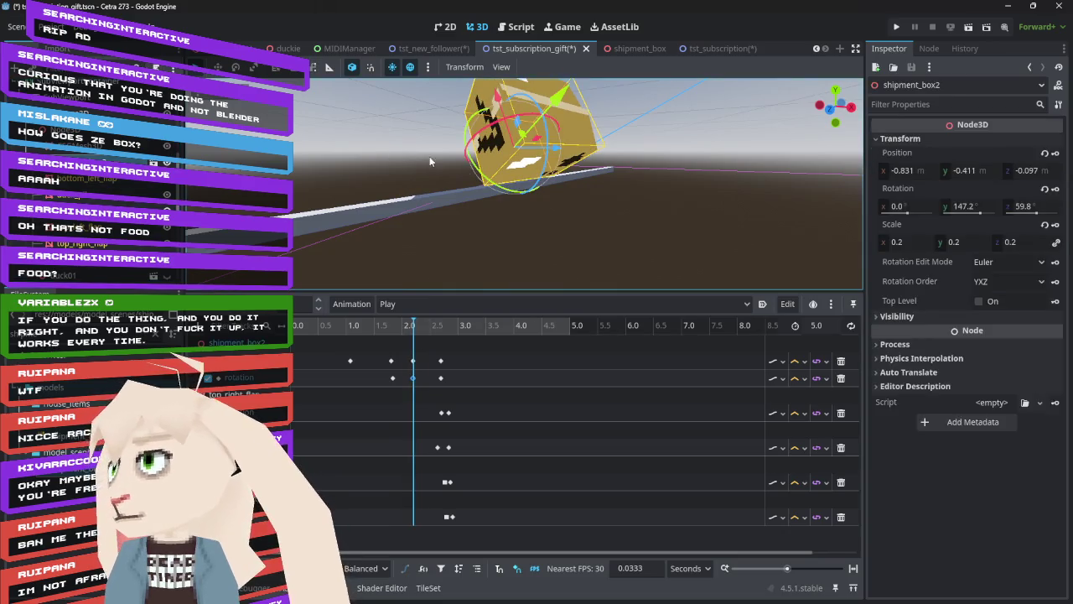
pyautogui.moveTo(508, 190)
pyautogui.mouseDown()
pyautogui.moveTo(474, 186)
pyautogui.moveTo(457, 151)
pyautogui.moveTo(463, 105)
pyautogui.moveTo(529, 30)
pyautogui.mouseUp()
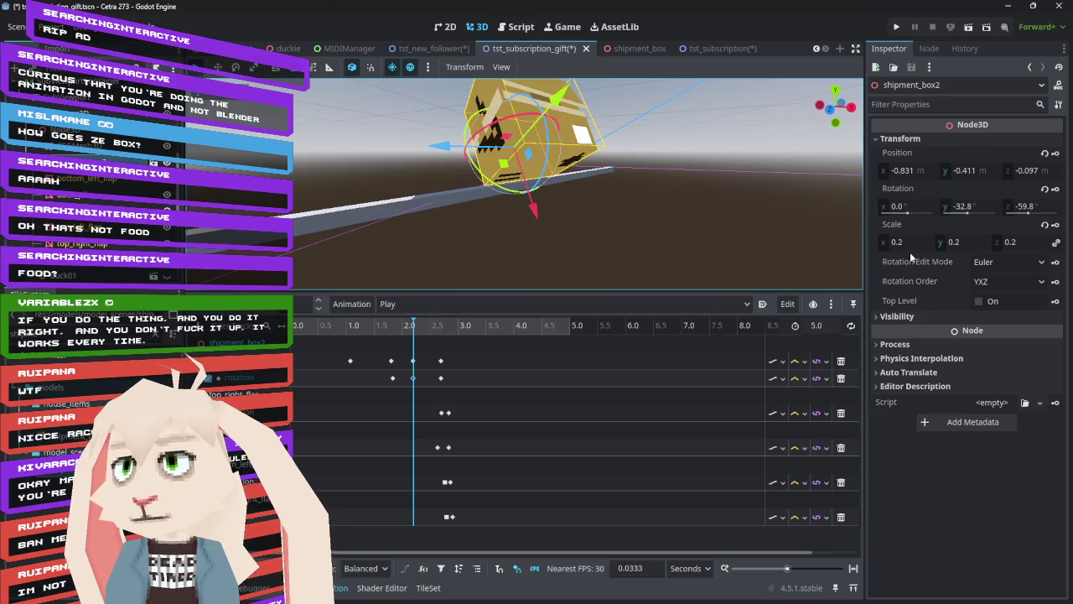
pyautogui.rightClick(910, 195)
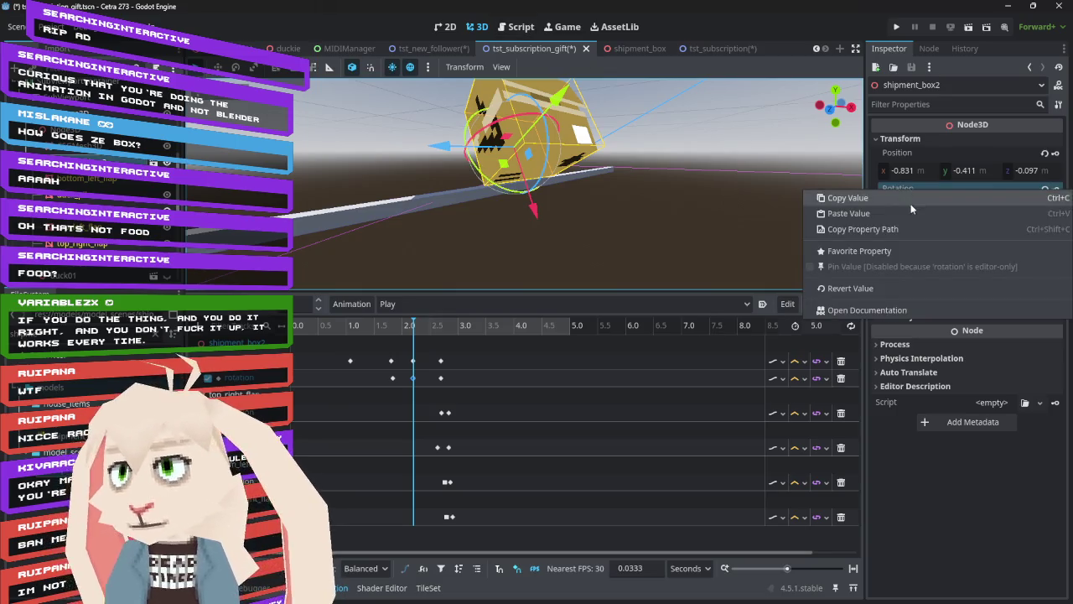
pyautogui.click(889, 198)
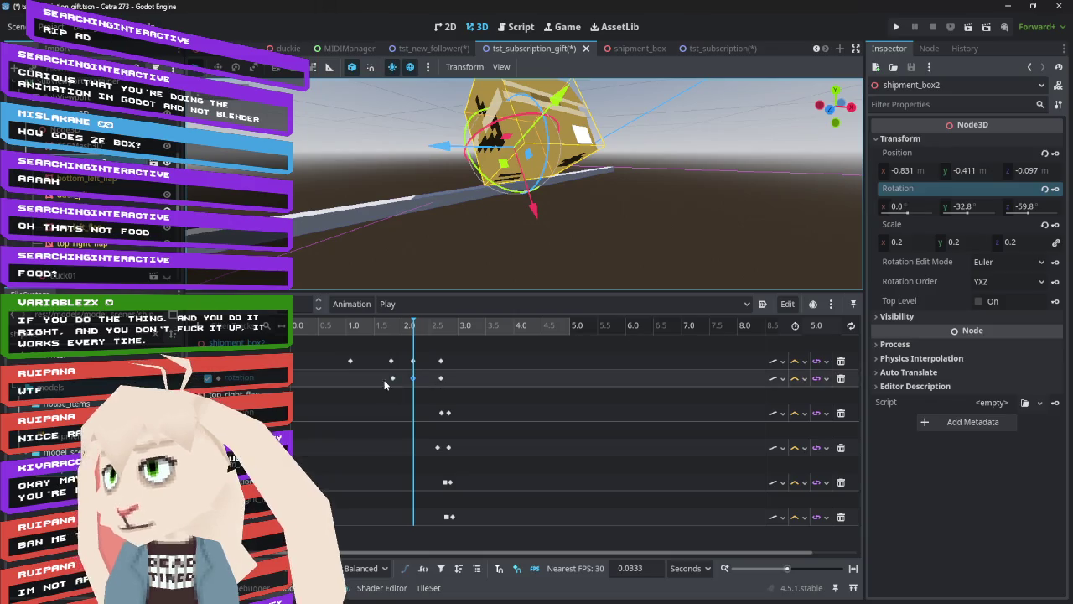
pyautogui.click(413, 378)
pyautogui.rightClick(895, 160)
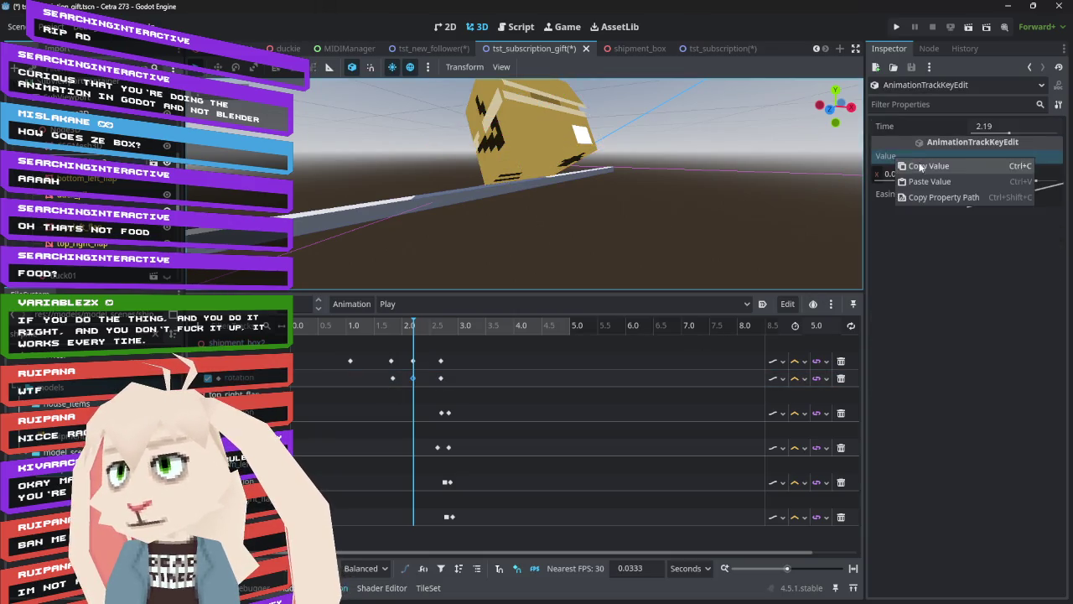
pyautogui.click(966, 181)
pyautogui.moveTo(413, 327)
pyautogui.mouseDown()
pyautogui.moveTo(393, 328)
pyautogui.moveTo(465, 338)
pyautogui.moveTo(380, 346)
pyautogui.moveTo(393, 347)
pyautogui.mouseUp()
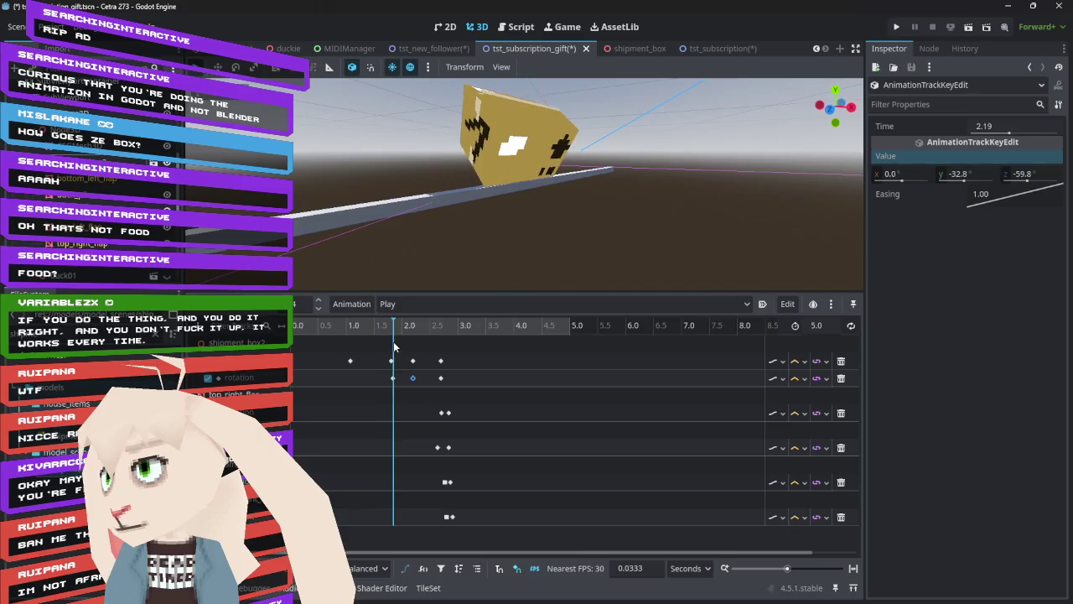
# - Rotate the box and paste its rotation (0, -32.6, -31.5) into the 1.8333 s key
pyautogui.click(393, 378)
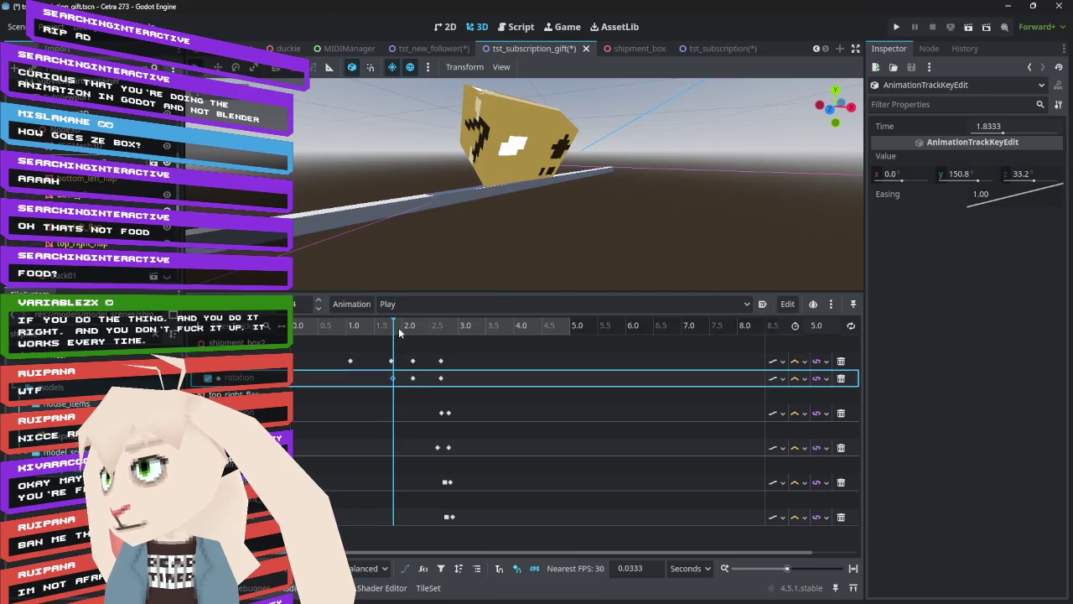
pyautogui.click(513, 193)
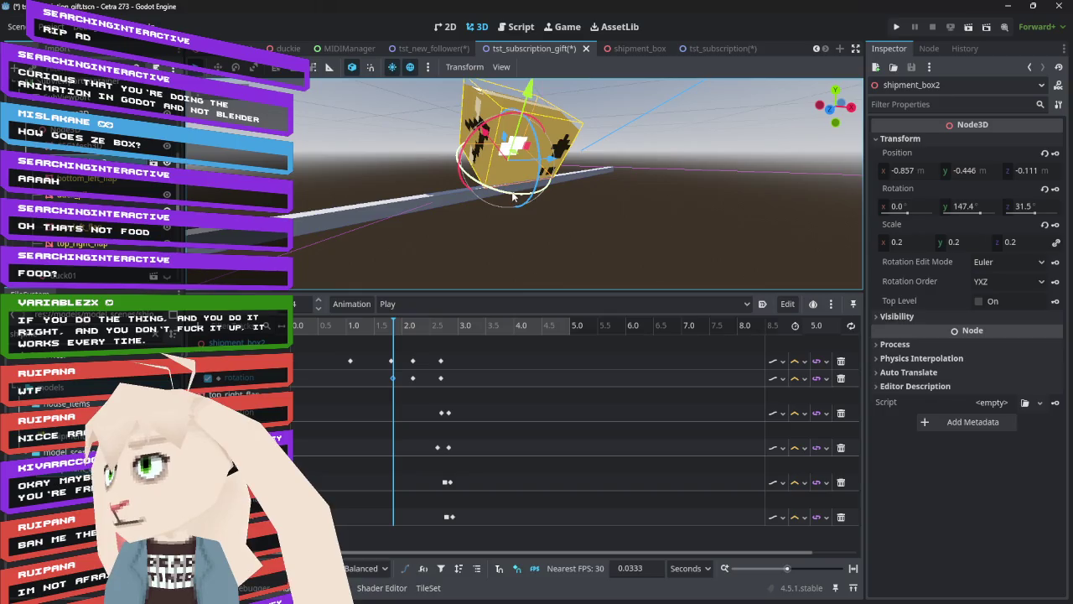
pyautogui.moveTo(513, 195)
pyautogui.mouseDown()
pyautogui.moveTo(474, 210)
pyautogui.moveTo(419, 159)
pyautogui.moveTo(419, 93)
pyautogui.moveTo(436, 40)
pyautogui.mouseUp()
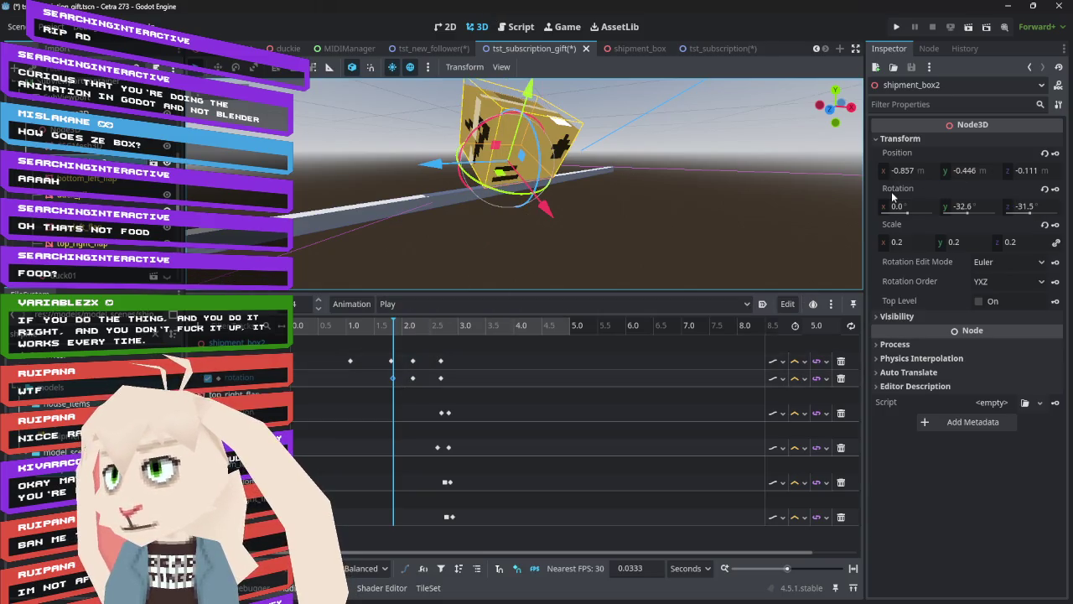
pyautogui.rightClick(894, 193)
pyautogui.click(904, 207)
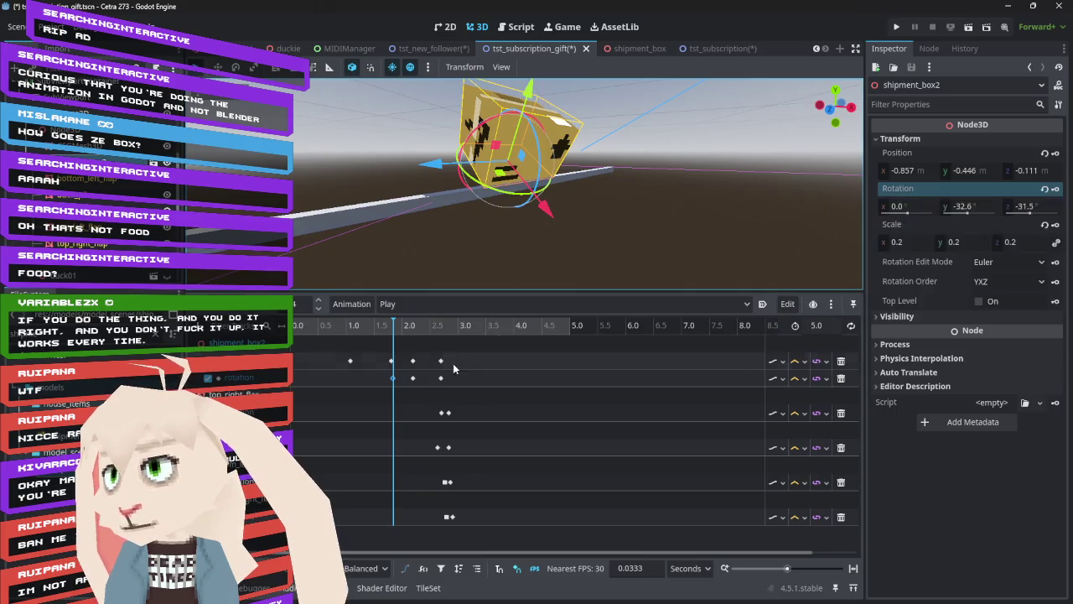
pyautogui.click(393, 379)
pyautogui.rightClick(902, 162)
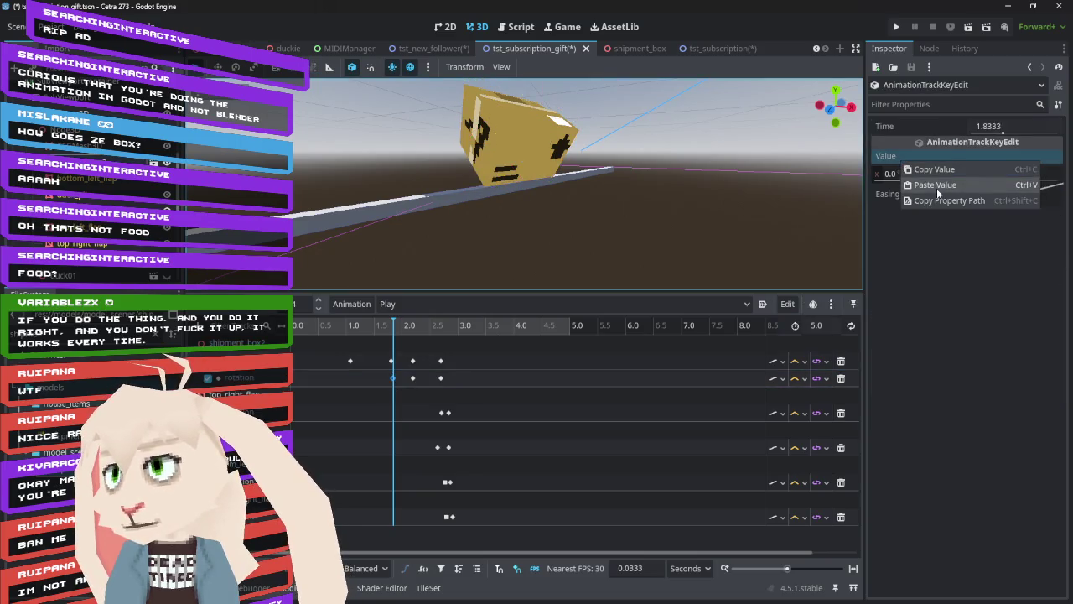
pyautogui.click(936, 188)
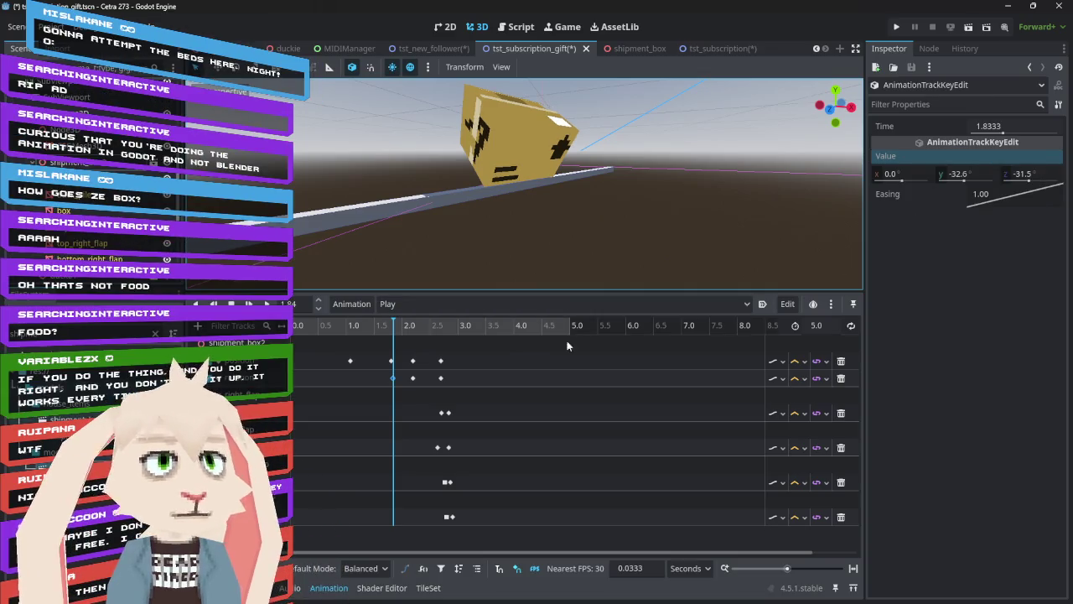
pyautogui.moveTo(398, 334)
pyautogui.mouseDown()
pyautogui.moveTo(352, 334)
pyautogui.moveTo(488, 348)
pyautogui.moveTo(293, 344)
pyautogui.mouseUp()
pyautogui.click(266, 303)
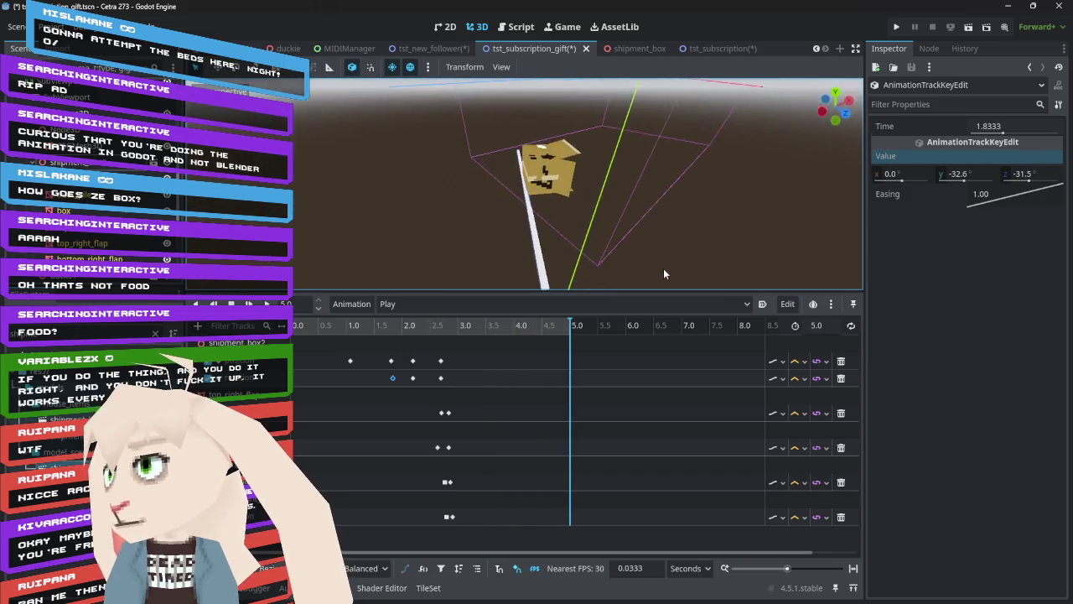
# - Rewind the box animation to 0 seconds and play it from the start
pyautogui.click(318, 327)
pyautogui.moveTo(318, 327); pyautogui.dragTo(289, 327)
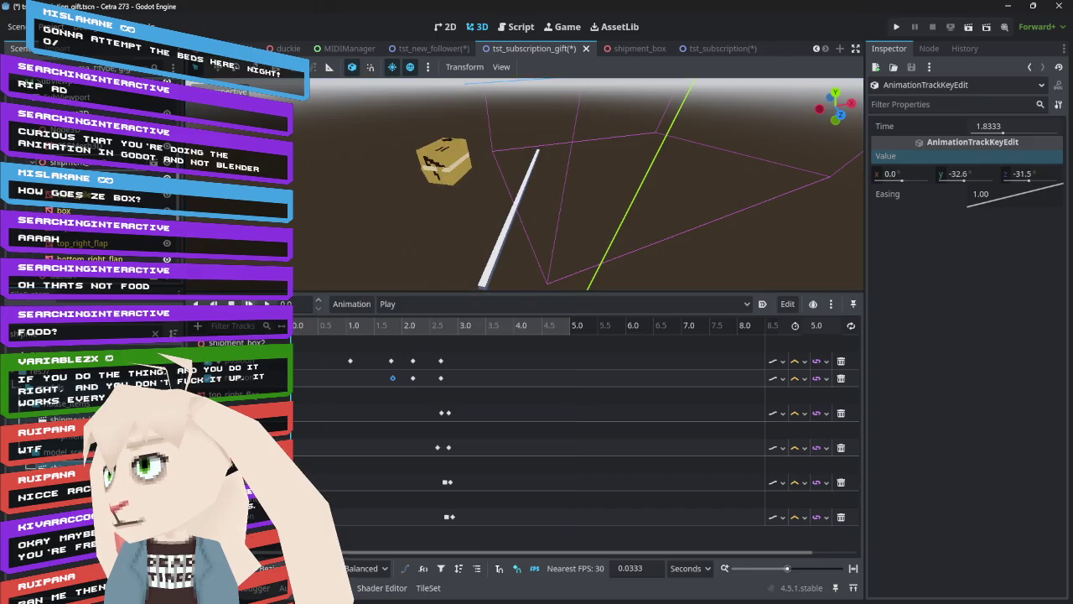
pyautogui.click(267, 304)
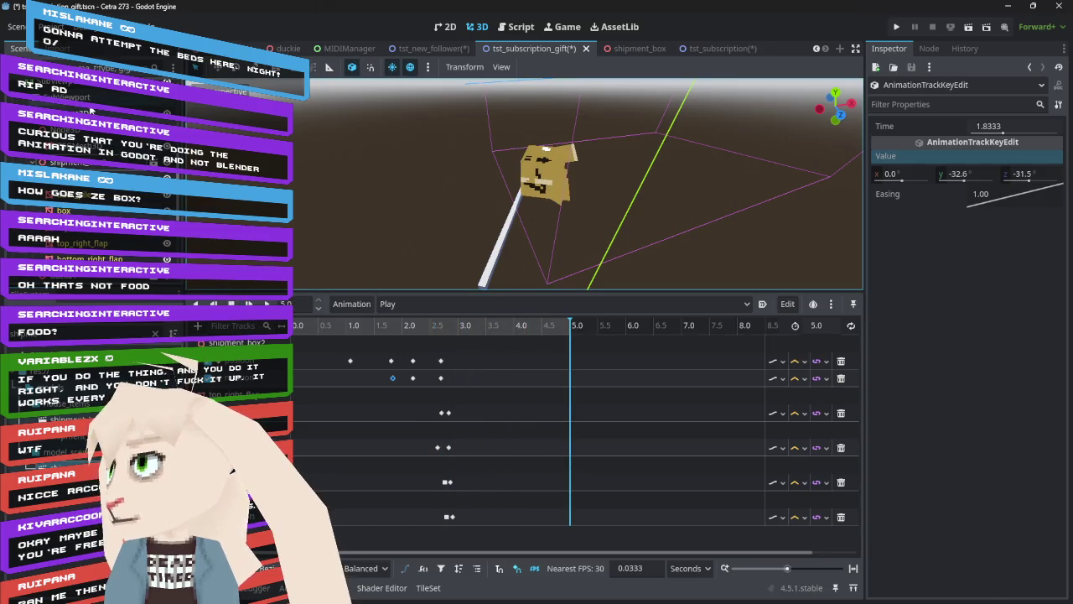
# - Preview the viewport through the orthogonal Camera3D and replay the animation from the start
pyautogui.click(90, 105)
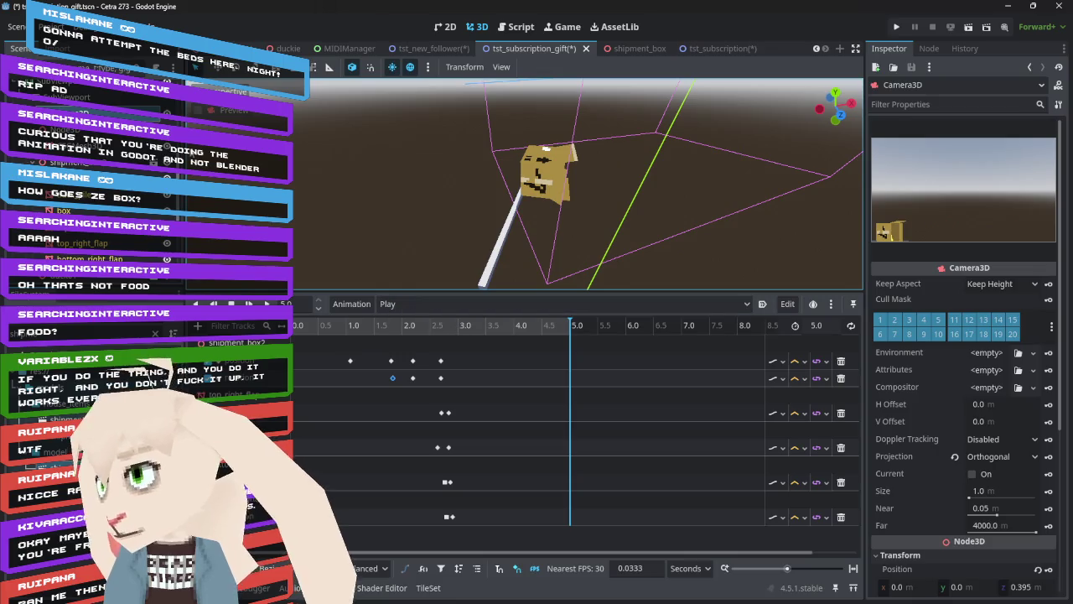
pyautogui.click(197, 110)
pyautogui.click(249, 304)
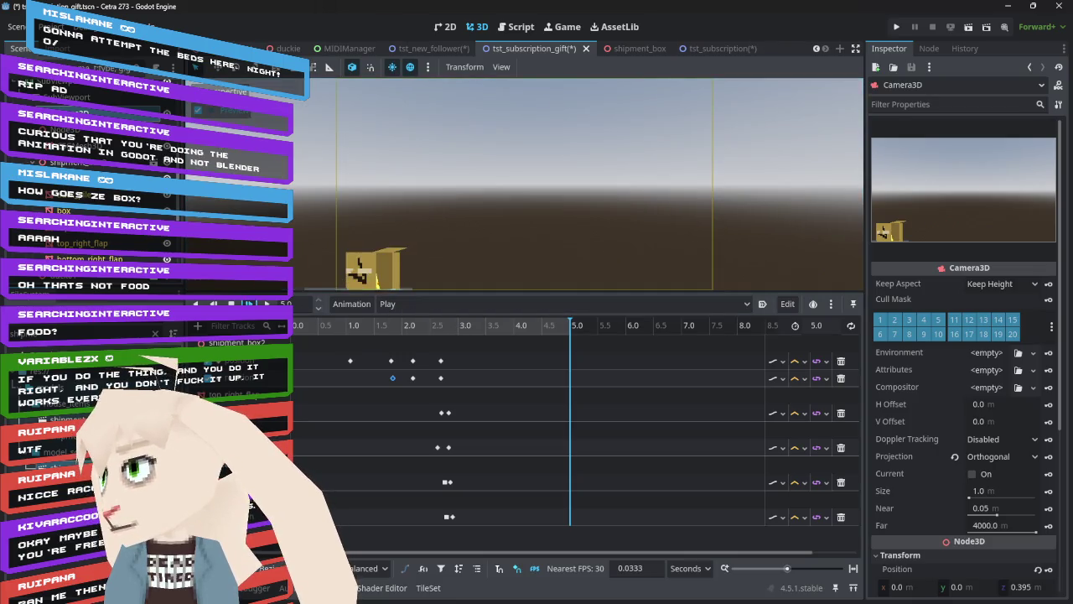